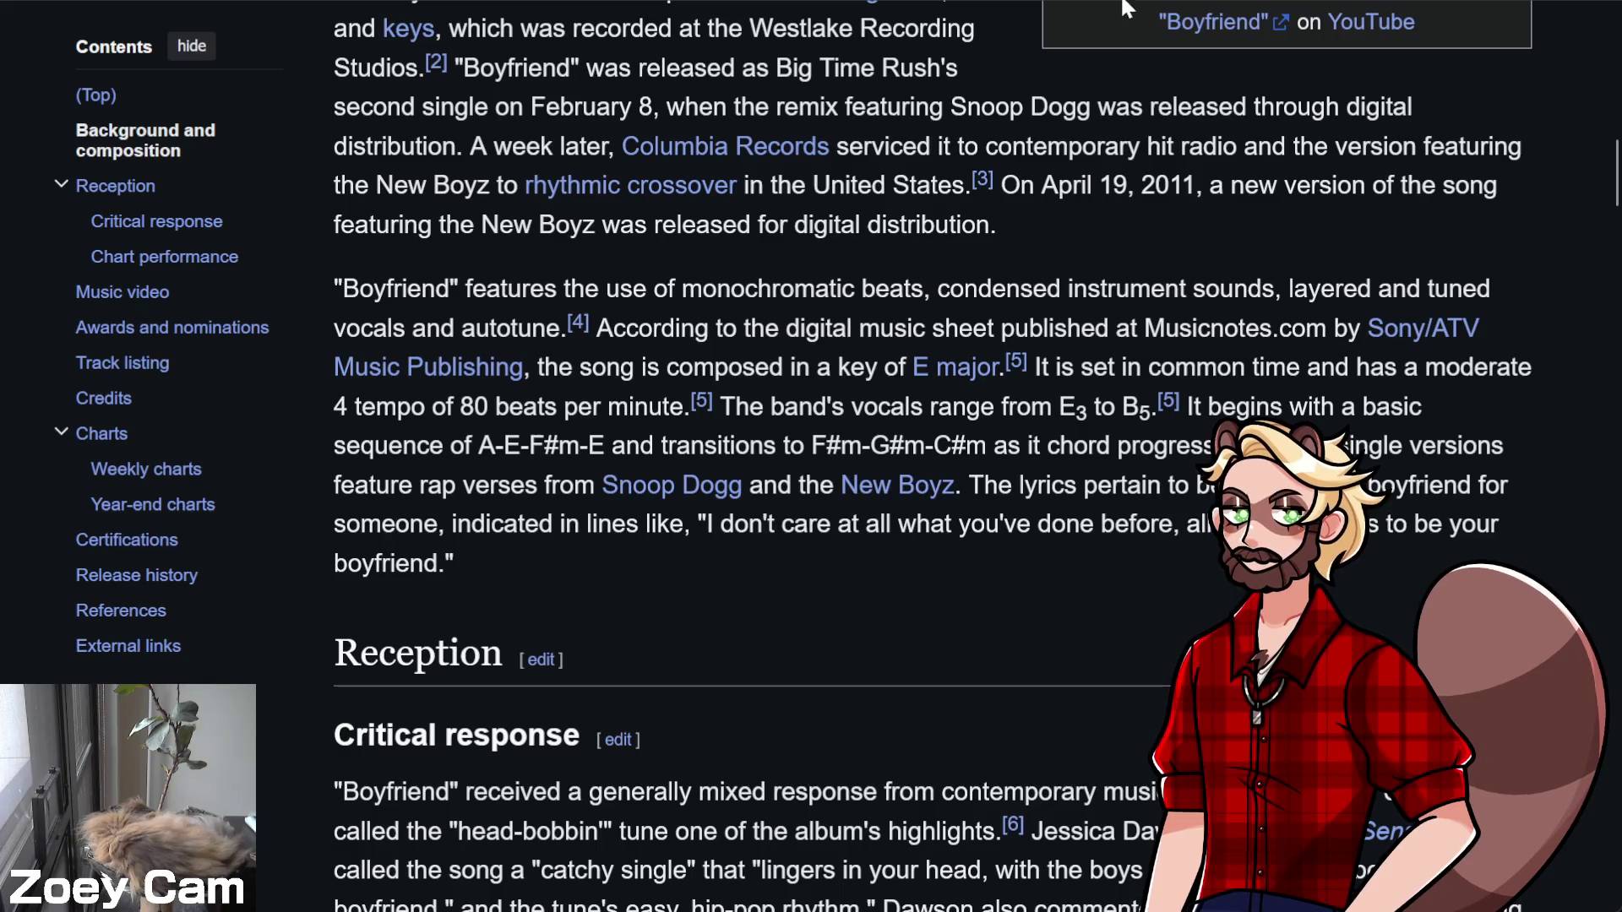
# Replace the Slumdog Millionaire search with 'kpop demon hunters boy band' and open the Saja Boys Fandom result
pyautogui.hotkey('ctrl', 'Tab')
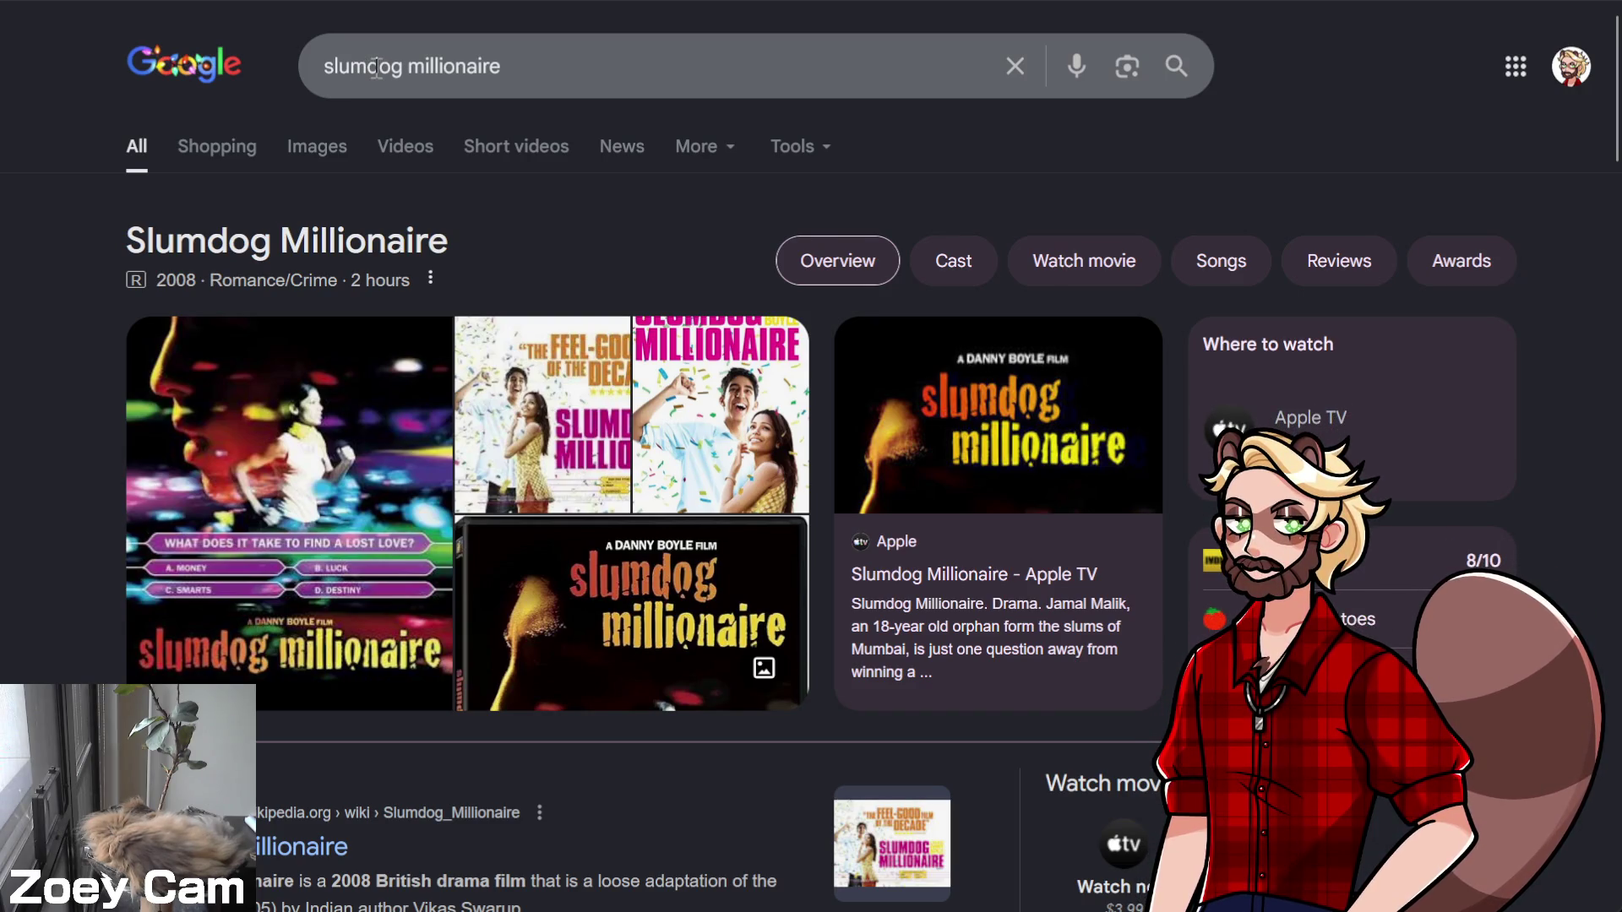
pyautogui.doubleClick(377, 68)
pyautogui.moveTo(377, 68); pyautogui.dragTo(445, 76)
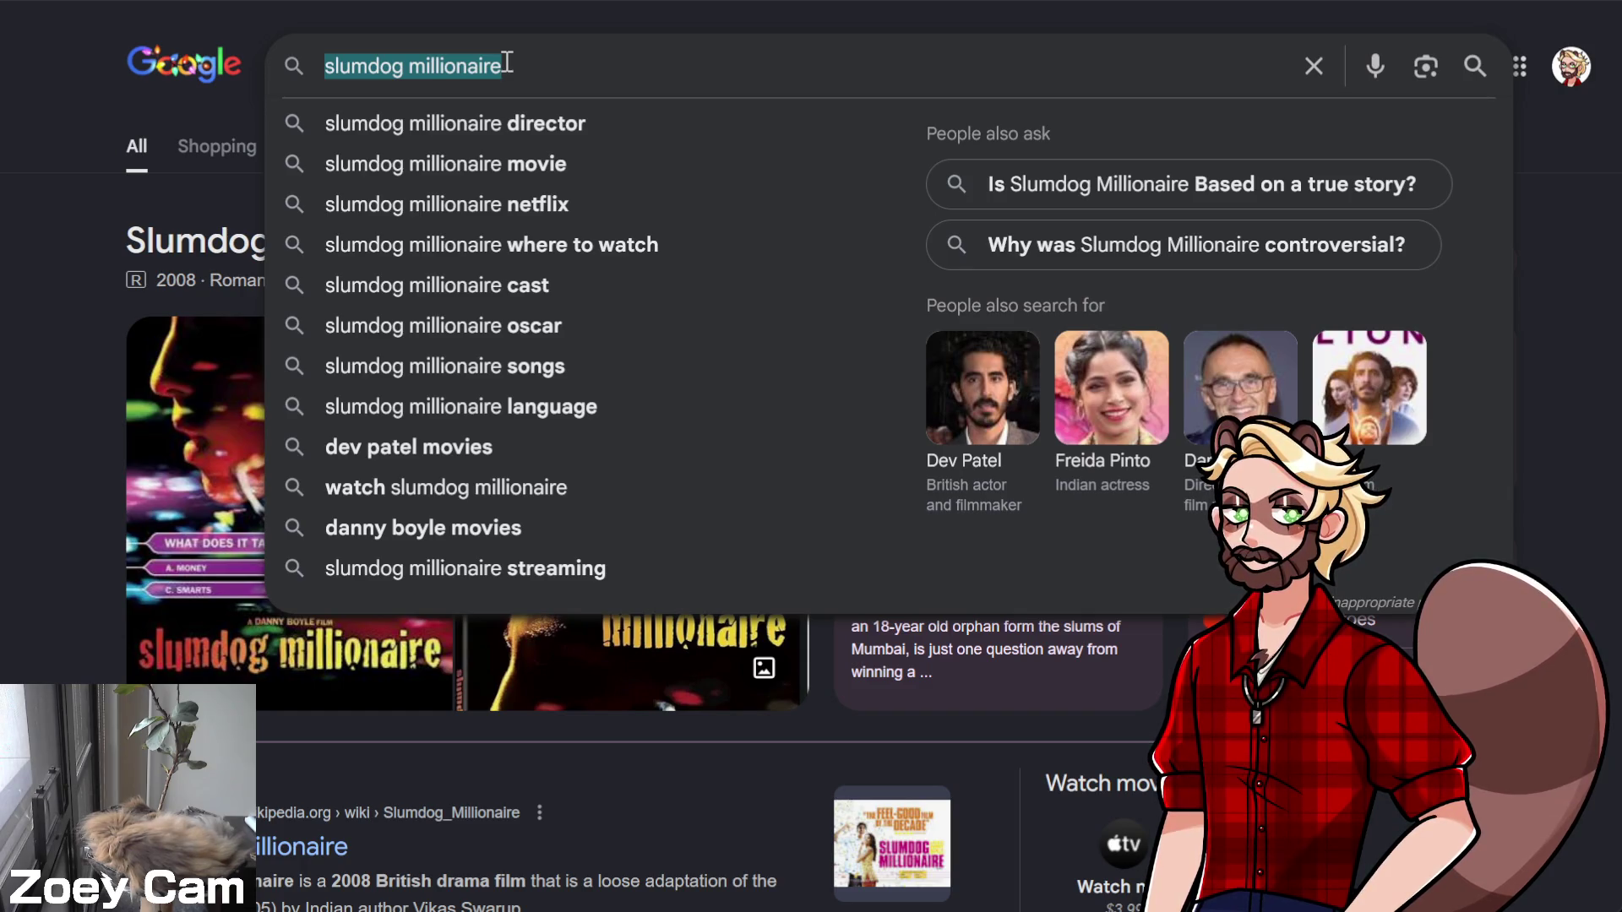
pyautogui.write('kpop dm')
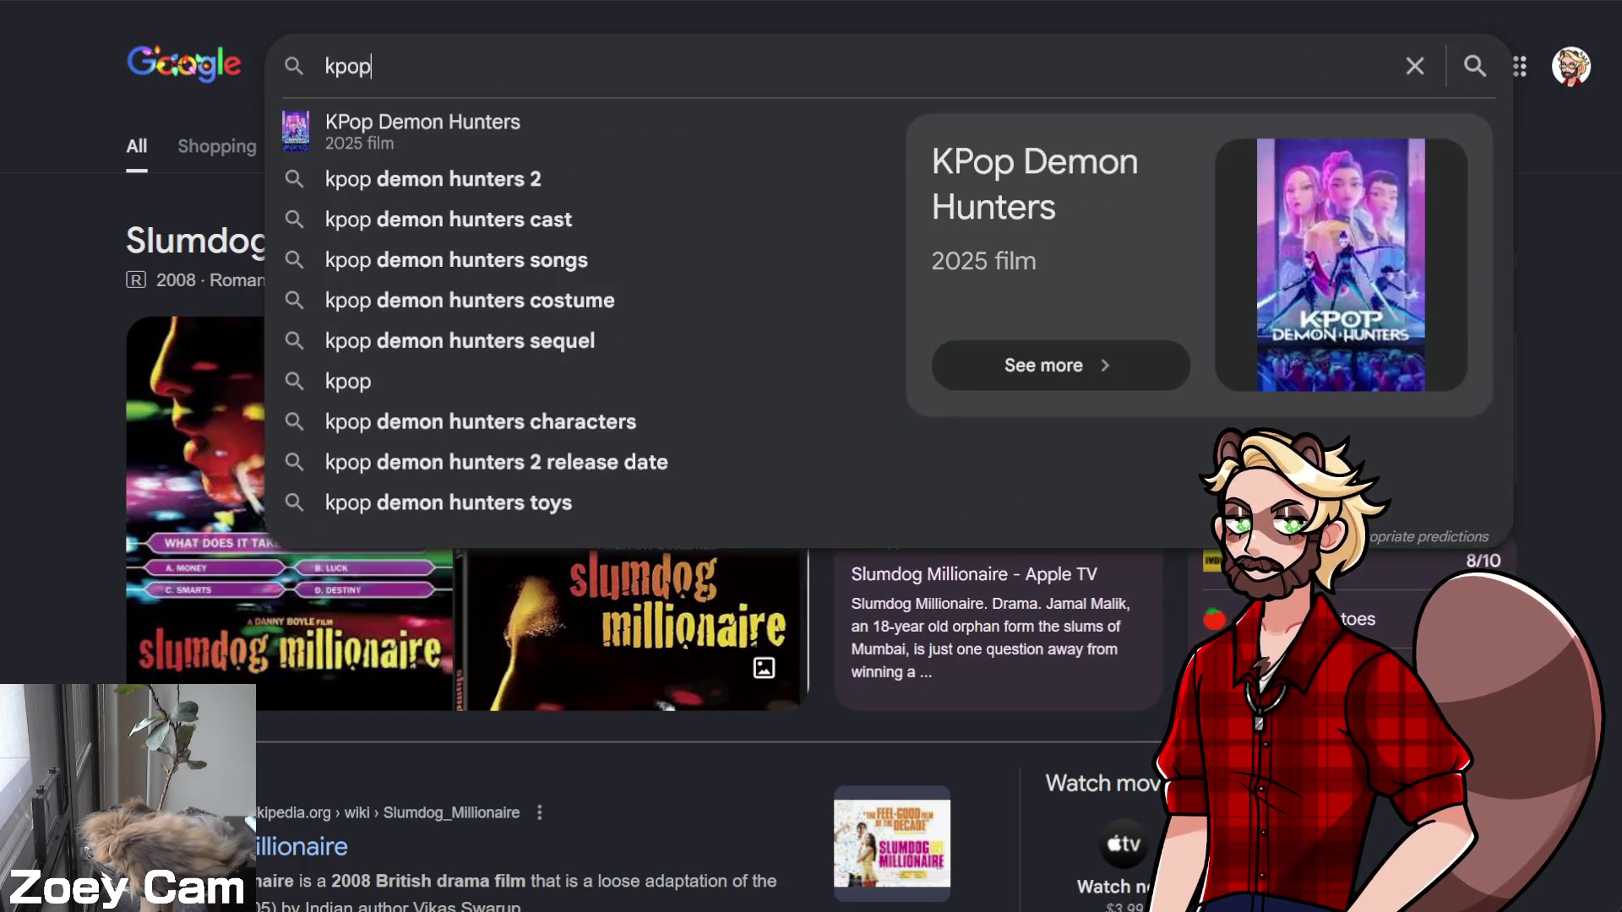
pyautogui.press('BackSpace')
pyautogui.write('emon nh')
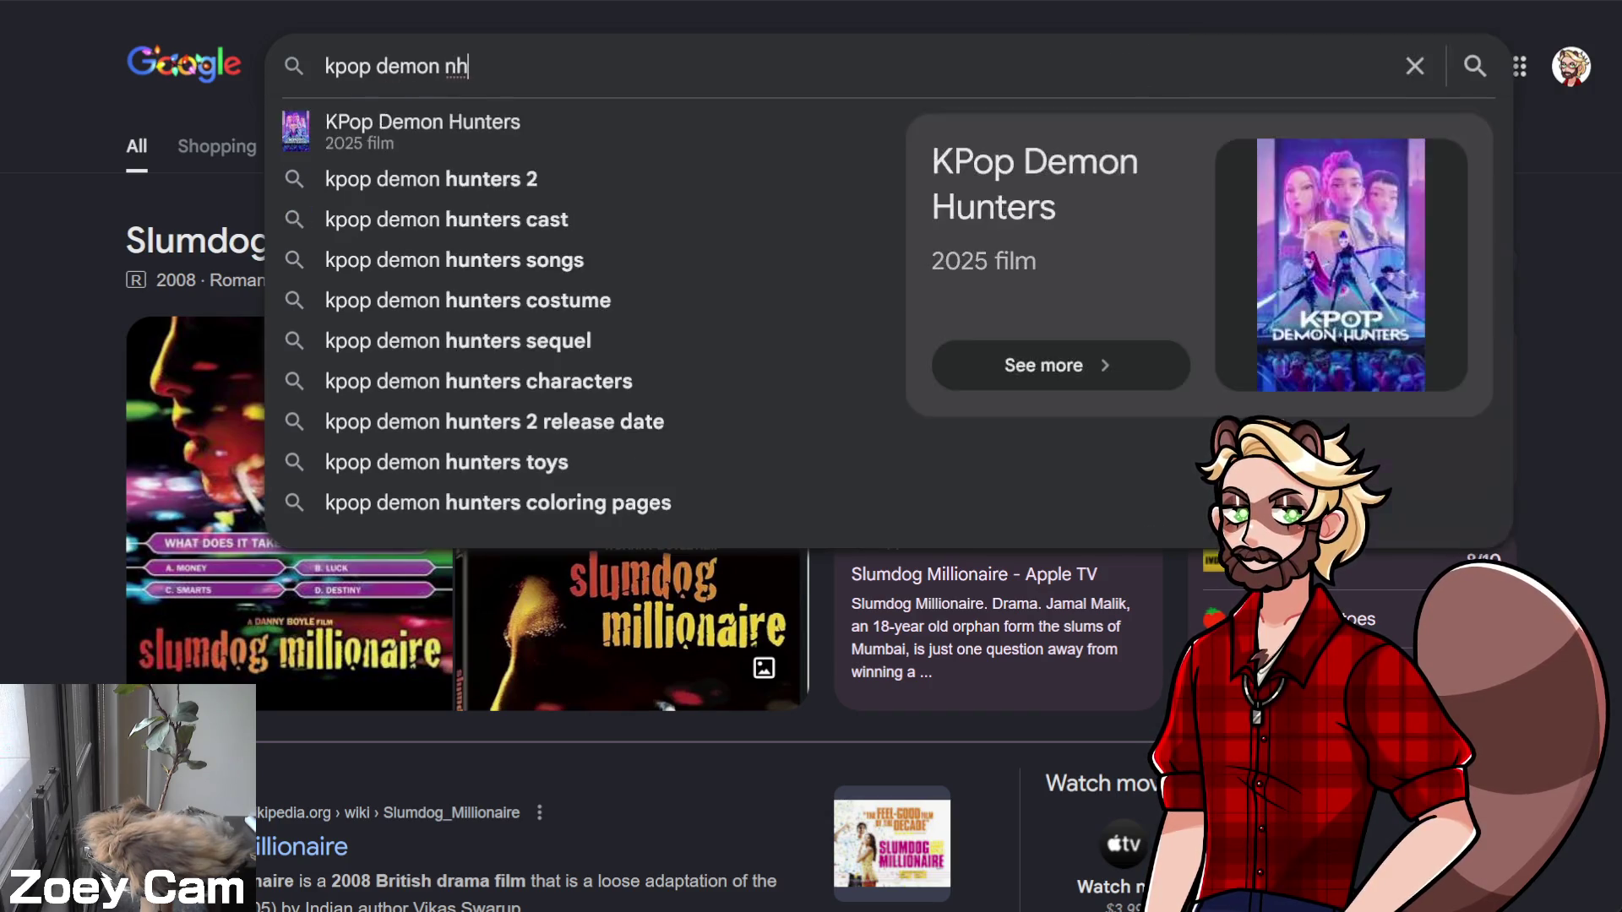
pyautogui.press('BackSpace')
pyautogui.press('BackSpace')
pyautogui.write('hunters boy ')
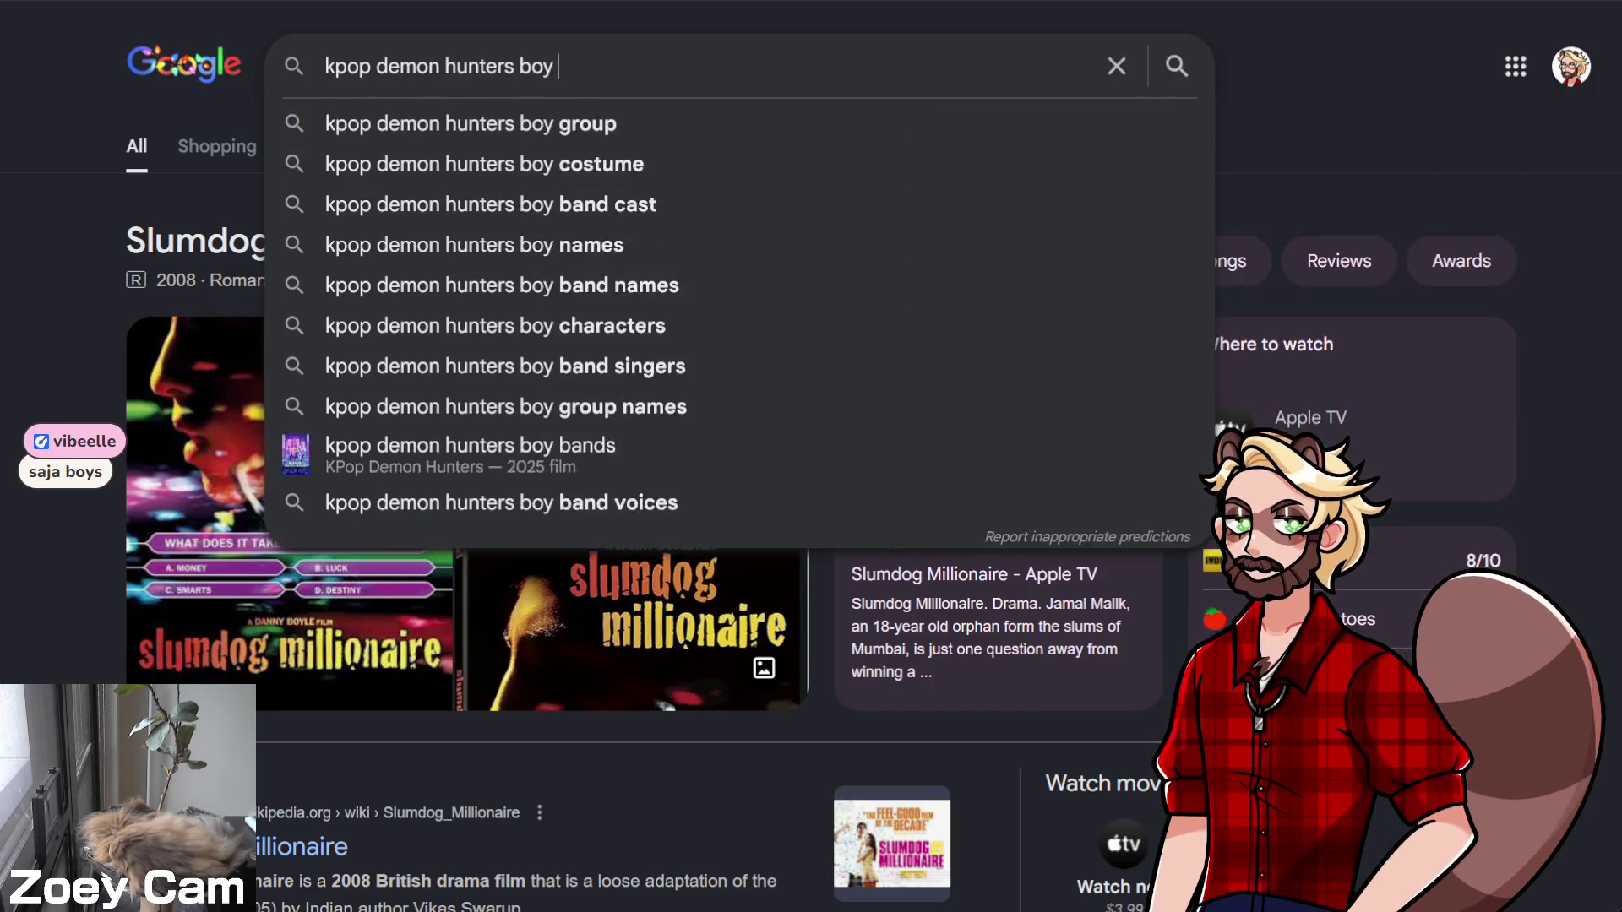
pyautogui.write('band')
pyautogui.press('Return')
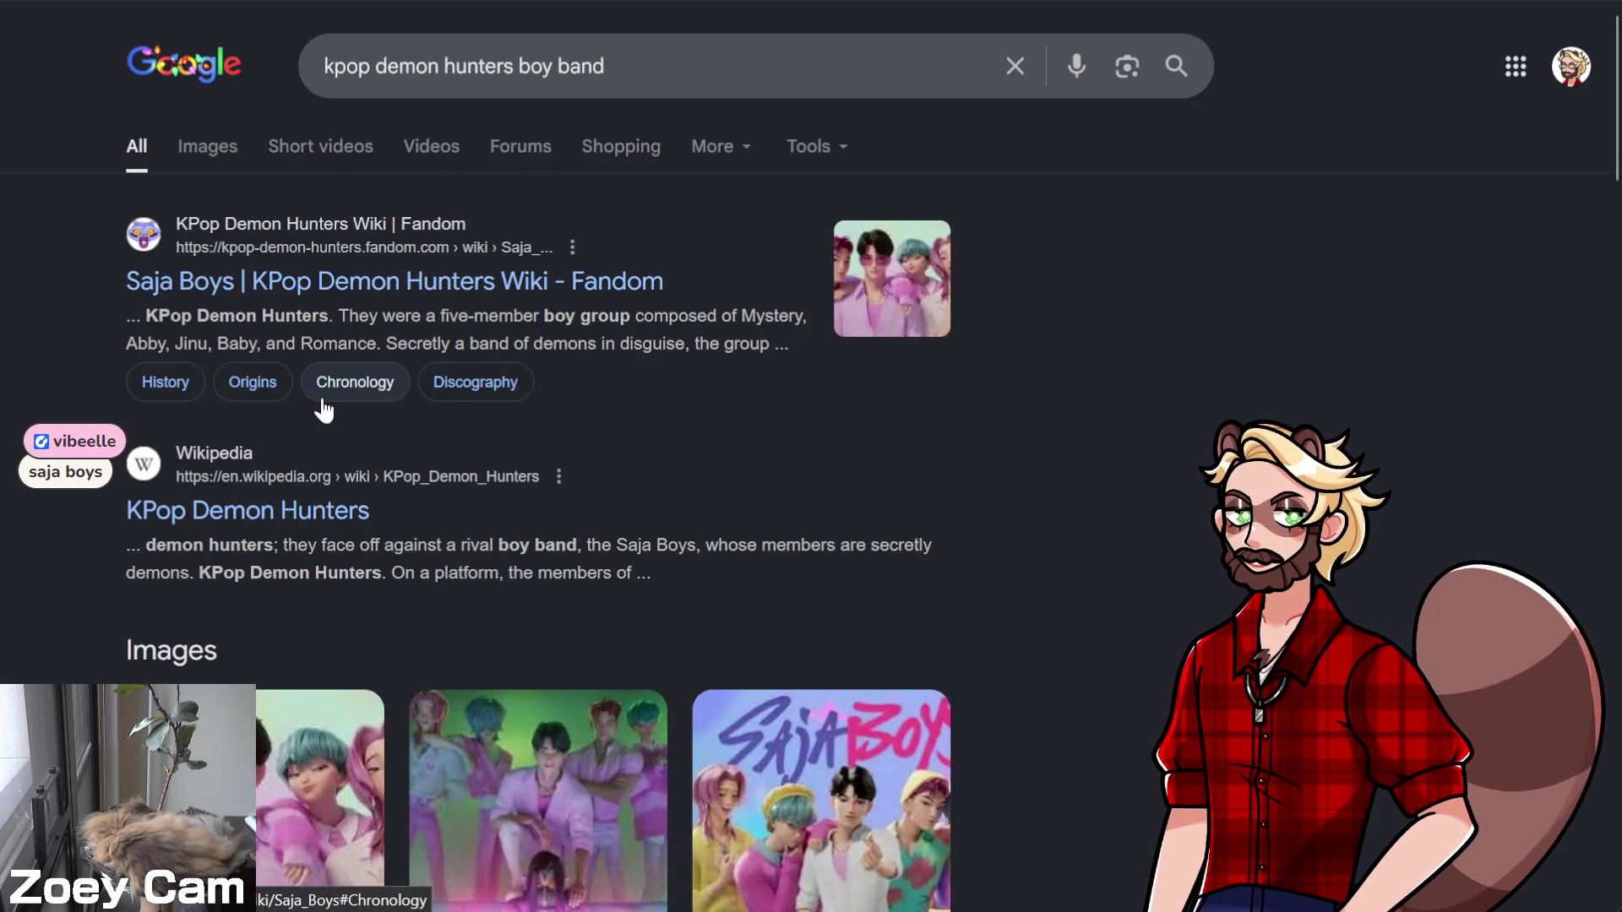
pyautogui.click(209, 282)
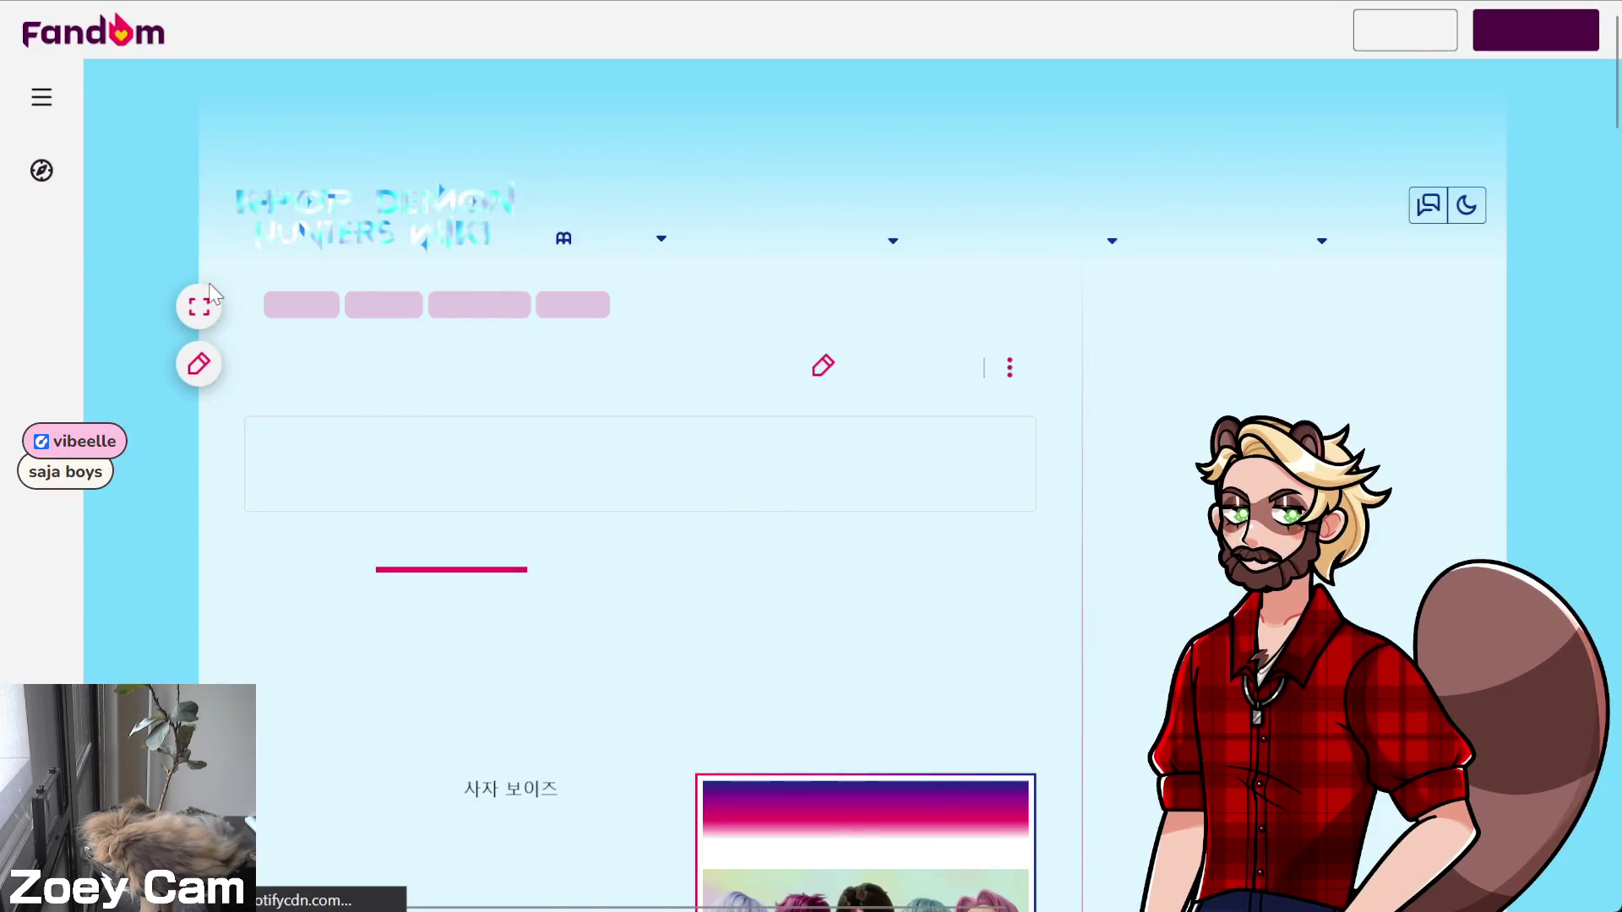
# View the Saja Boys infobox group photo enlarged, then close it
pyautogui.scroll(-8, 211, 290)
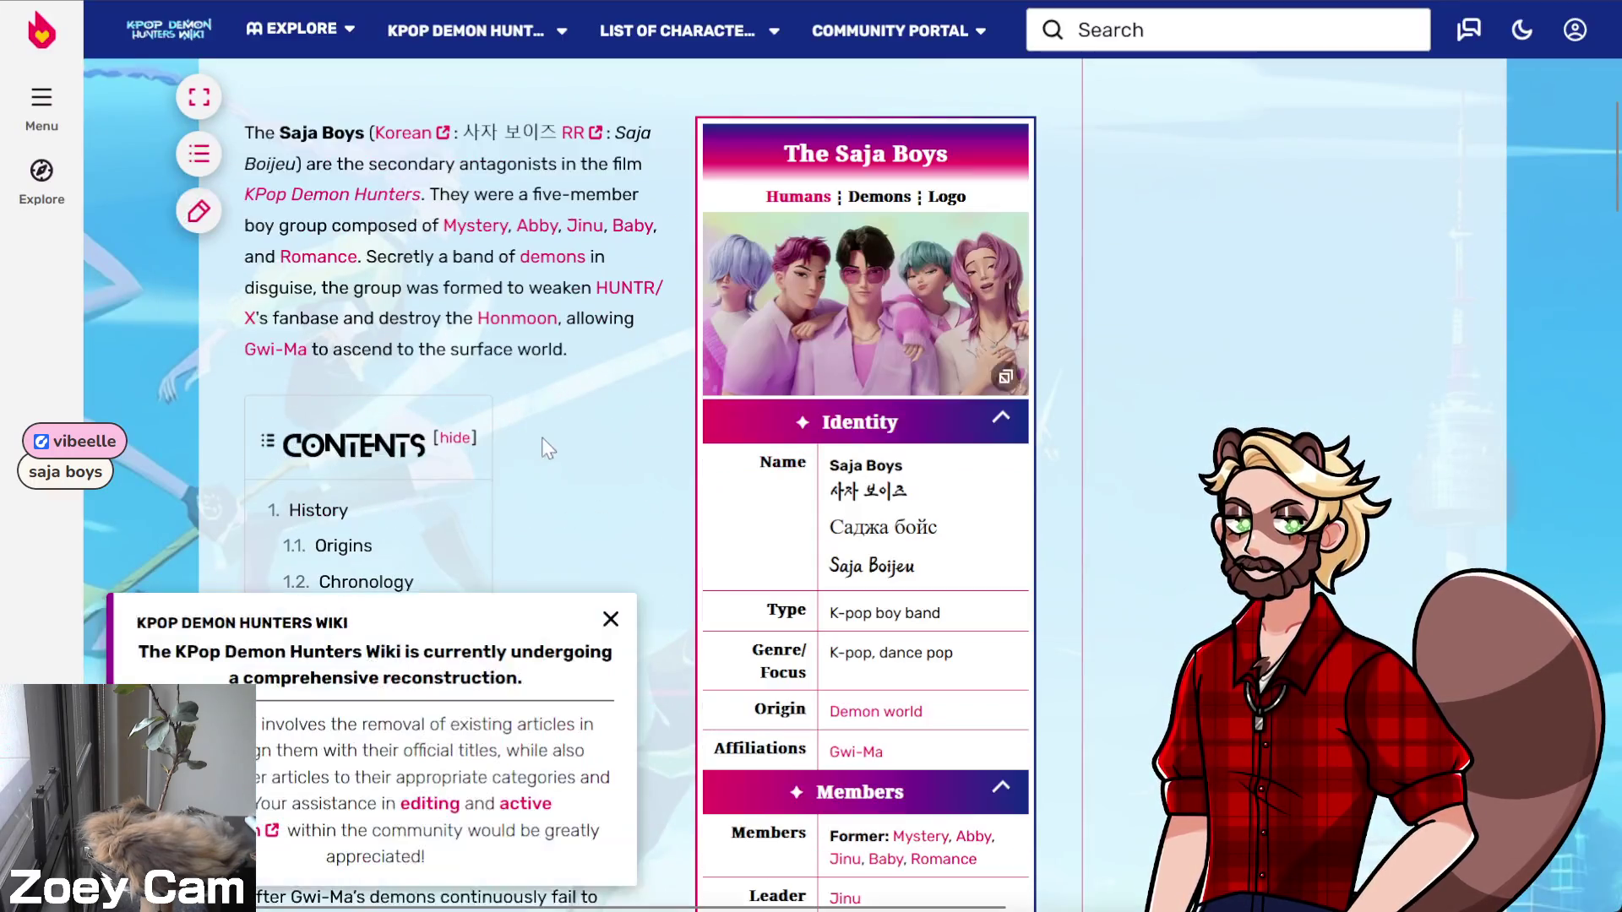
pyautogui.click(870, 292)
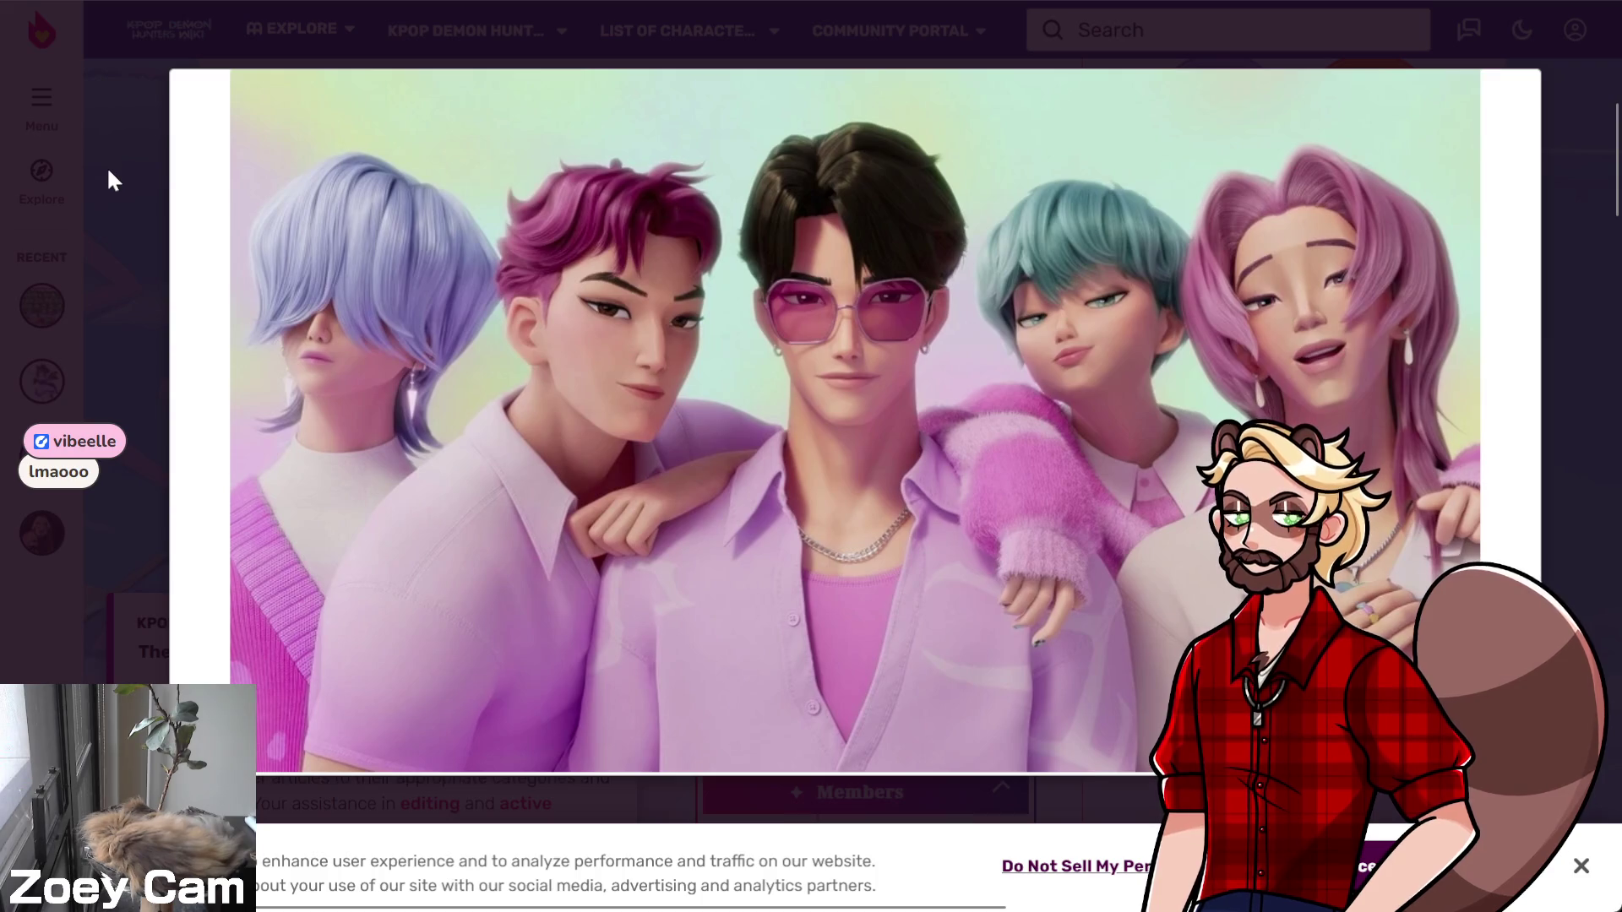
pyautogui.moveTo(1115, 291)
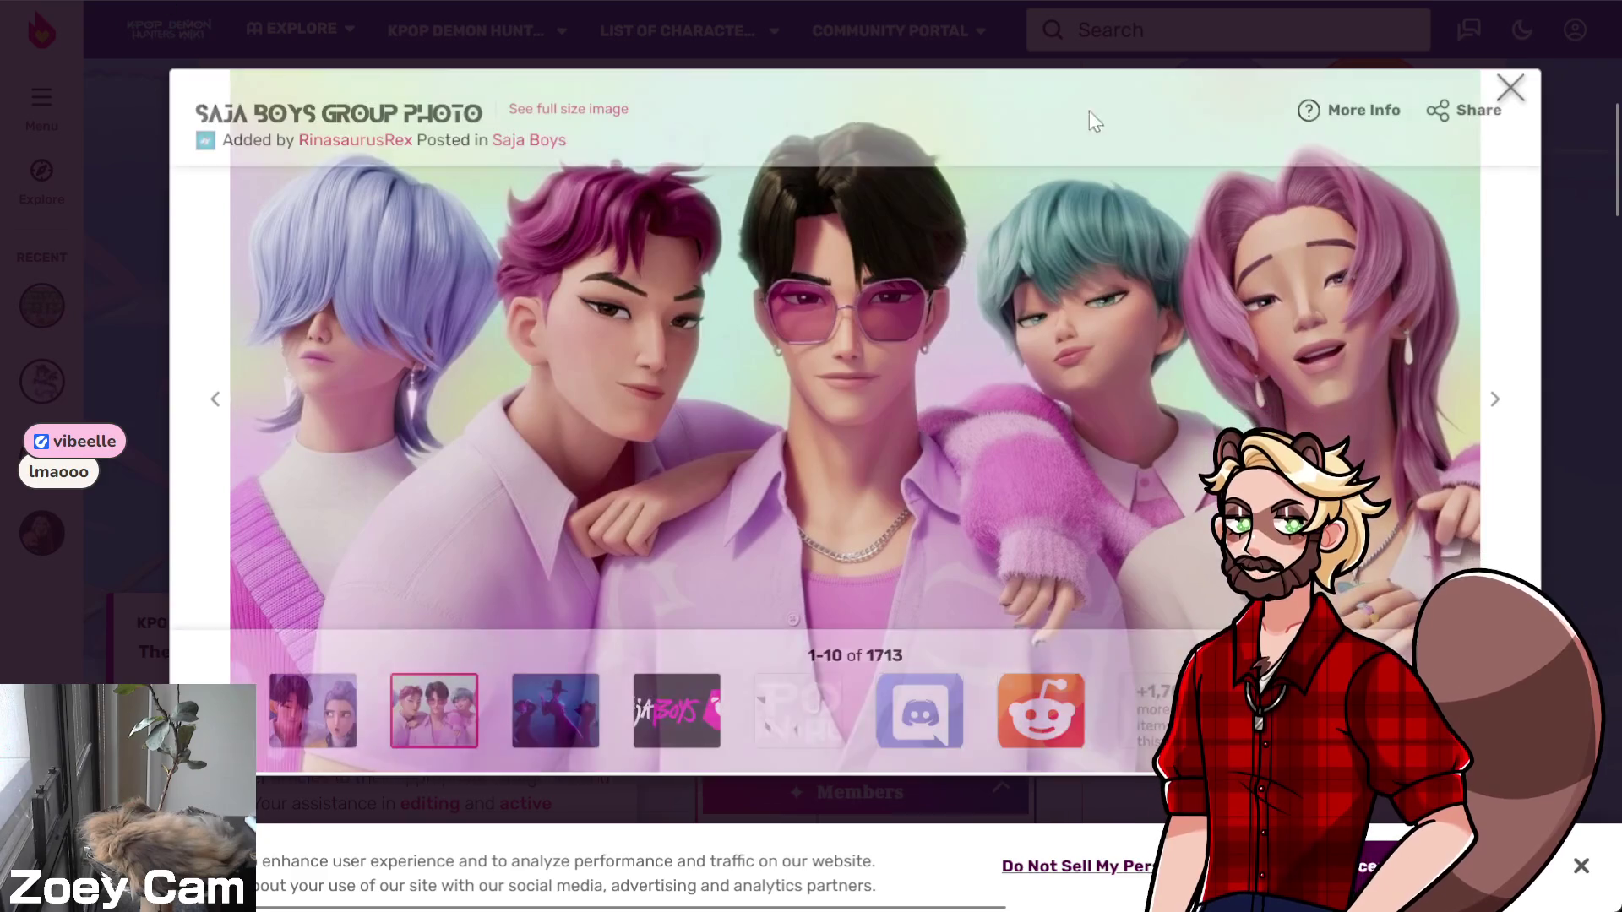
pyautogui.click(1512, 84)
# Dismiss the reconstruction notice, read down to Trivia, and open the Baby article
pyautogui.scroll(-4, 664, 296)
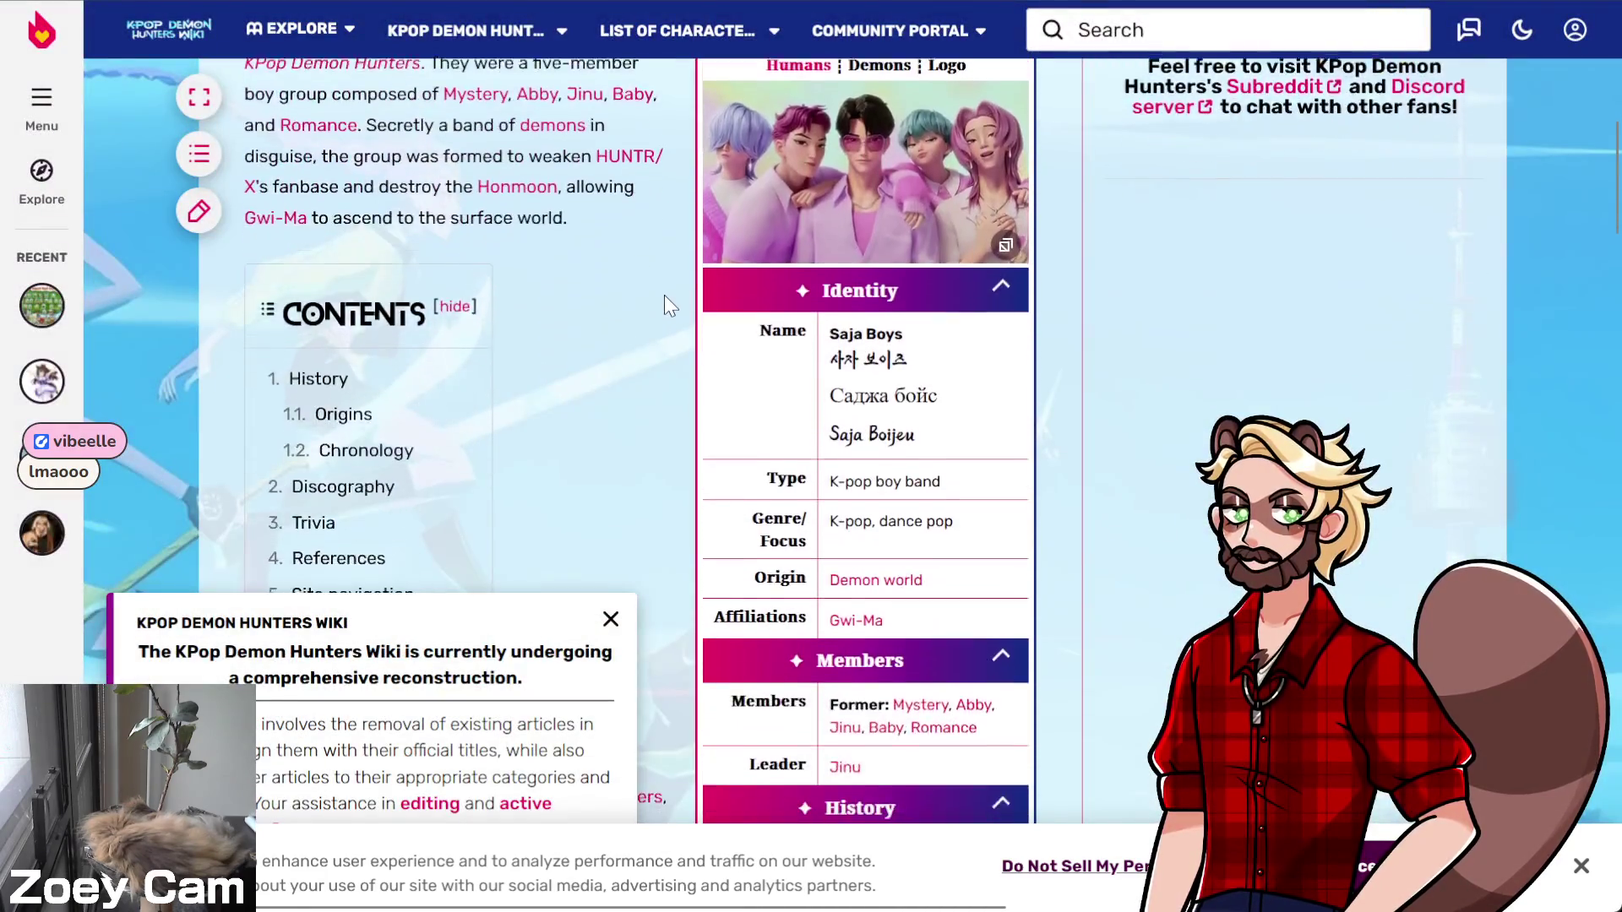
pyautogui.click(611, 619)
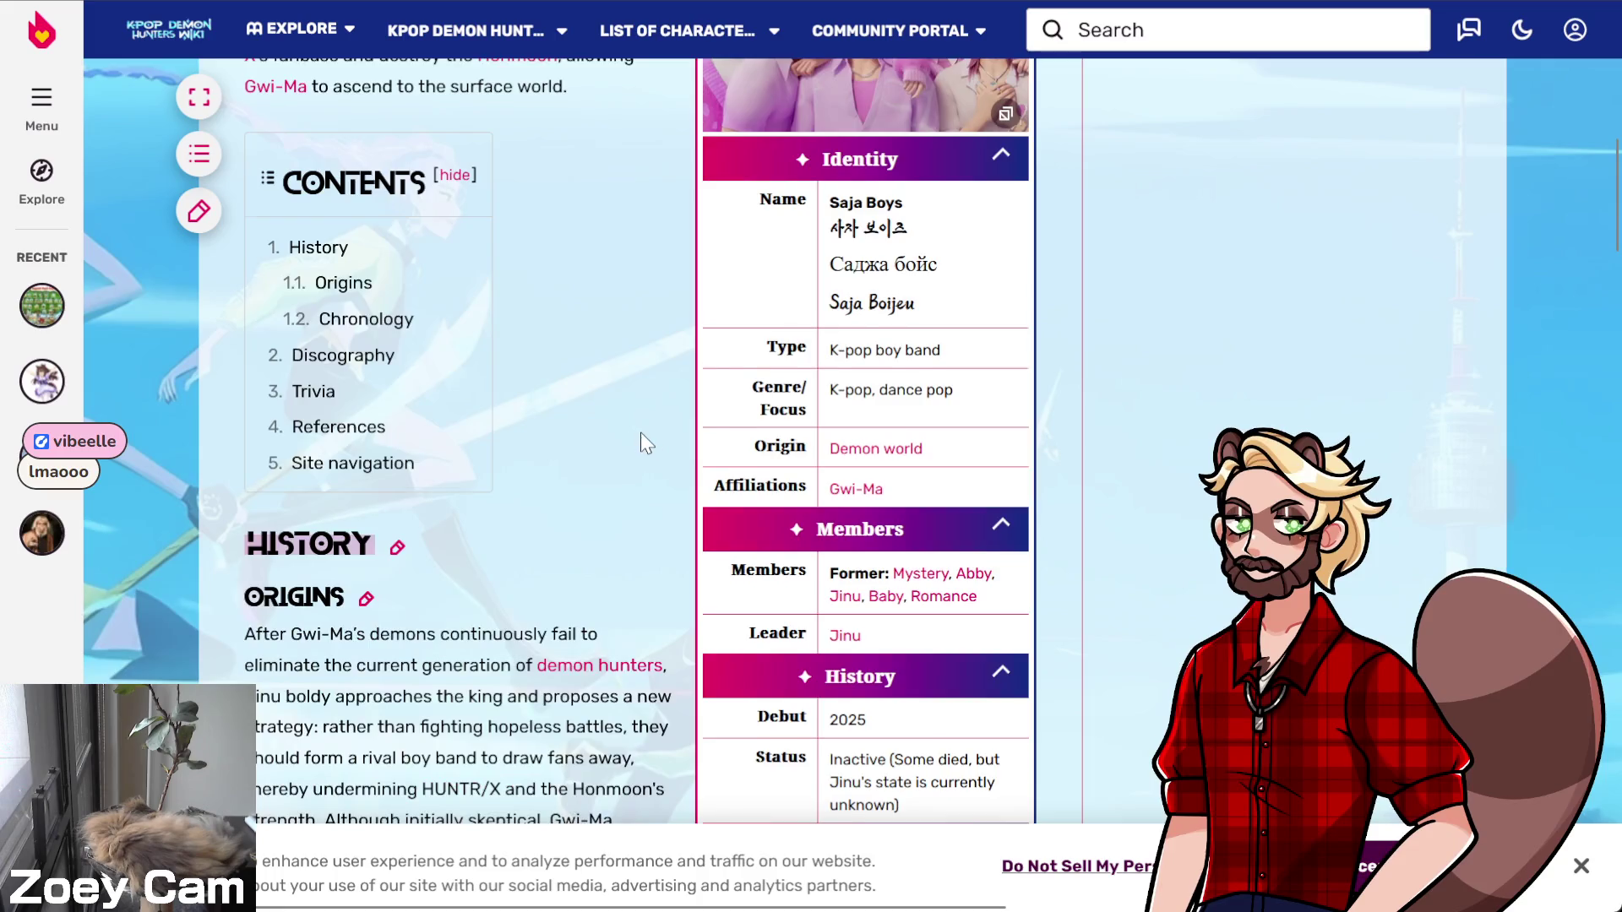
pyautogui.scroll(-3, 591, 405)
pyautogui.scroll(-8, 397, 316)
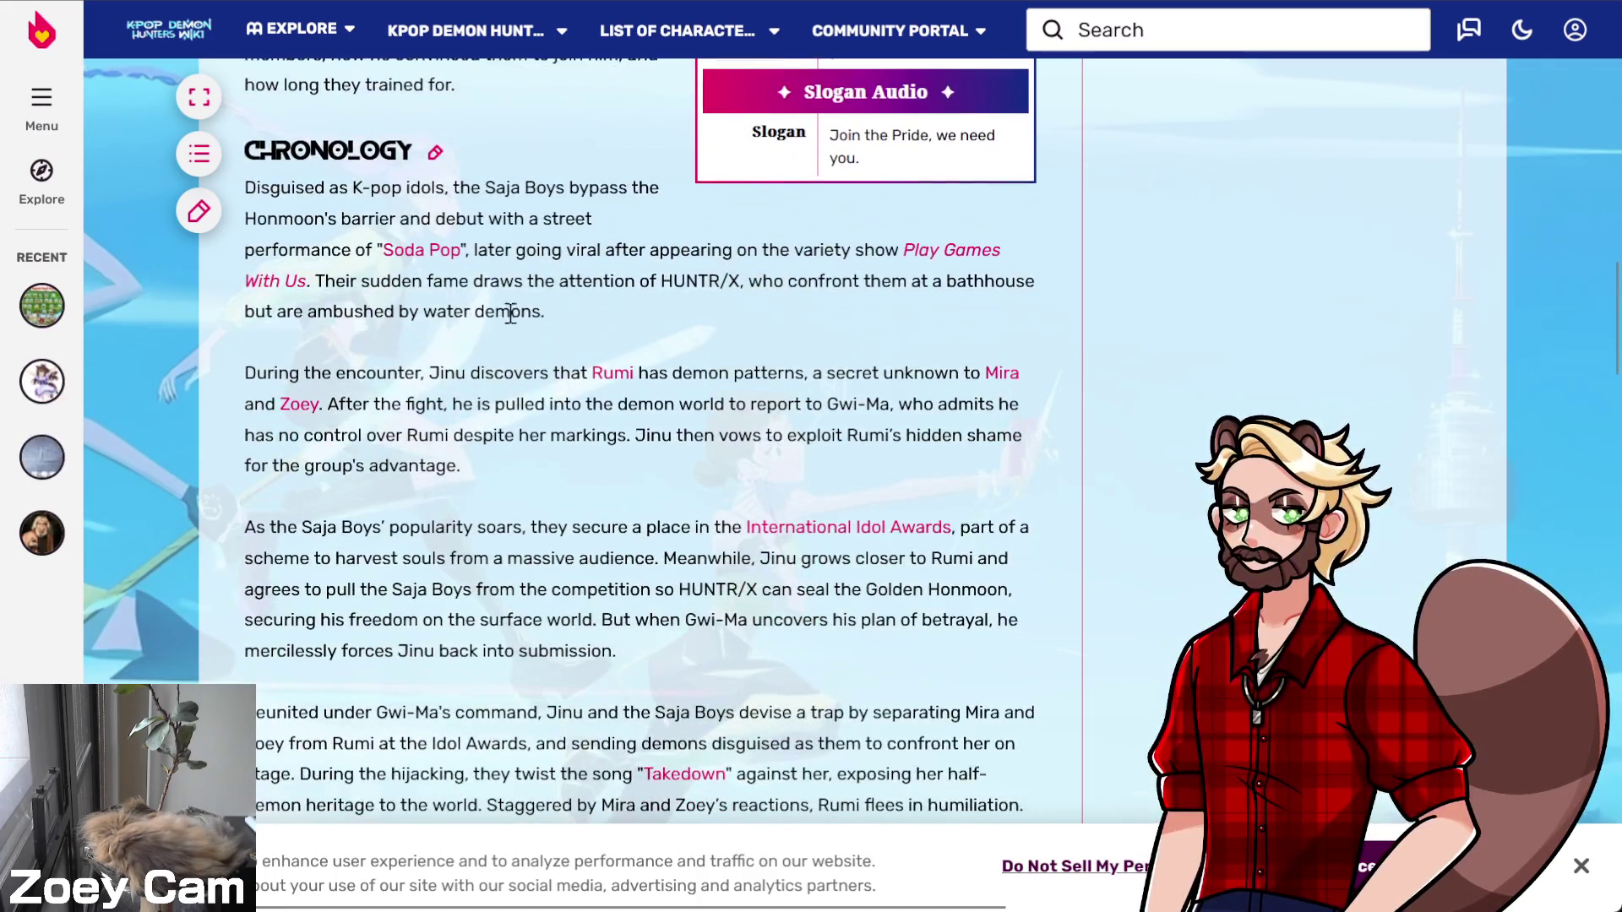
pyautogui.scroll(-9, 501, 397)
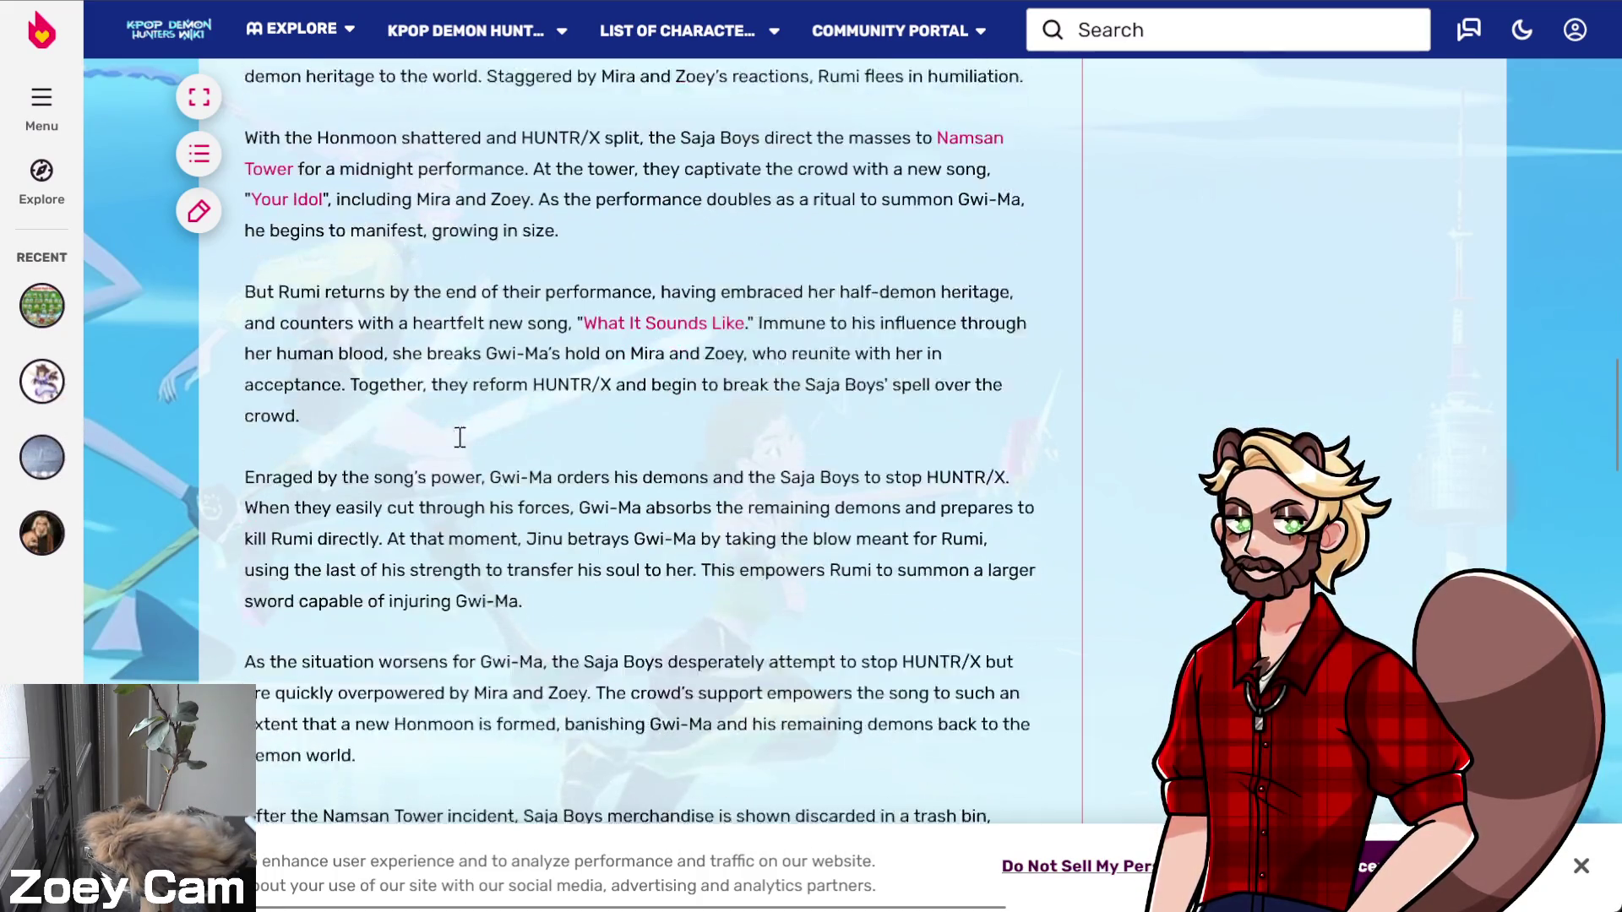
pyautogui.scroll(-10, 499, 438)
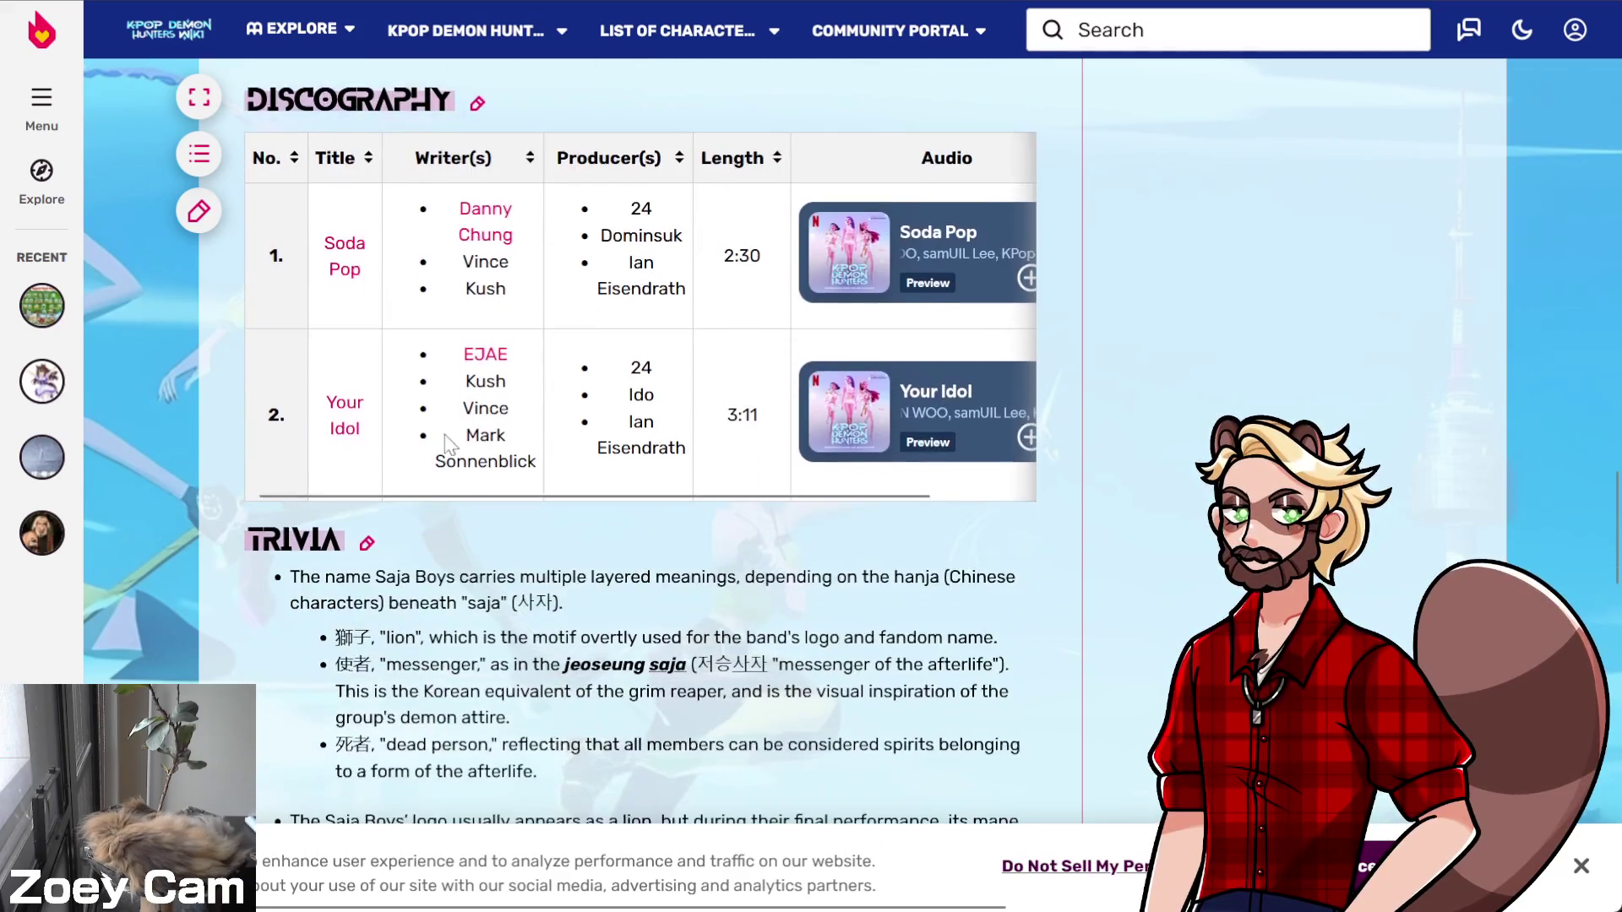
pyautogui.scroll(-11, 495, 567)
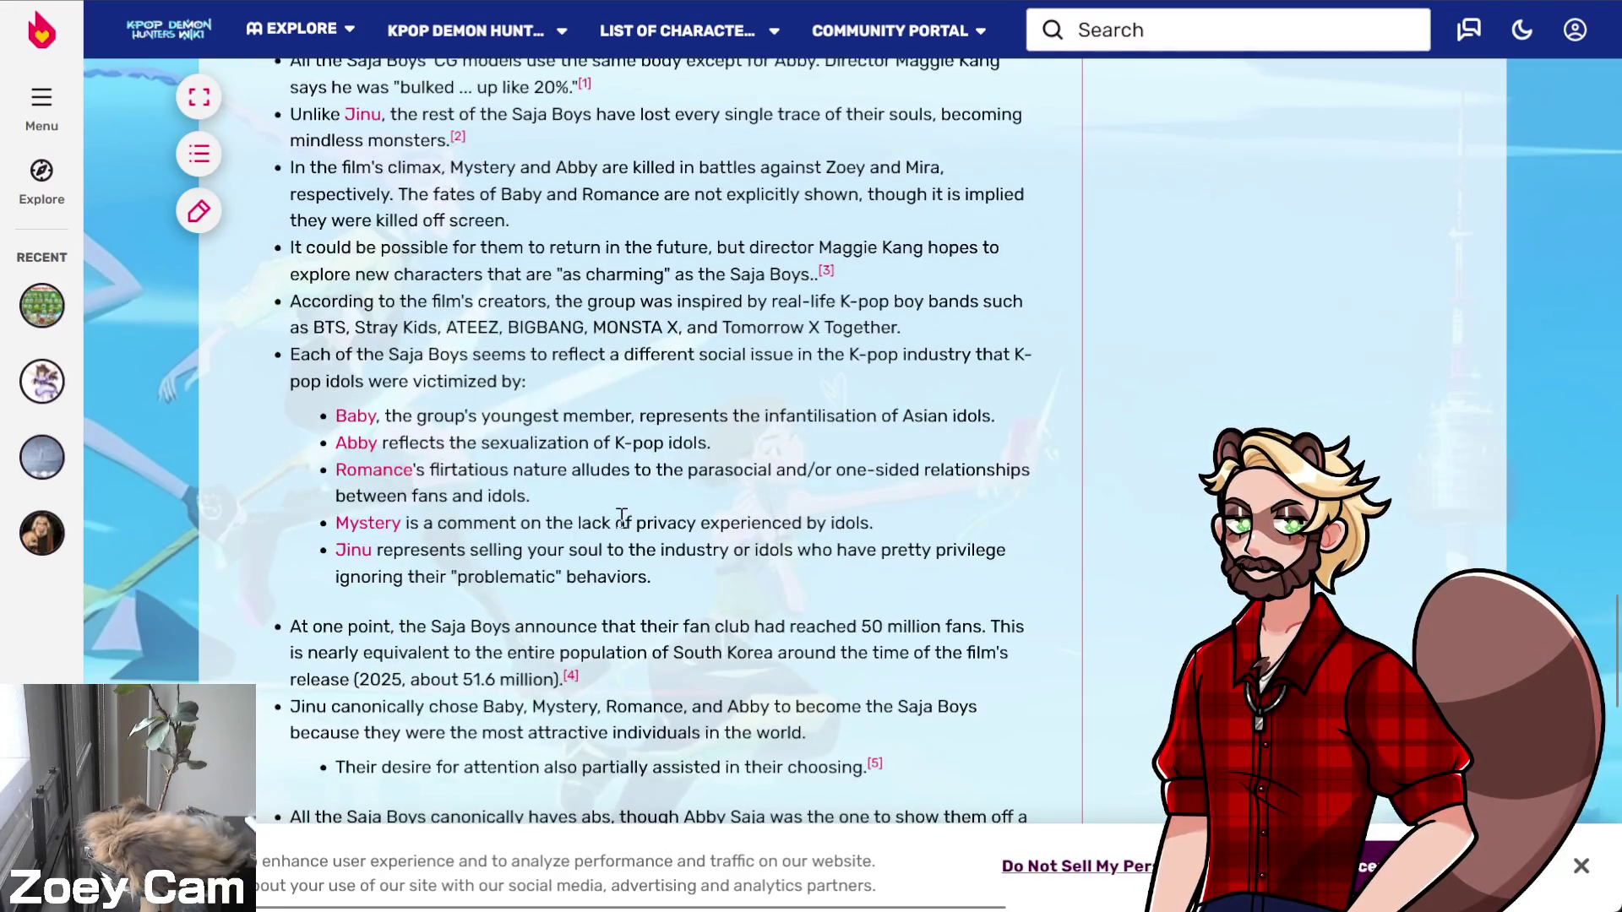
pyautogui.scroll(-1, 526, 547)
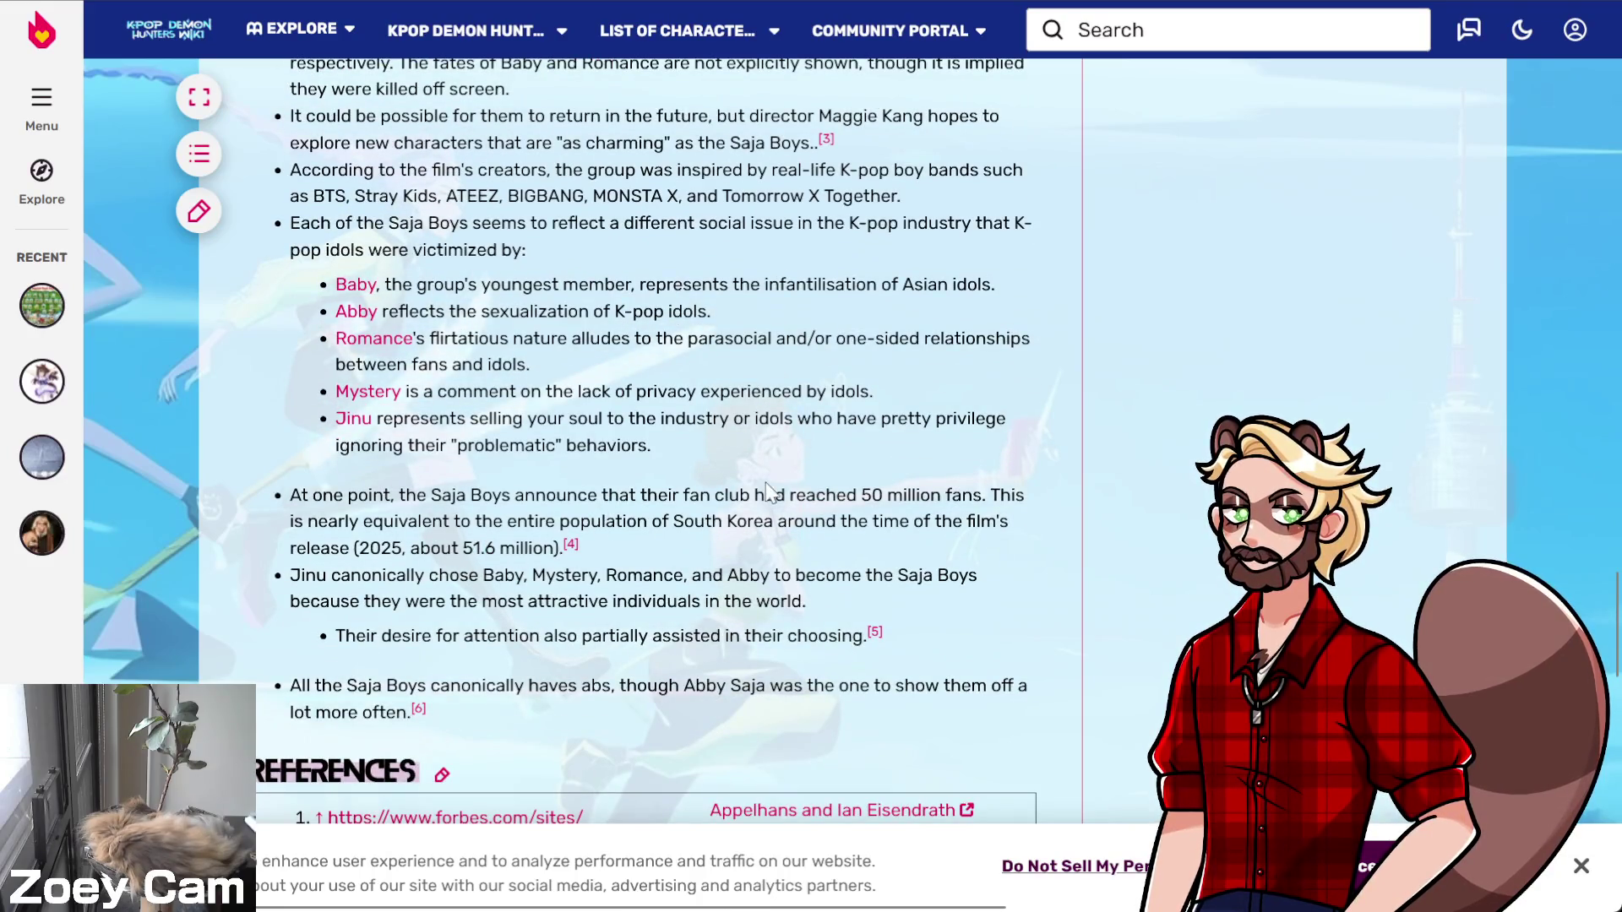
pyautogui.click(357, 287)
pyautogui.scroll(-6, 589, 439)
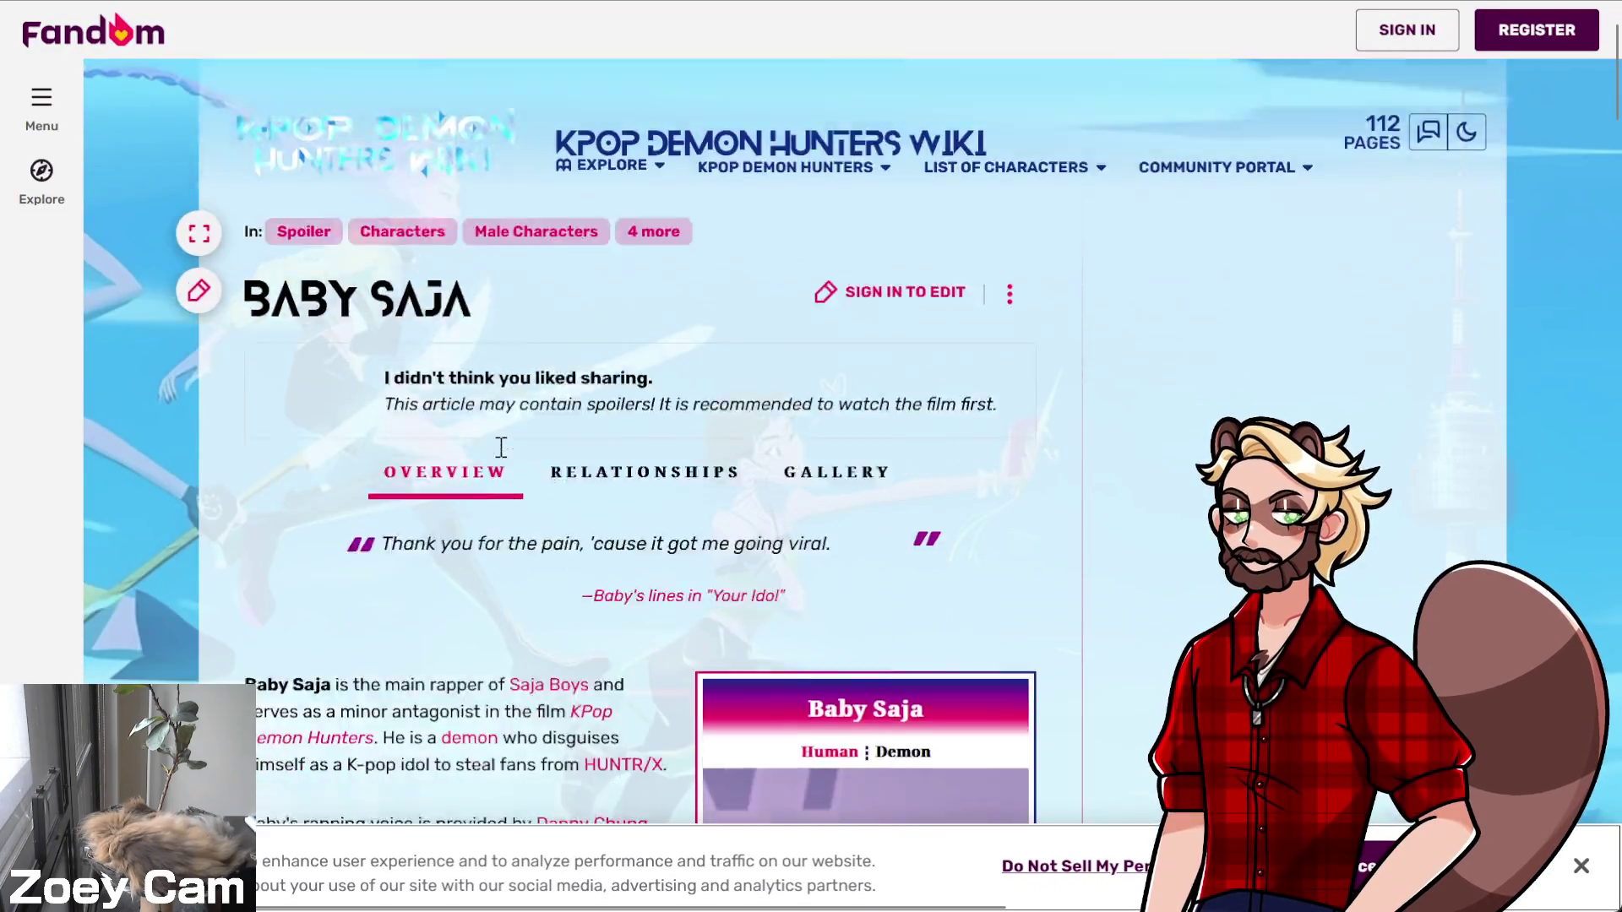
pyautogui.scroll(-2, 589, 440)
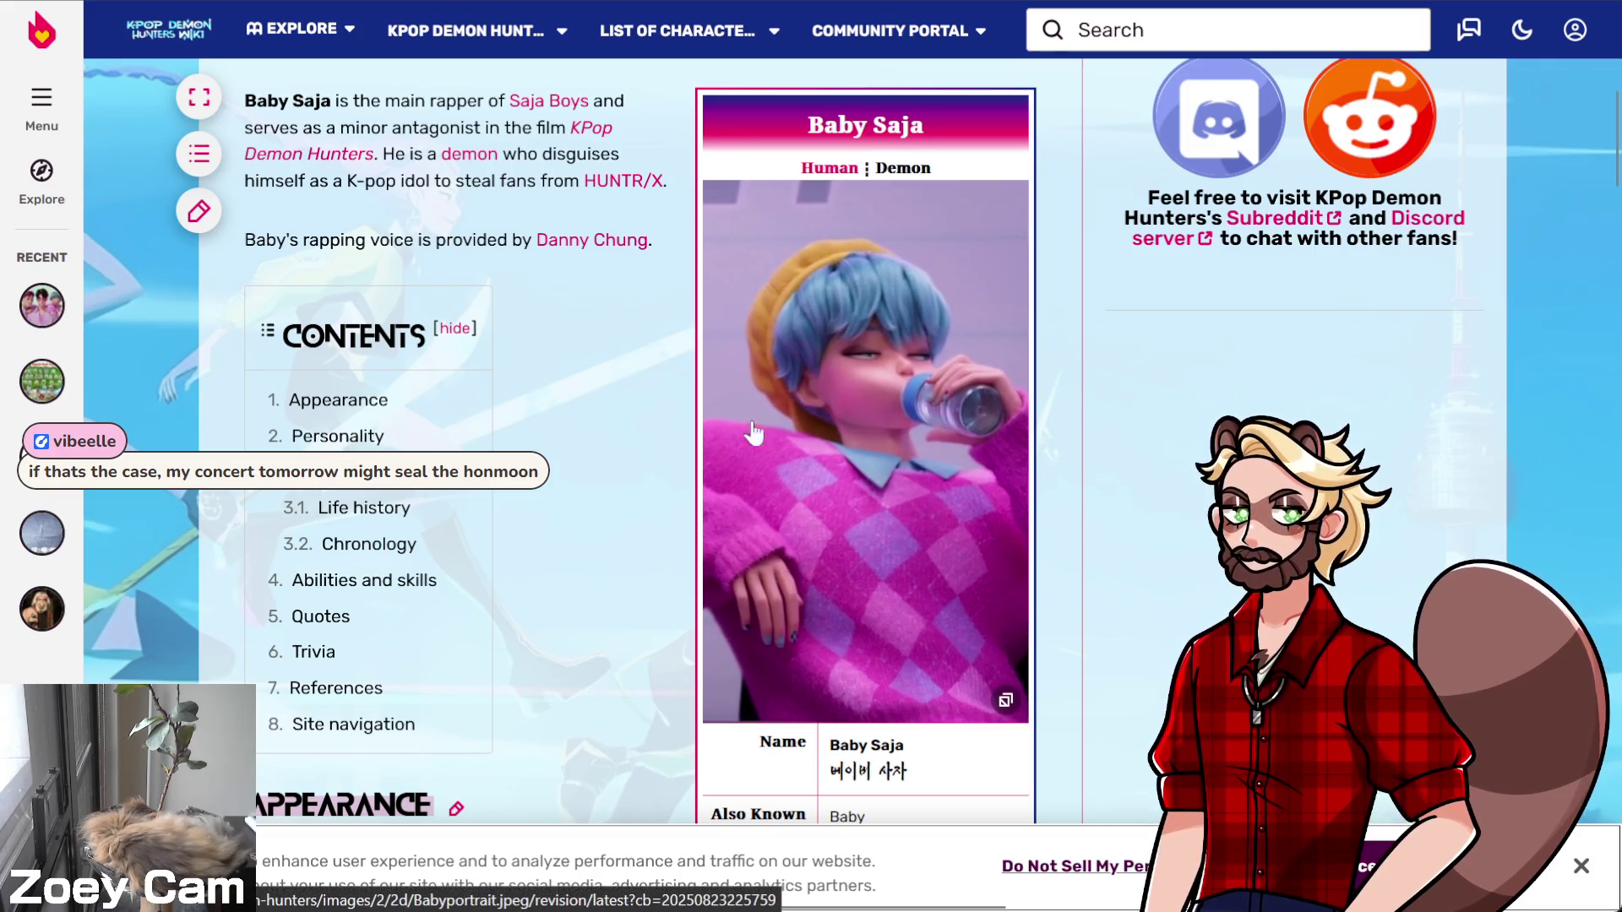
pyautogui.scroll(-2, 610, 438)
pyautogui.scroll(-6, 595, 418)
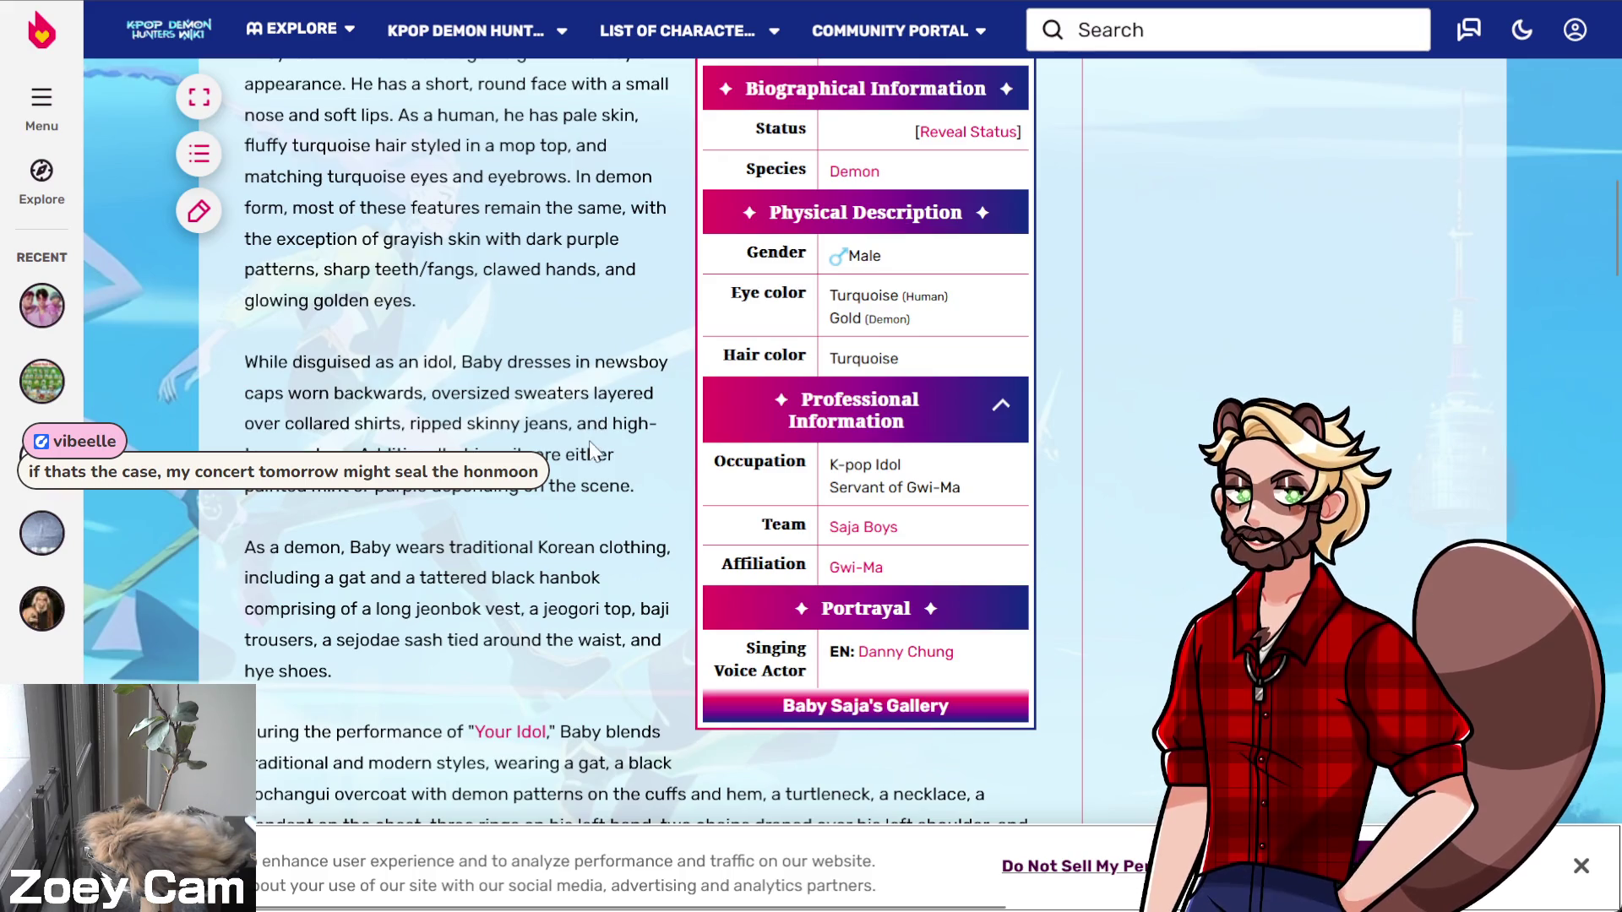
pyautogui.scroll(-10, 599, 454)
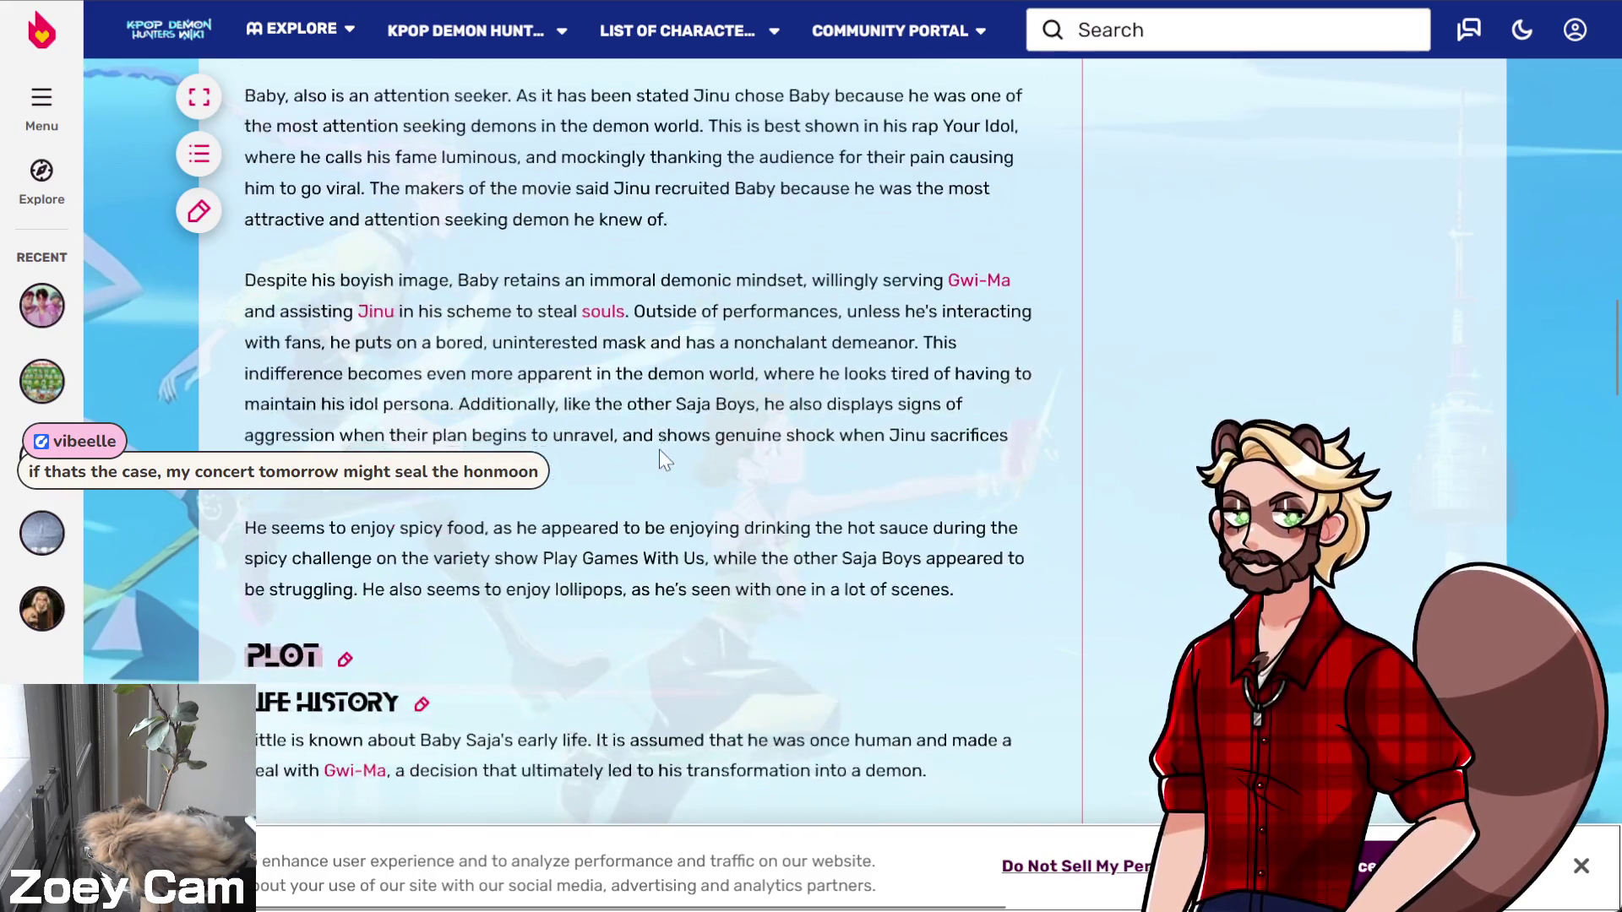
pyautogui.scroll(-5, 660, 456)
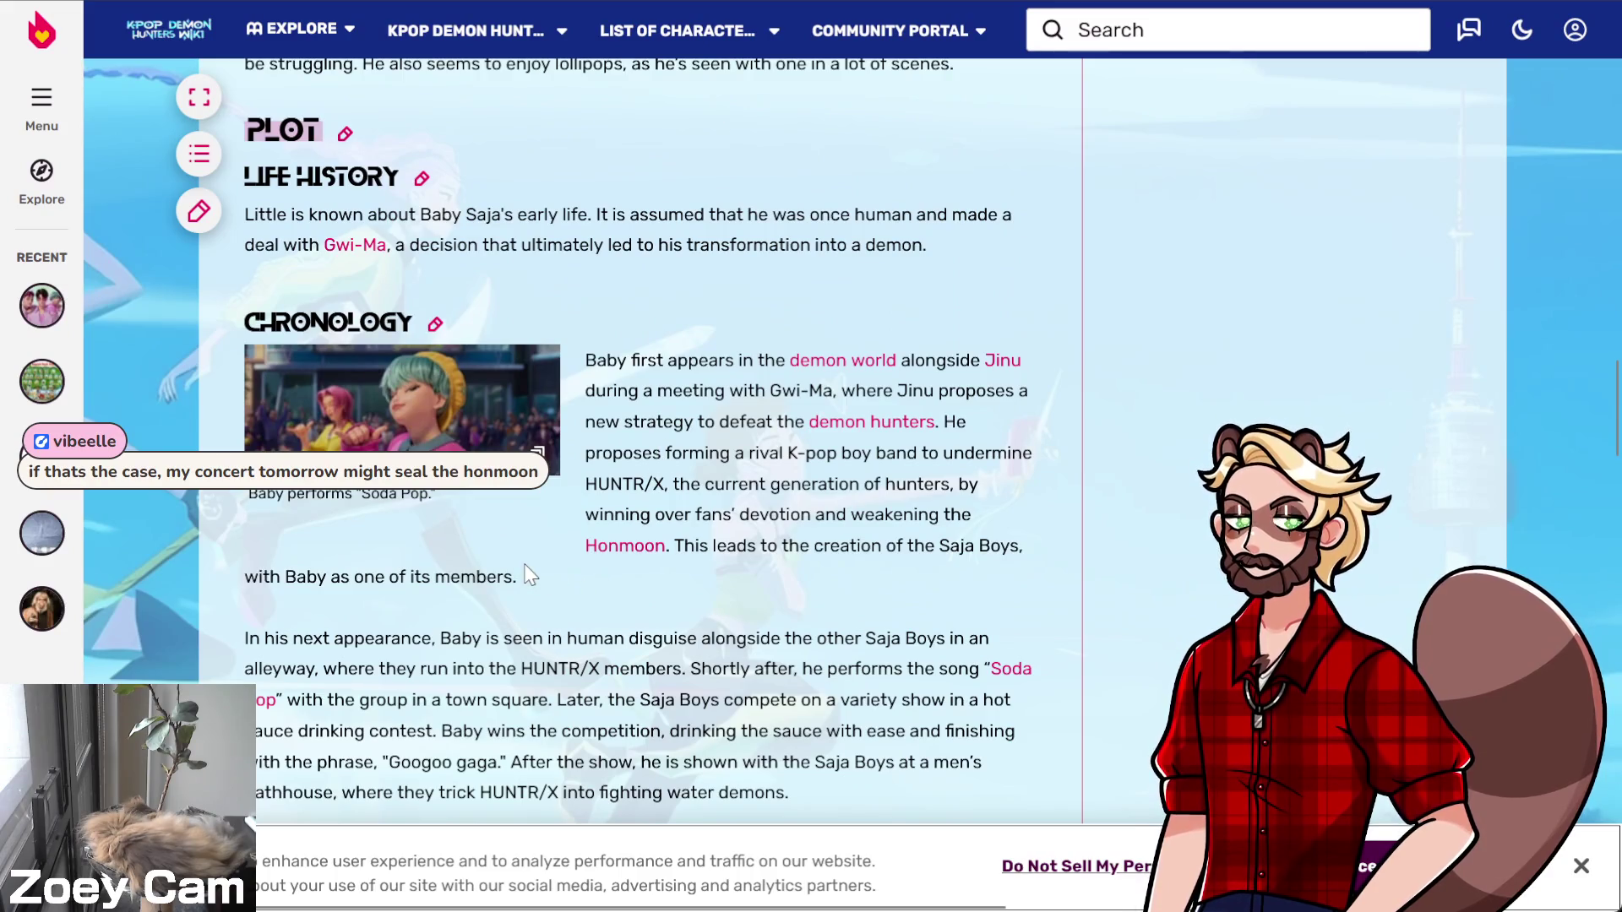
pyautogui.scroll(-8, 637, 557)
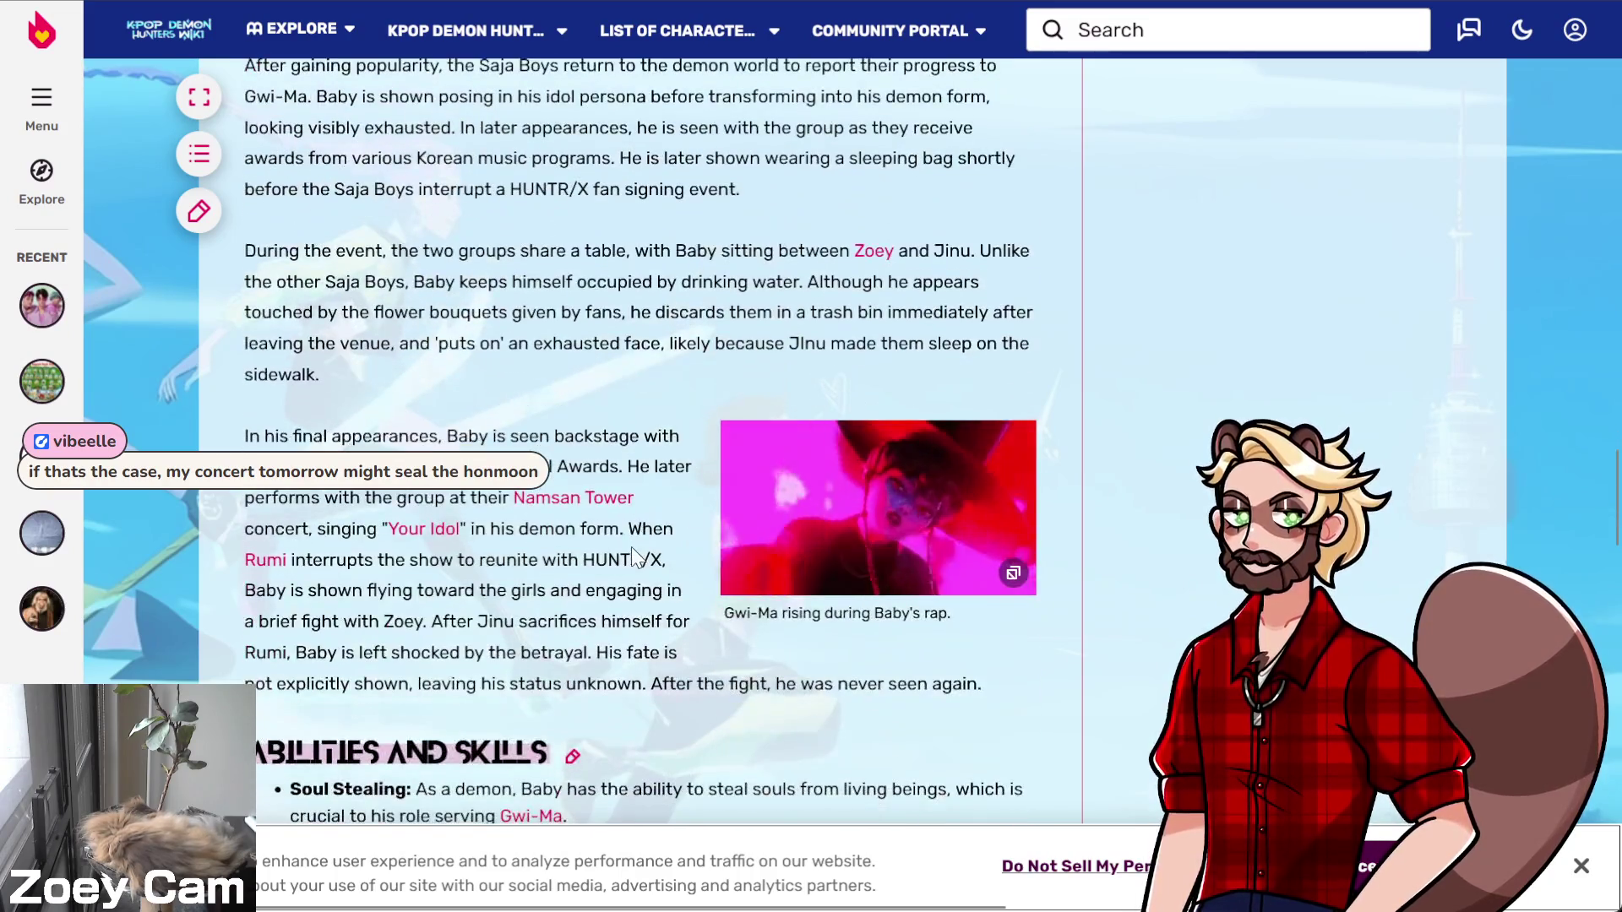
pyautogui.scroll(12, 616, 540)
pyautogui.click(397, 538)
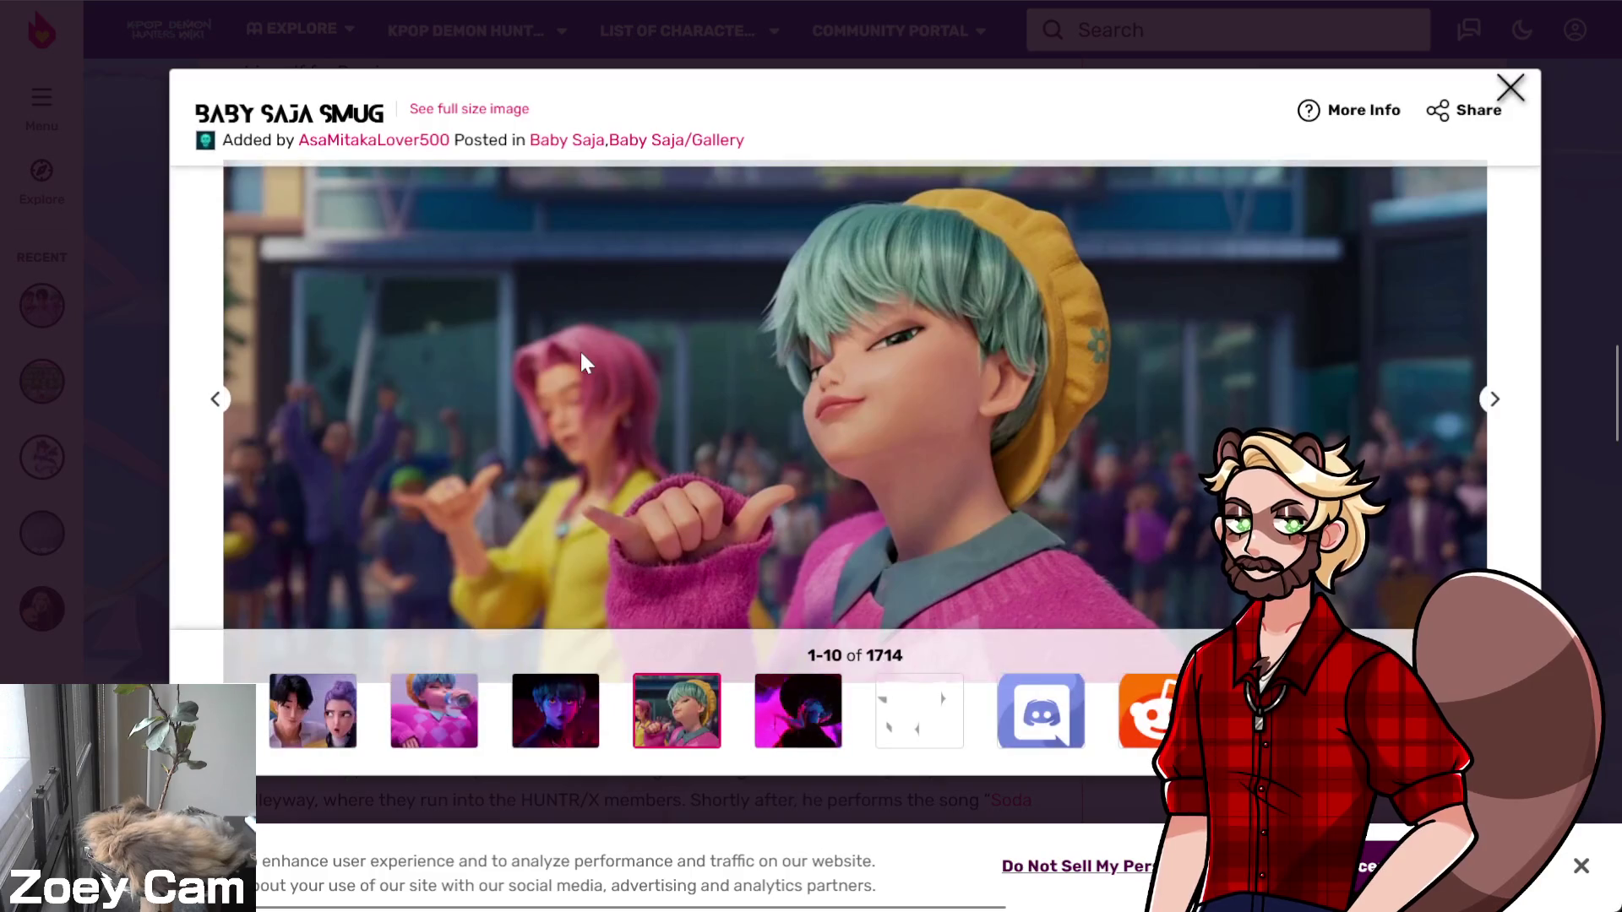
pyautogui.press('Escape')
pyautogui.click(1510, 87)
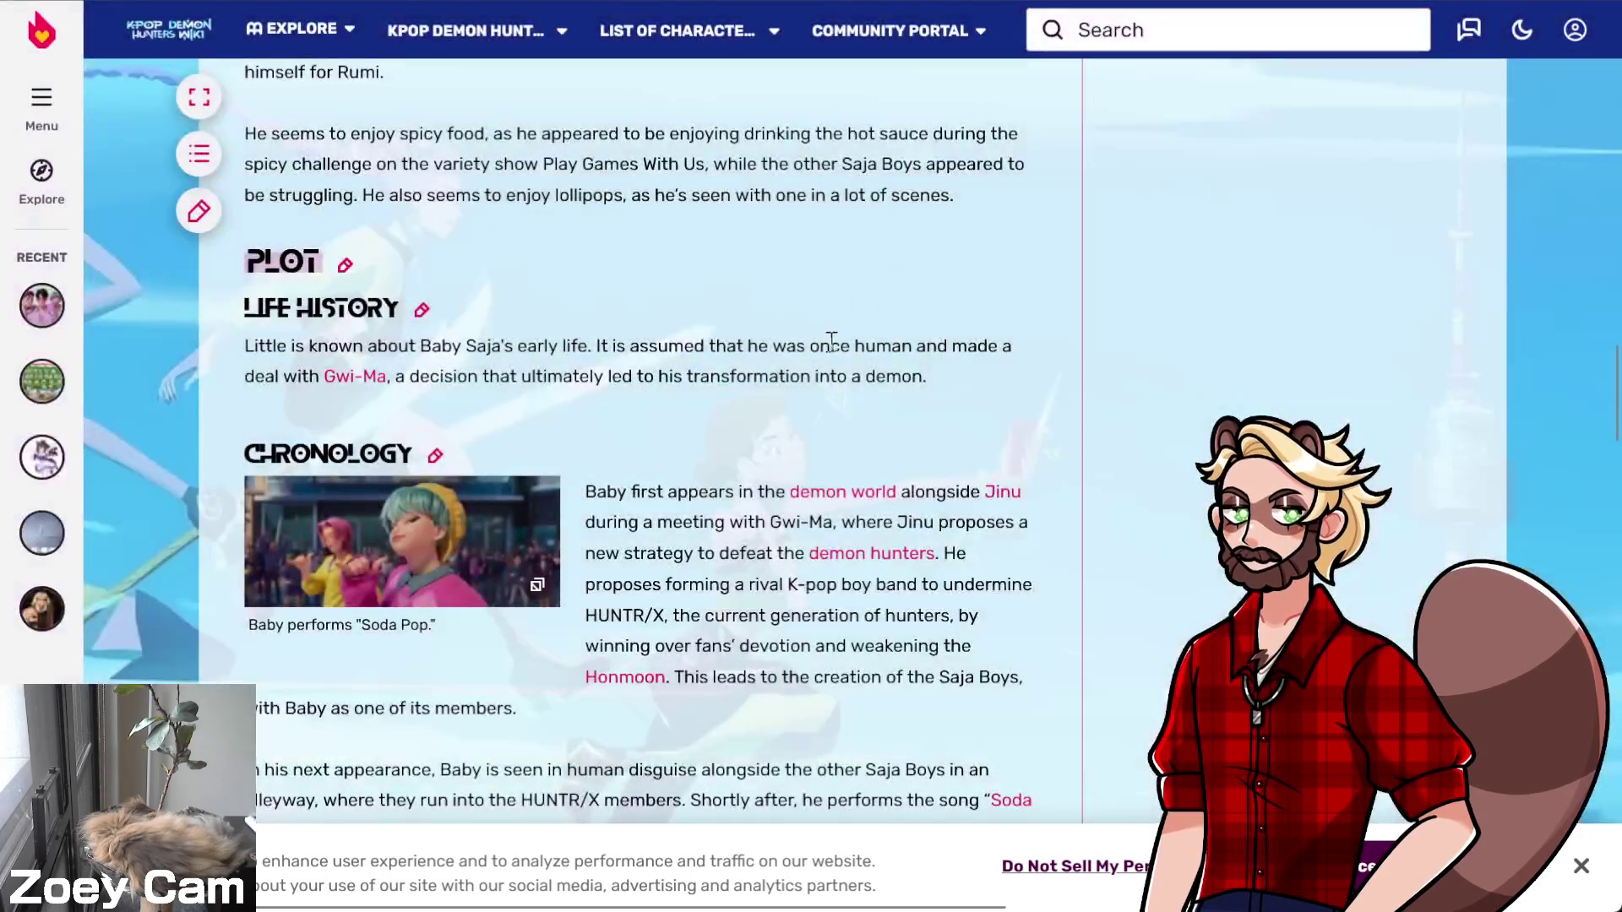
pyautogui.scroll(-8, 573, 448)
pyautogui.scroll(-10, 600, 450)
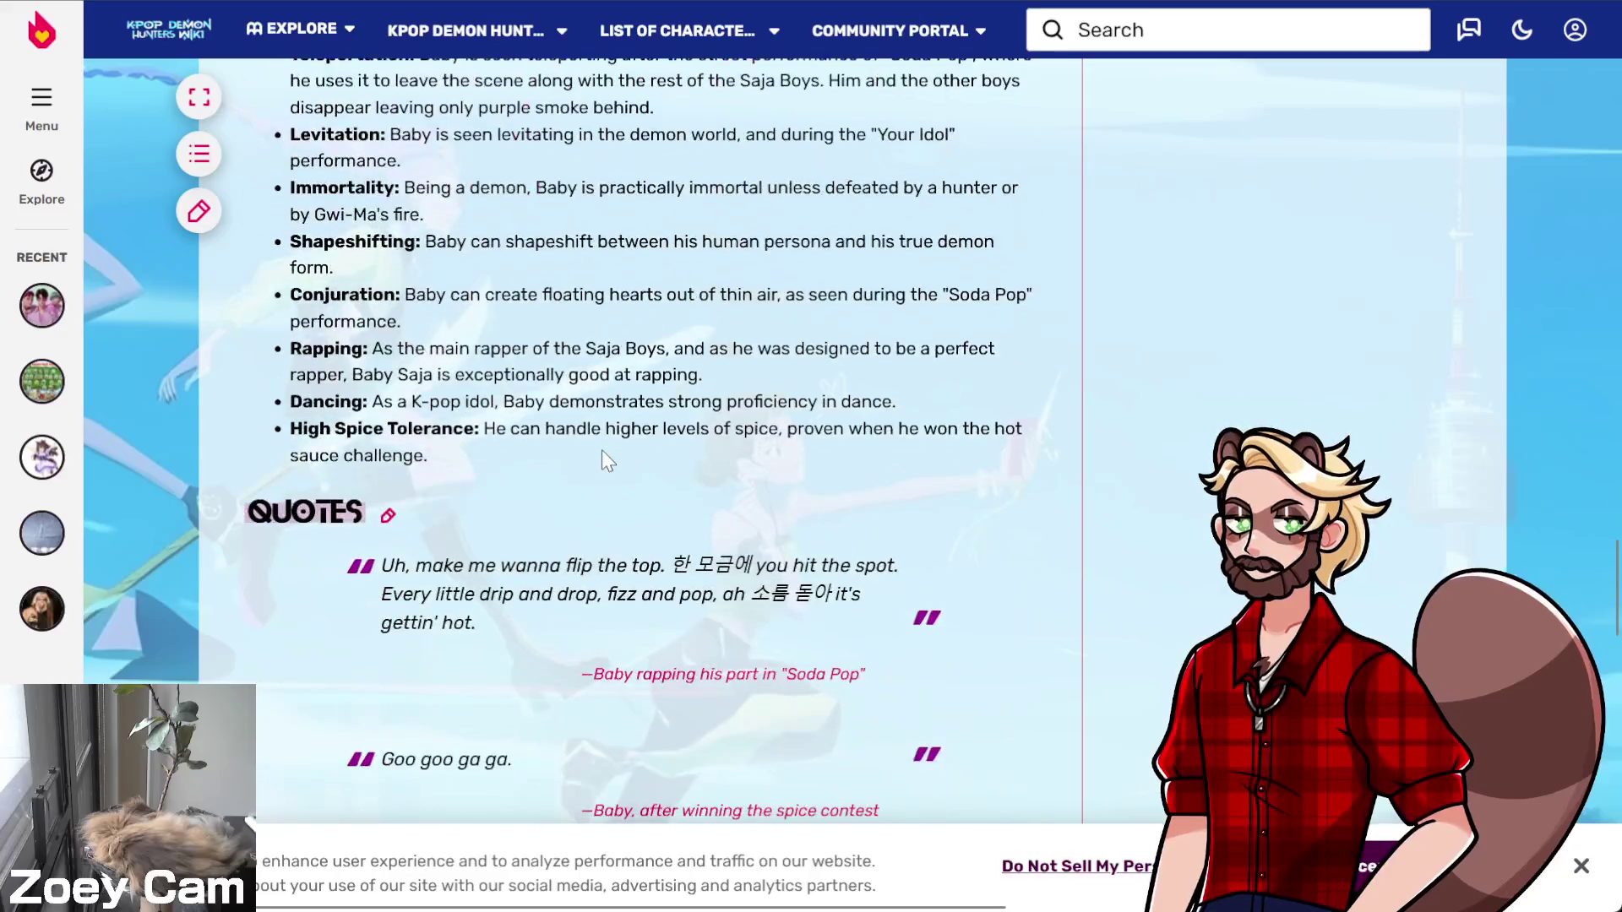
pyautogui.scroll(4, 626, 449)
pyautogui.scroll(20, 642, 451)
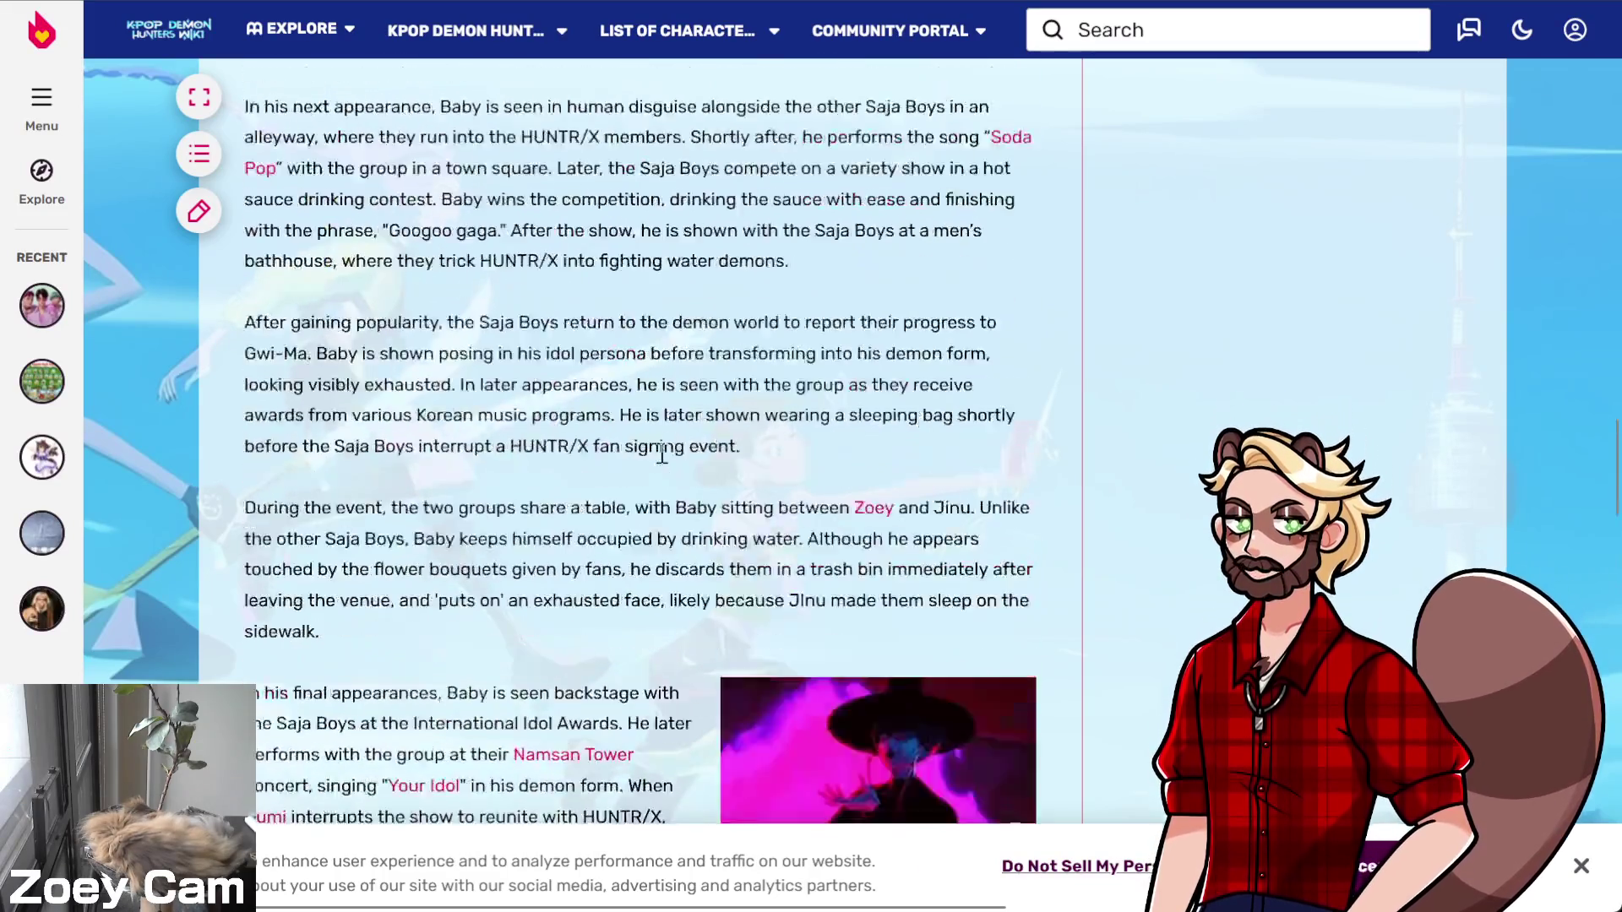
pyautogui.scroll(5, 661, 453)
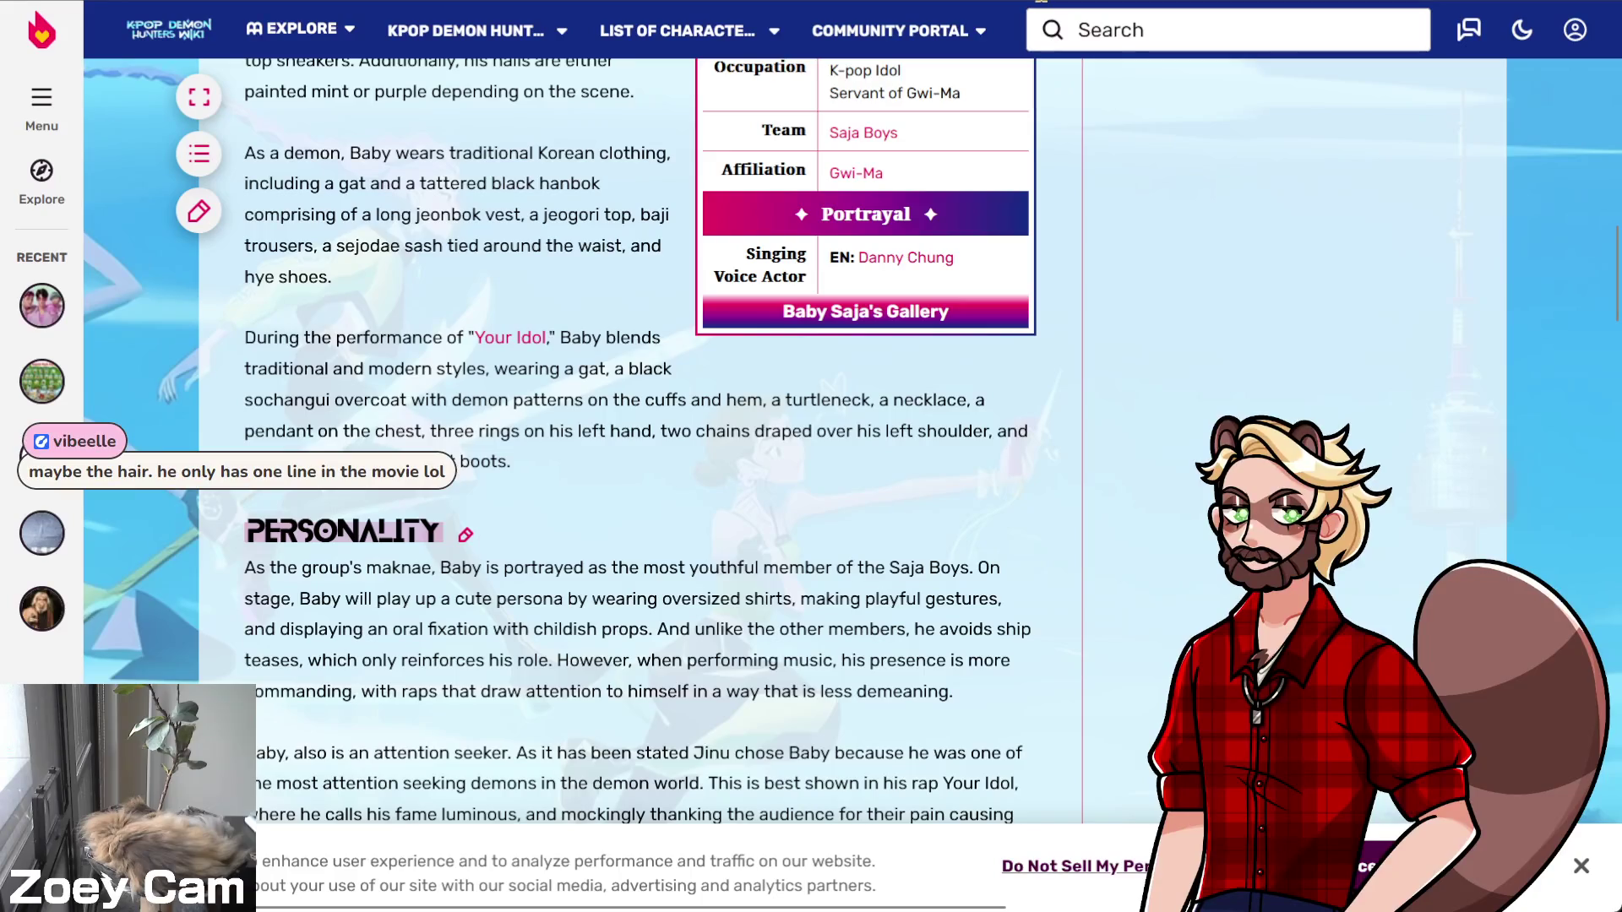
pyautogui.hotkey('ctrl', 'l')
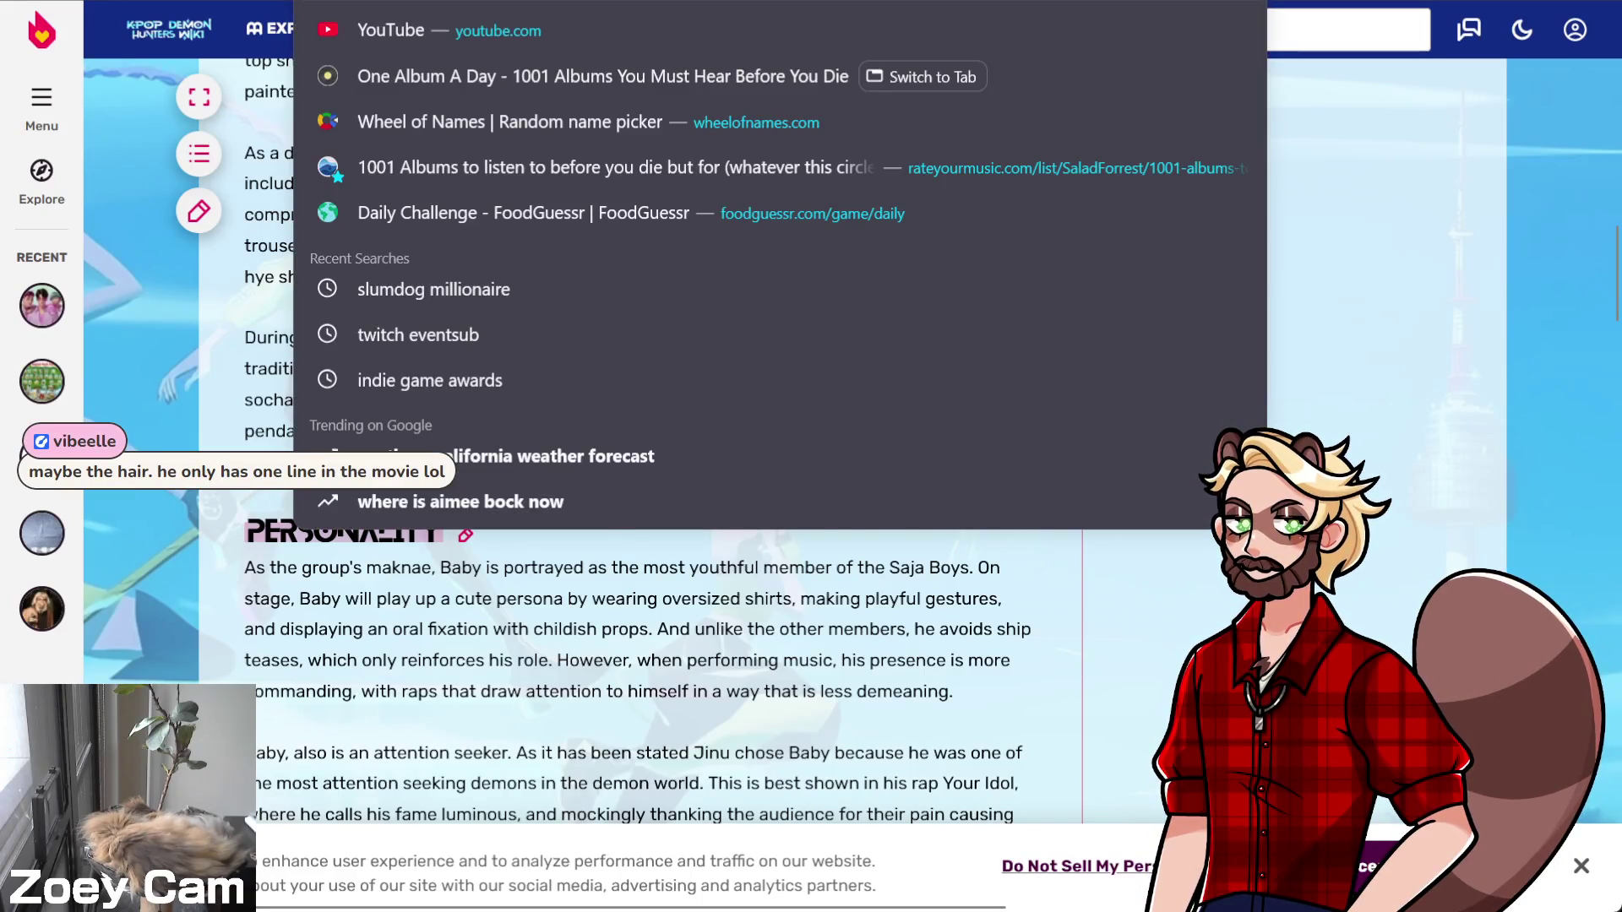
# Search Google for 'baby saja' and skim the results
pyautogui.write('baby saja')
pyautogui.press('Return')
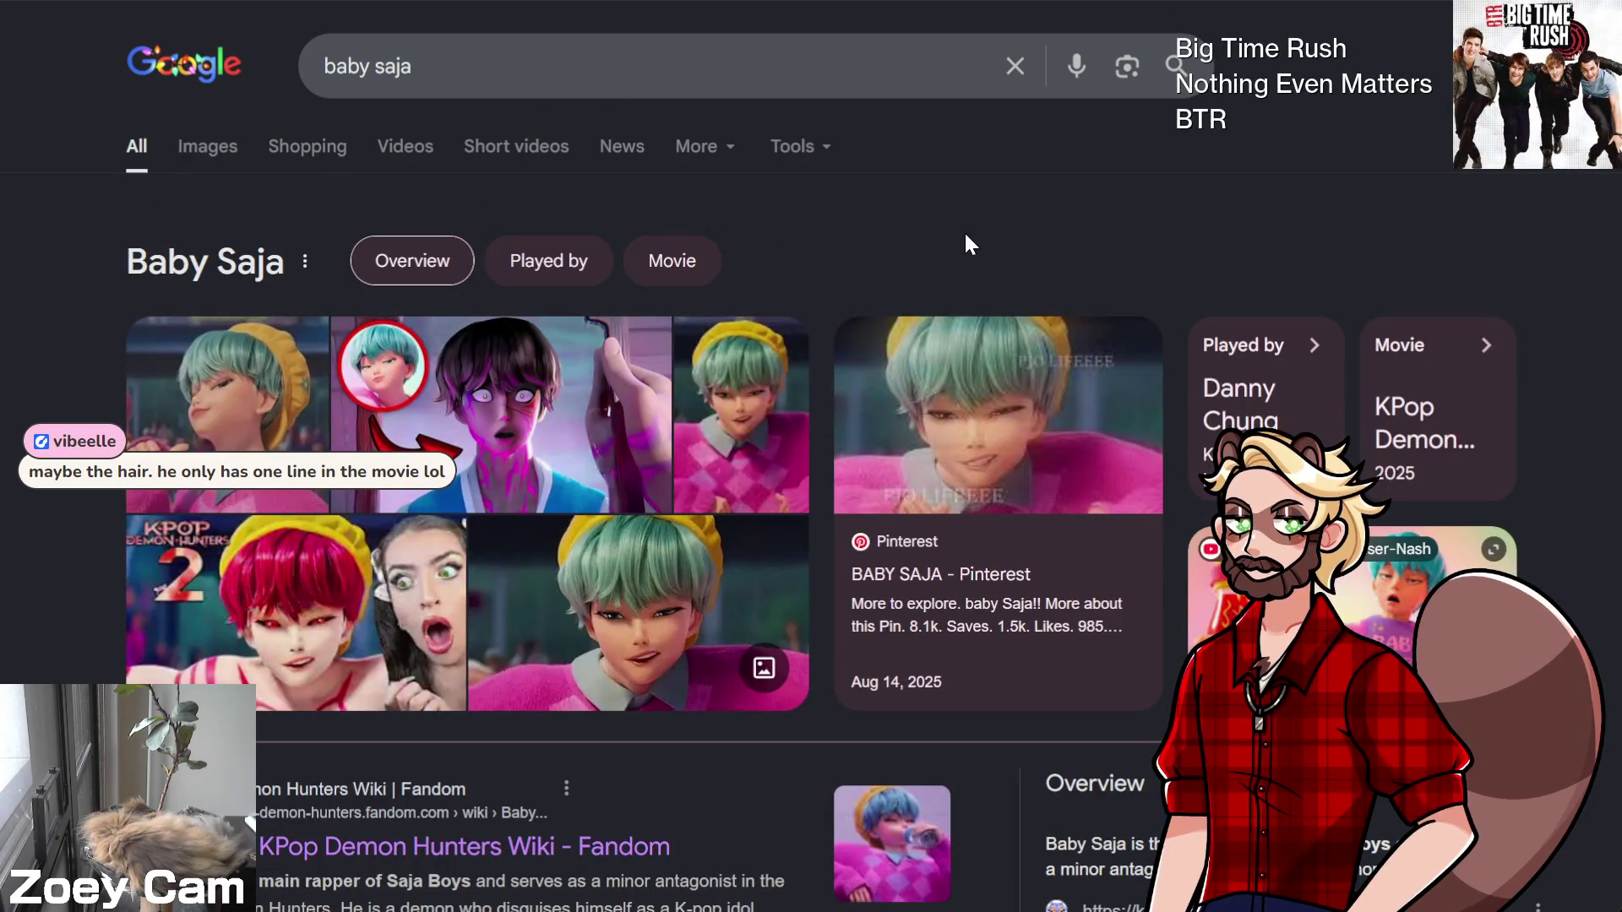
pyautogui.scroll(-3, 439, 258)
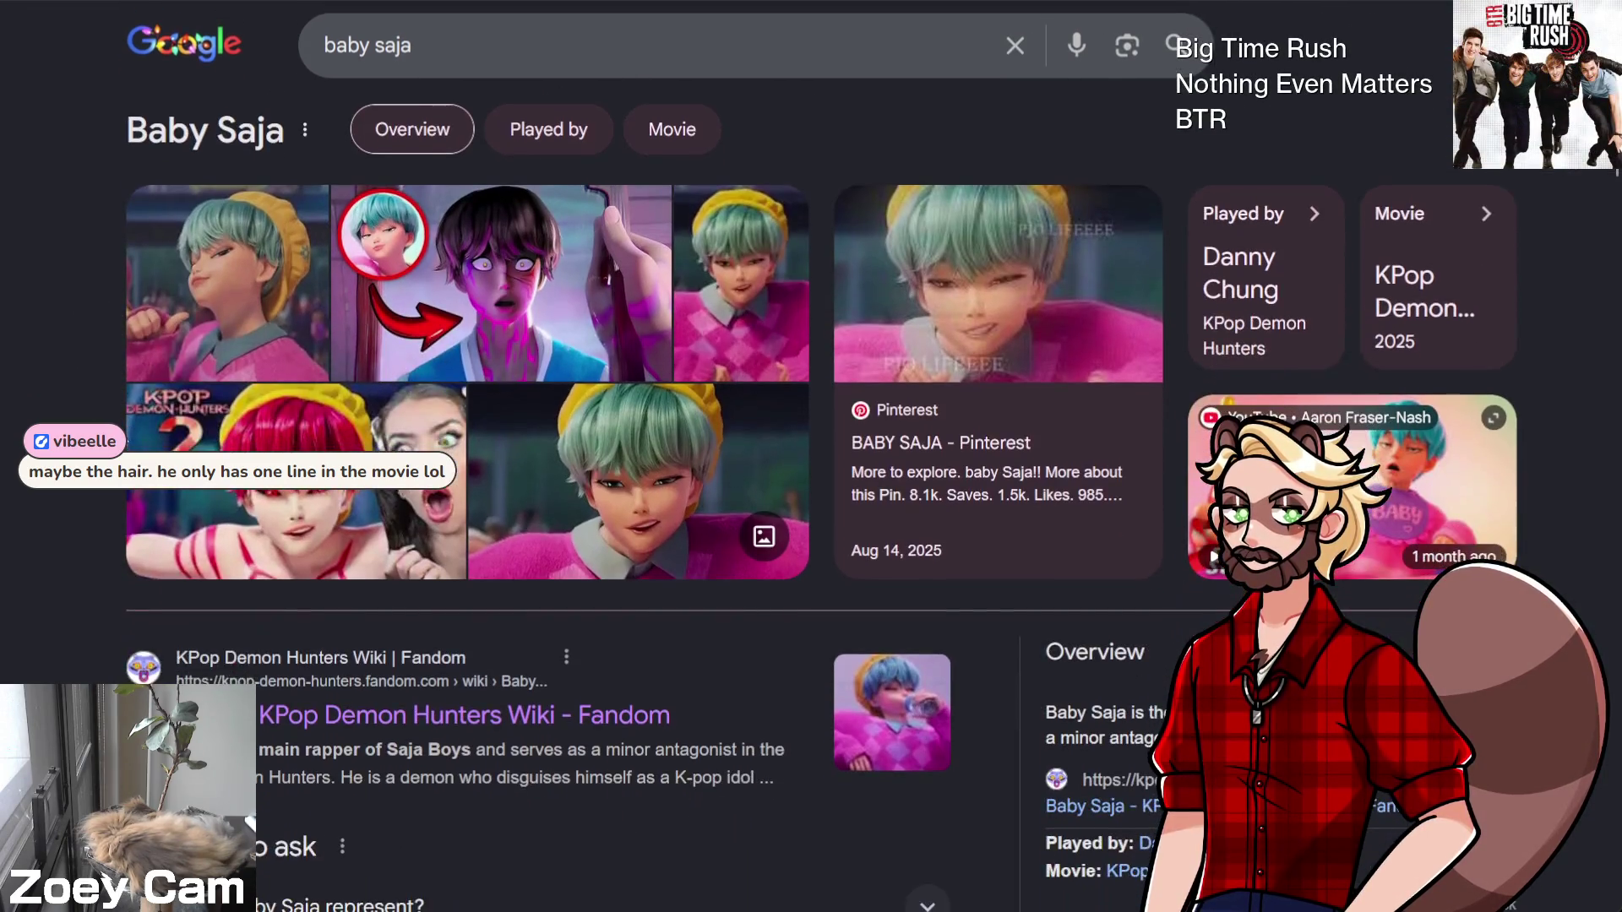
pyautogui.scroll(3, 440, 258)
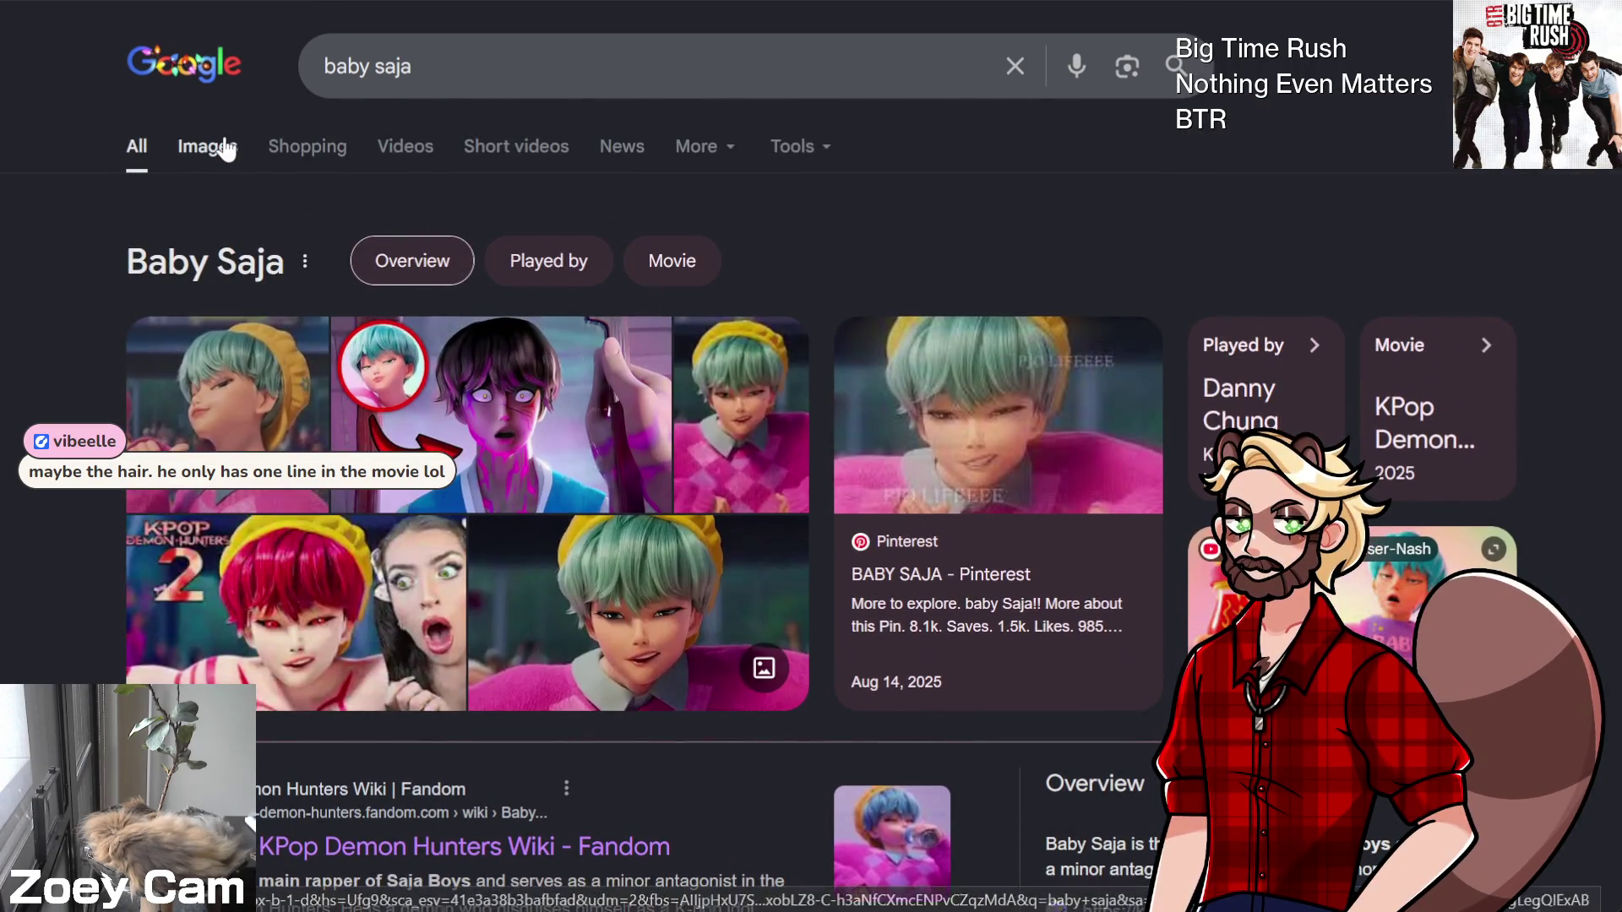
# Show image results and preview the Costume Playbook 'Saja Boys: Baby Saja' image
pyautogui.click(207, 147)
pyautogui.scroll(-1, 575, 191)
pyautogui.scroll(-3, 575, 193)
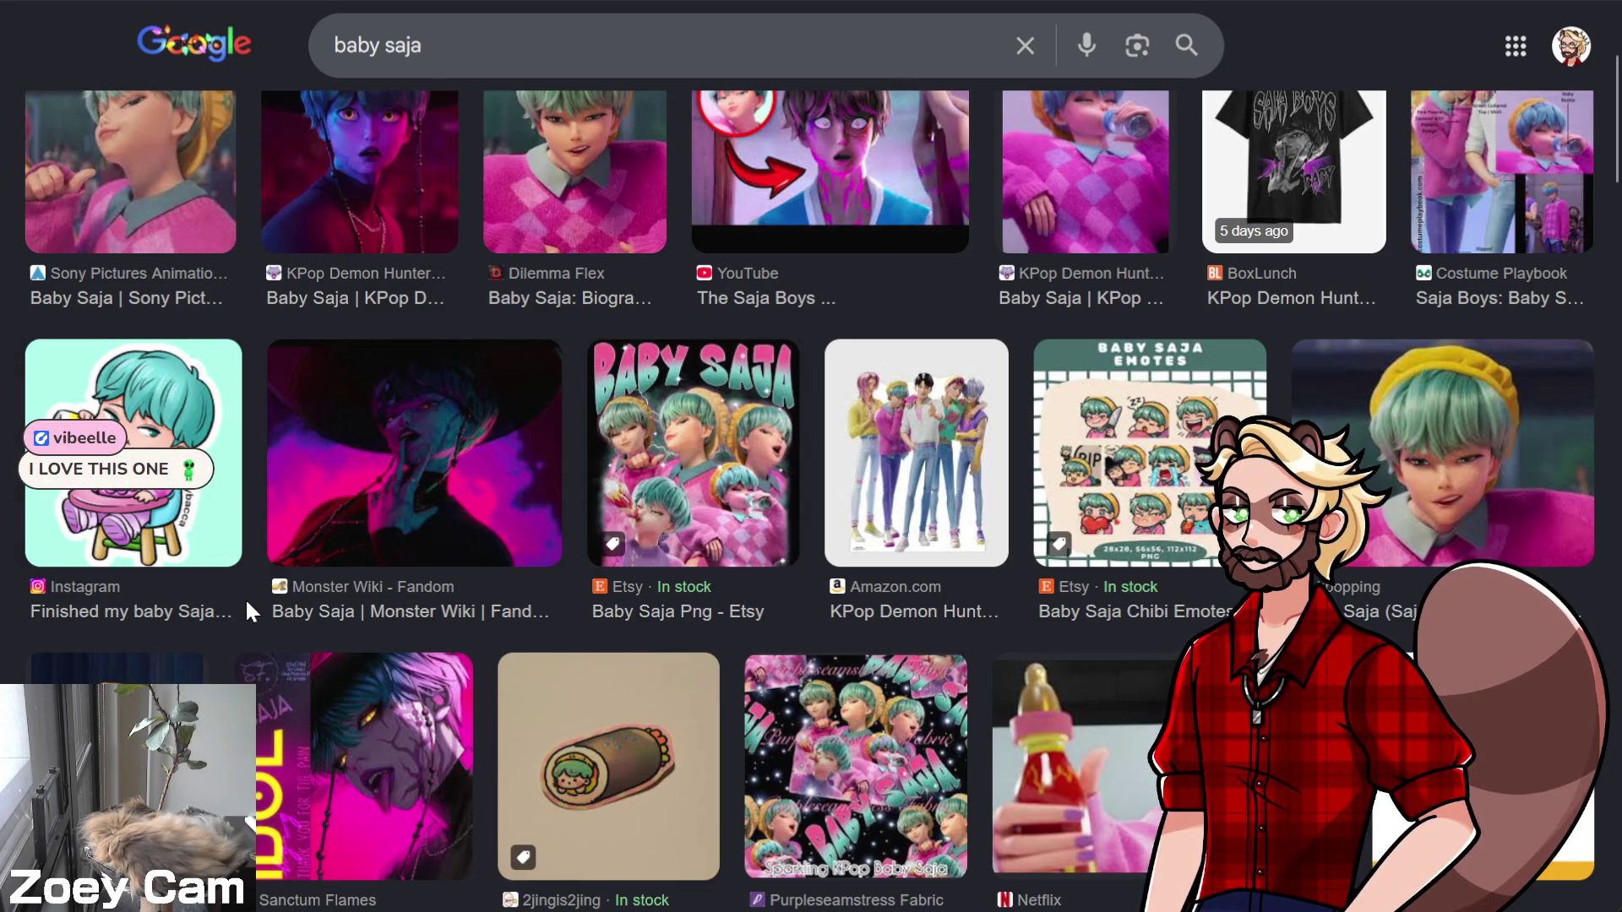
pyautogui.scroll(3, 245, 597)
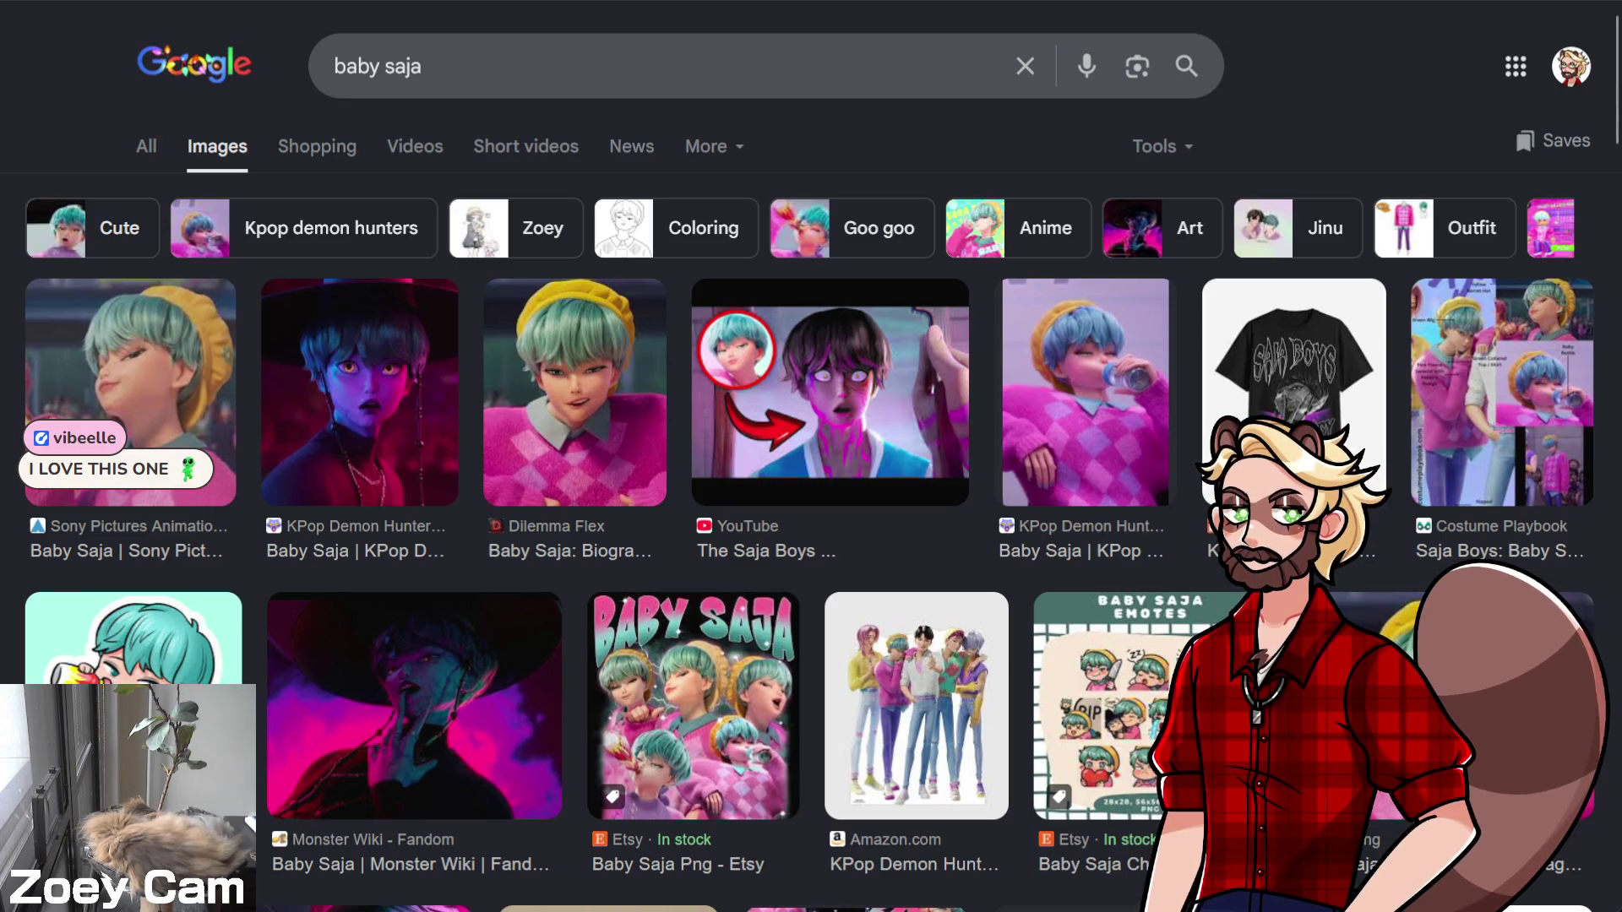
pyautogui.click(1415, 401)
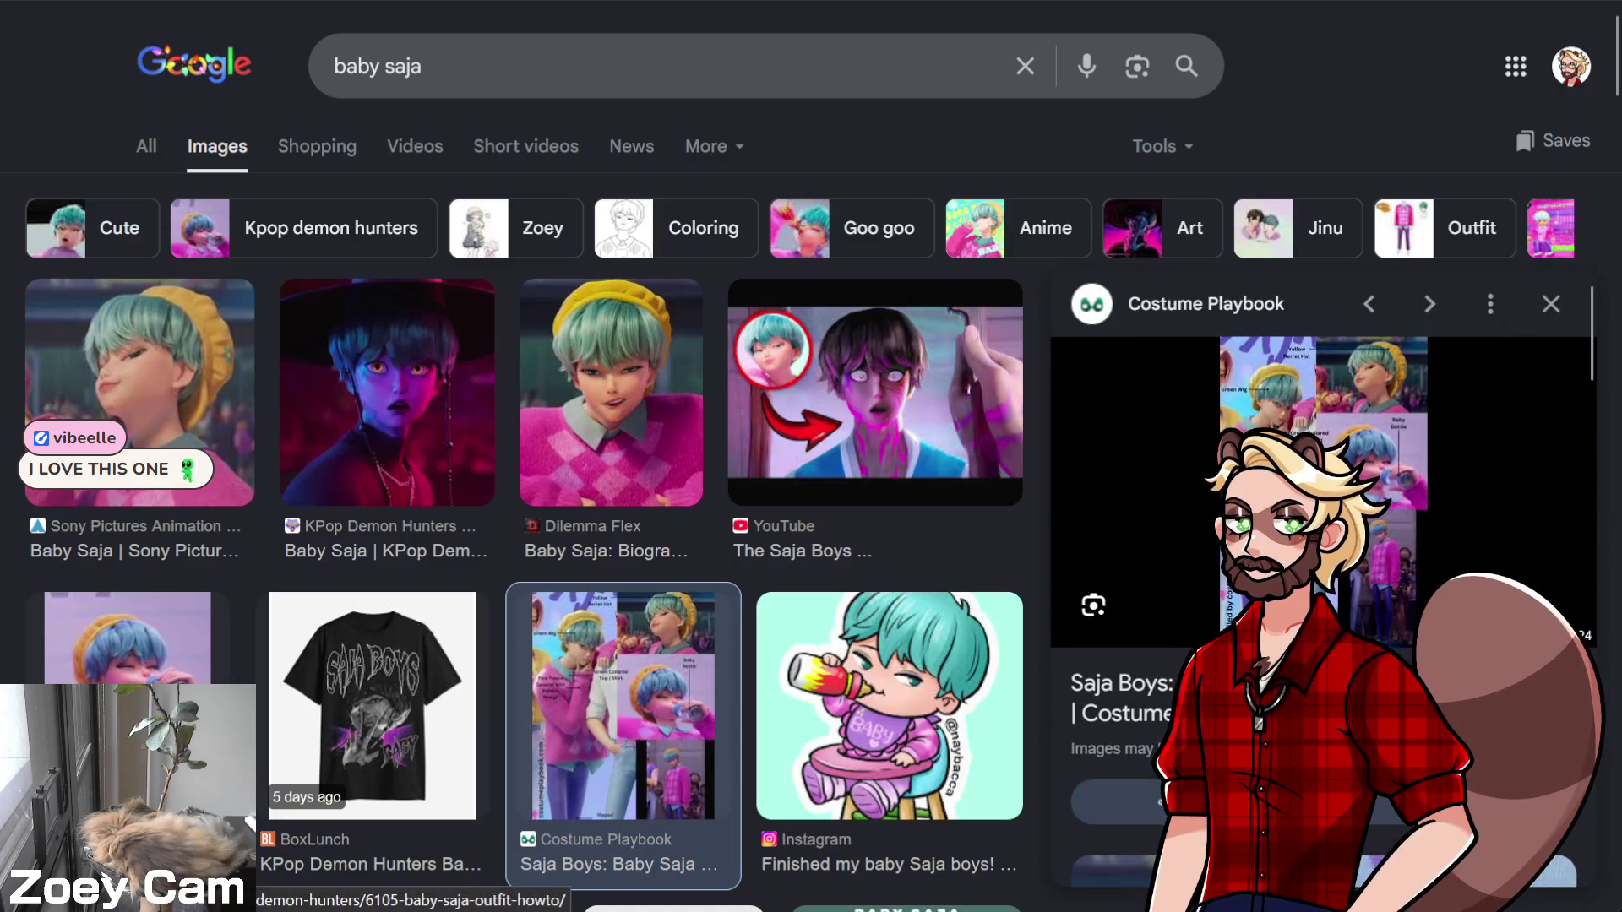
# Open the Costume Playbook Baby Saja guide and scroll through its outfit pieces
pyautogui.click(1406, 401)
pyautogui.scroll(-6, 173, 551)
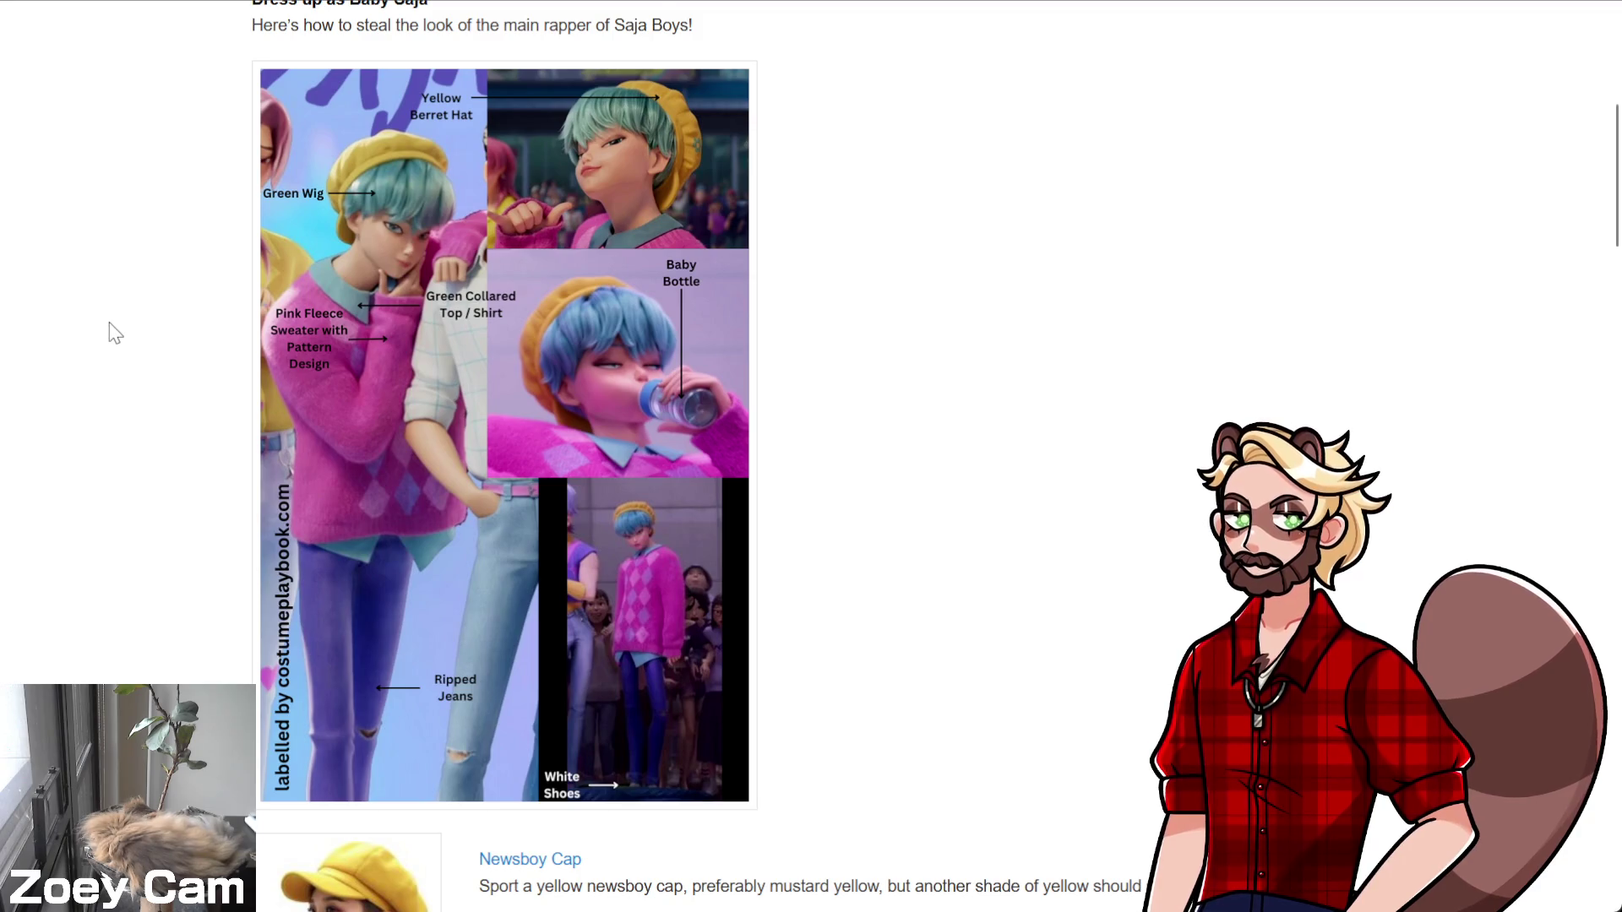
pyautogui.scroll(-2, 109, 329)
pyautogui.scroll(-7, 156, 529)
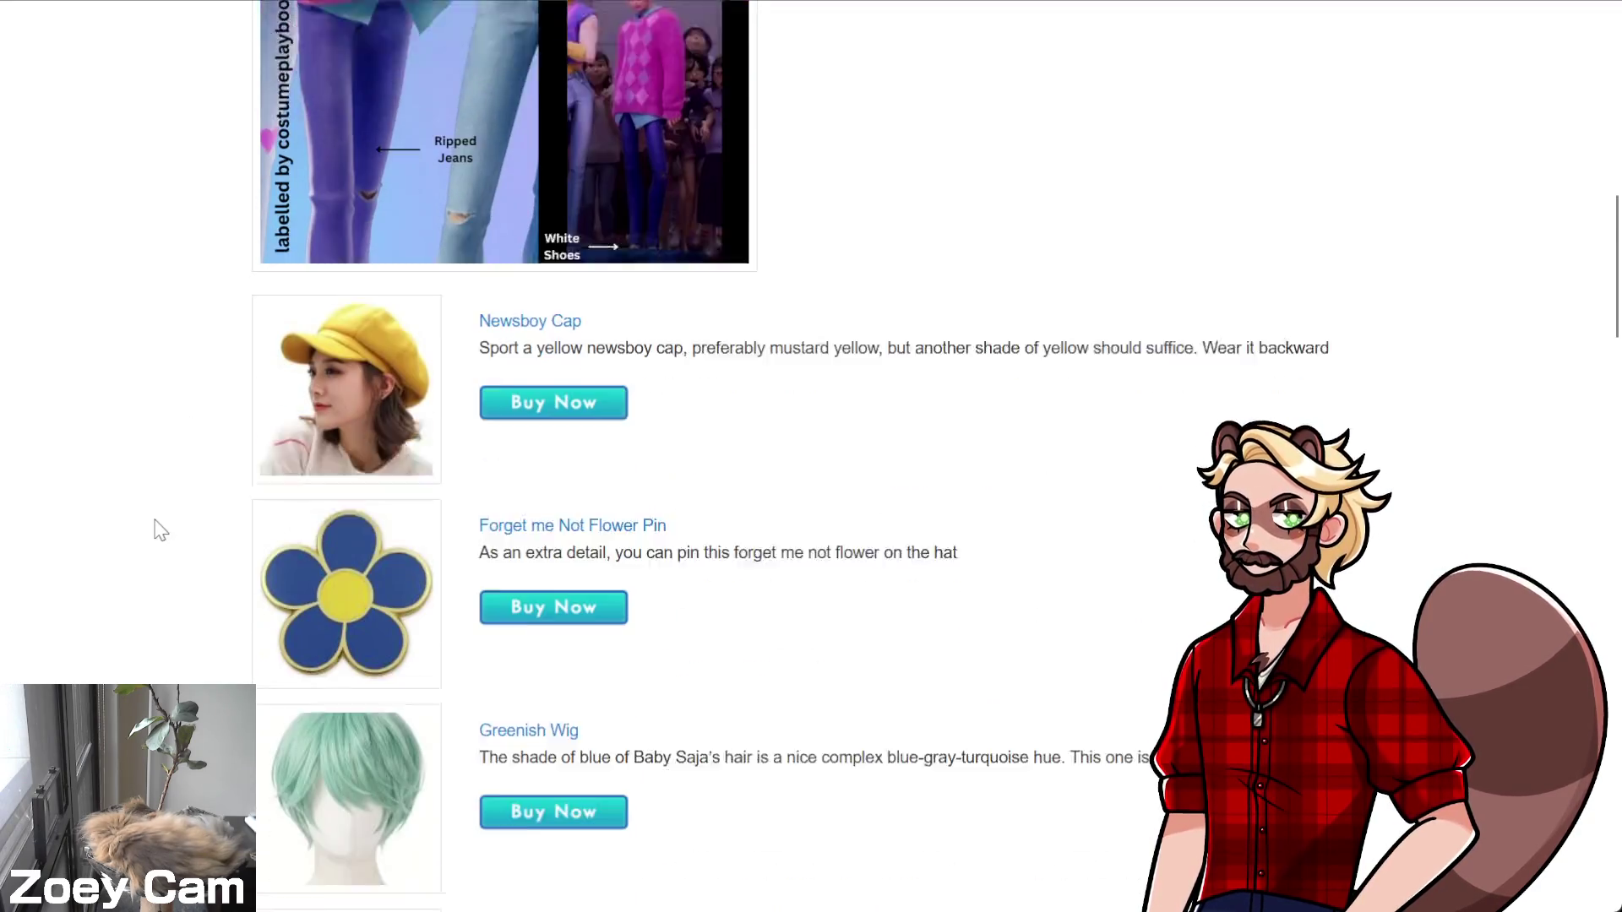
pyautogui.scroll(-10, 214, 574)
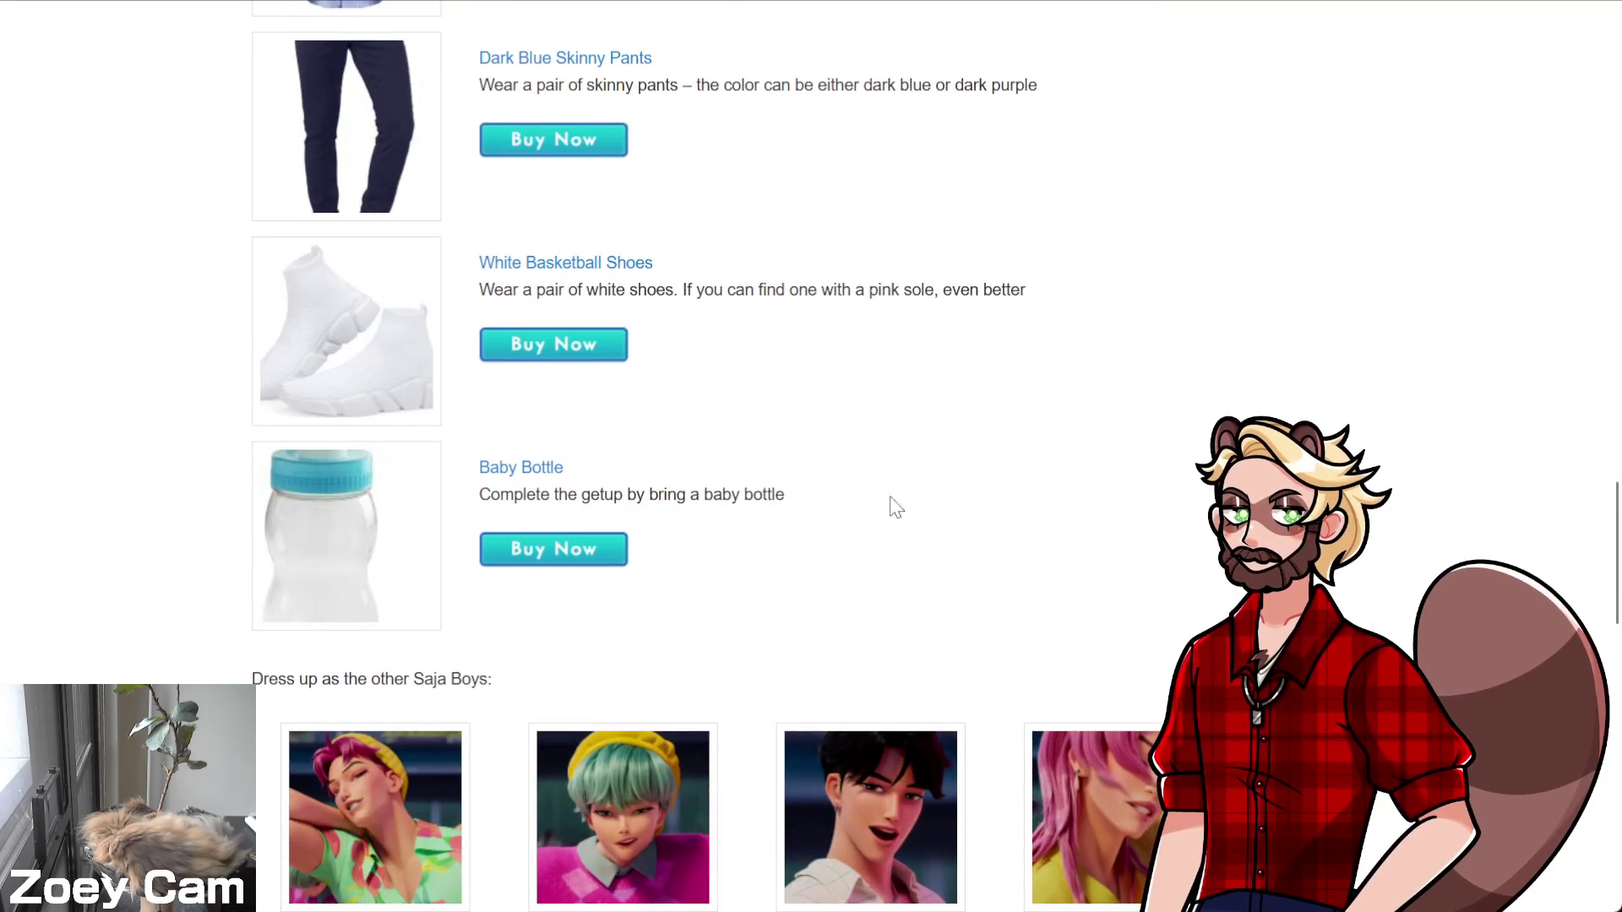
pyautogui.scroll(14, 1228, 408)
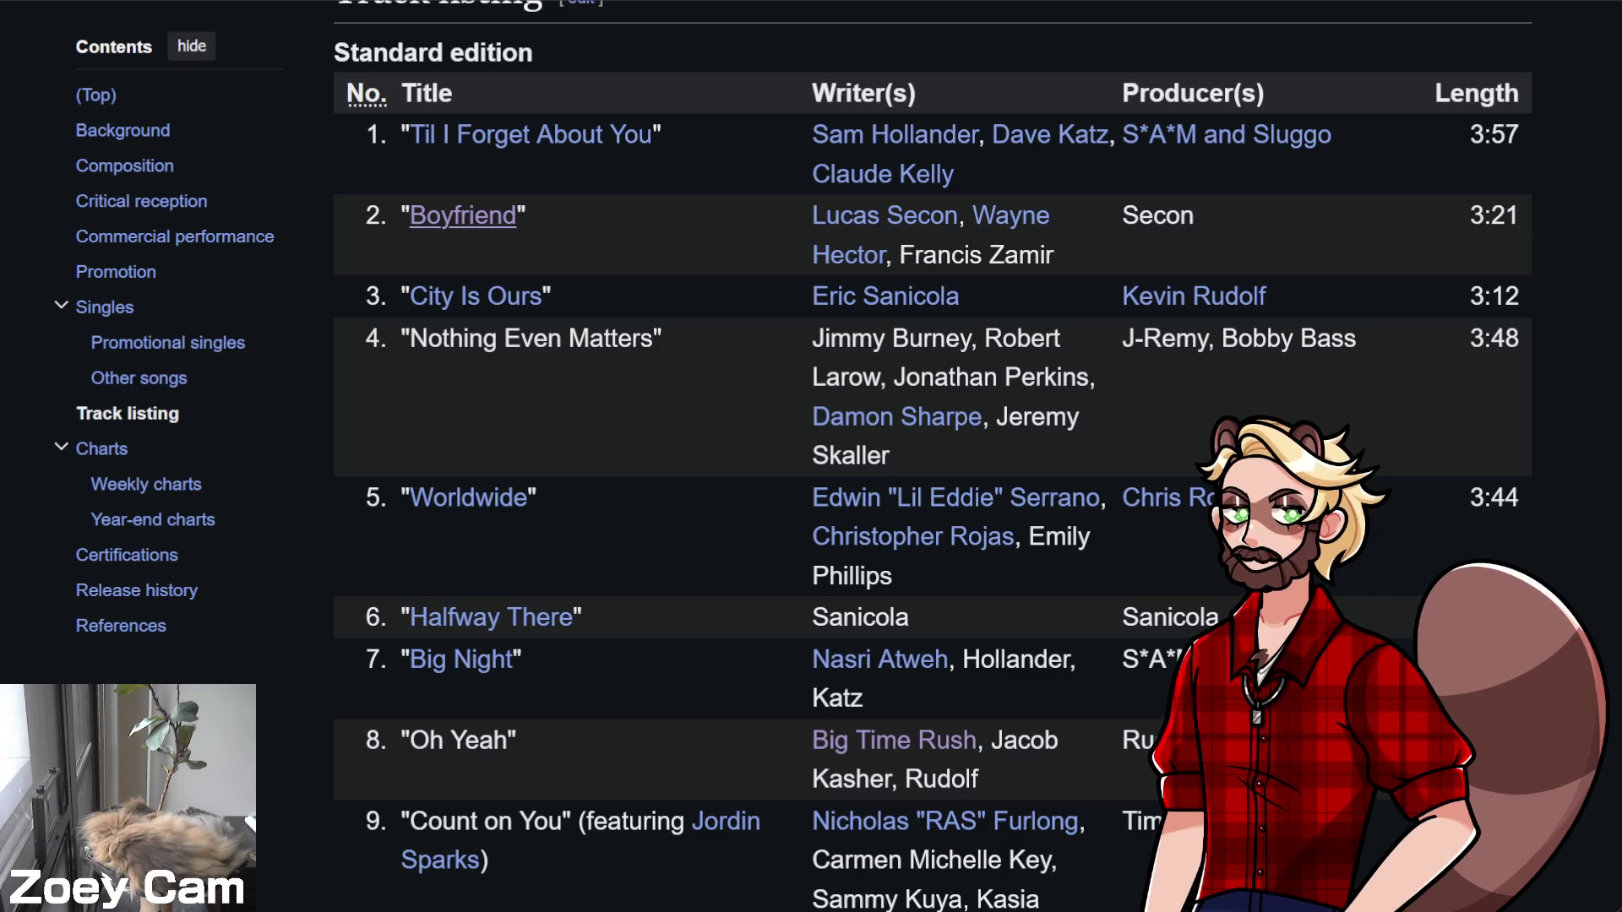
# Highlight the Nothing Even Matters title and a writer's full name in the track listing credits
pyautogui.tripleClick(591, 332)
pyautogui.click(659, 449)
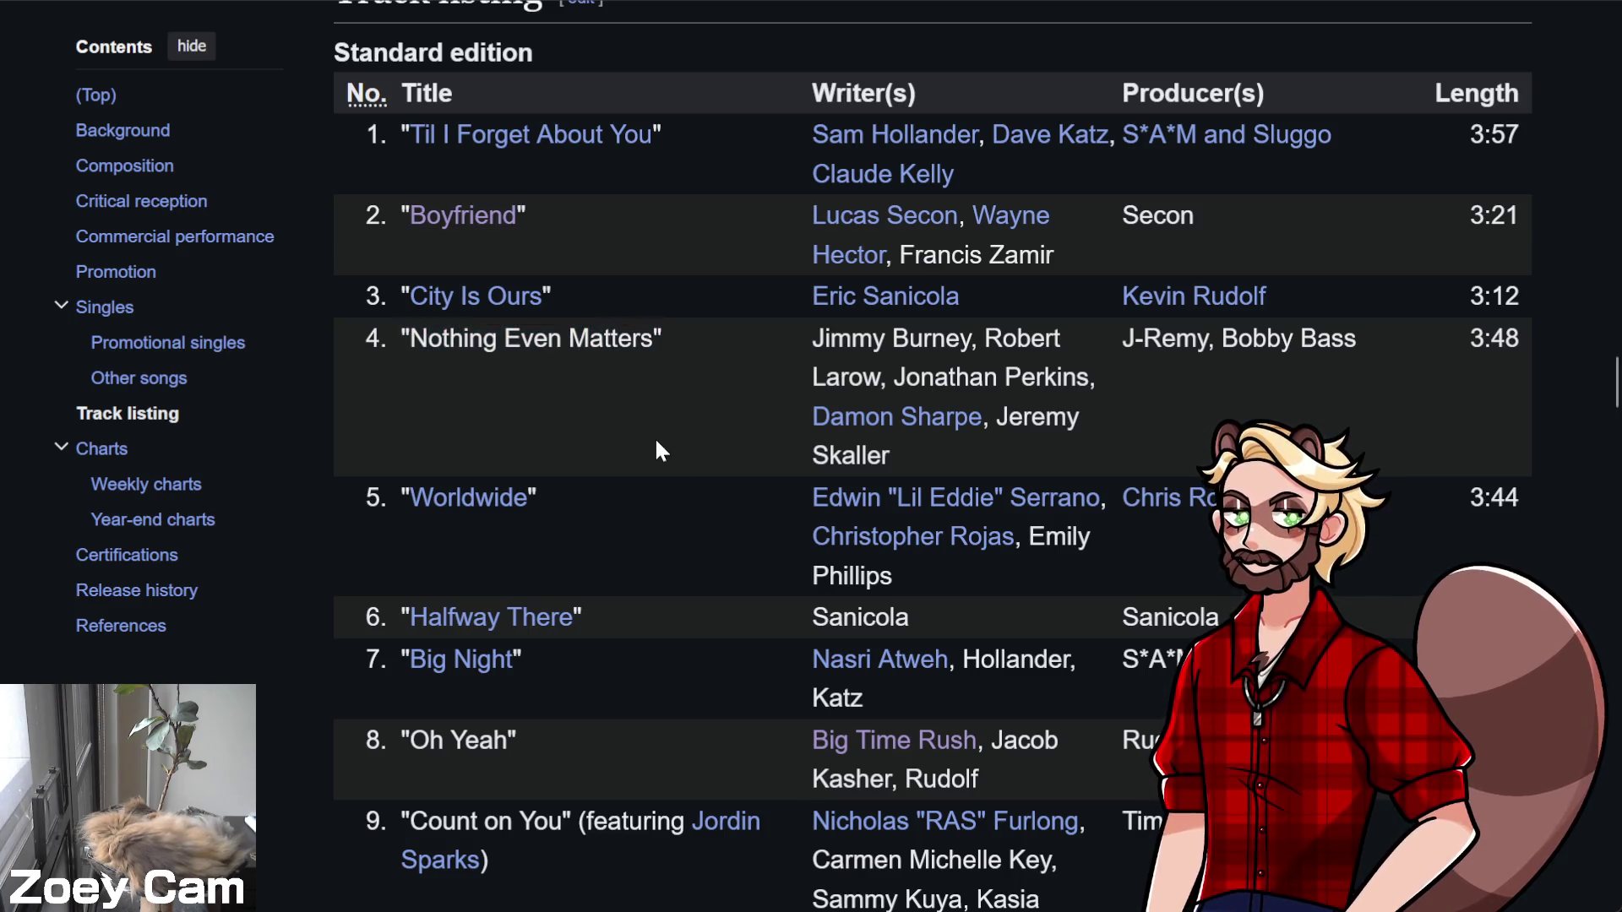
pyautogui.doubleClick(929, 338)
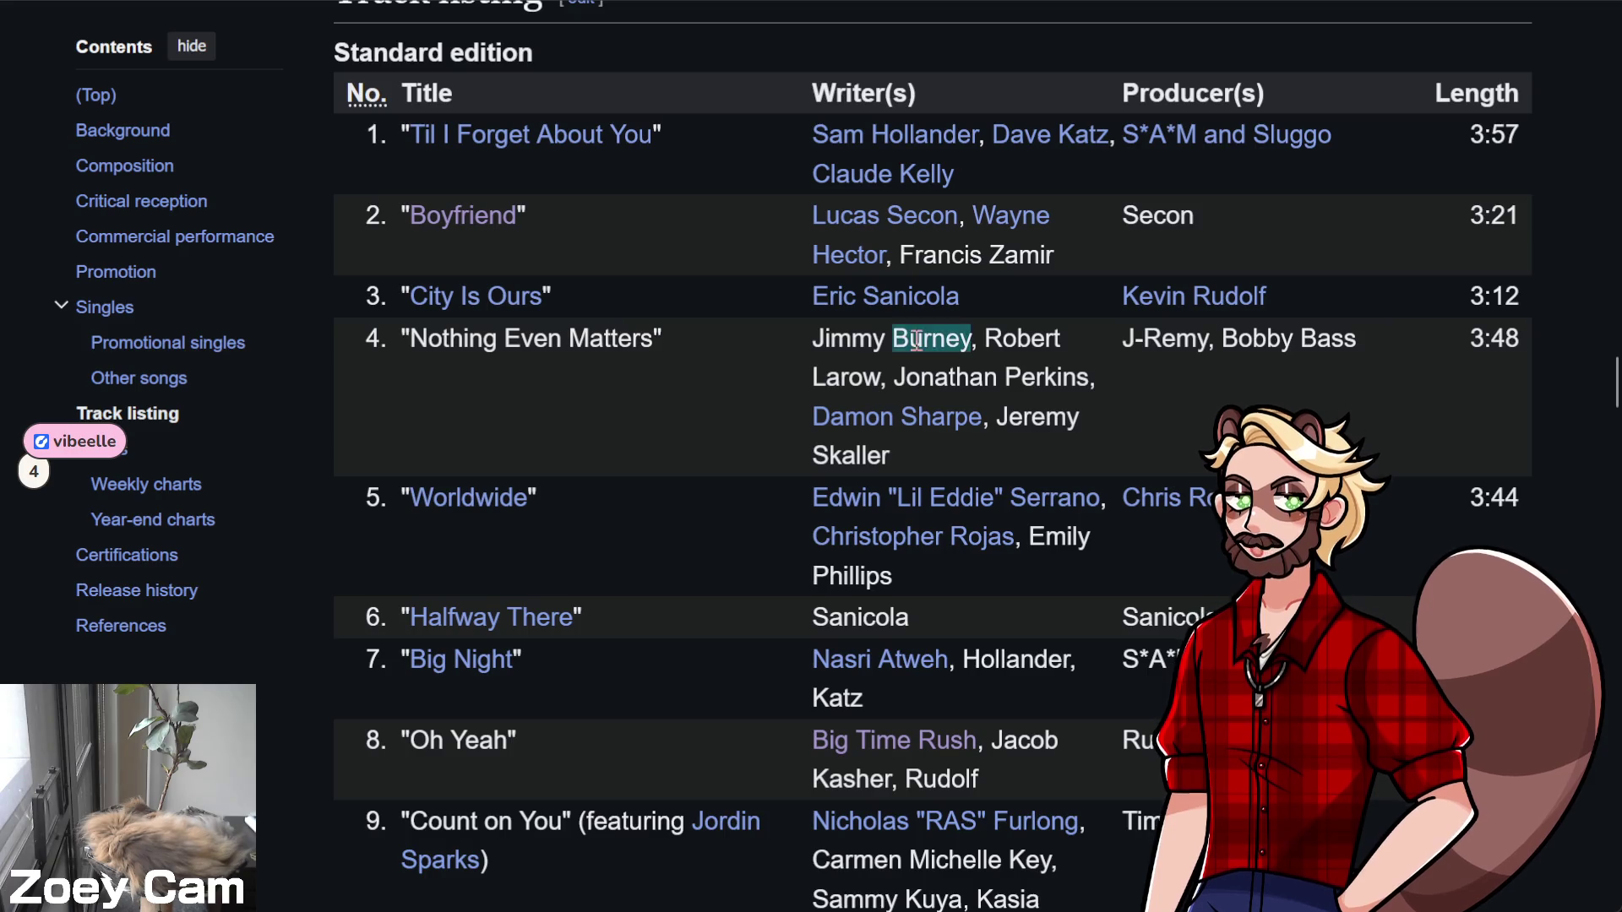
pyautogui.moveTo(930, 338); pyautogui.dragTo(805, 343)
pyautogui.click(741, 382)
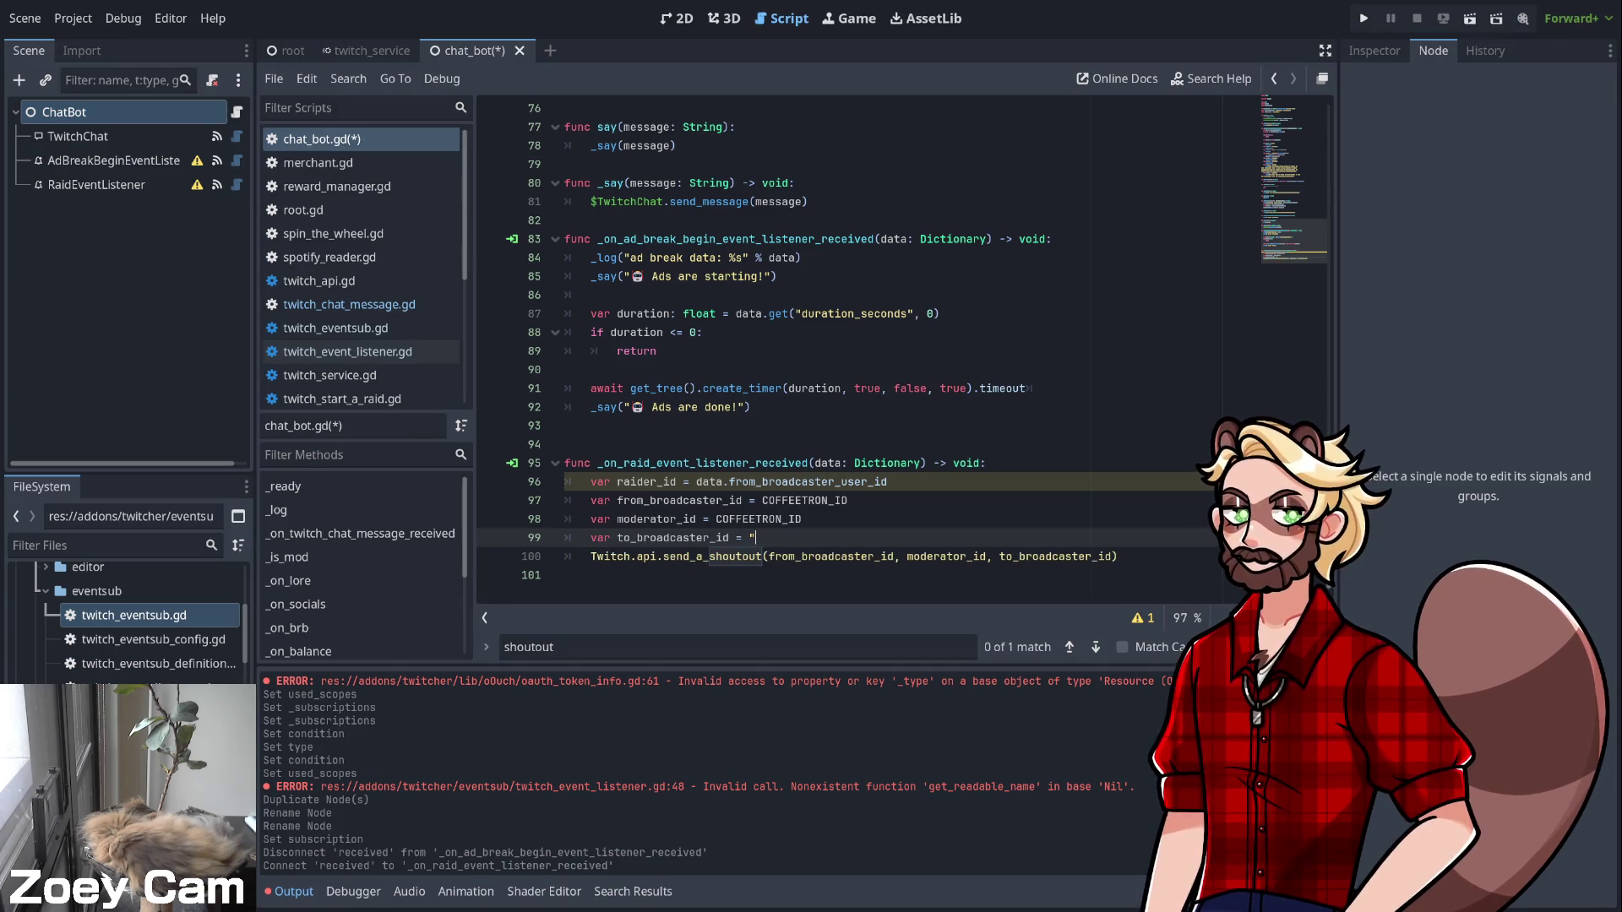
# Set to_broadcaster_id to raider_id on line 99 and save chat_bot.gd
pyautogui.press('BackSpace')
pyautogui.press('BackSpace')
pyautogui.press('BackSpace')
pyautogui.write('raider_id')
pyautogui.click(565, 556)
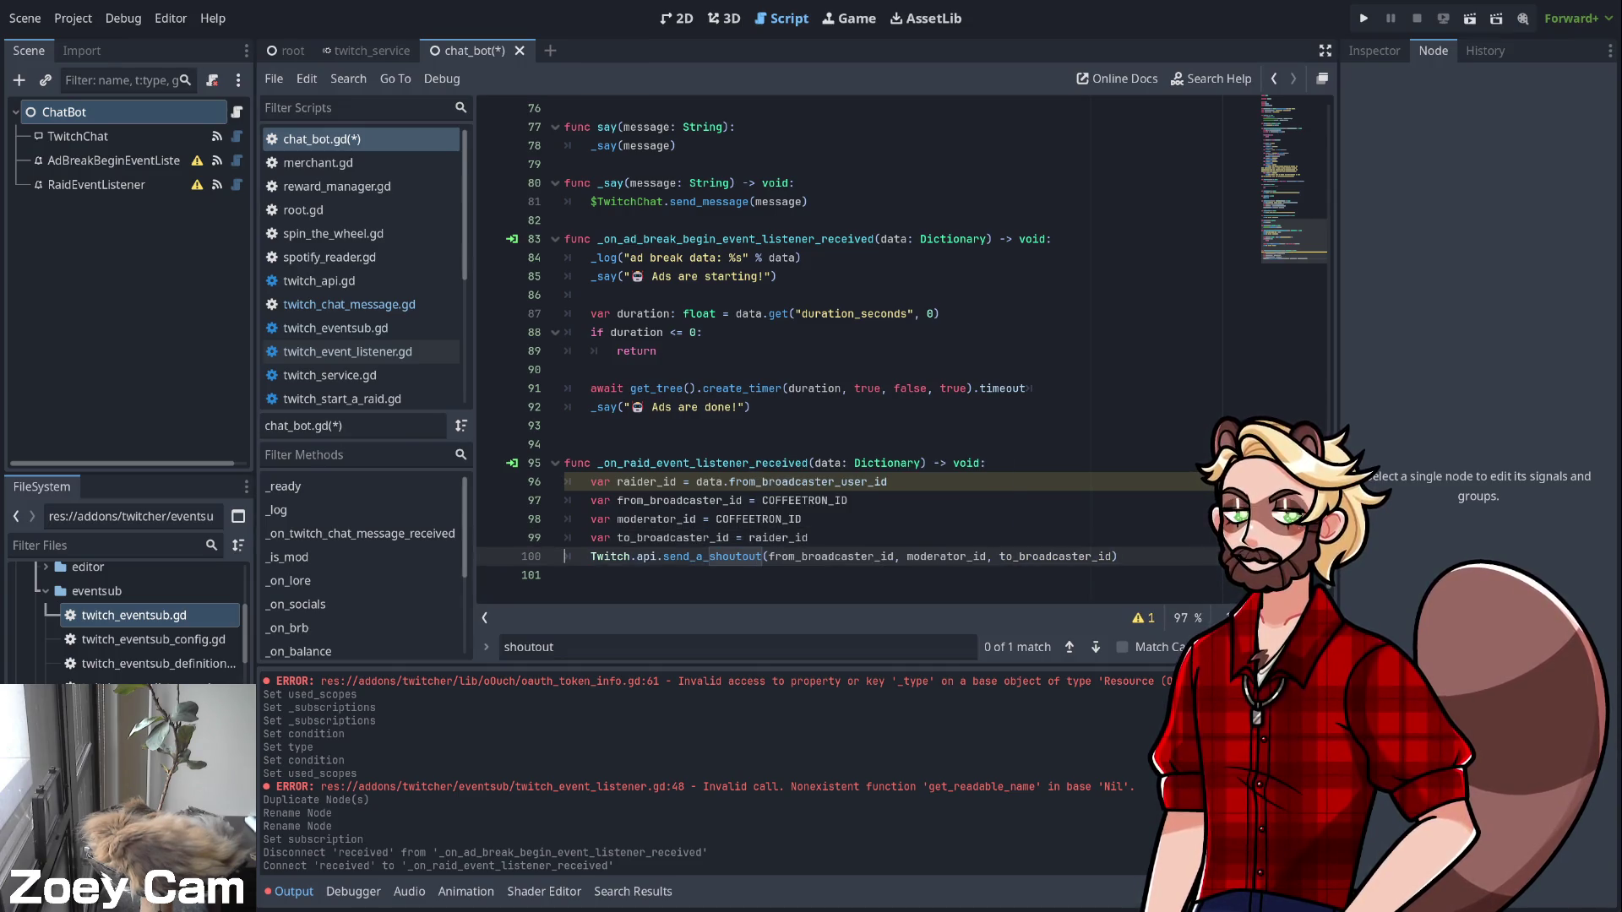
pyautogui.hotkey('ctrl', 'z')
pyautogui.hotkey('ctrl', 'shift', 'z')
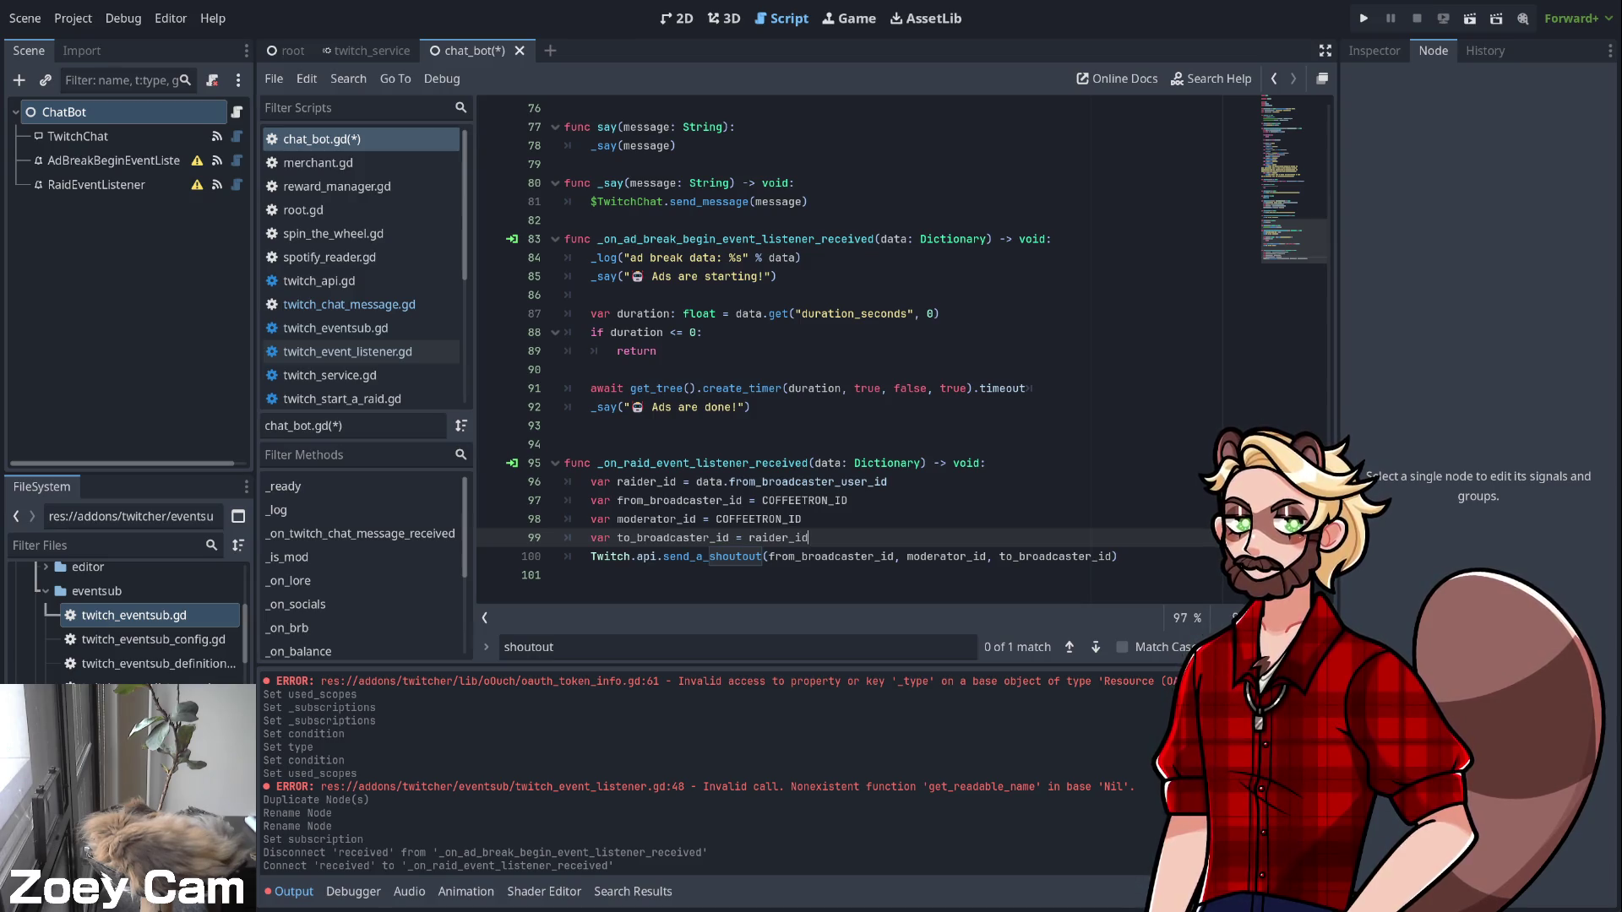
pyautogui.click(1117, 556)
pyautogui.hotkey('ctrl', 's')
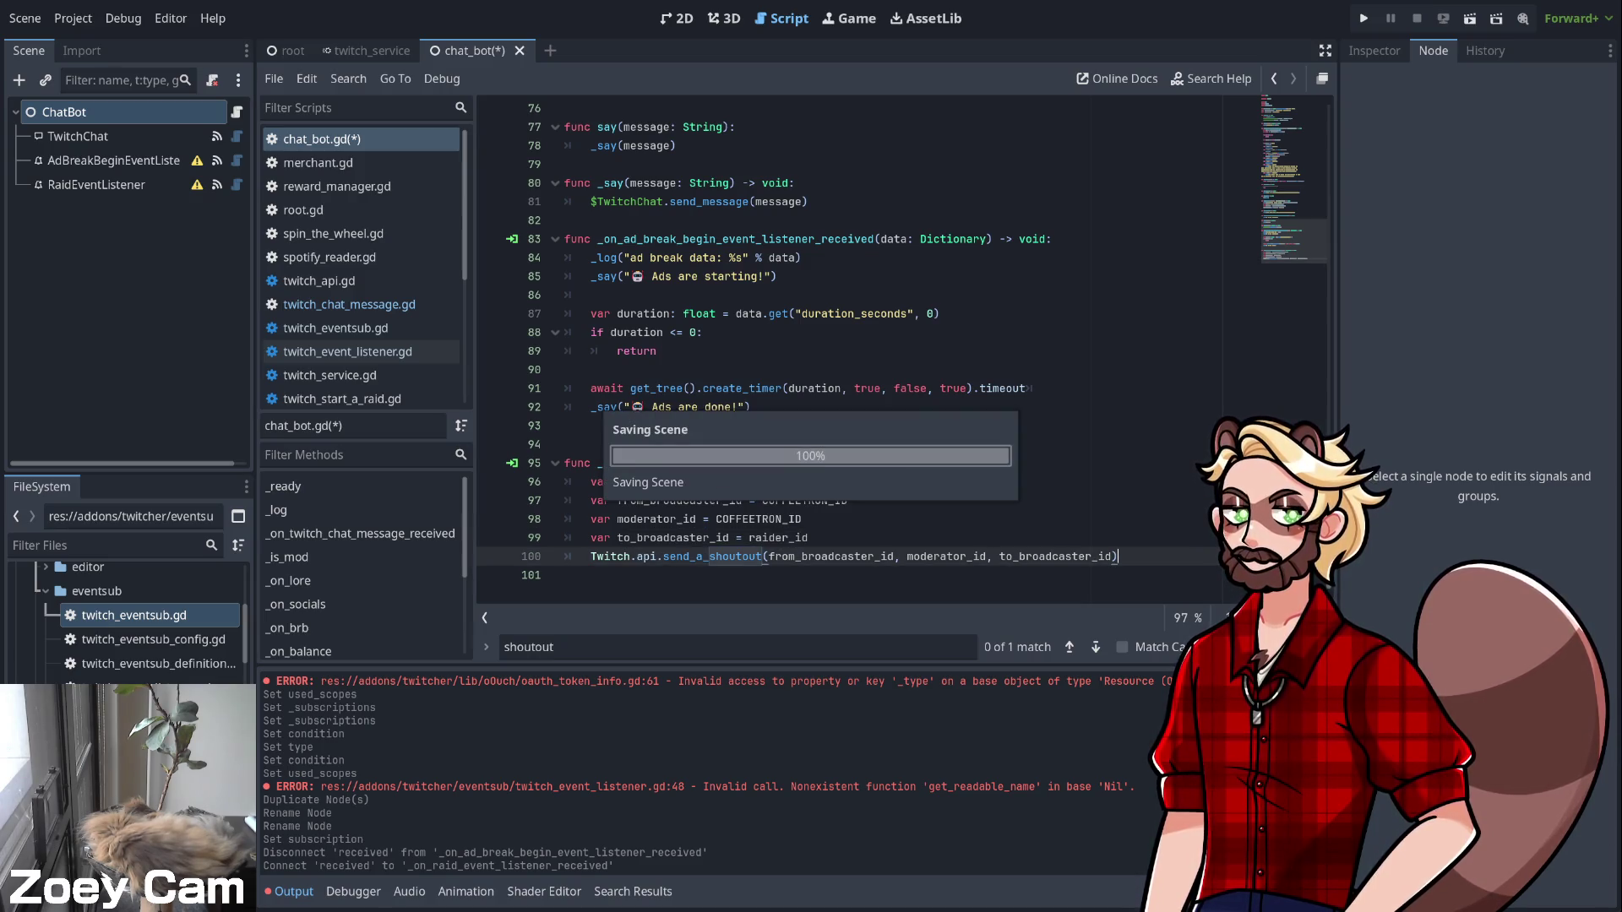
# Add _log("incoming raid: %s" % data) under the raid handler header and save
pyautogui.click(808, 538)
pyautogui.click(985, 463)
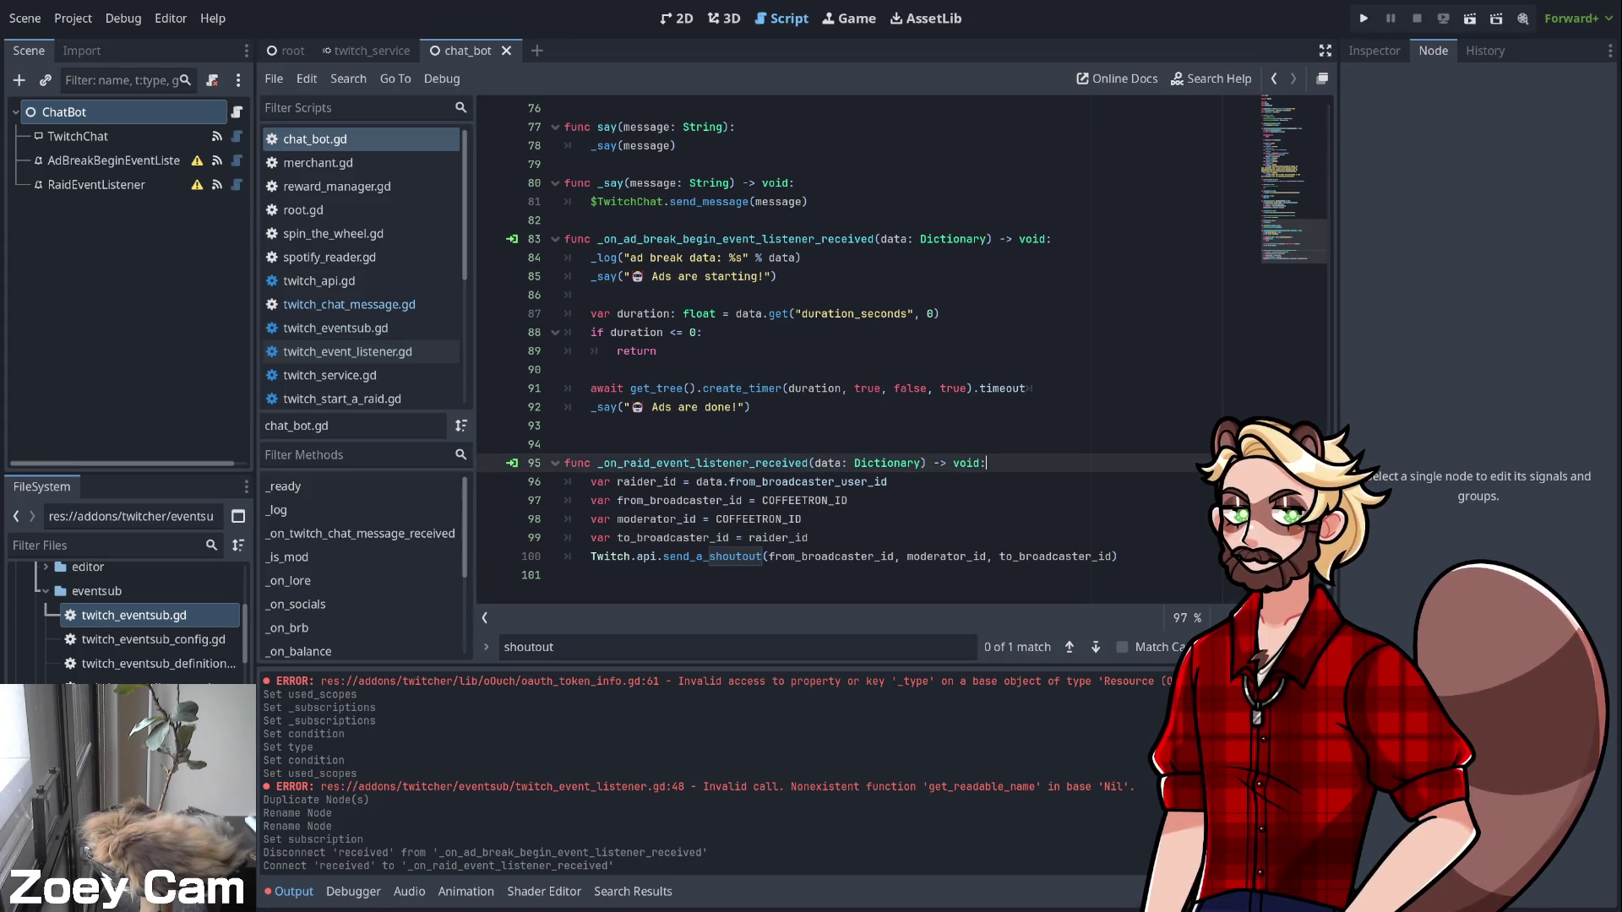
pyautogui.press('Return')
pyautogui.write('lo')
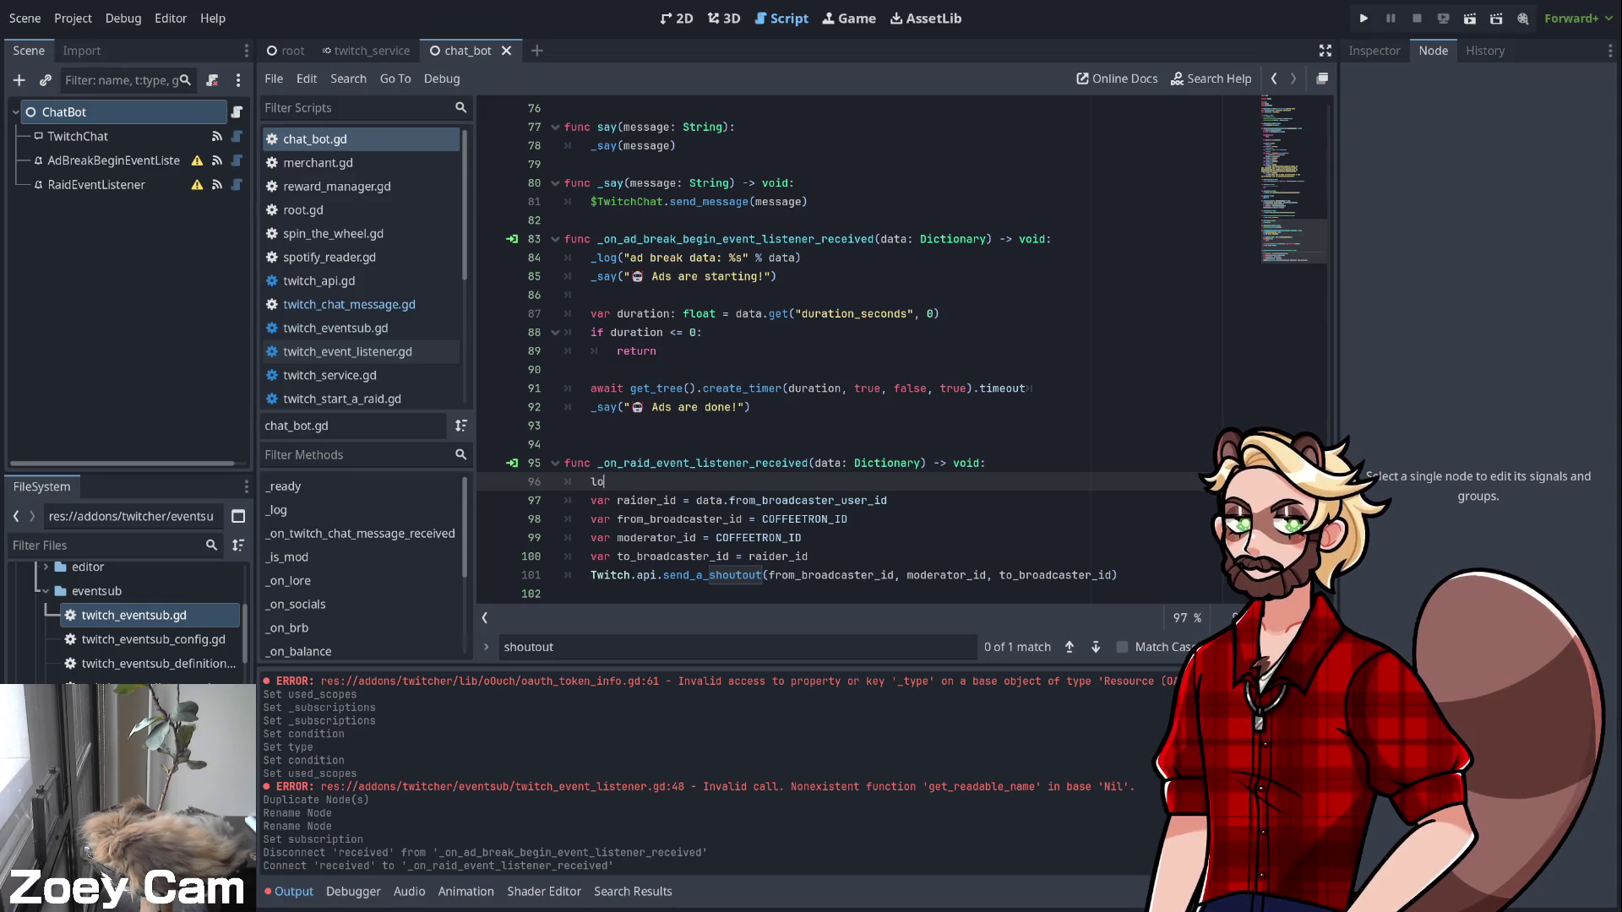
pyautogui.write('g("incoming raid')
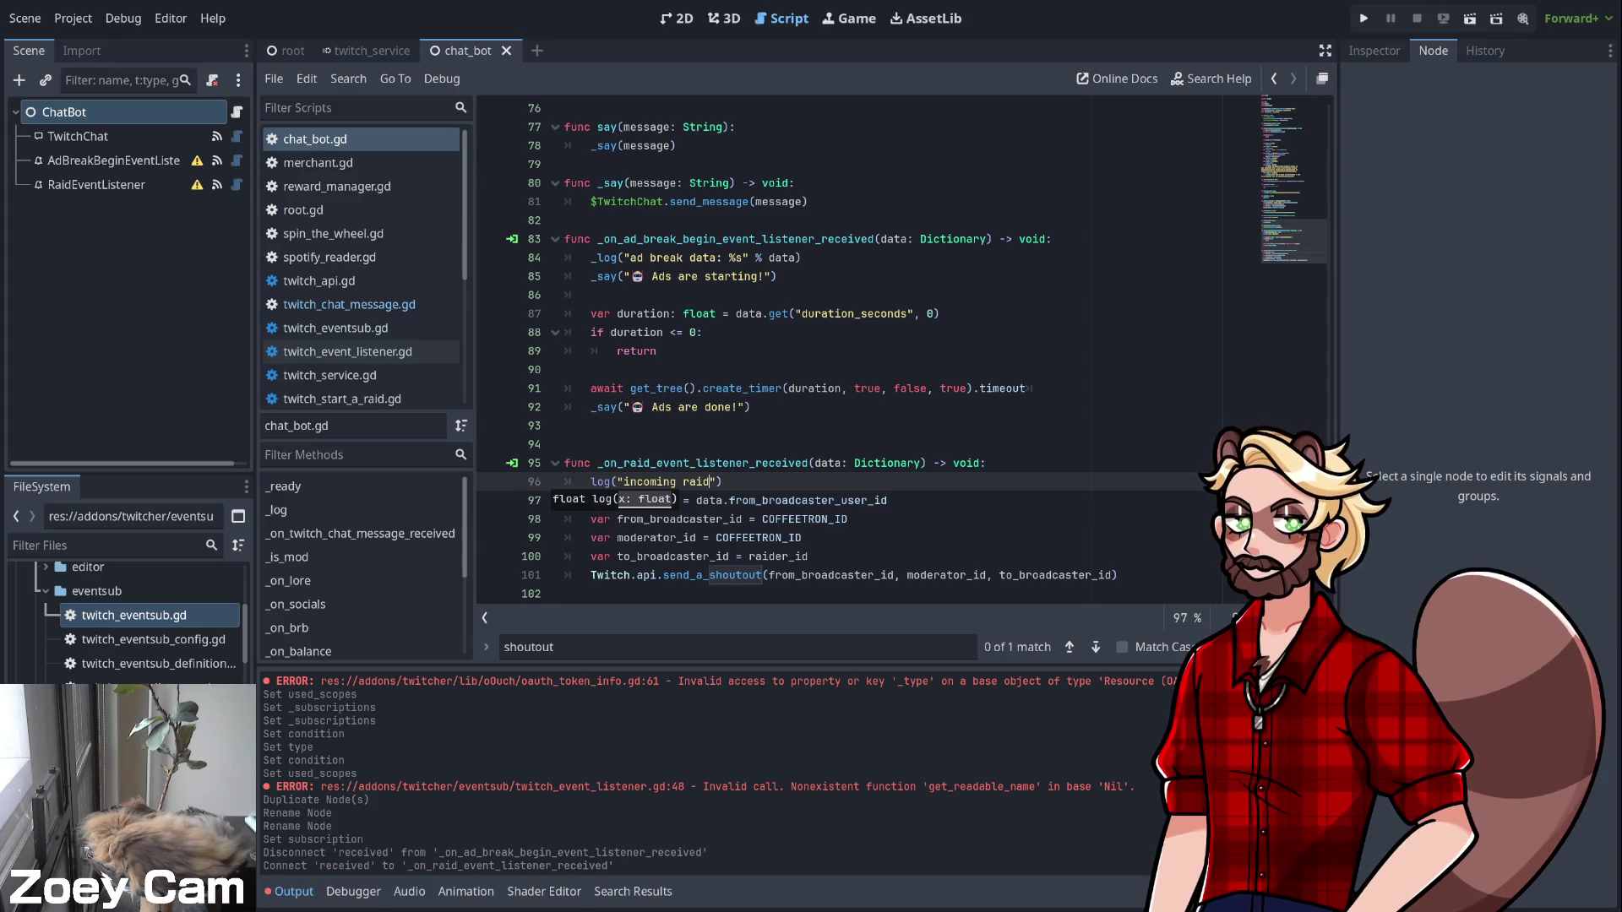
pyautogui.write(': %s"')
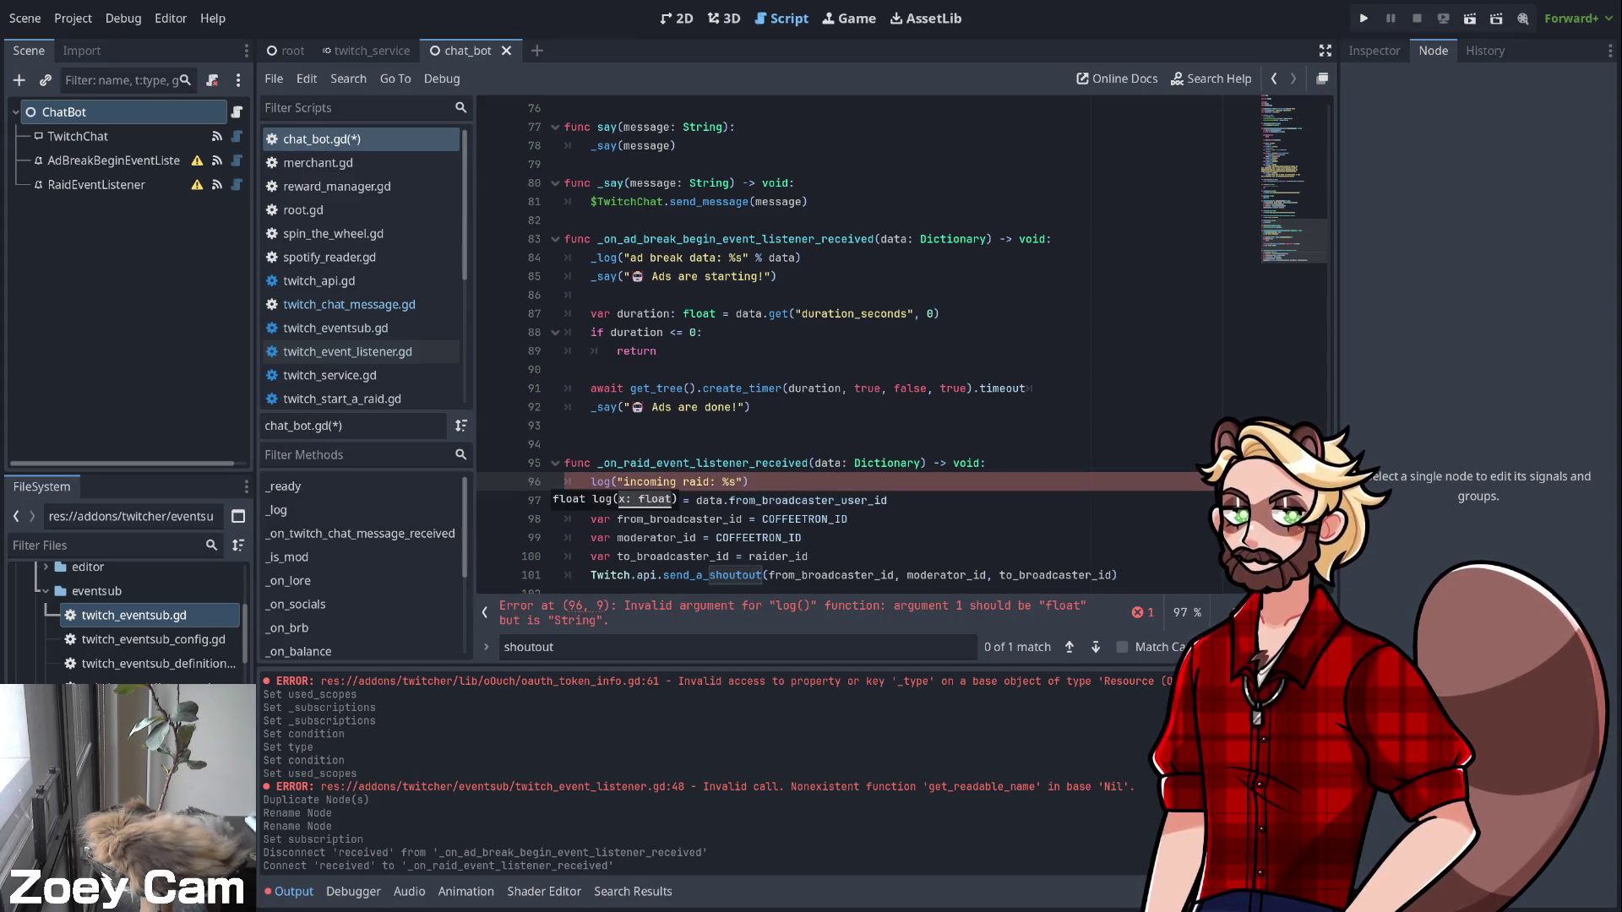
pyautogui.write(' % data')
pyautogui.click(564, 500)
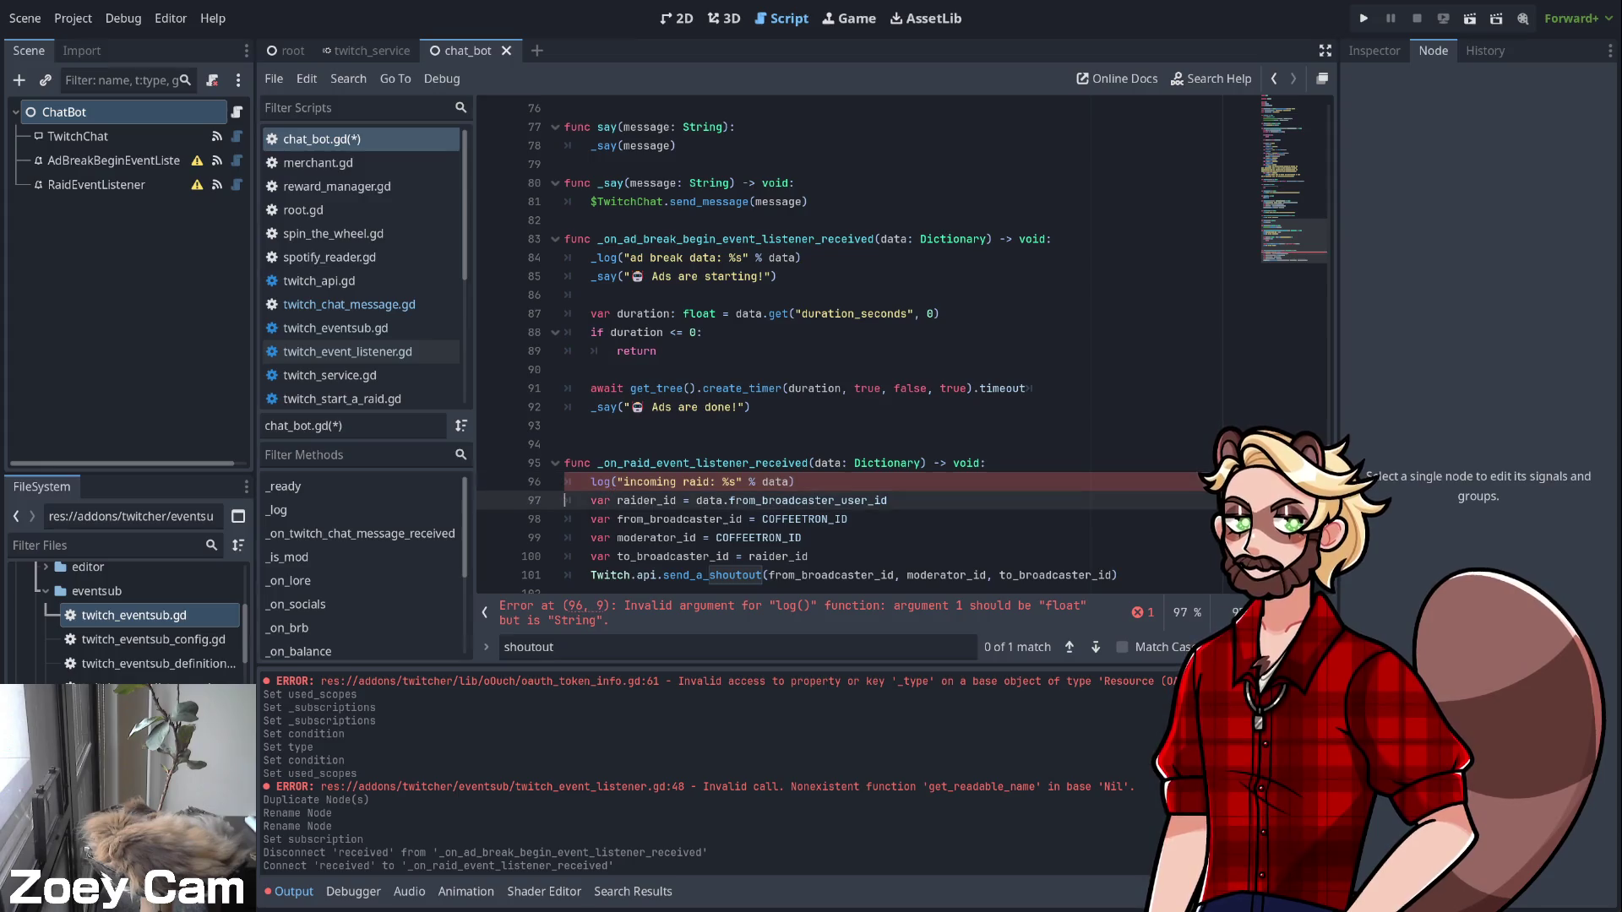
pyautogui.click(848, 519)
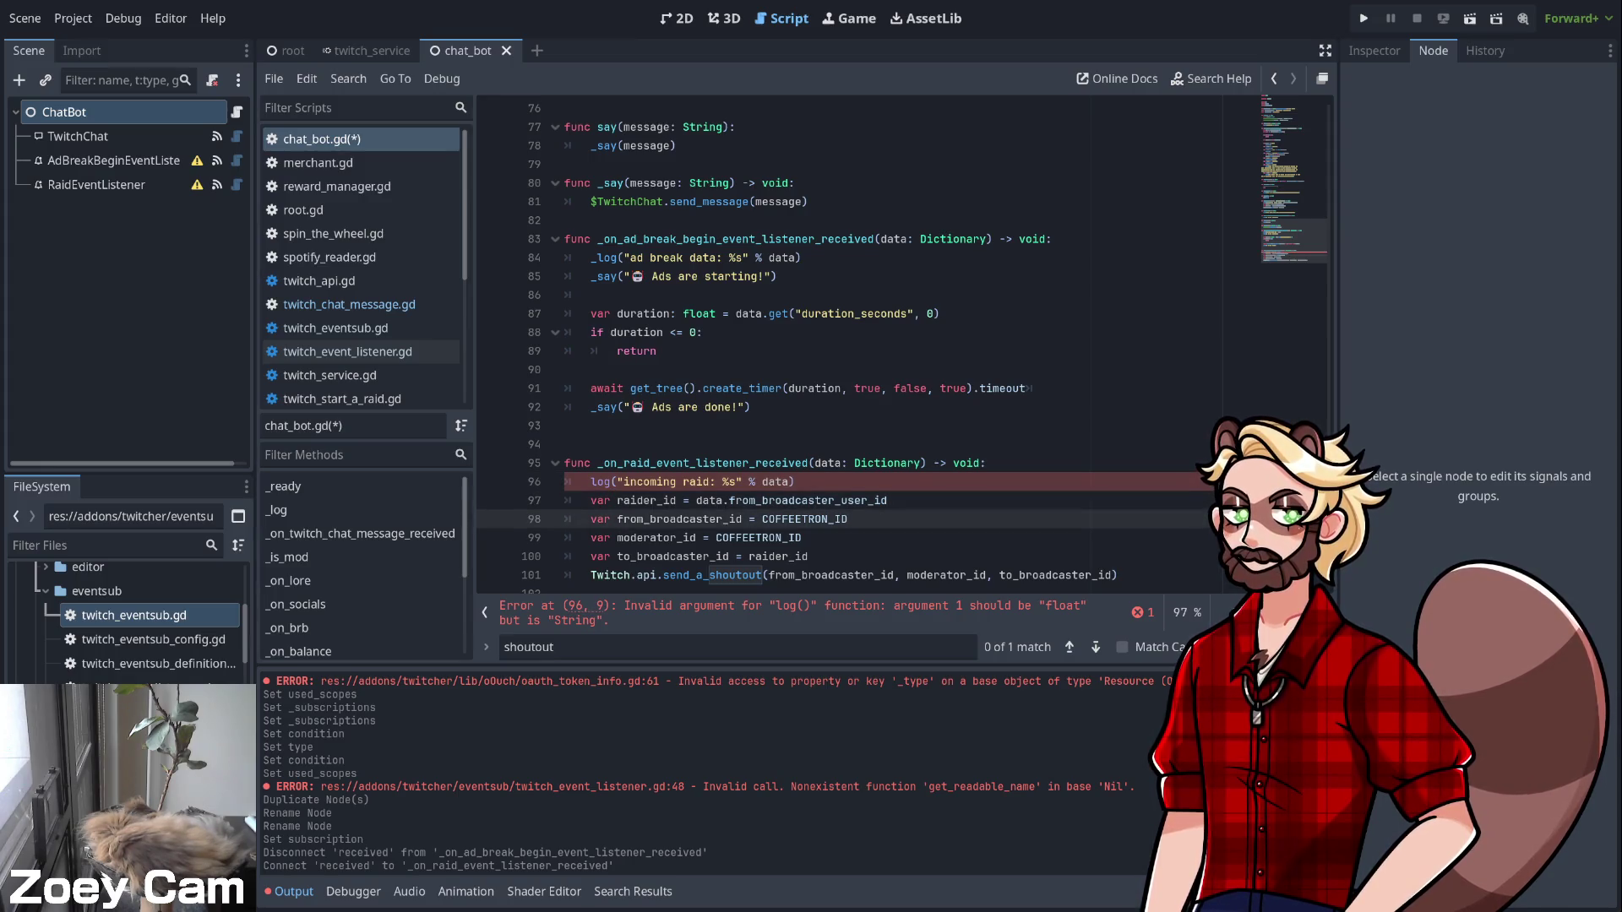
pyautogui.click(590, 462)
pyautogui.press('Down')
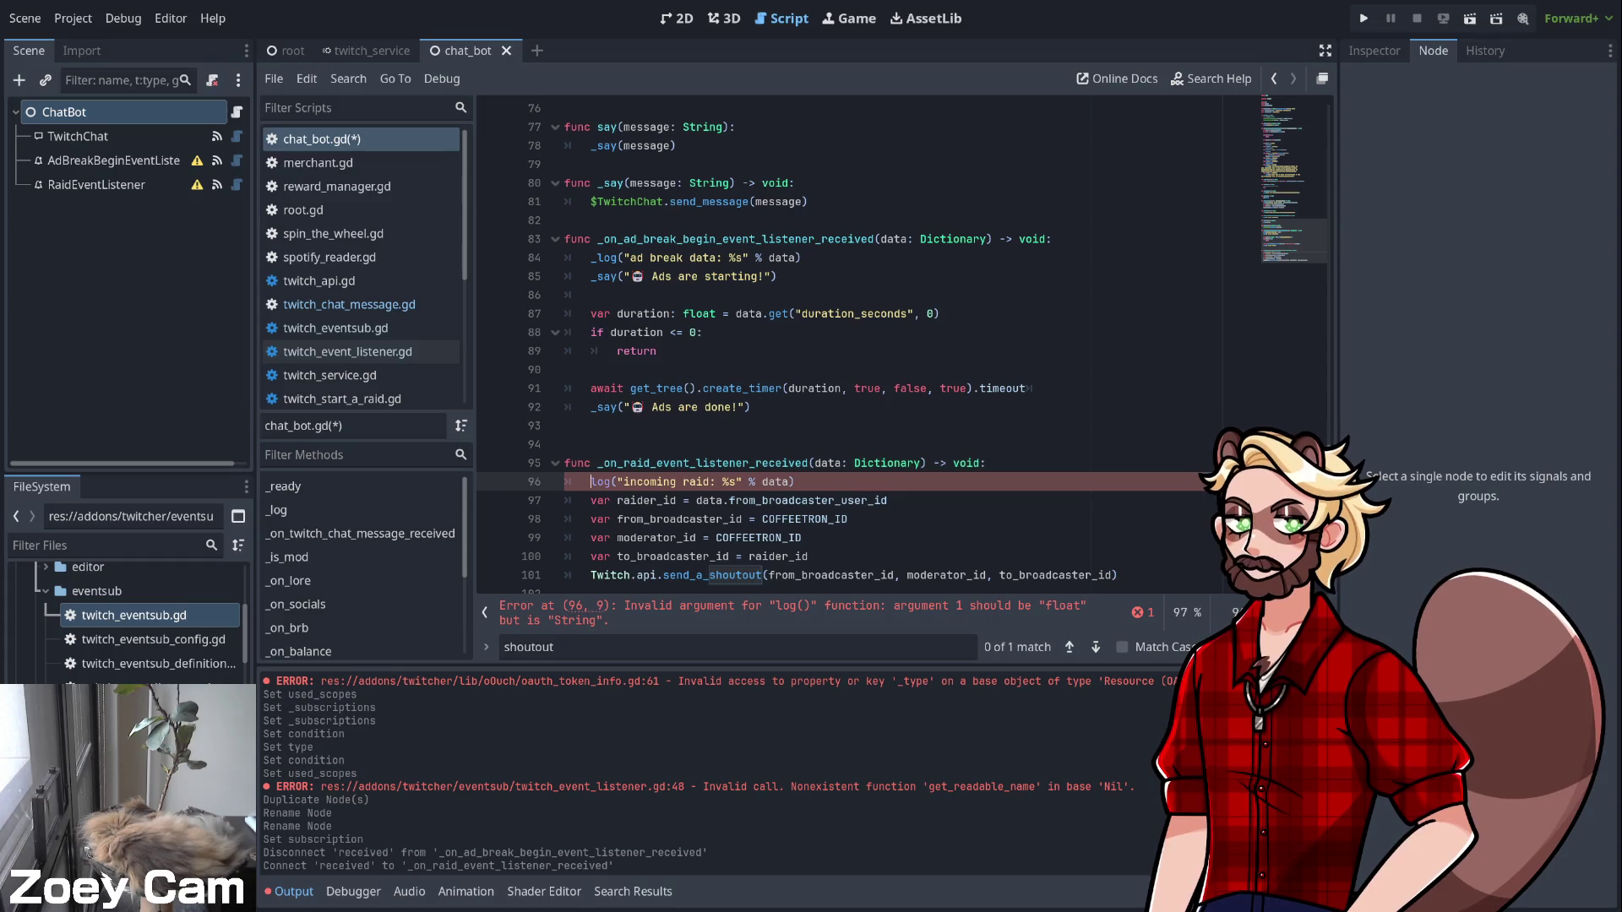
pyautogui.write('_')
pyautogui.click(809, 556)
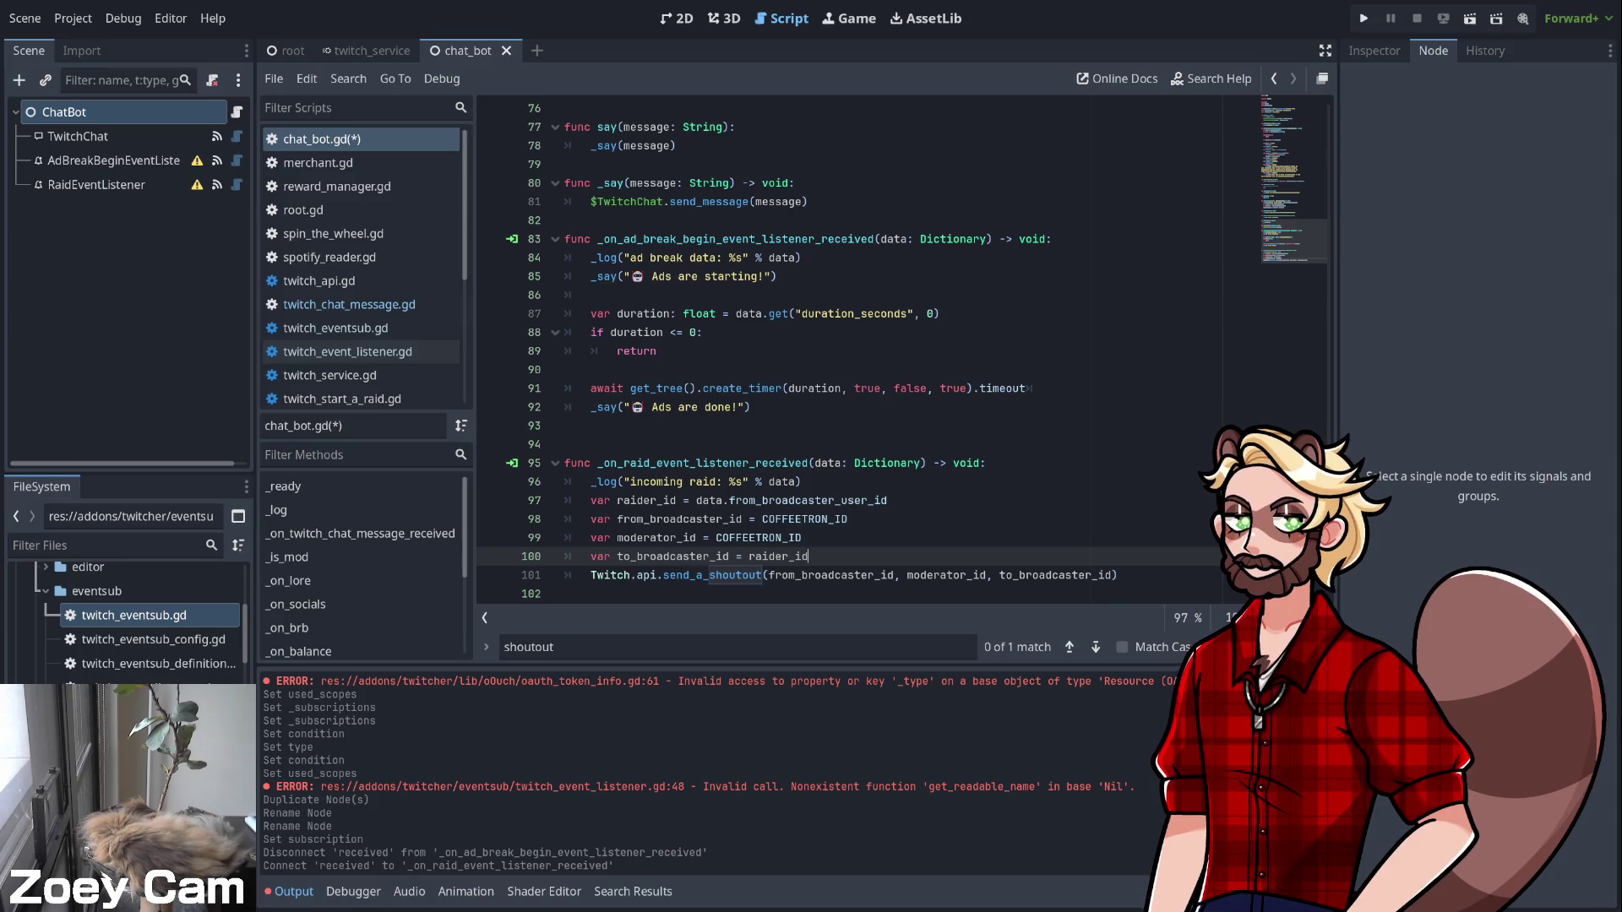
pyautogui.scroll(-1, 806, 346)
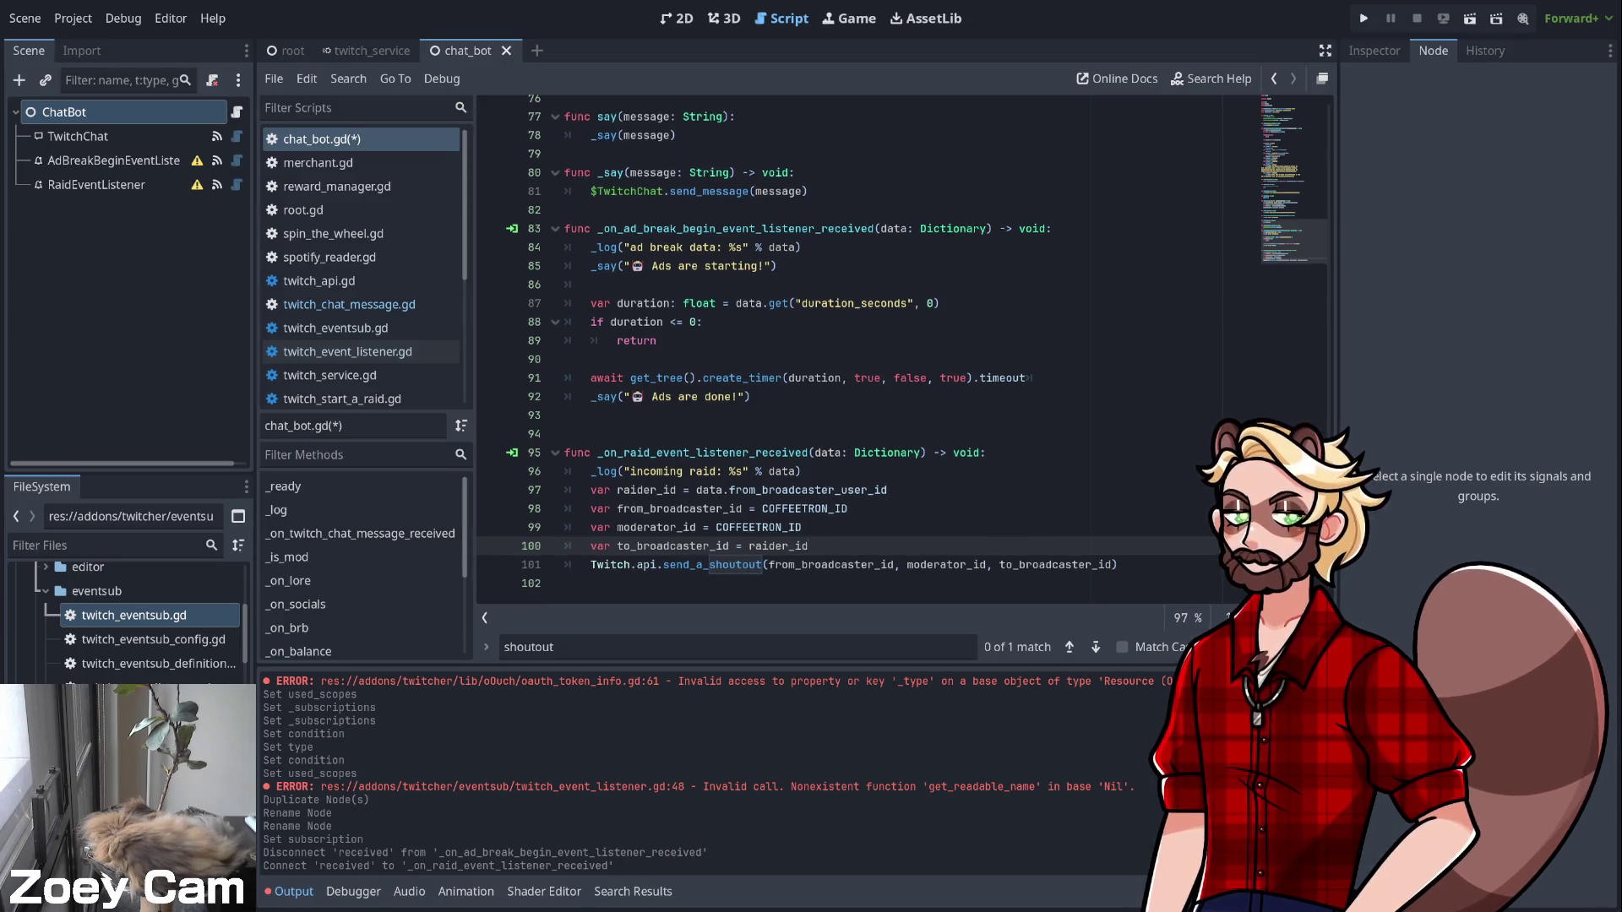
pyautogui.hotkey('ctrl', 's')
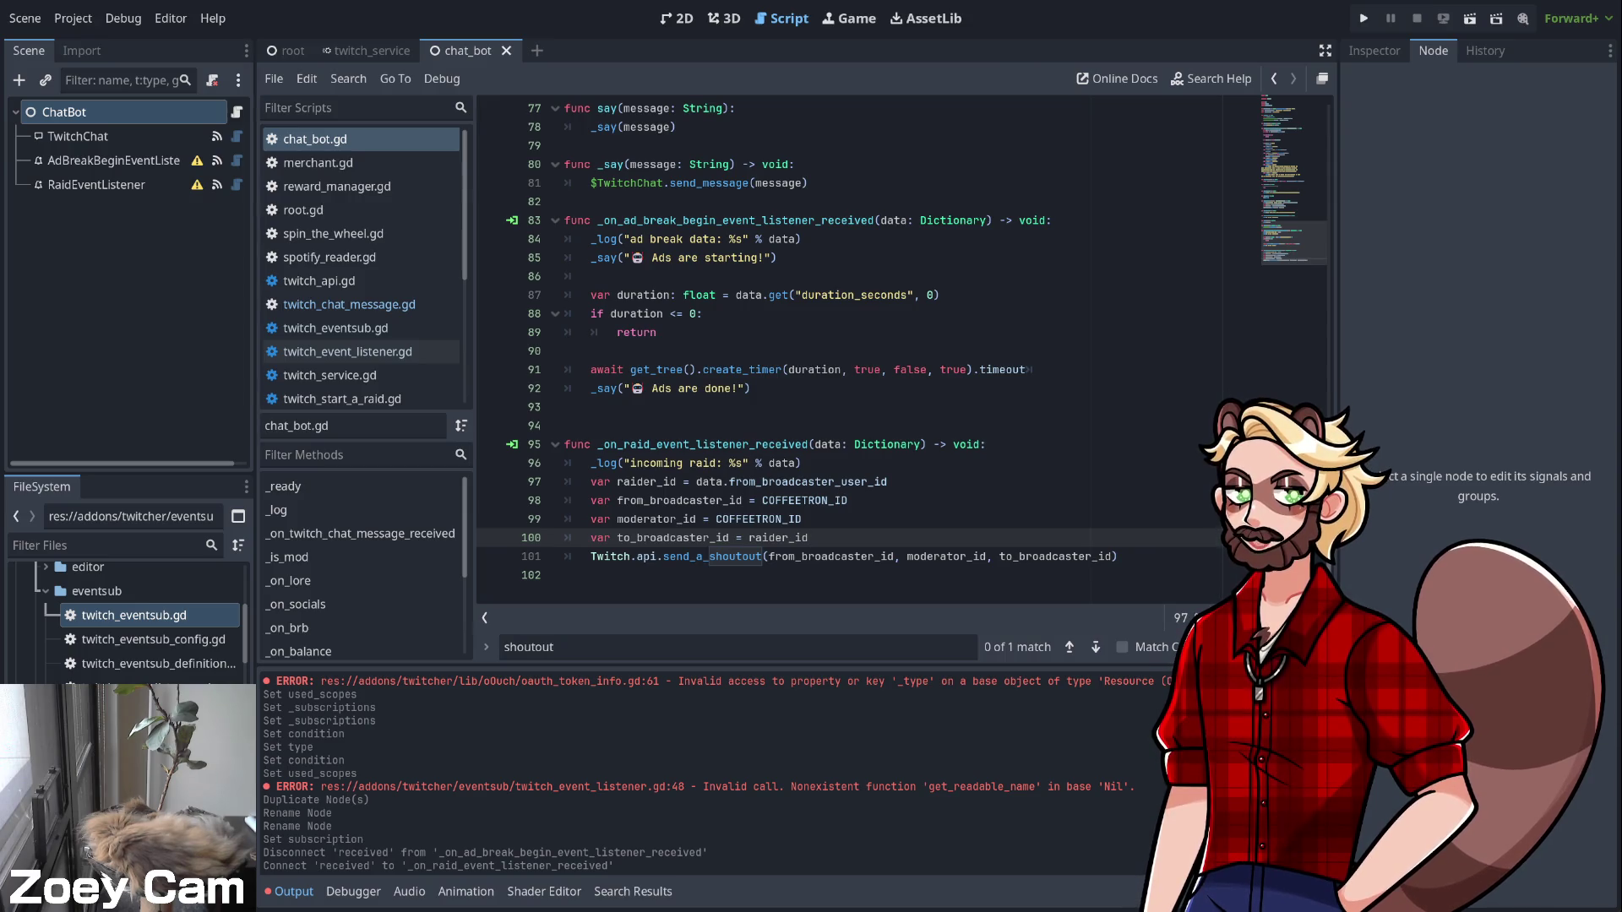
# Break the send_a_shoutout arguments so each ID sits on its own line
pyautogui.click(767, 556)
pyautogui.press('Return')
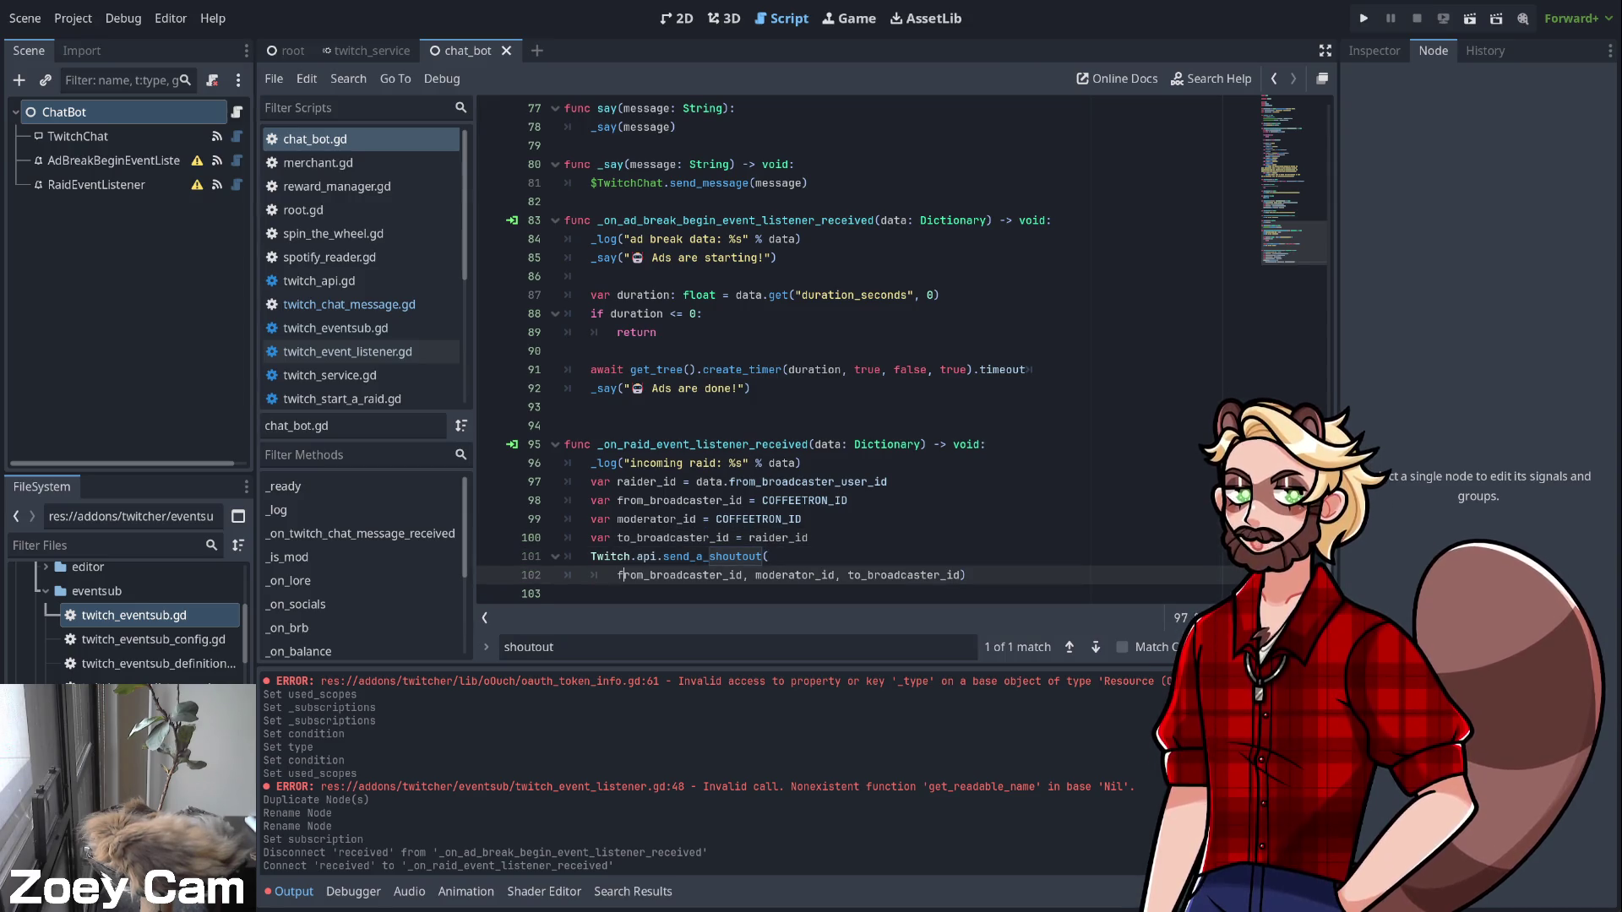
pyautogui.click(749, 574)
pyautogui.press('Return')
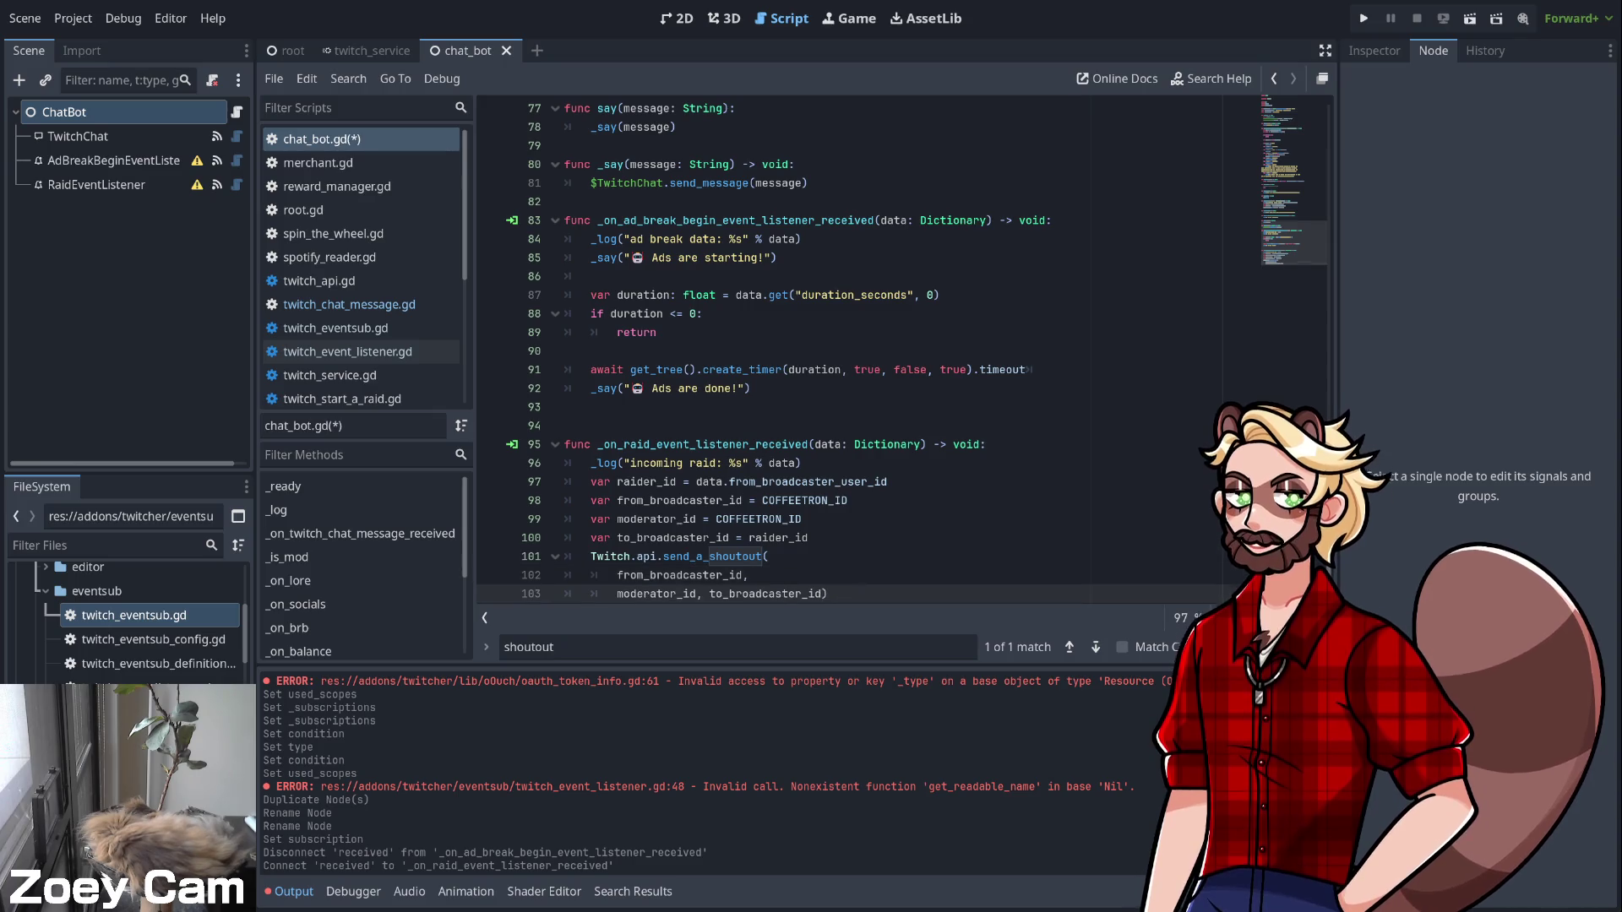
pyautogui.press('Return')
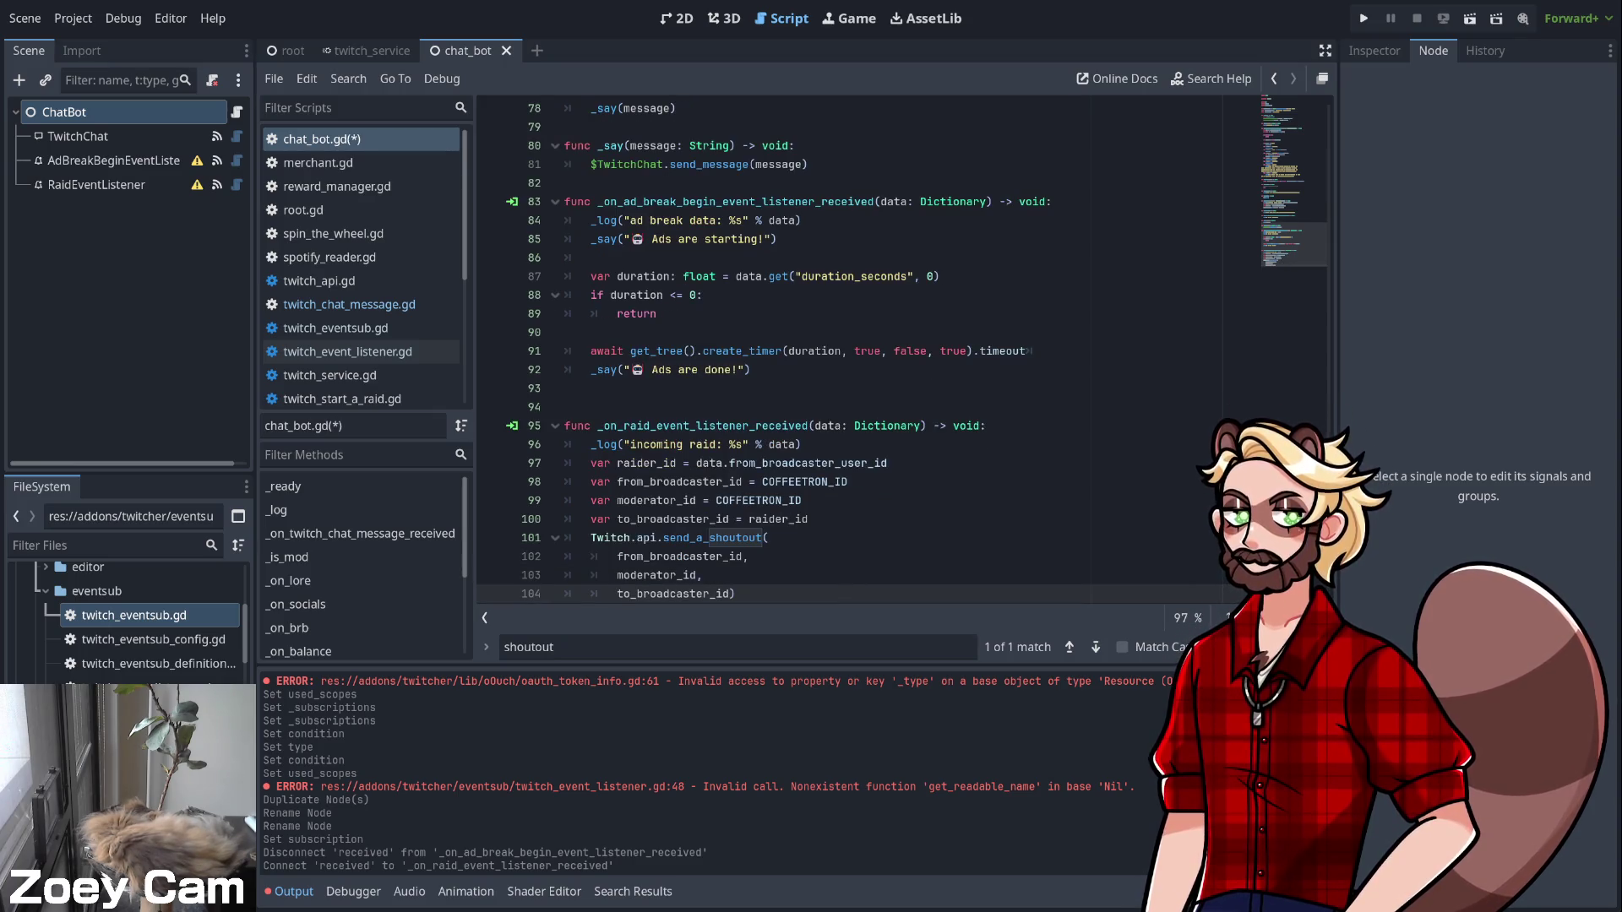
# Move the closing parenthesis to its own dedented line and save chat_bot.gd
pyautogui.press('Left')
pyautogui.press('Return')
pyautogui.press('BackSpace')
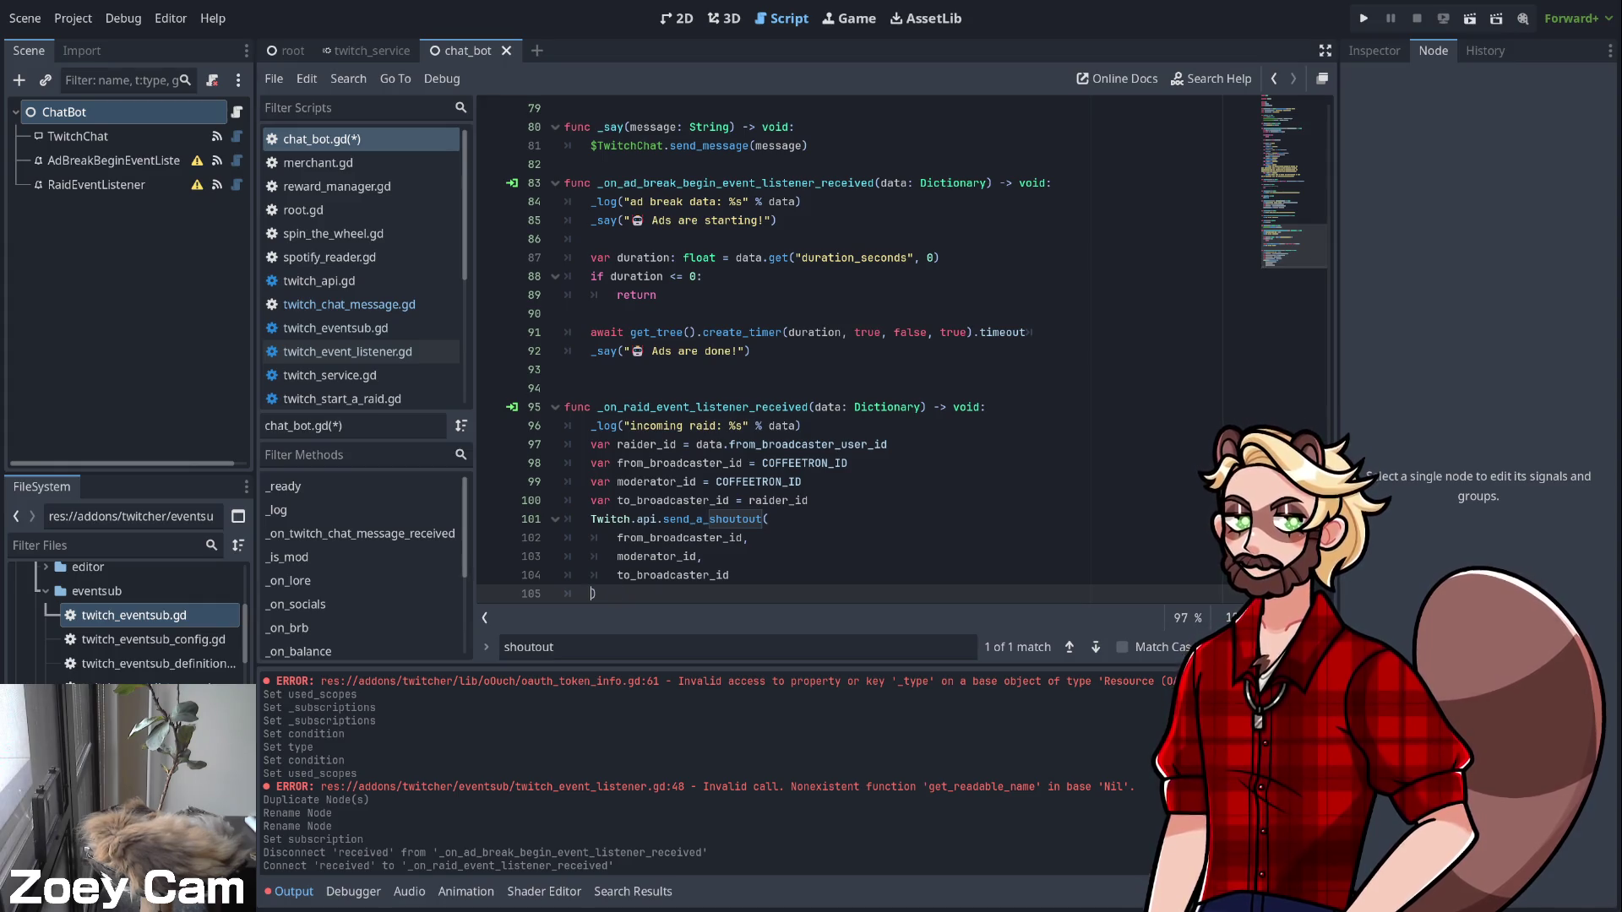
pyautogui.press('End')
pyautogui.press('Return')
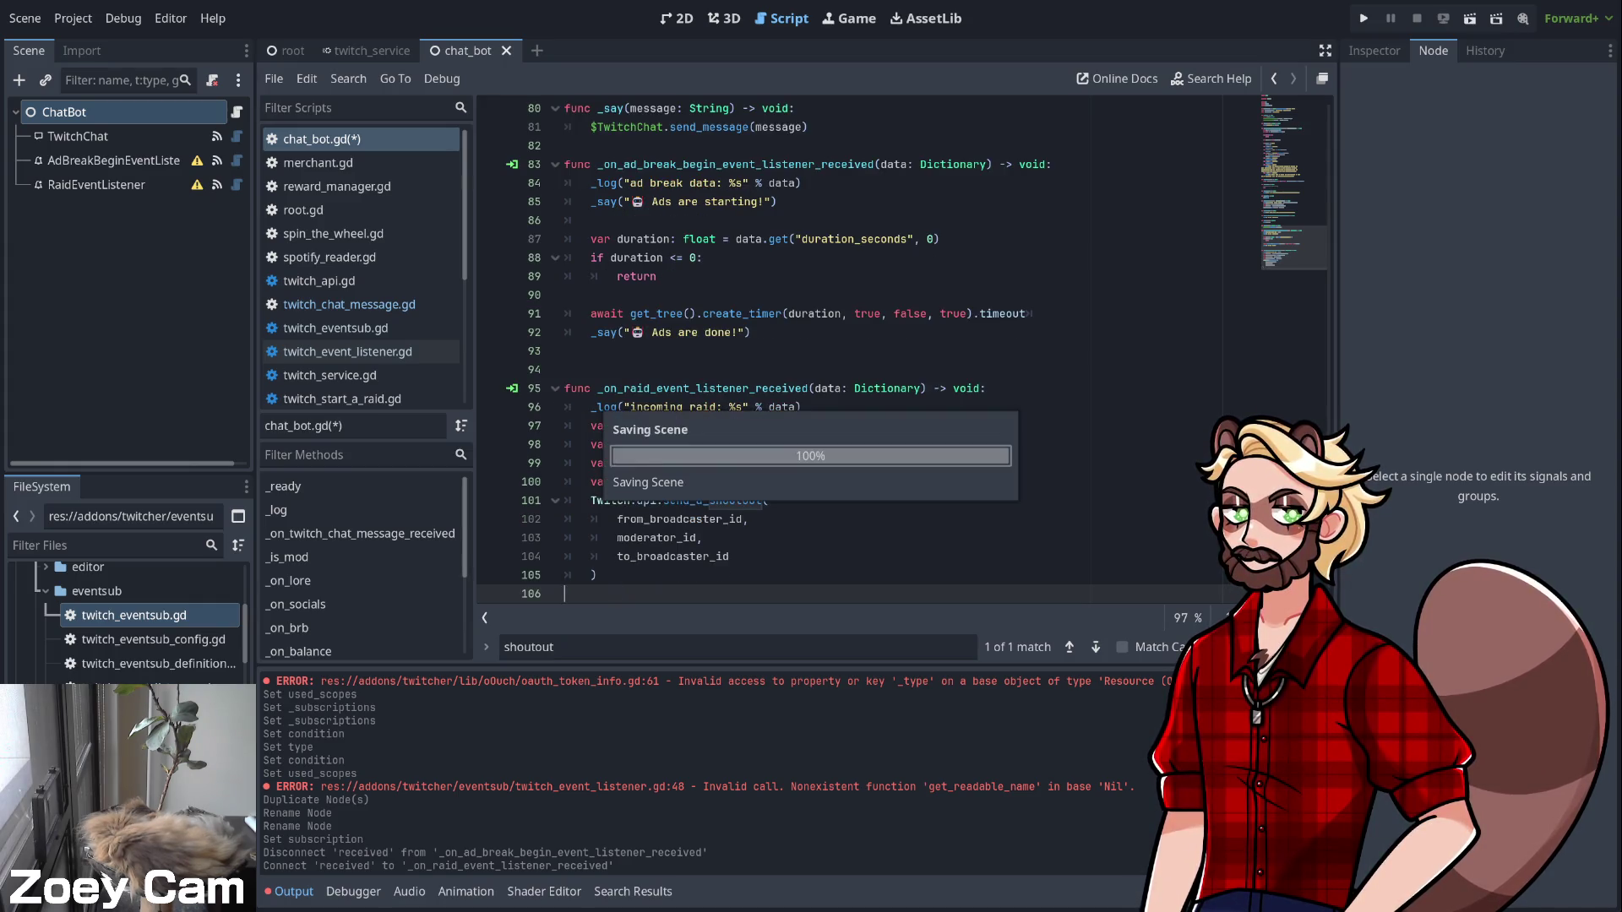
pyautogui.hotkey('ctrl', 's')
pyautogui.scroll(-1, 902, 352)
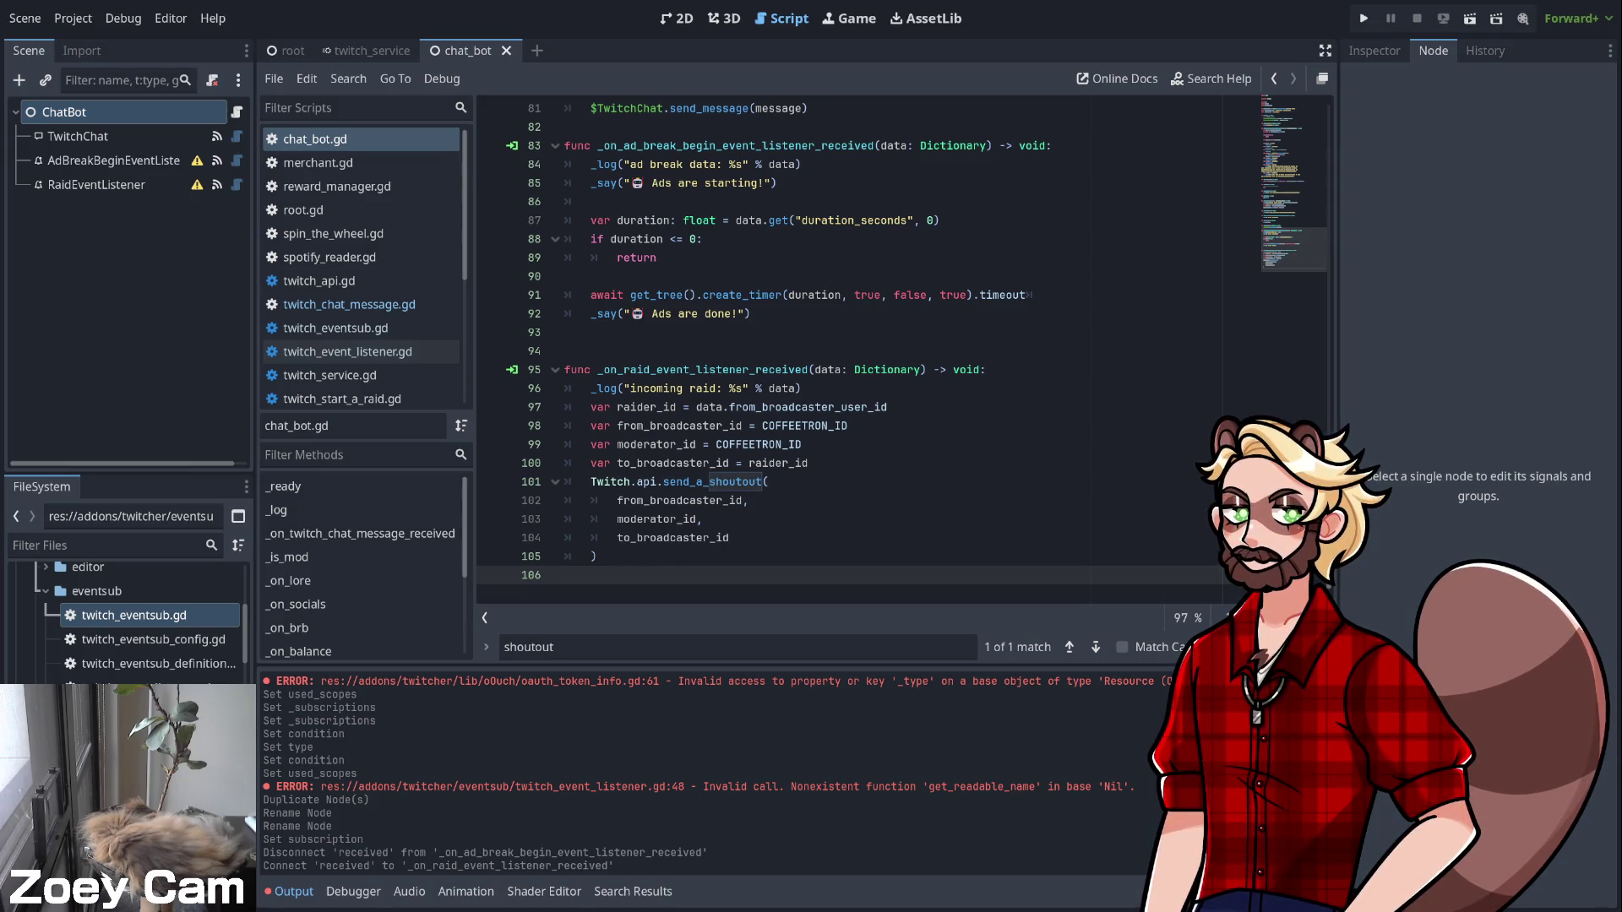
pyautogui.scroll(1, 902, 353)
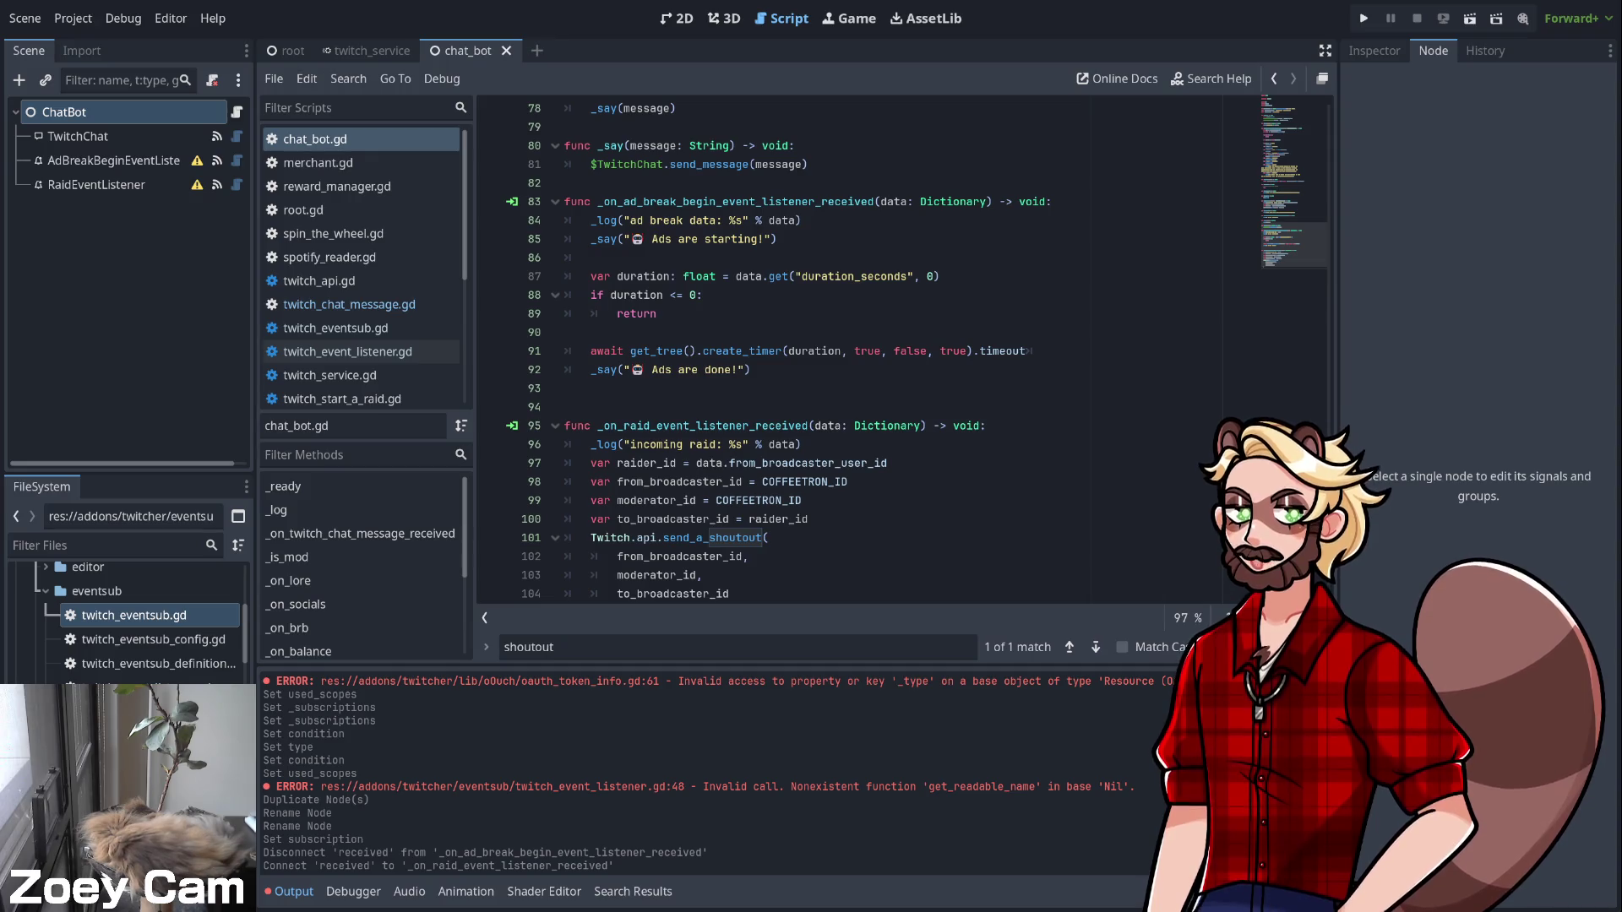
pyautogui.scroll(3, 902, 352)
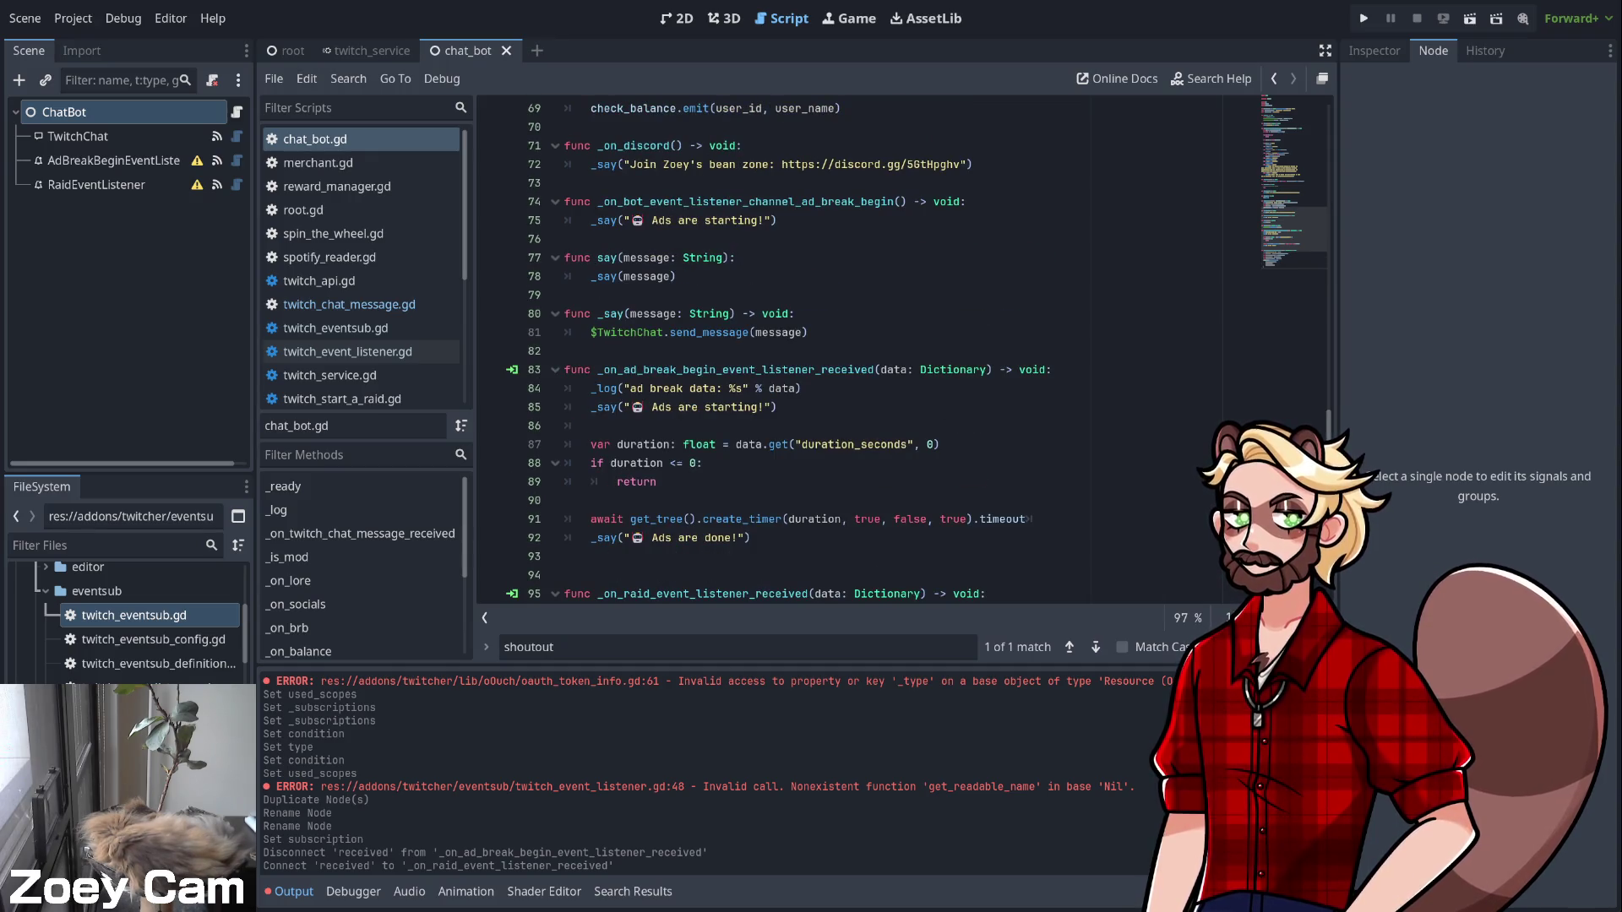
# Delete the apopo and donate command branches on lines 43–50 and save
pyautogui.scroll(7, 902, 352)
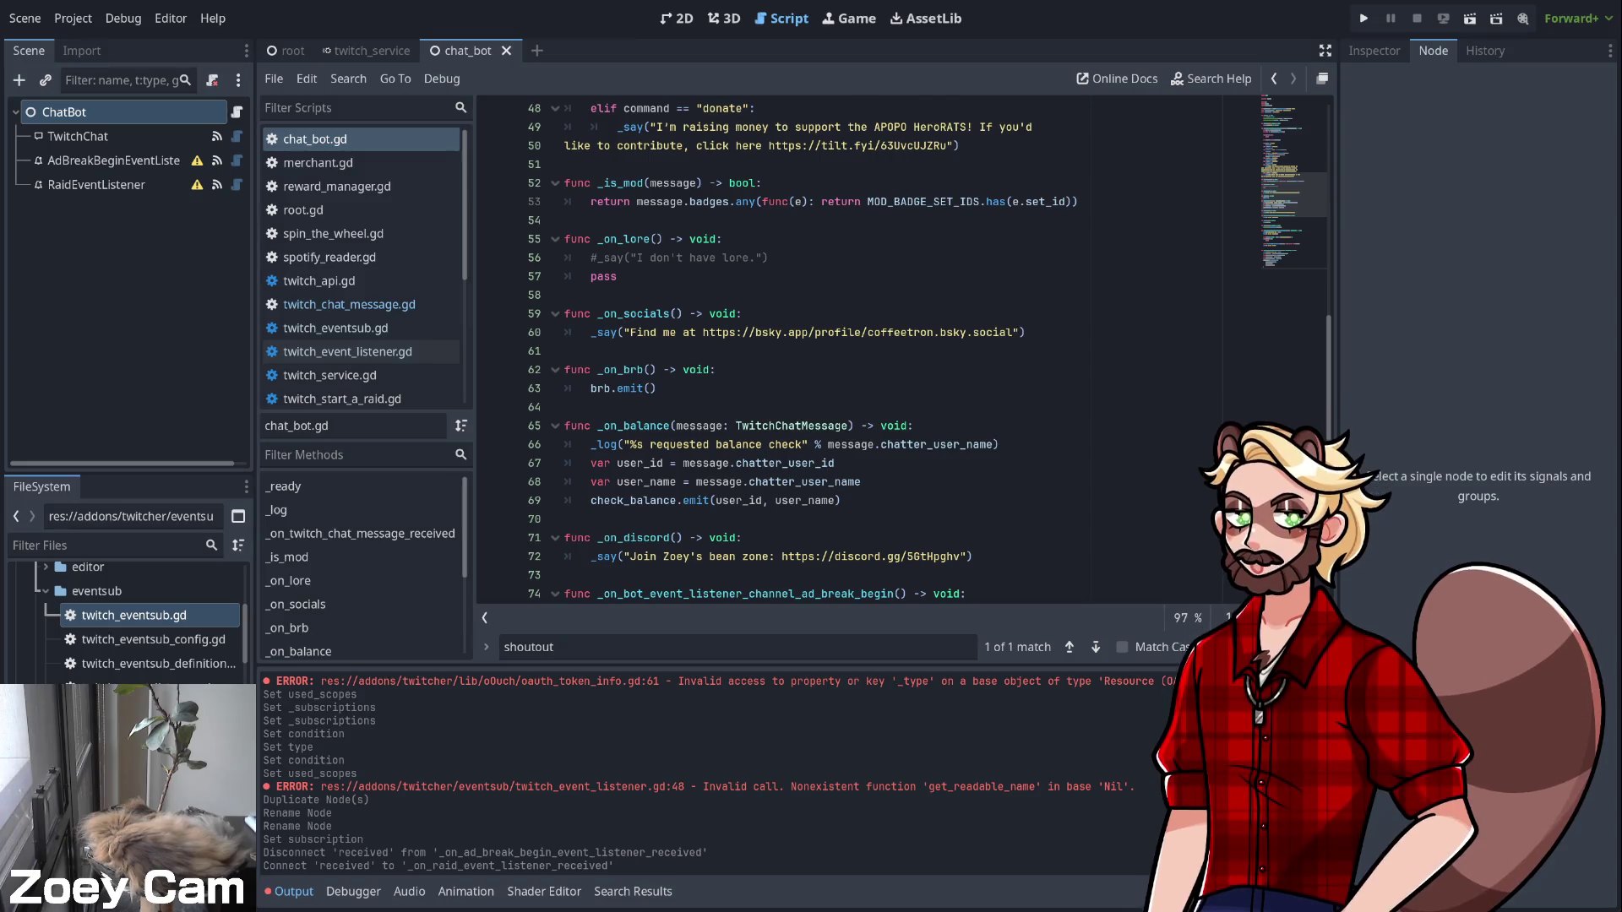
pyautogui.scroll(5, 902, 353)
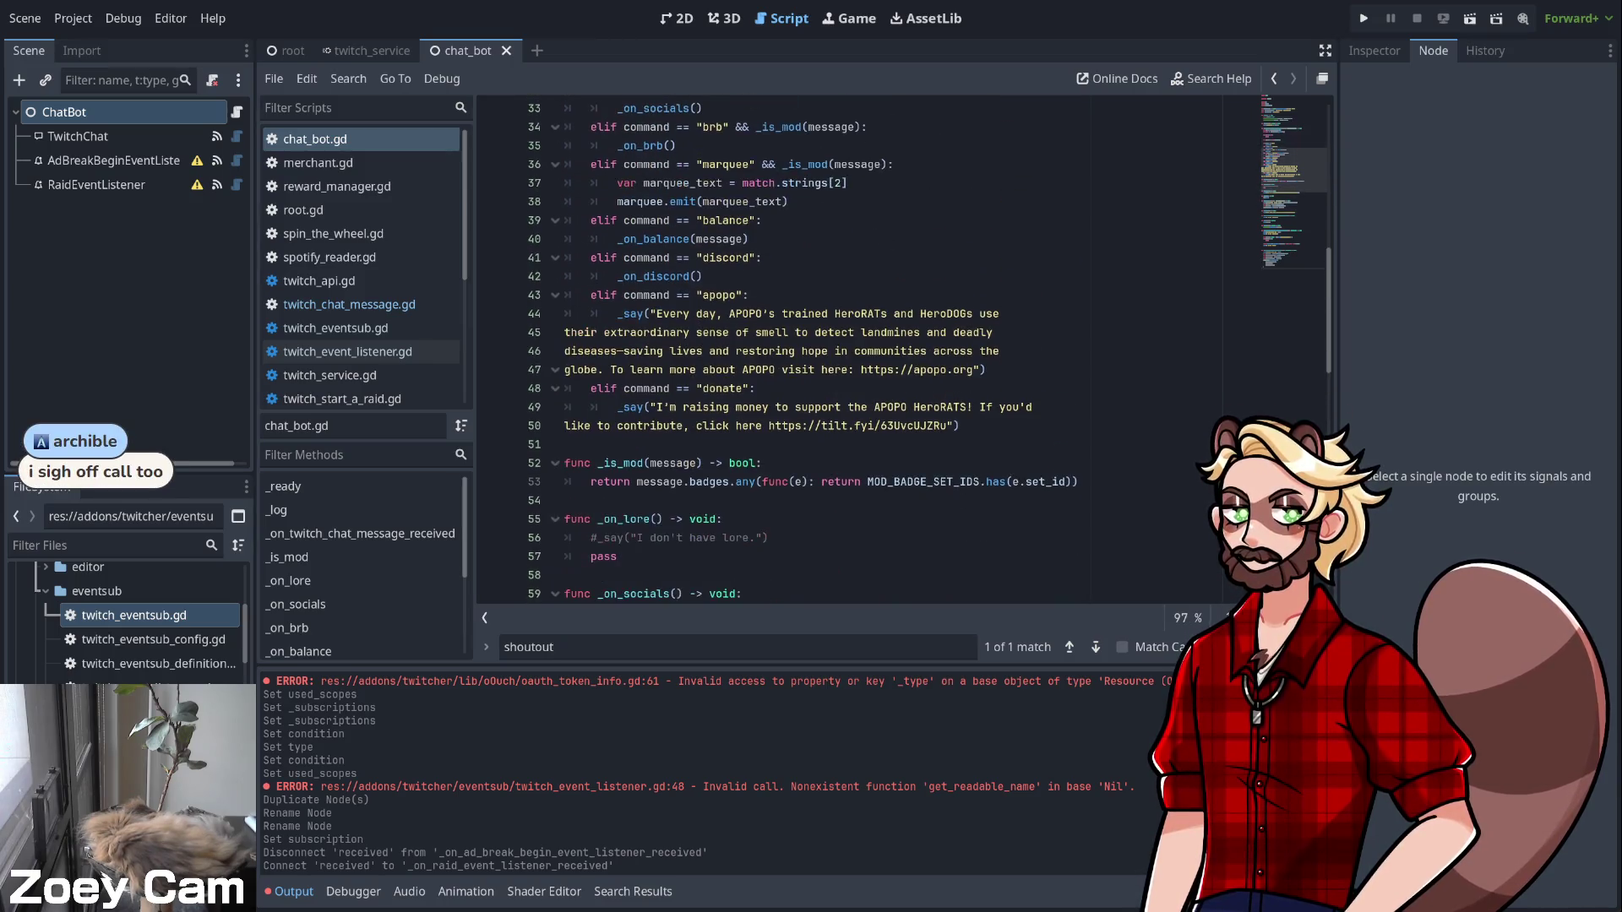
pyautogui.moveTo(960, 425)
pyautogui.mouseDown()
pyautogui.moveTo(608, 408)
pyautogui.moveTo(591, 314)
pyautogui.moveTo(564, 294)
pyautogui.mouseUp()
pyautogui.press('Delete')
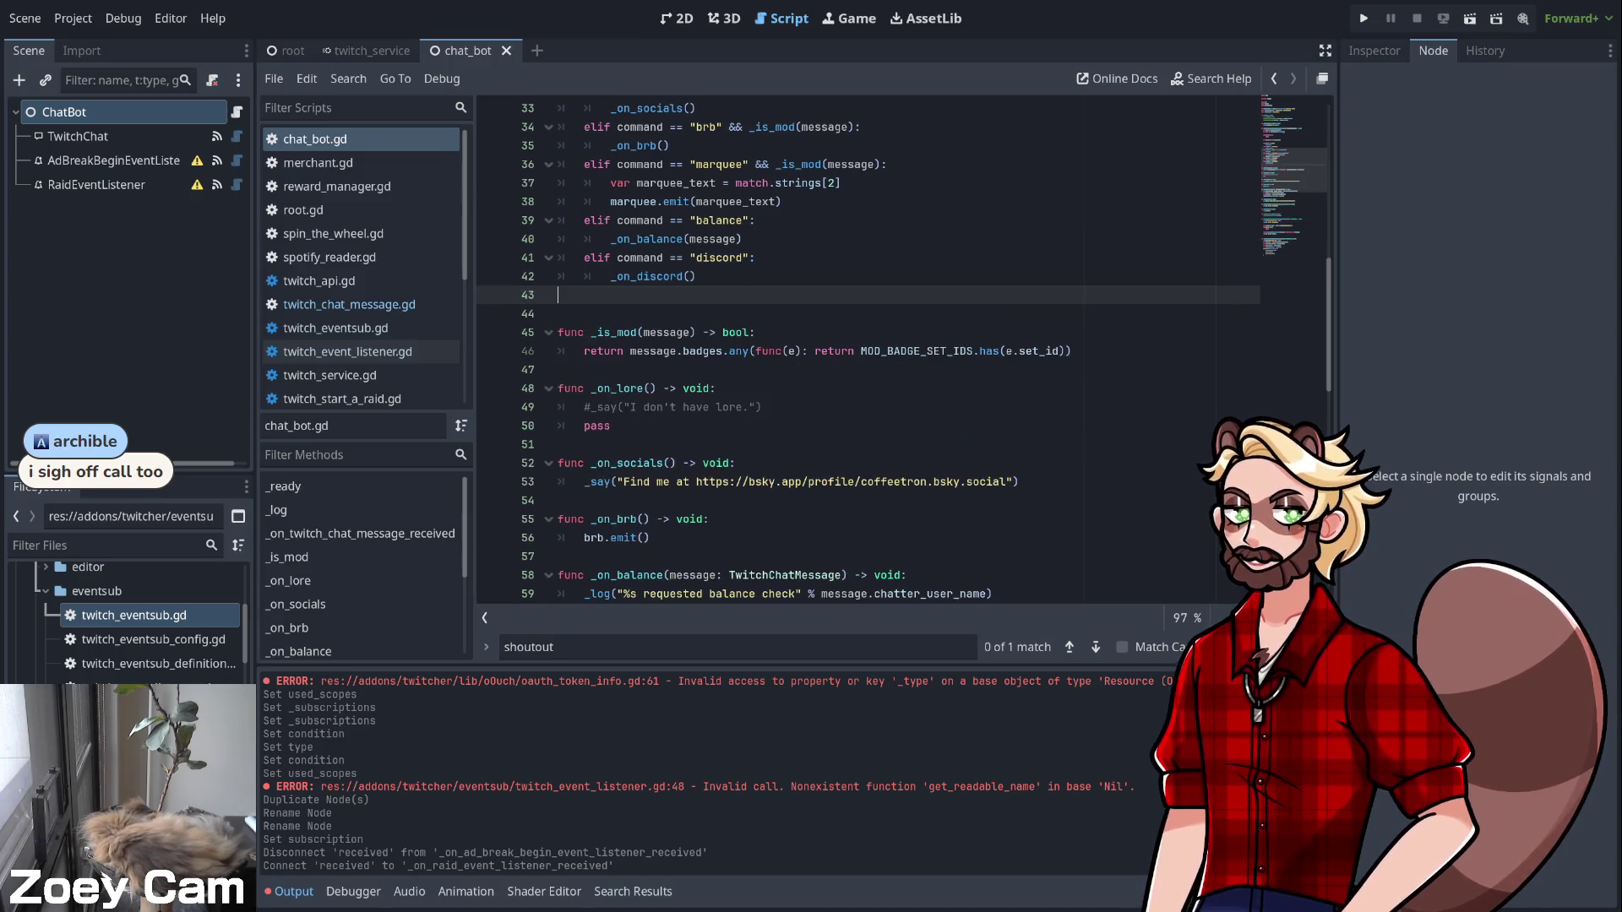
pyautogui.press('BackSpace')
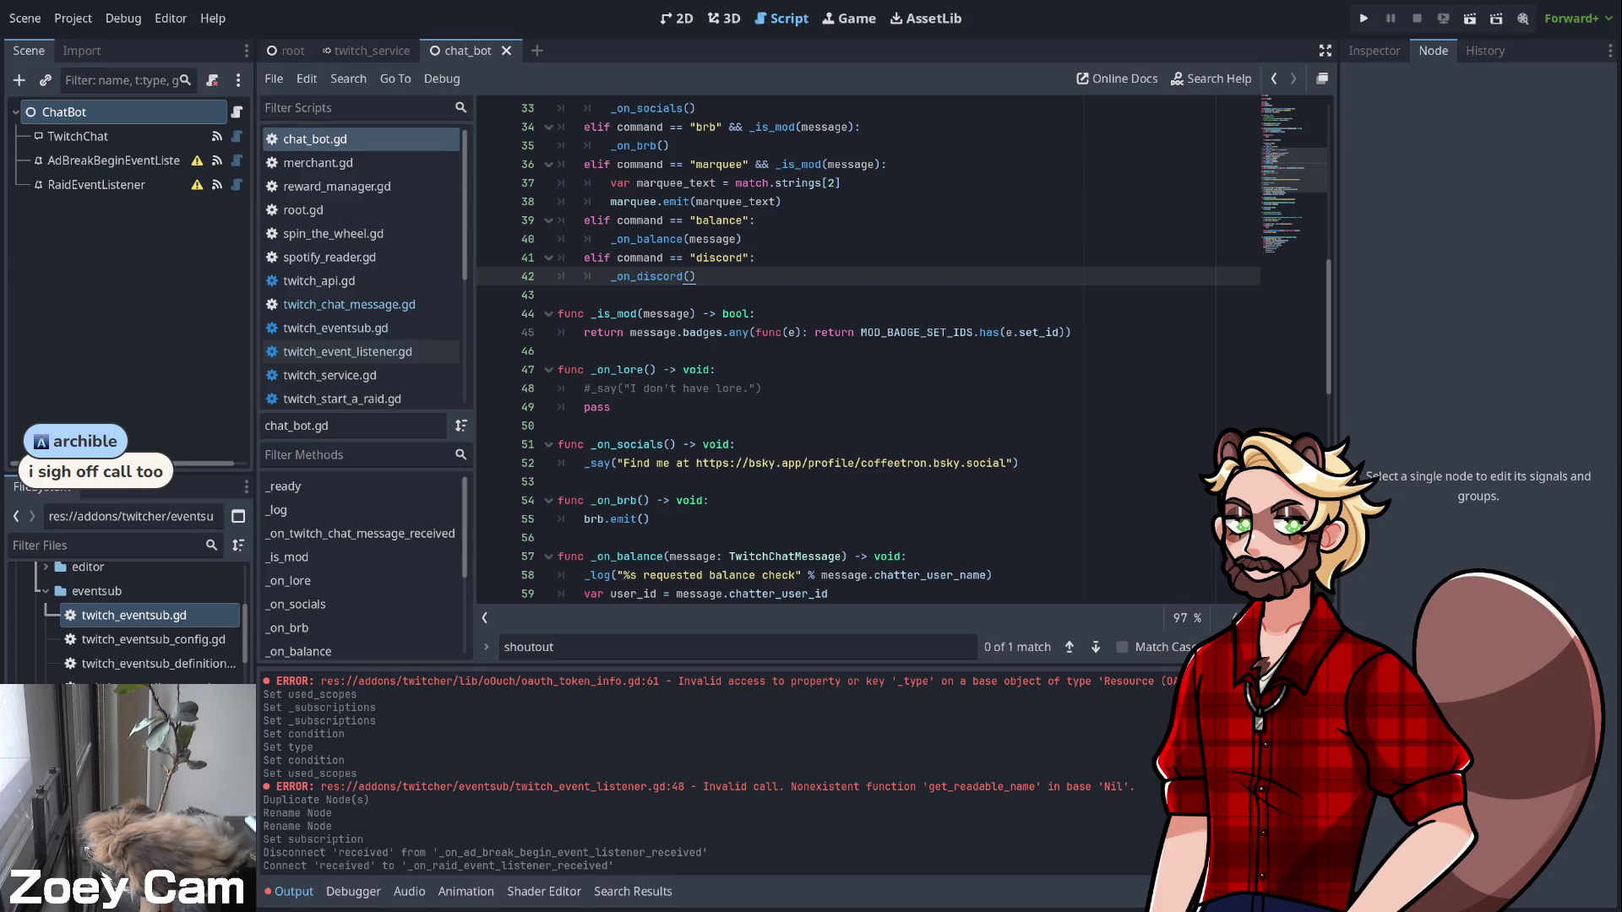
pyautogui.hotkey('ctrl', 's')
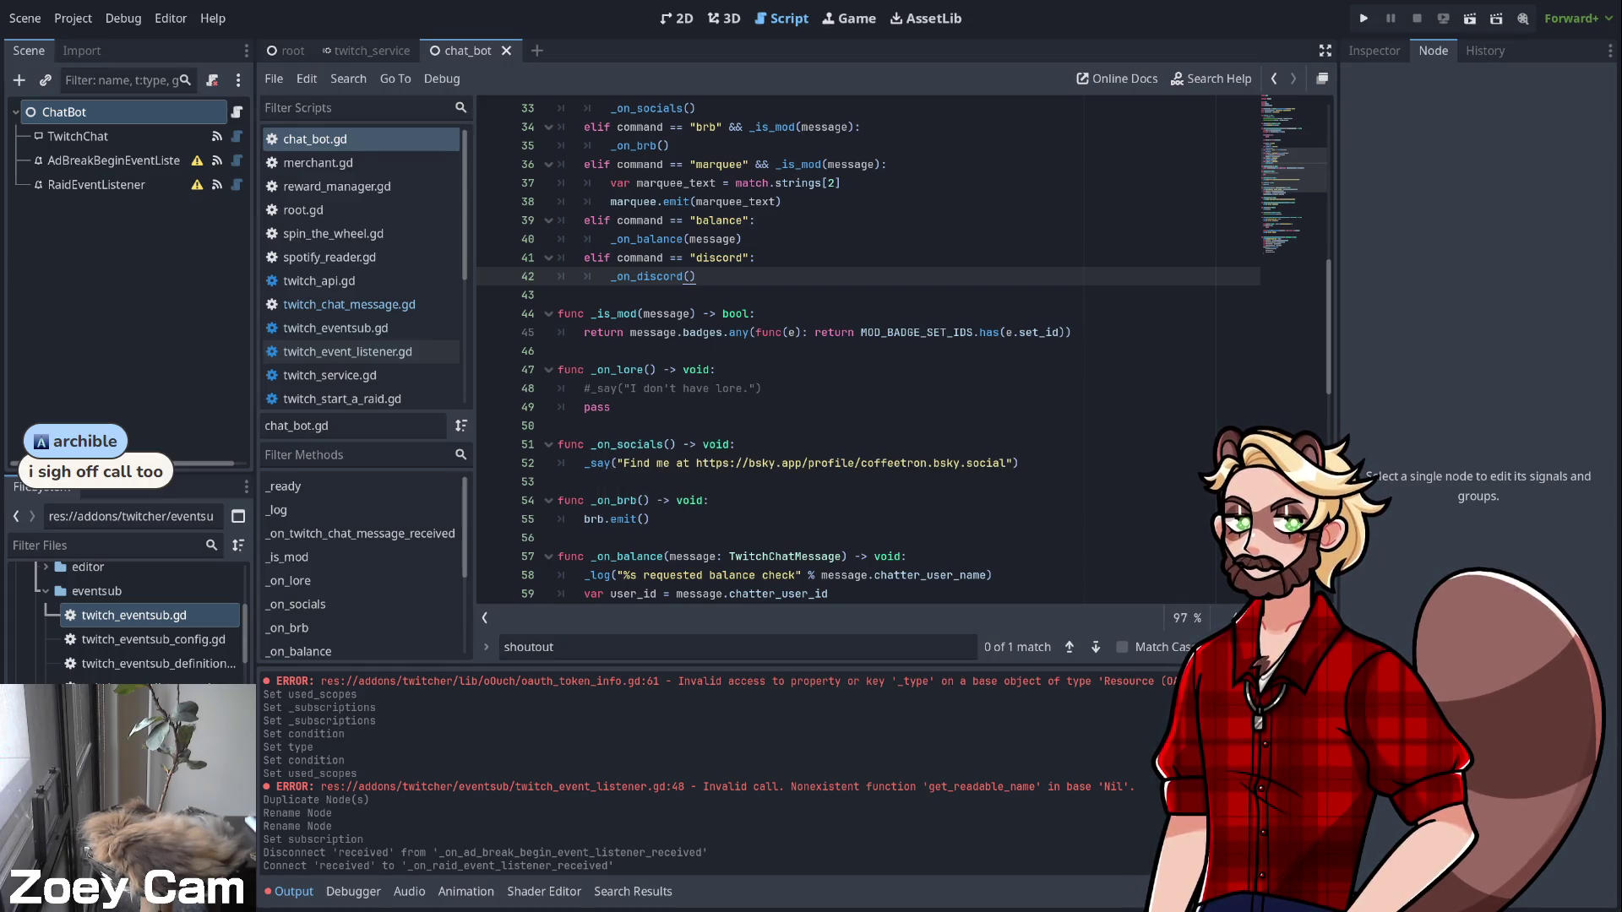
# Review the script and place the caret on the empty line below the raid handler
pyautogui.scroll(8, 905, 349)
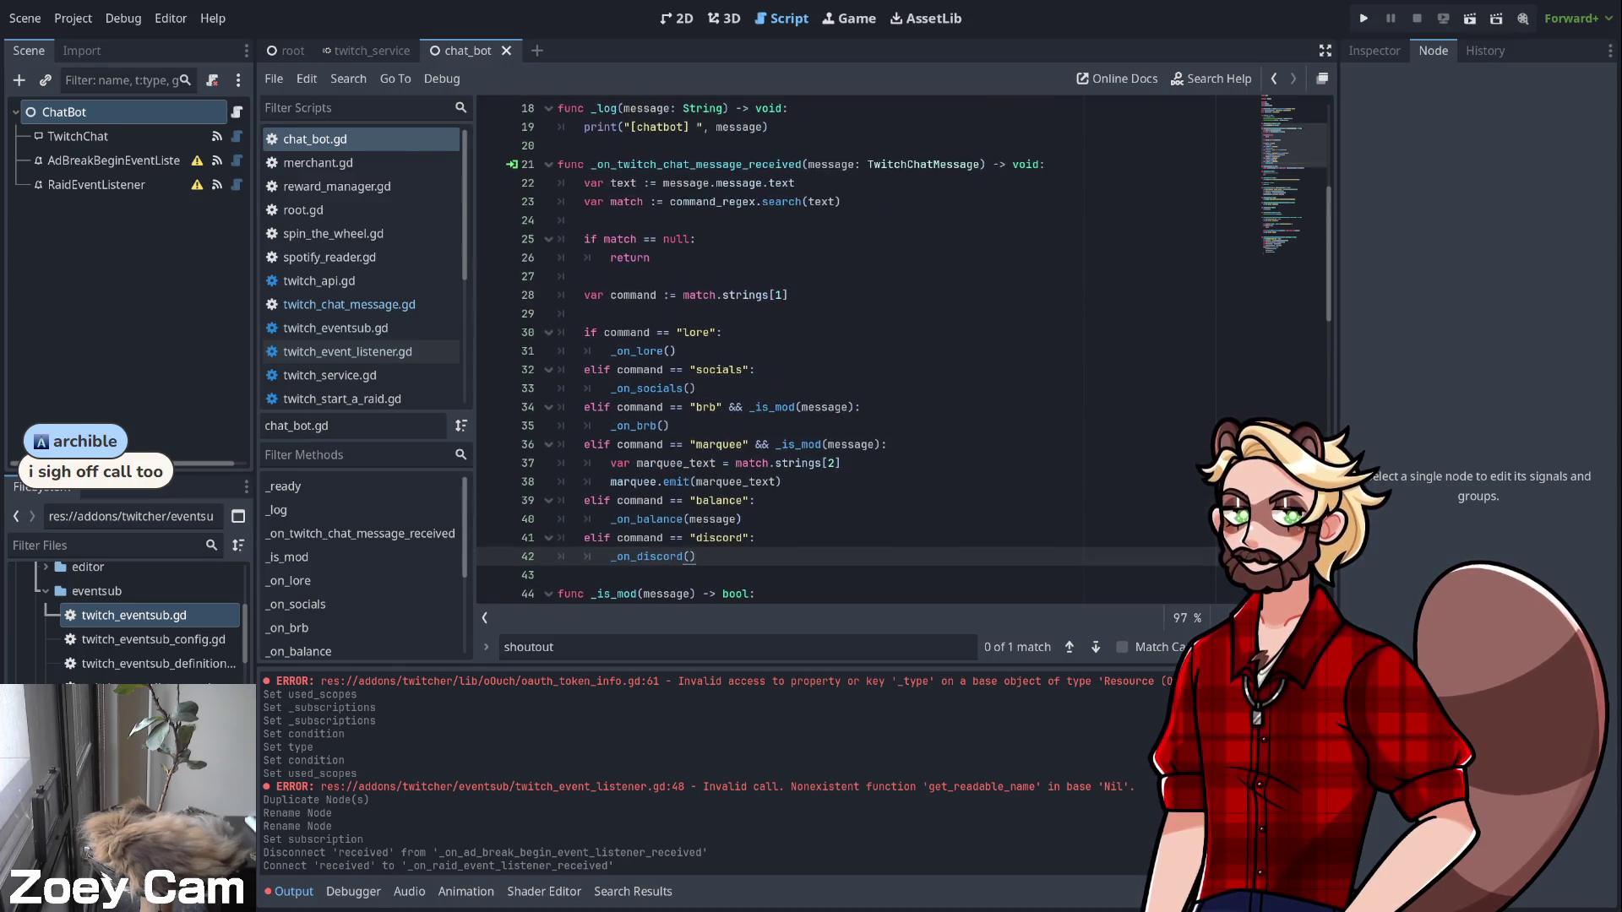
pyautogui.scroll(2, 905, 350)
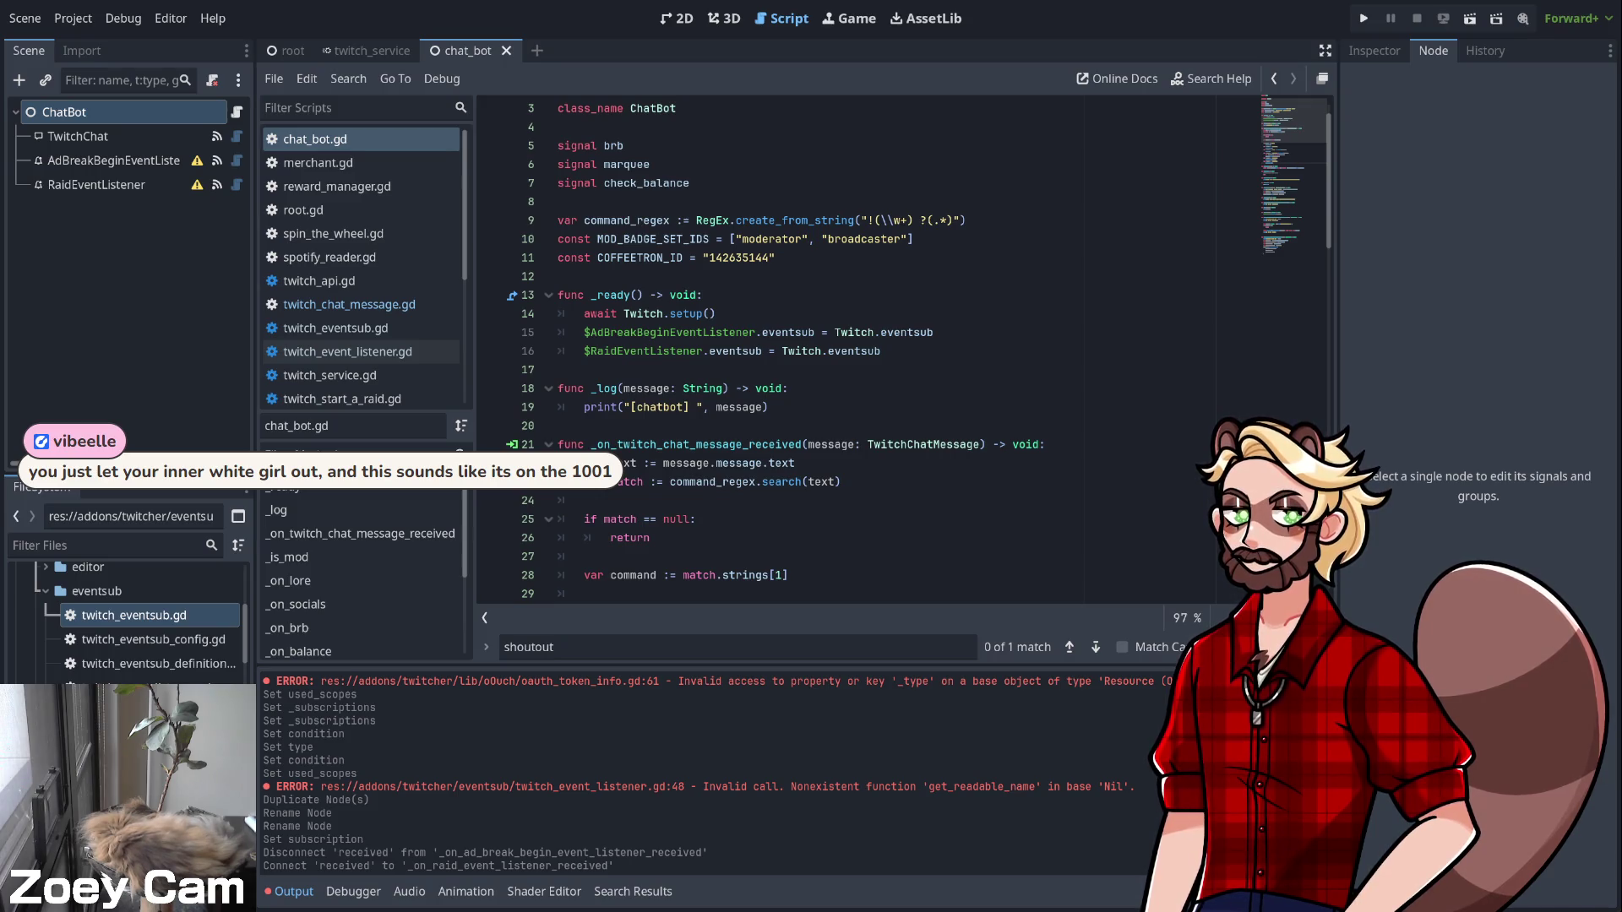
pyautogui.scroll(-8, 845, 350)
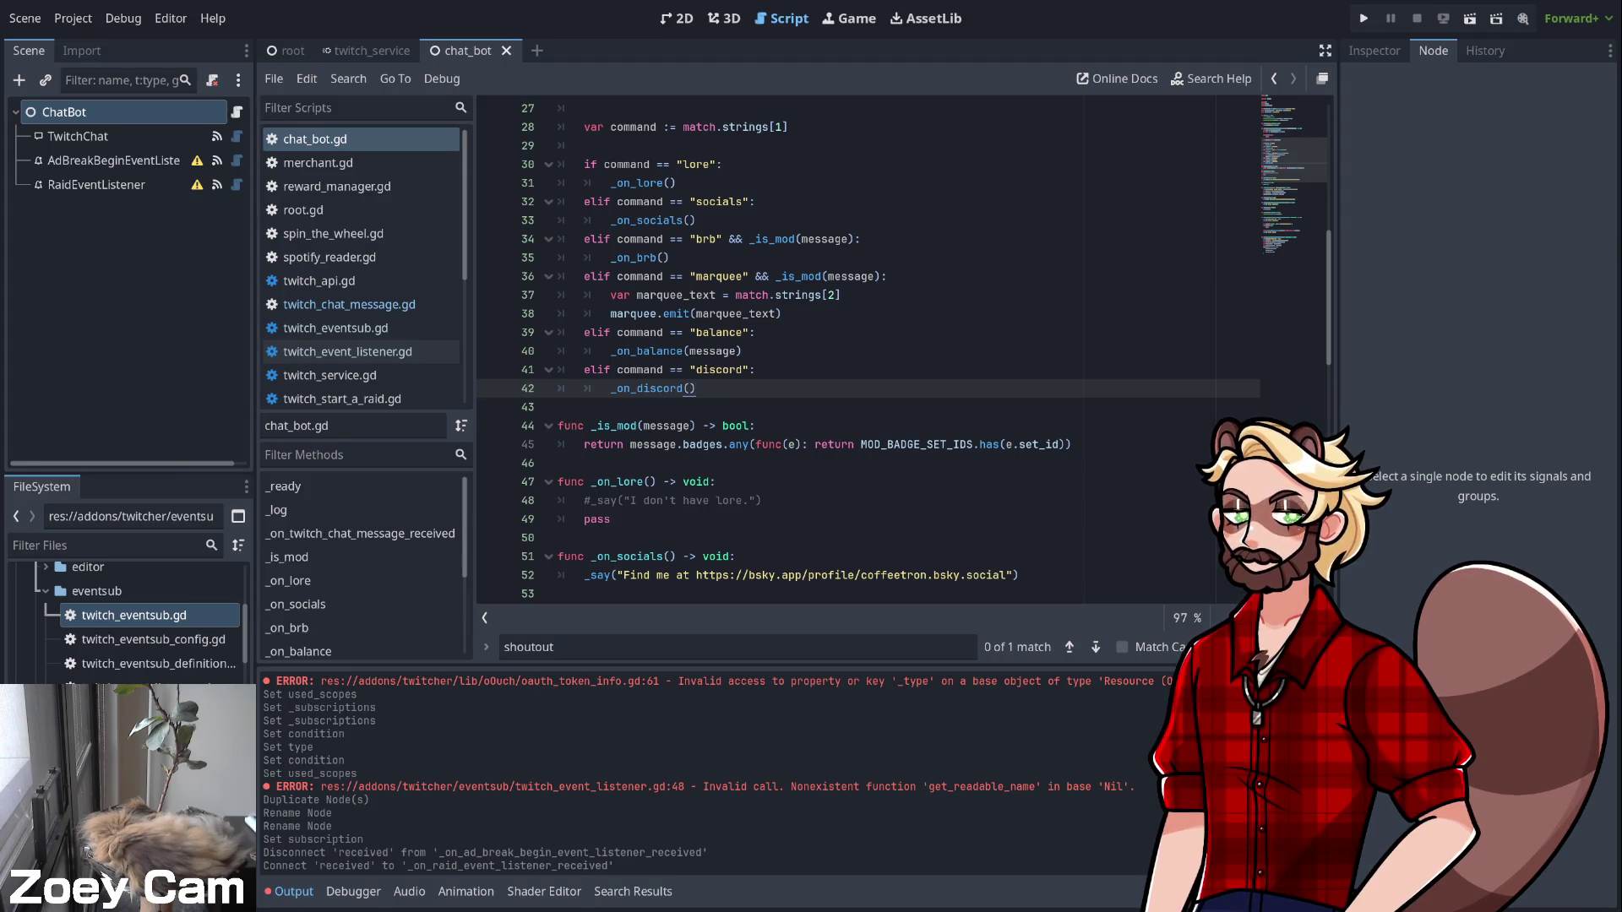
pyautogui.scroll(-15, 904, 350)
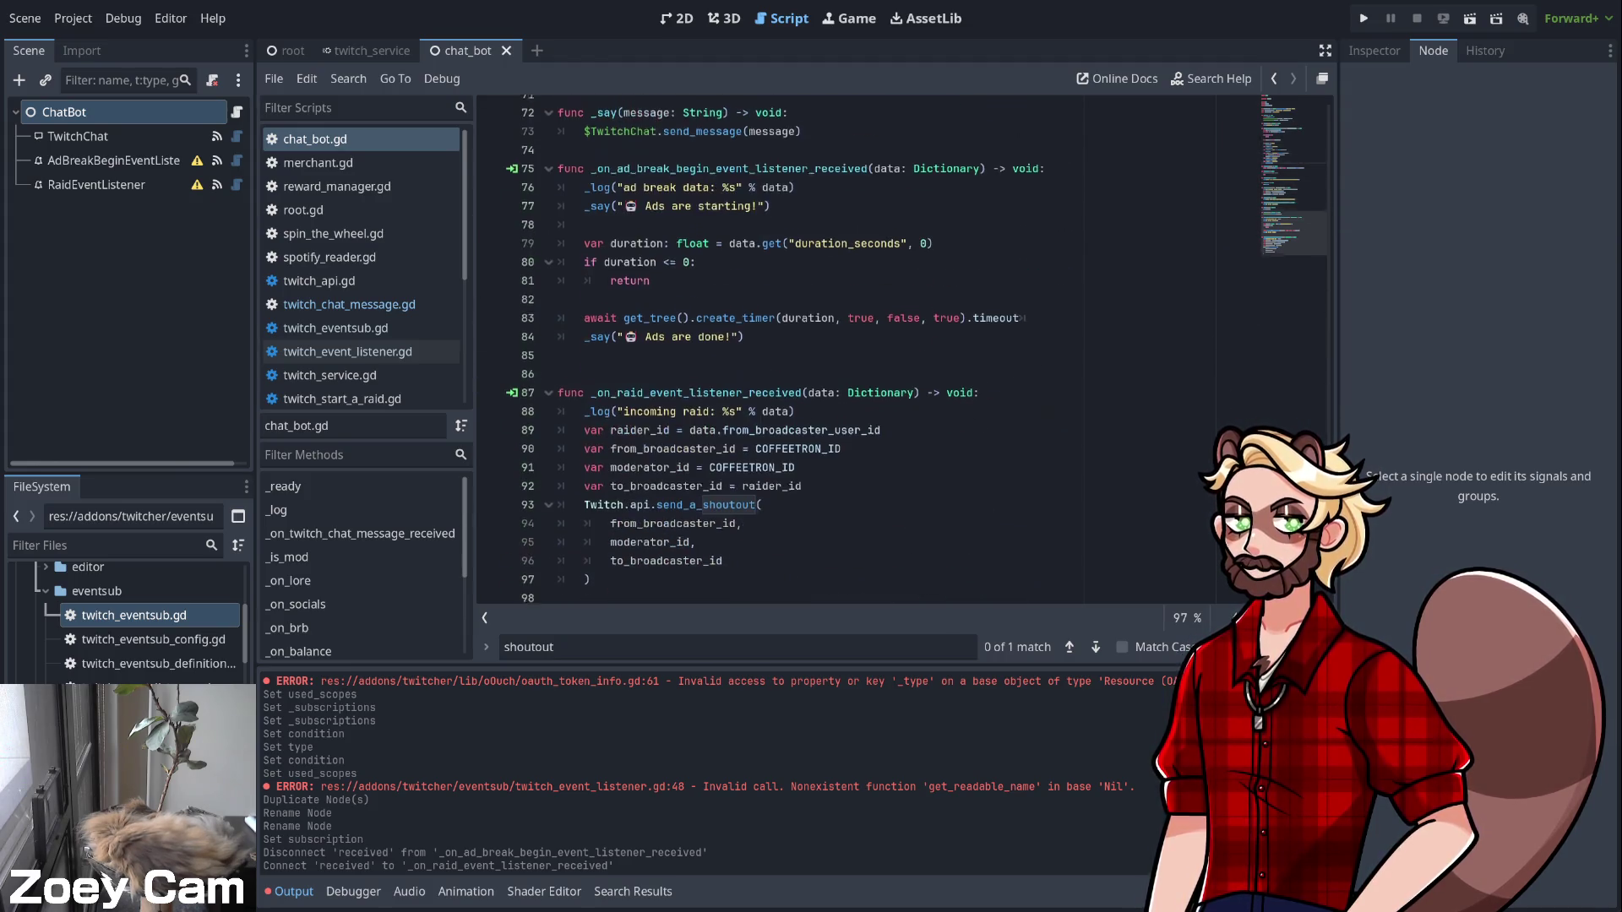
pyautogui.click(589, 556)
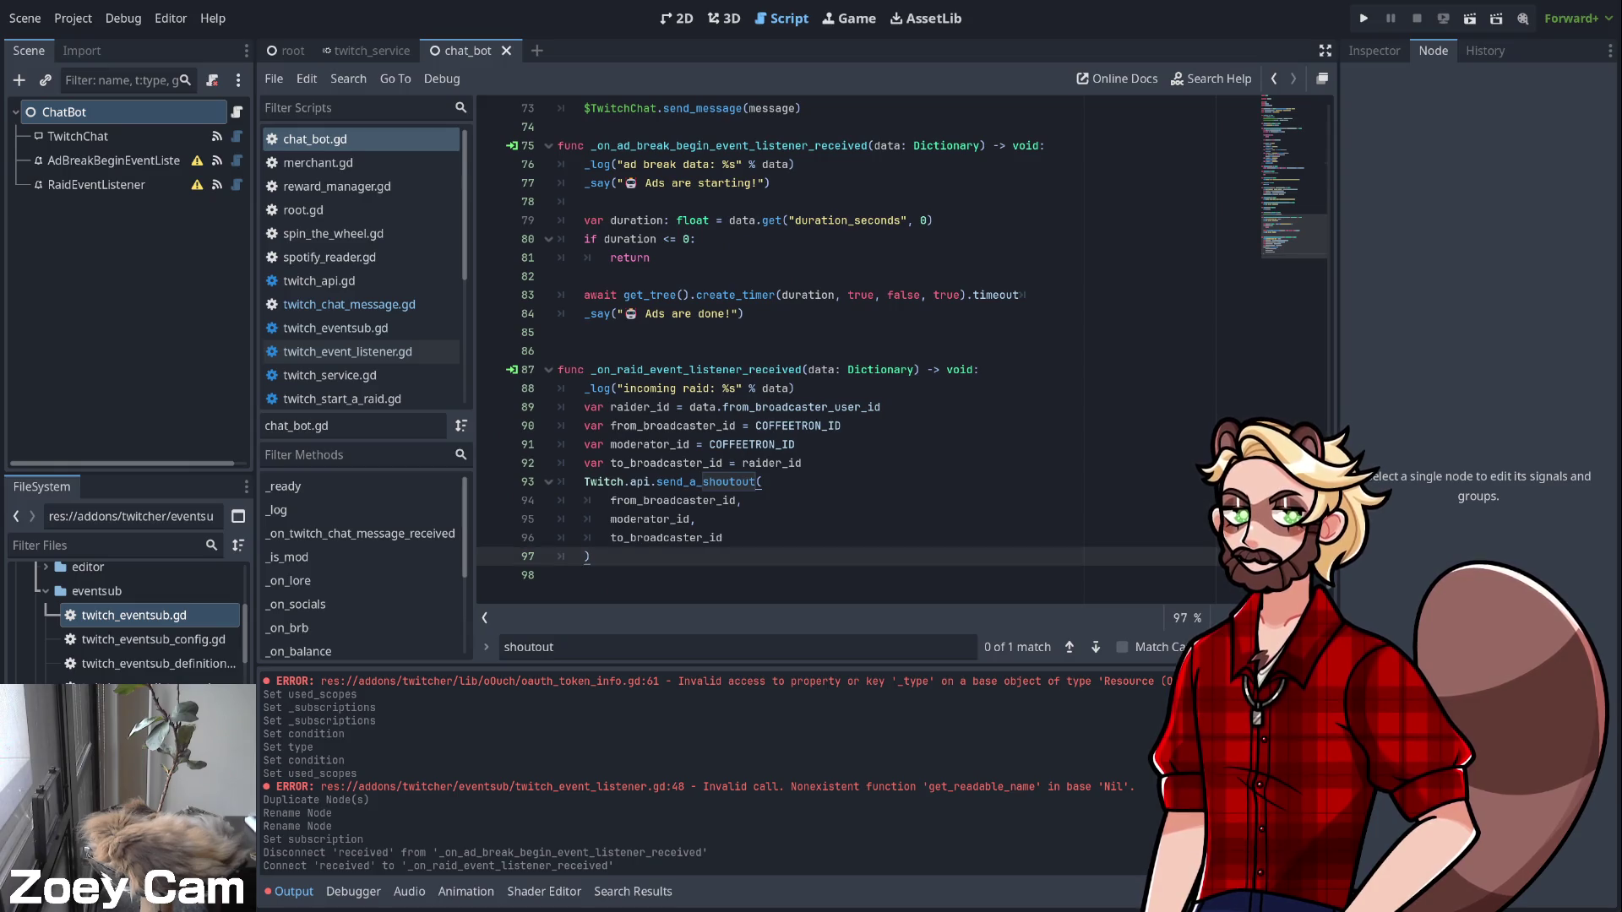
pyautogui.click(558, 574)
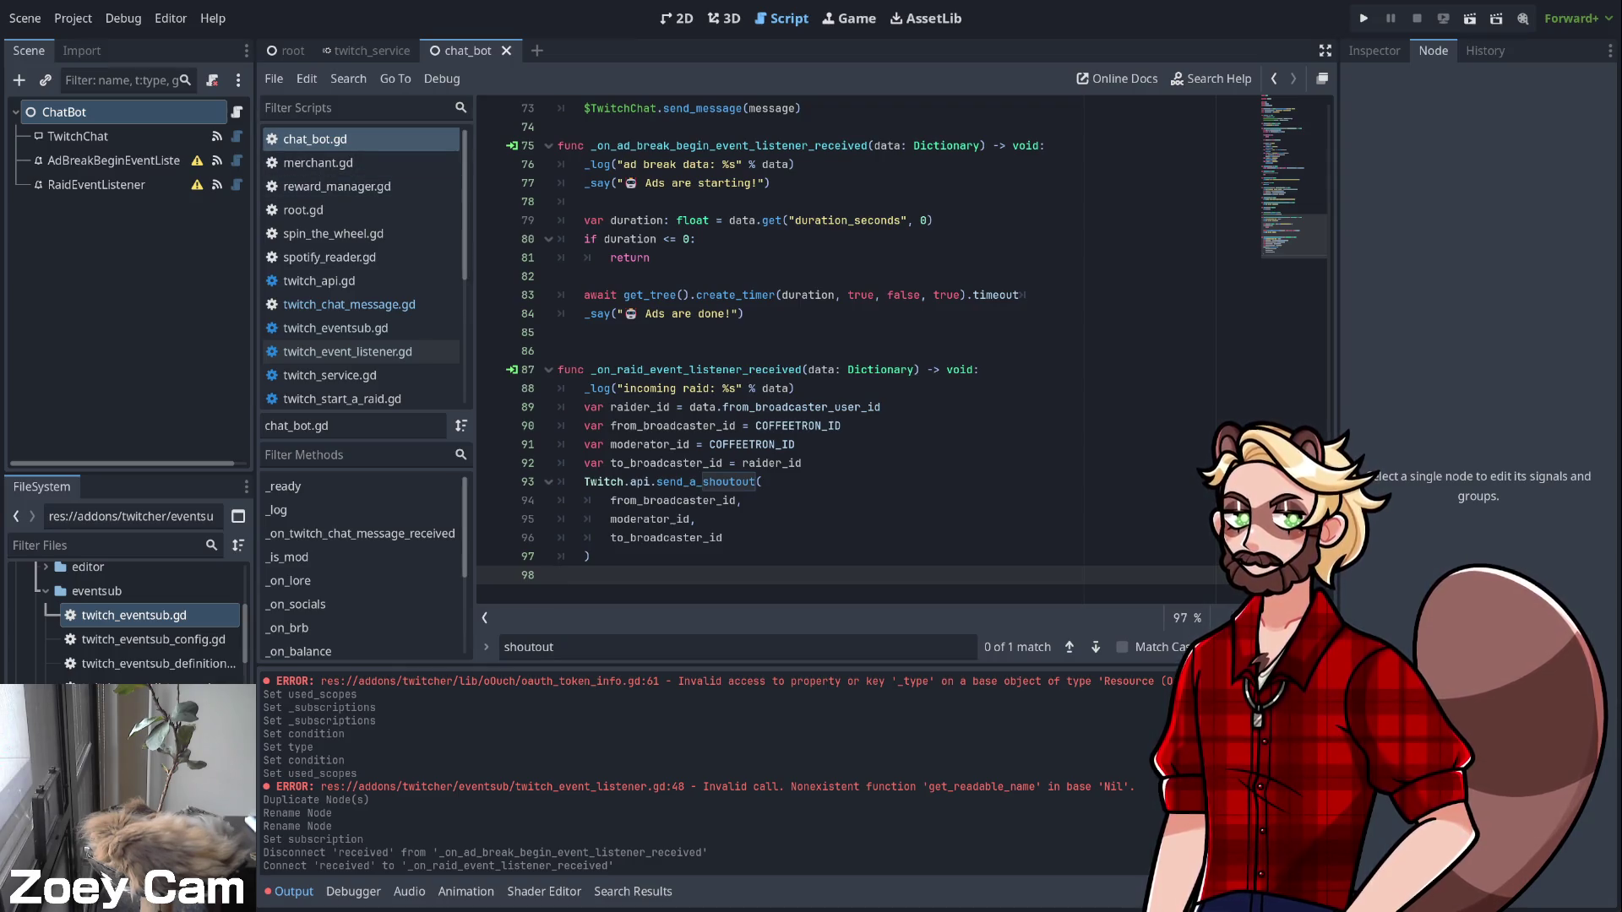
# Close the 'shoutout' find bar at the bottom of the script editor
pyautogui.press('Escape')
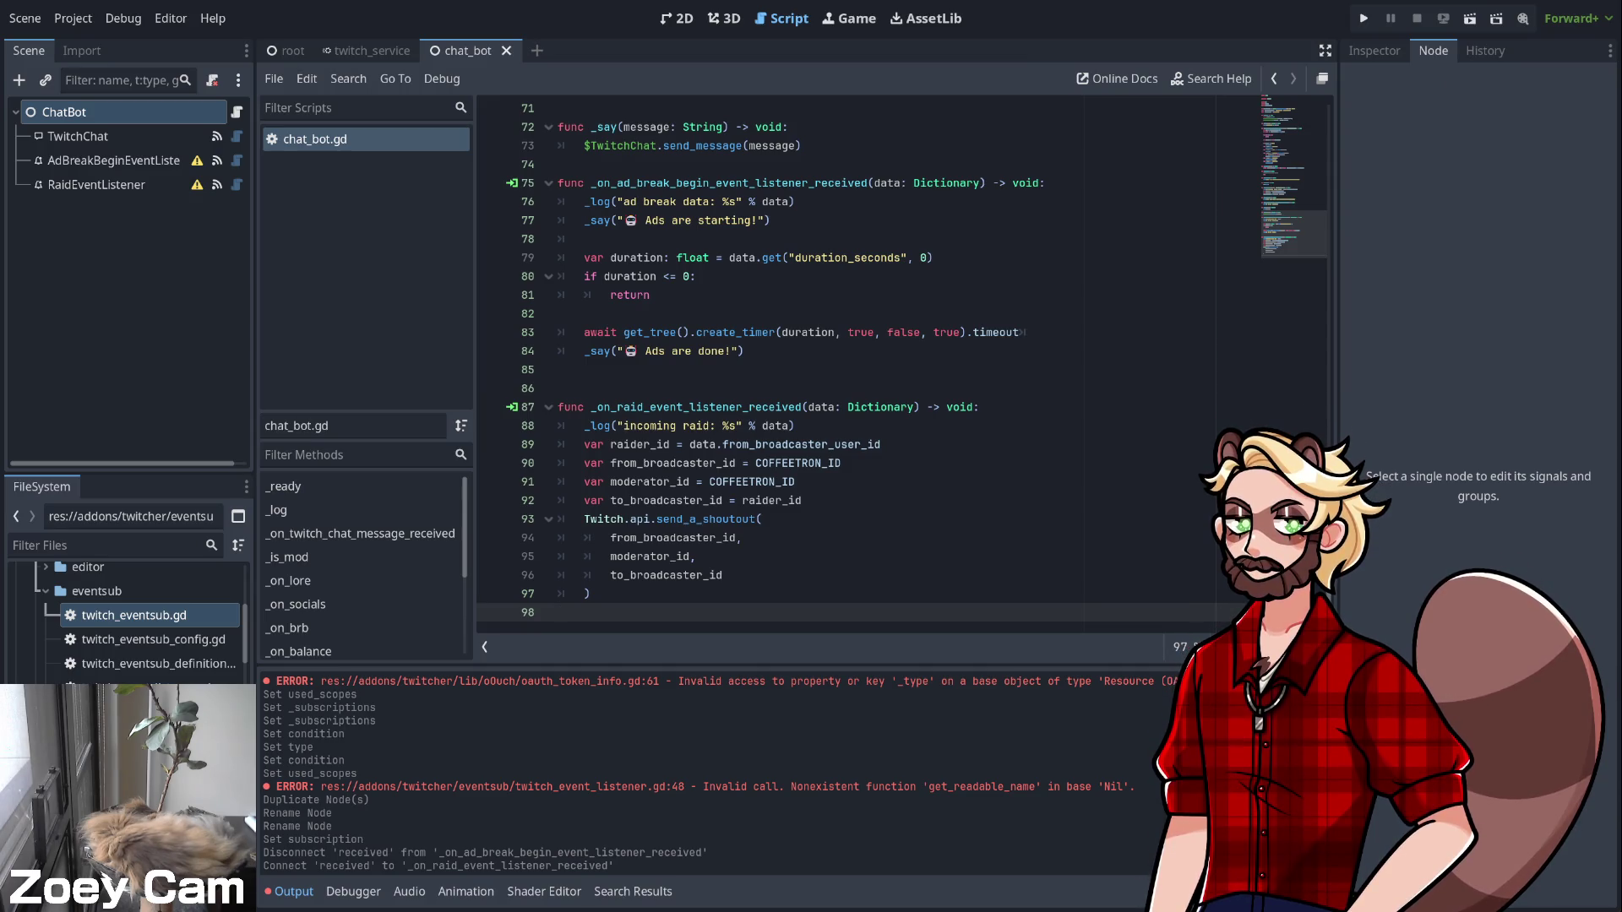
# Place the caret on the raid handler signature and switch to the BTR (album) Wikipedia page
pyautogui.click(978, 407)
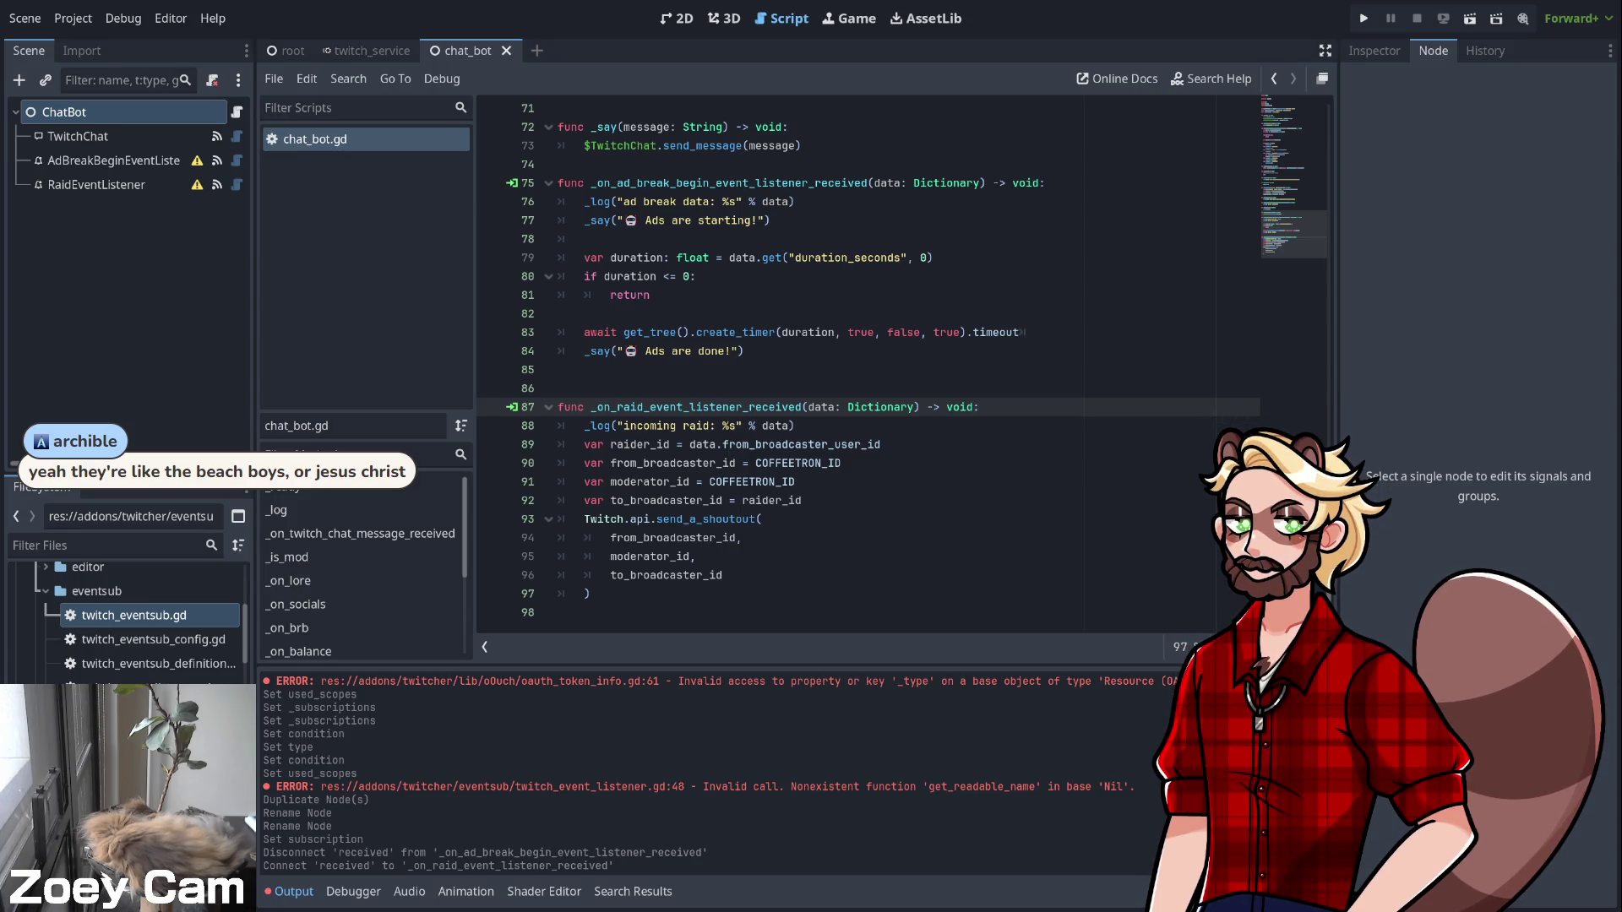
pyautogui.hotkey('alt', 'Tab')
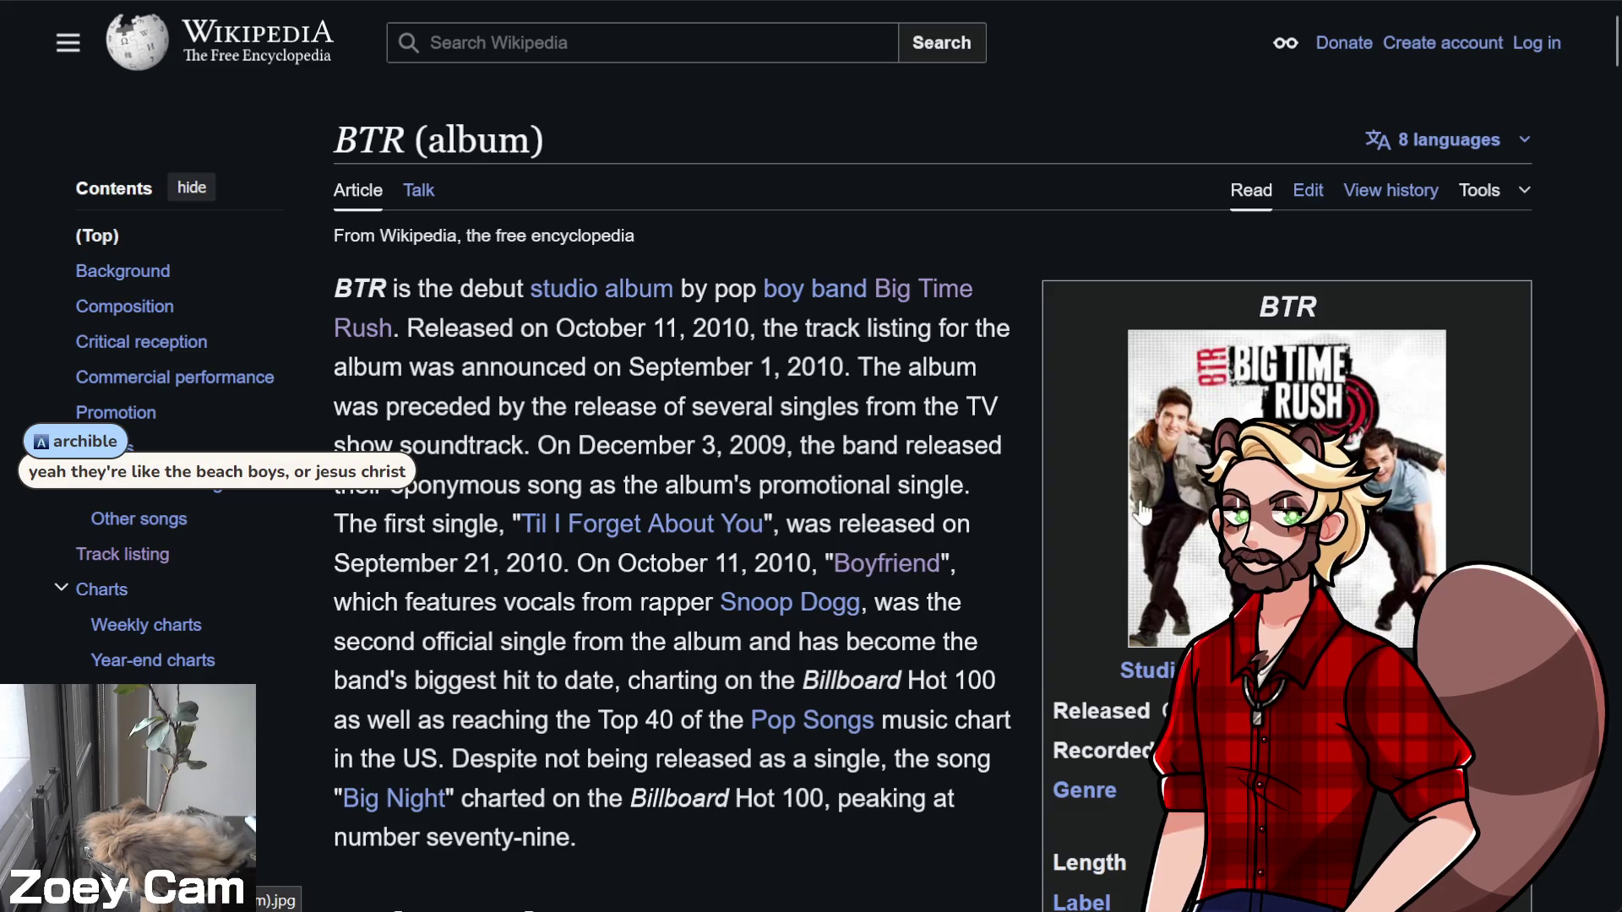
pyautogui.click(1199, 431)
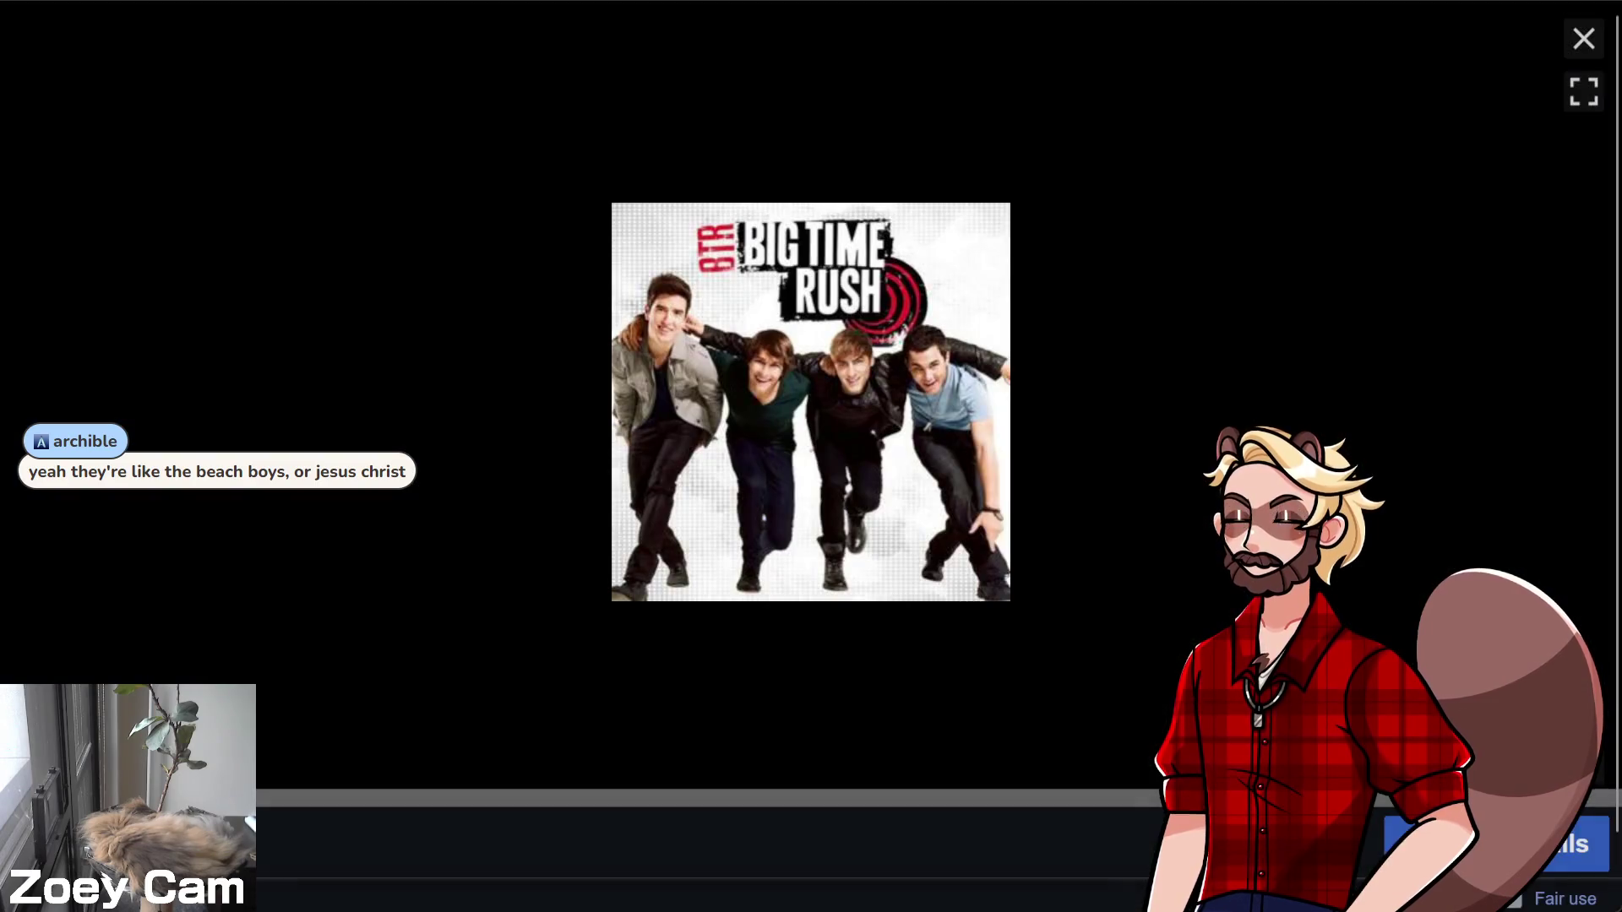
pyautogui.click(1582, 44)
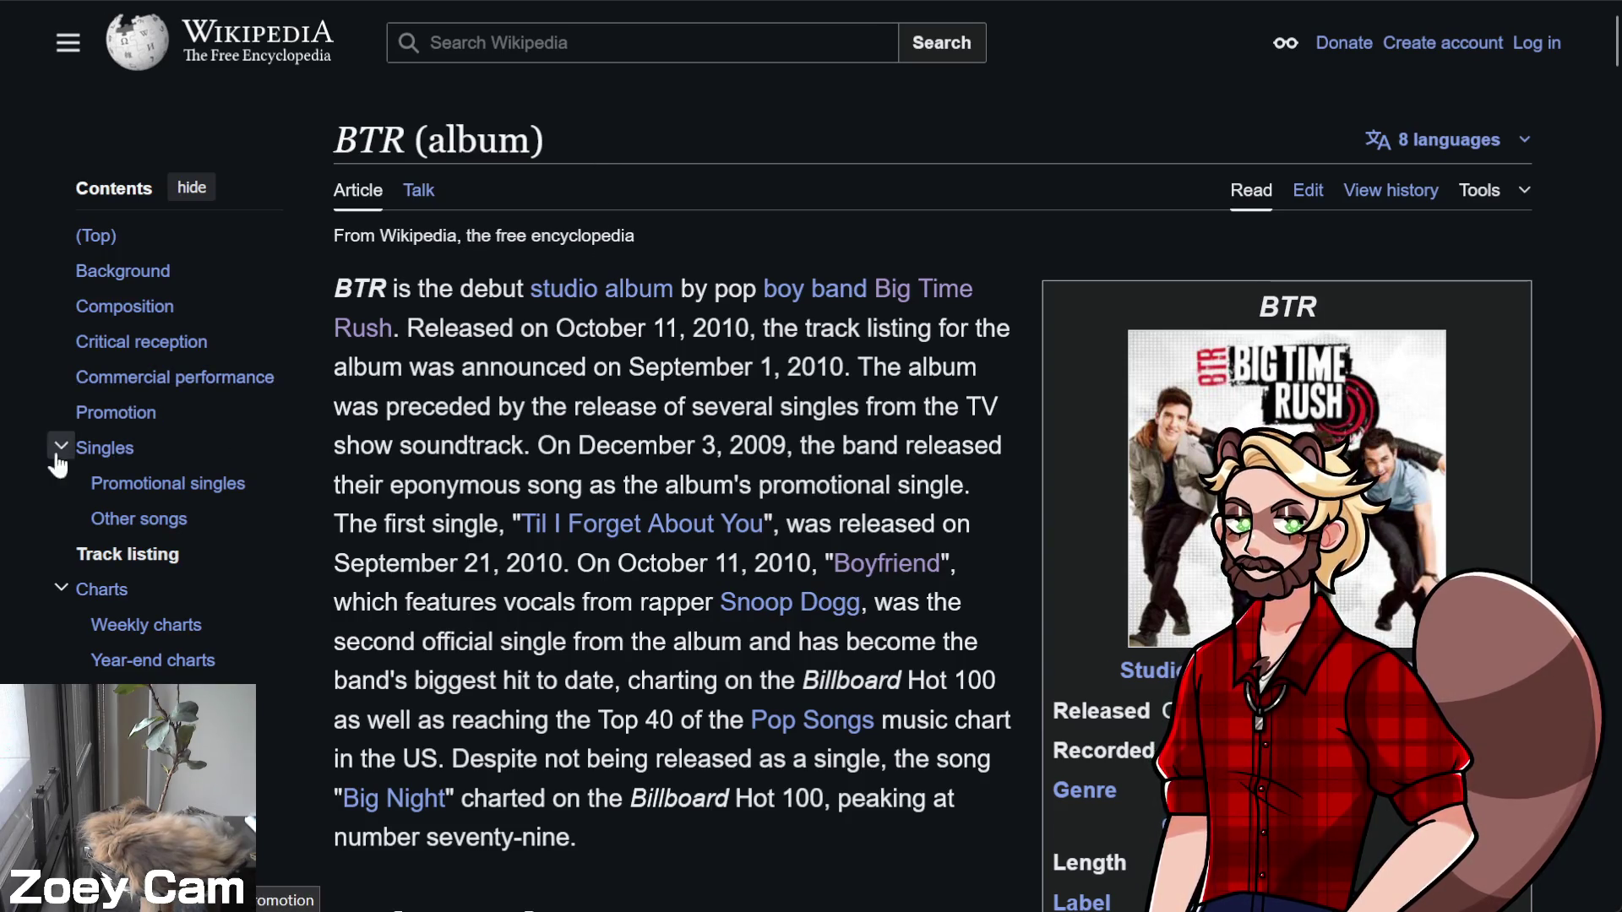
# Jump to the album's Track listing and open the Worldwide song article
pyautogui.click(164, 557)
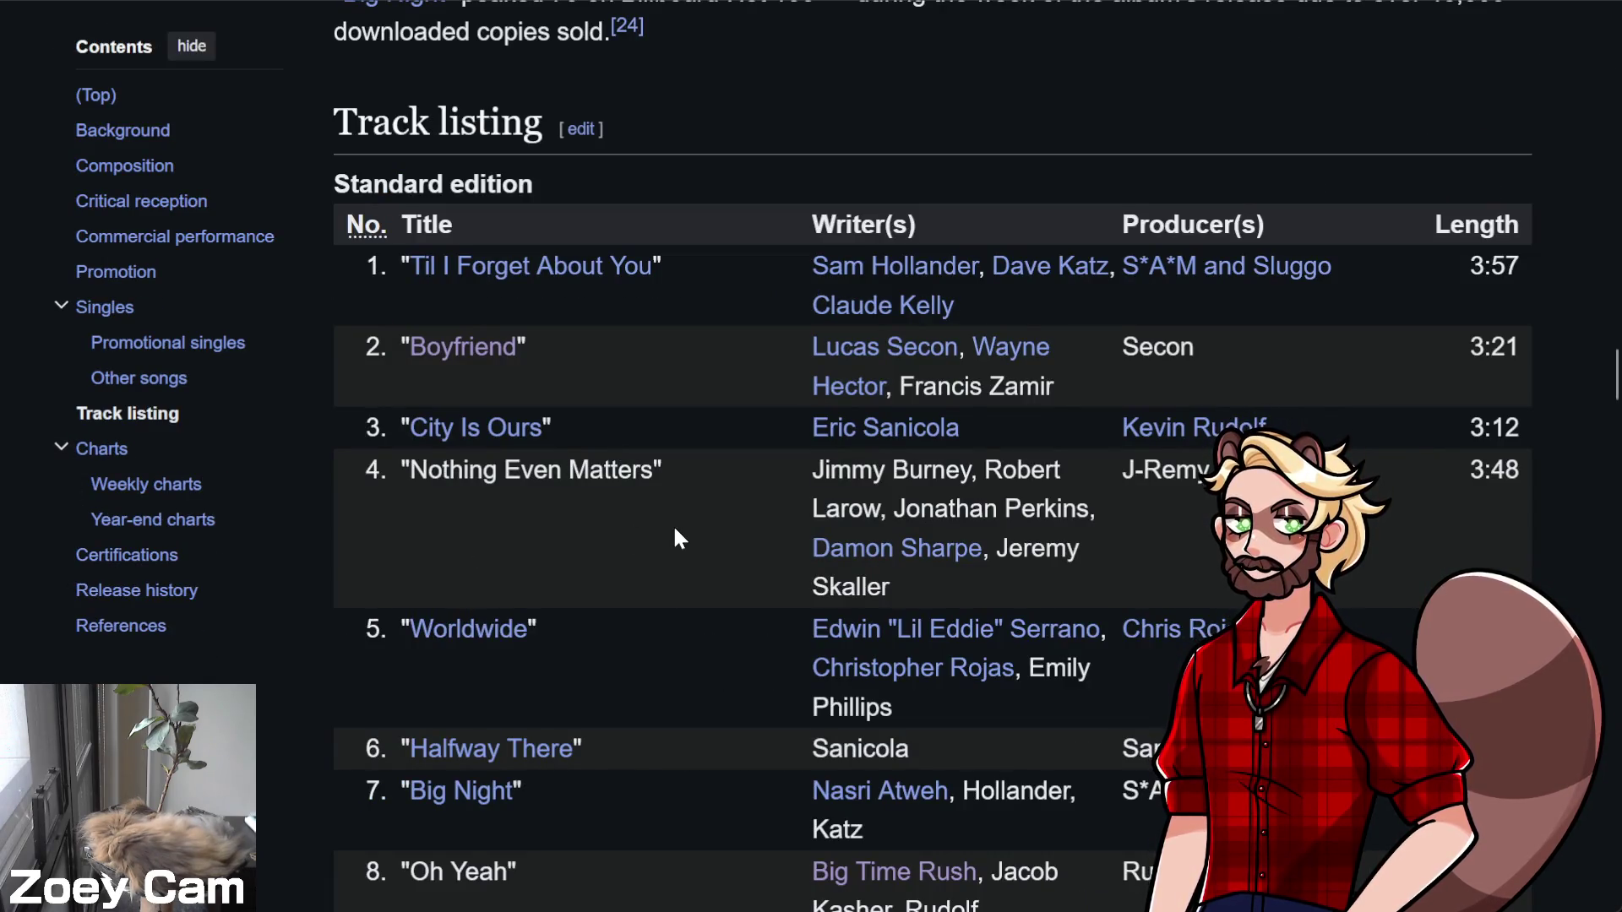
pyautogui.click(461, 639)
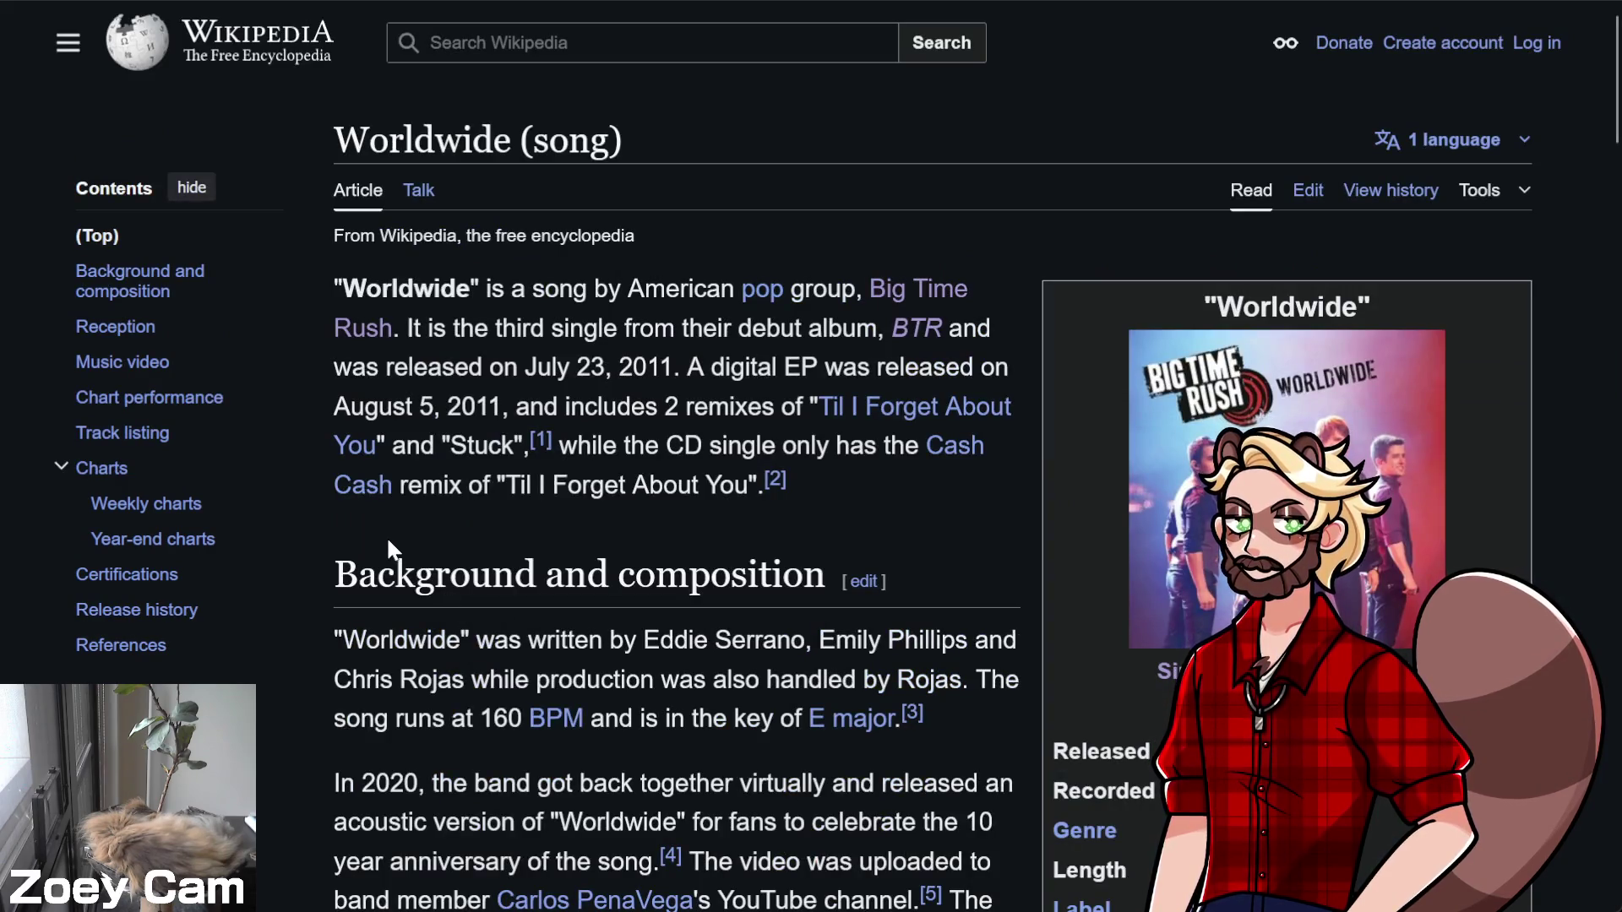
pyautogui.scroll(-5, 736, 670)
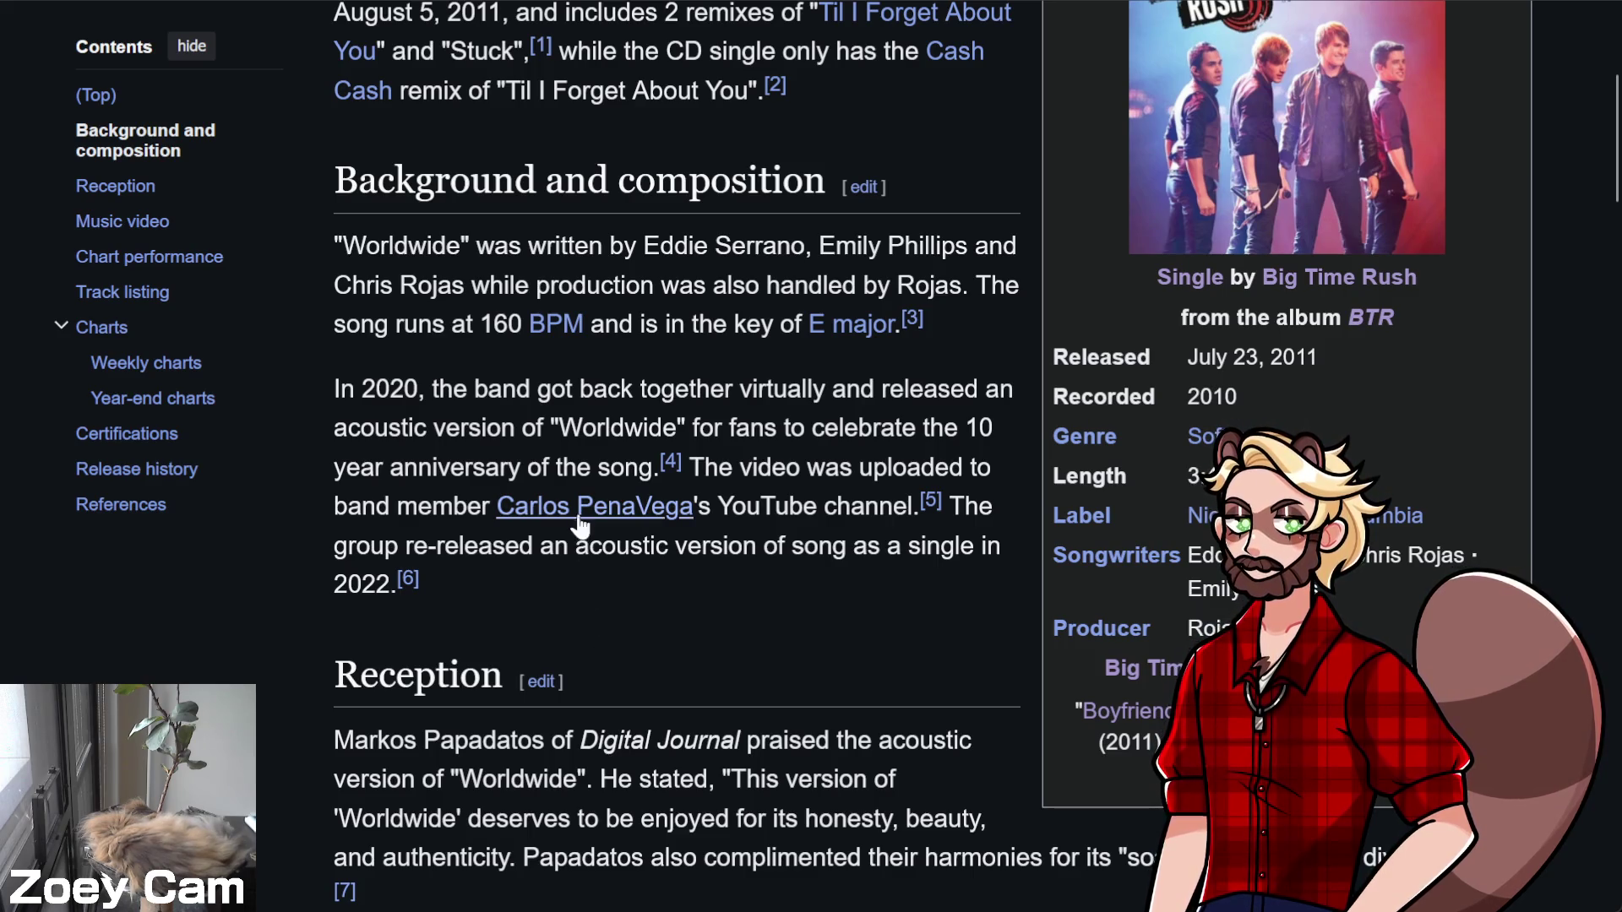
# Look at the linked band member's article, then return to Worldwide
pyautogui.moveTo(581, 525)
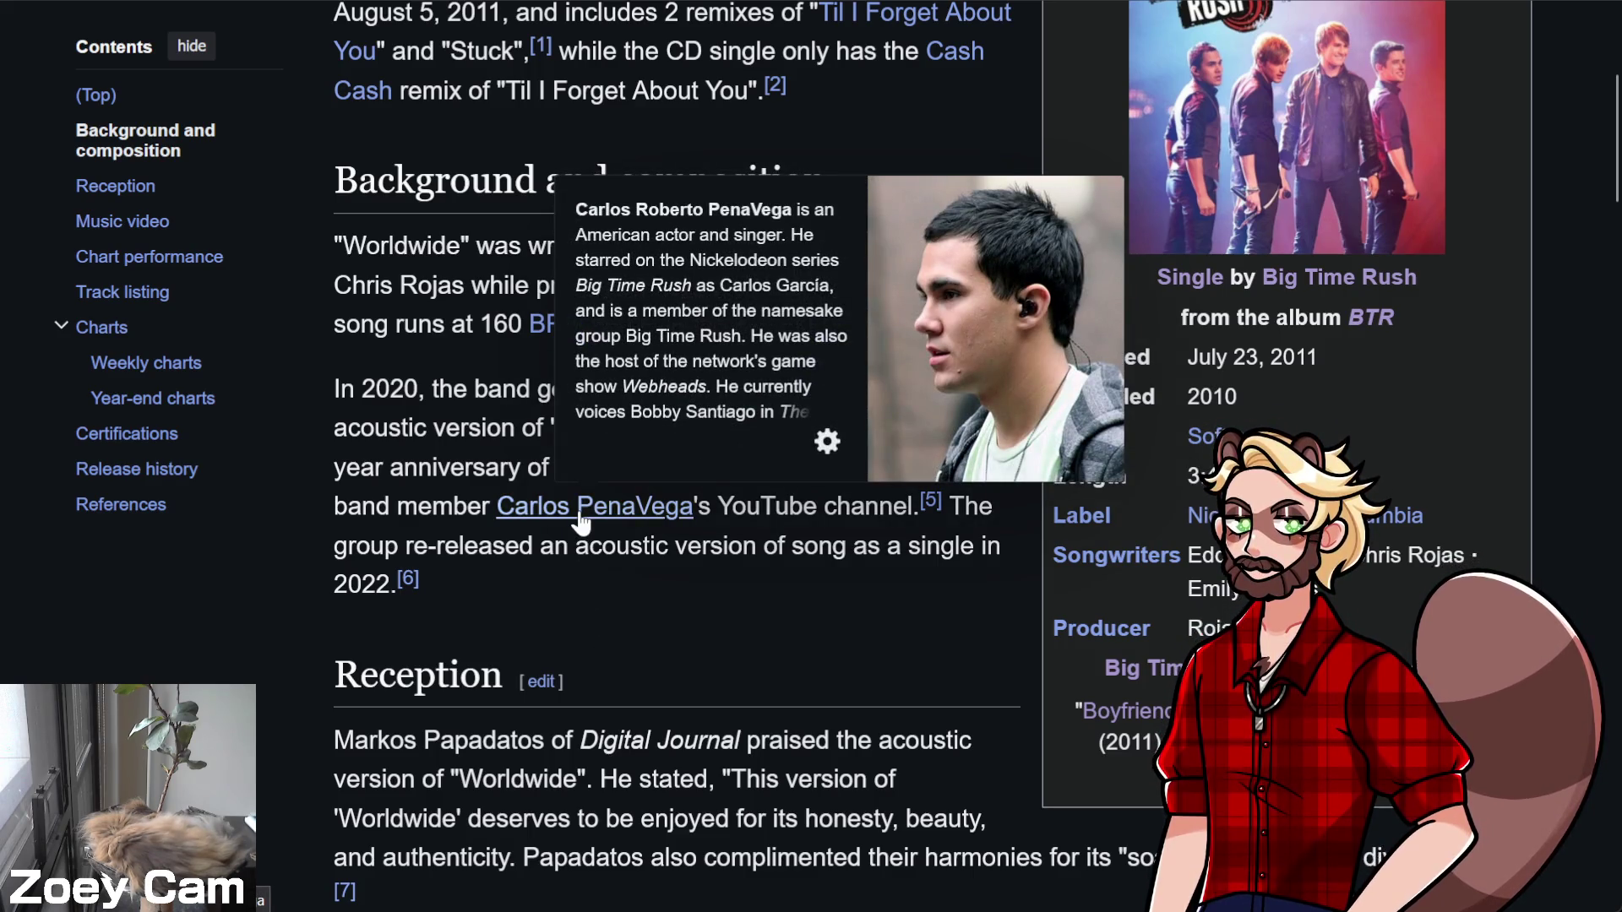
pyautogui.click(580, 517)
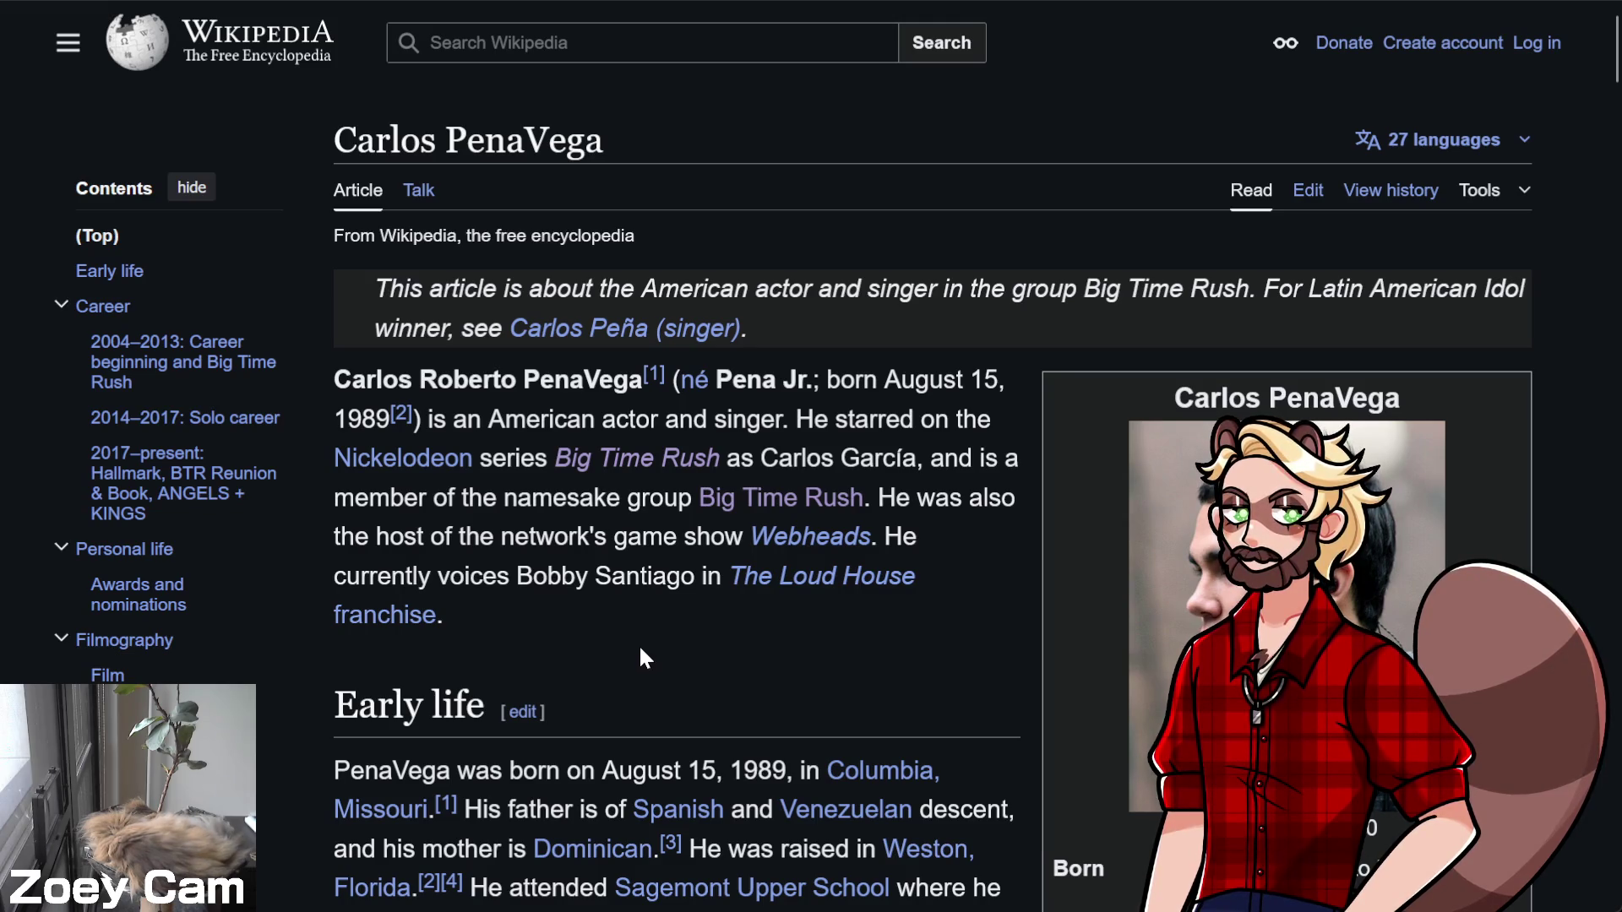
pyautogui.scroll(-3, 639, 642)
pyautogui.moveTo(706, 704)
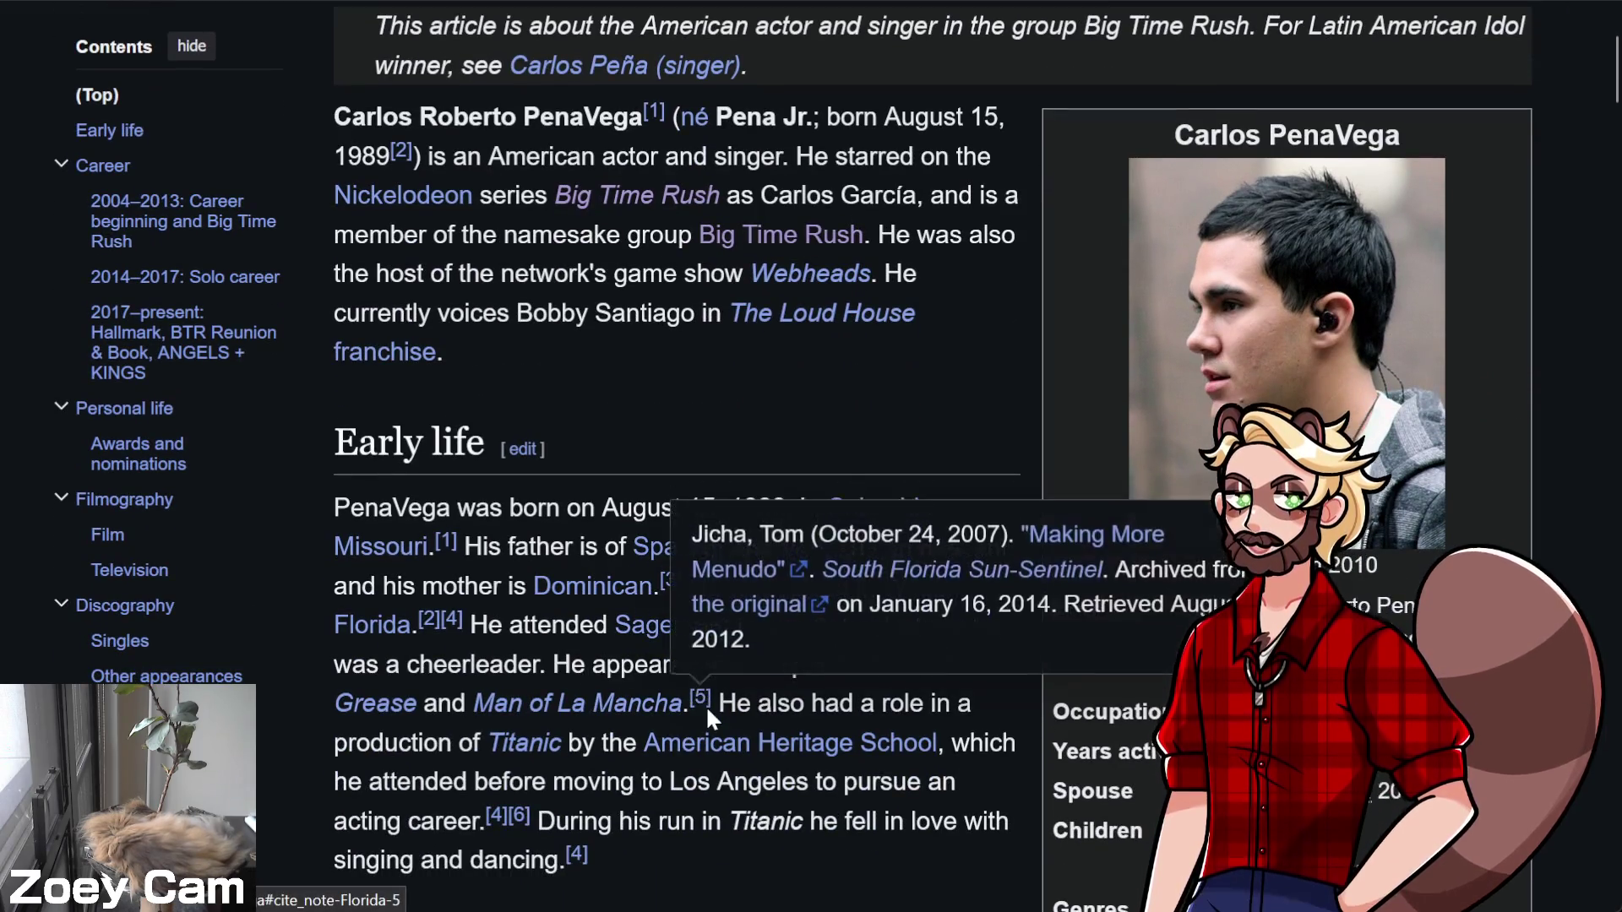
pyautogui.click(91, 4)
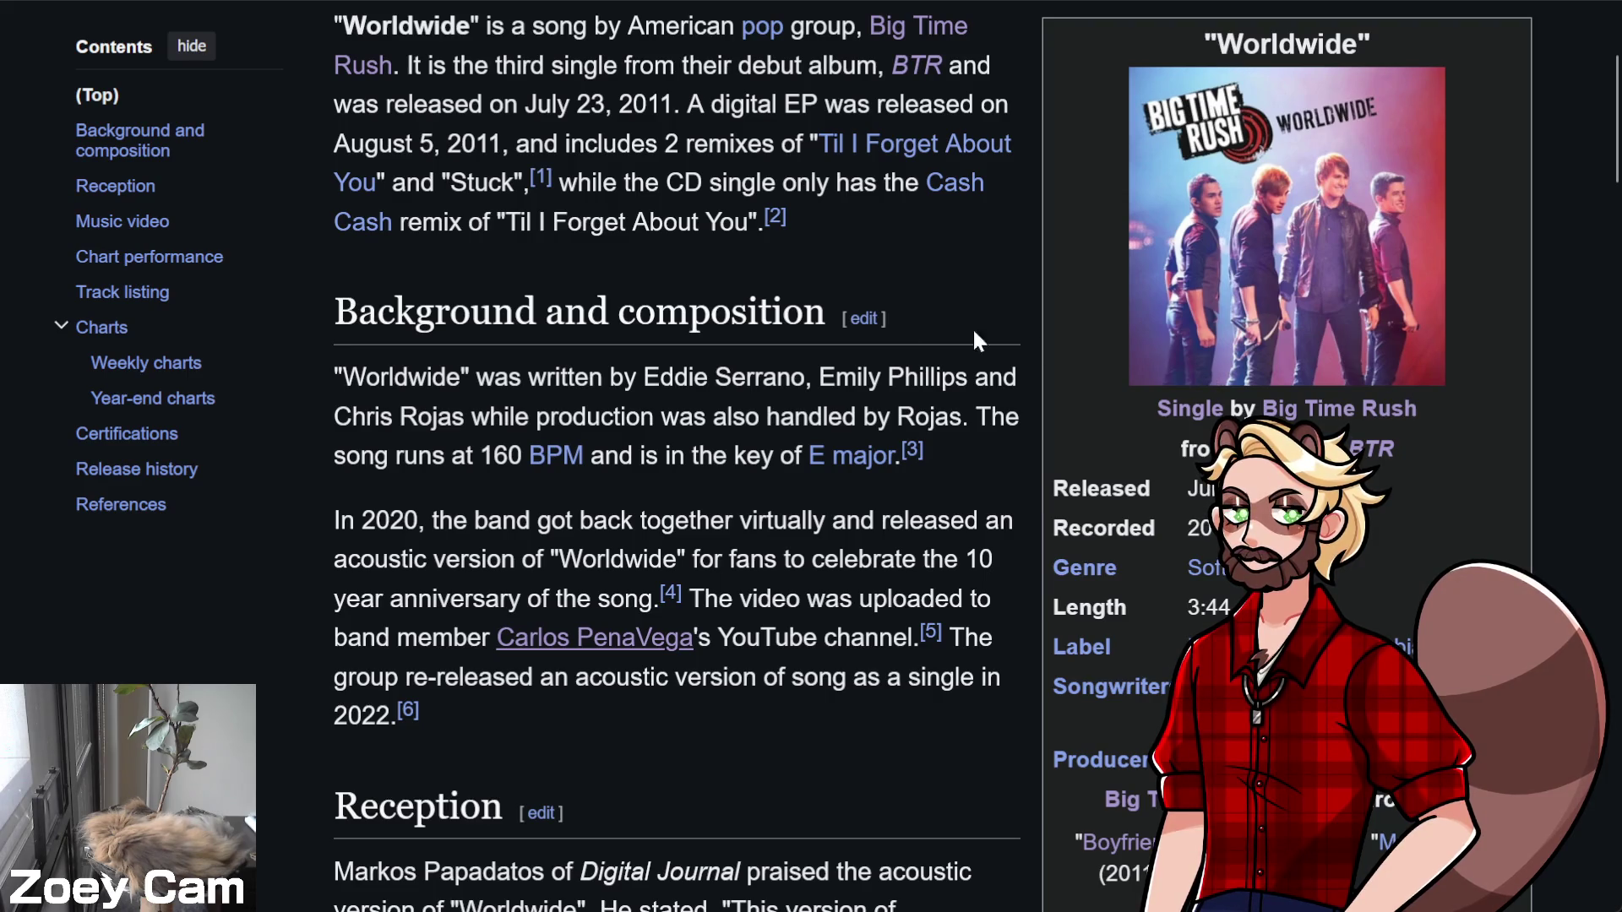
# Open the Big Time Rush band article from the Worldwide article
pyautogui.scroll(5, 975, 340)
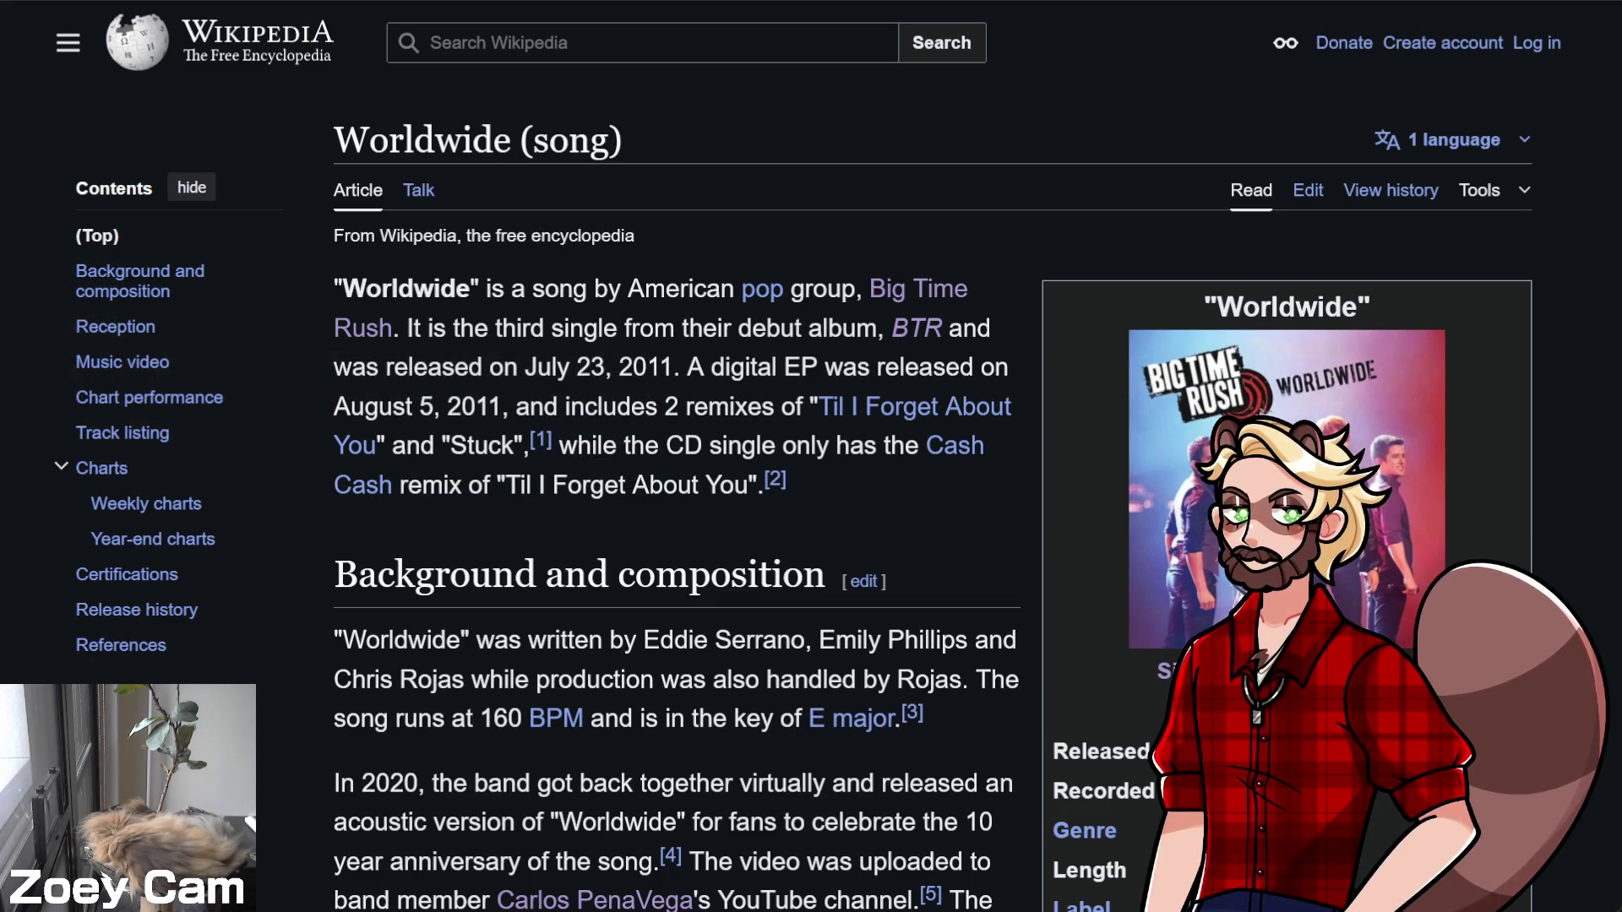
pyautogui.scroll(-5, 596, 581)
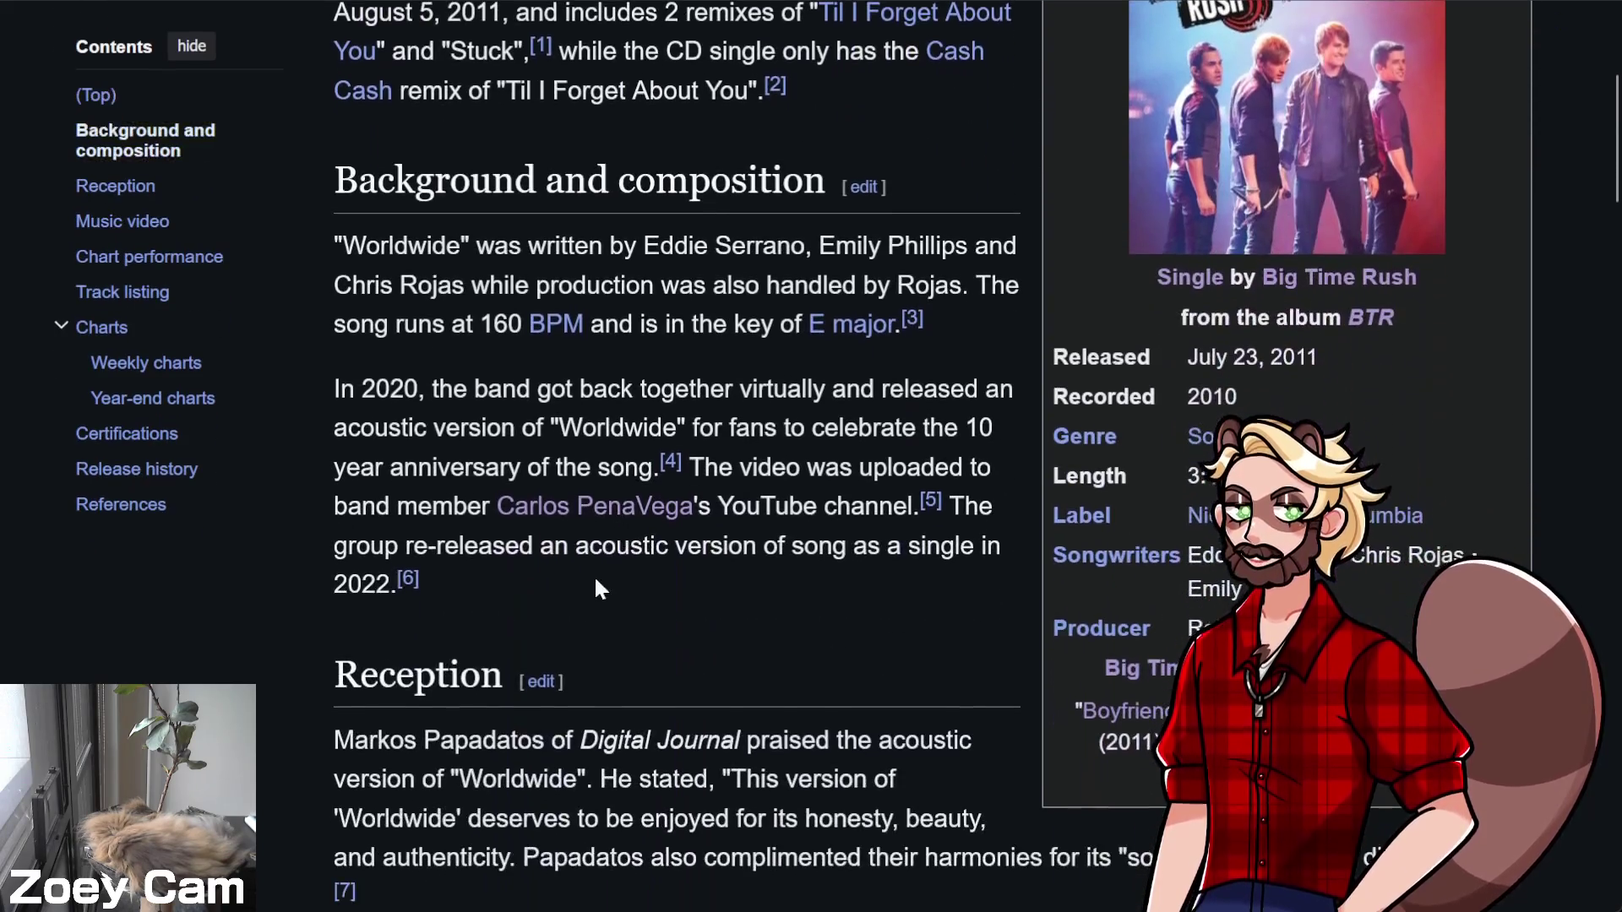
pyautogui.scroll(5, 375, 507)
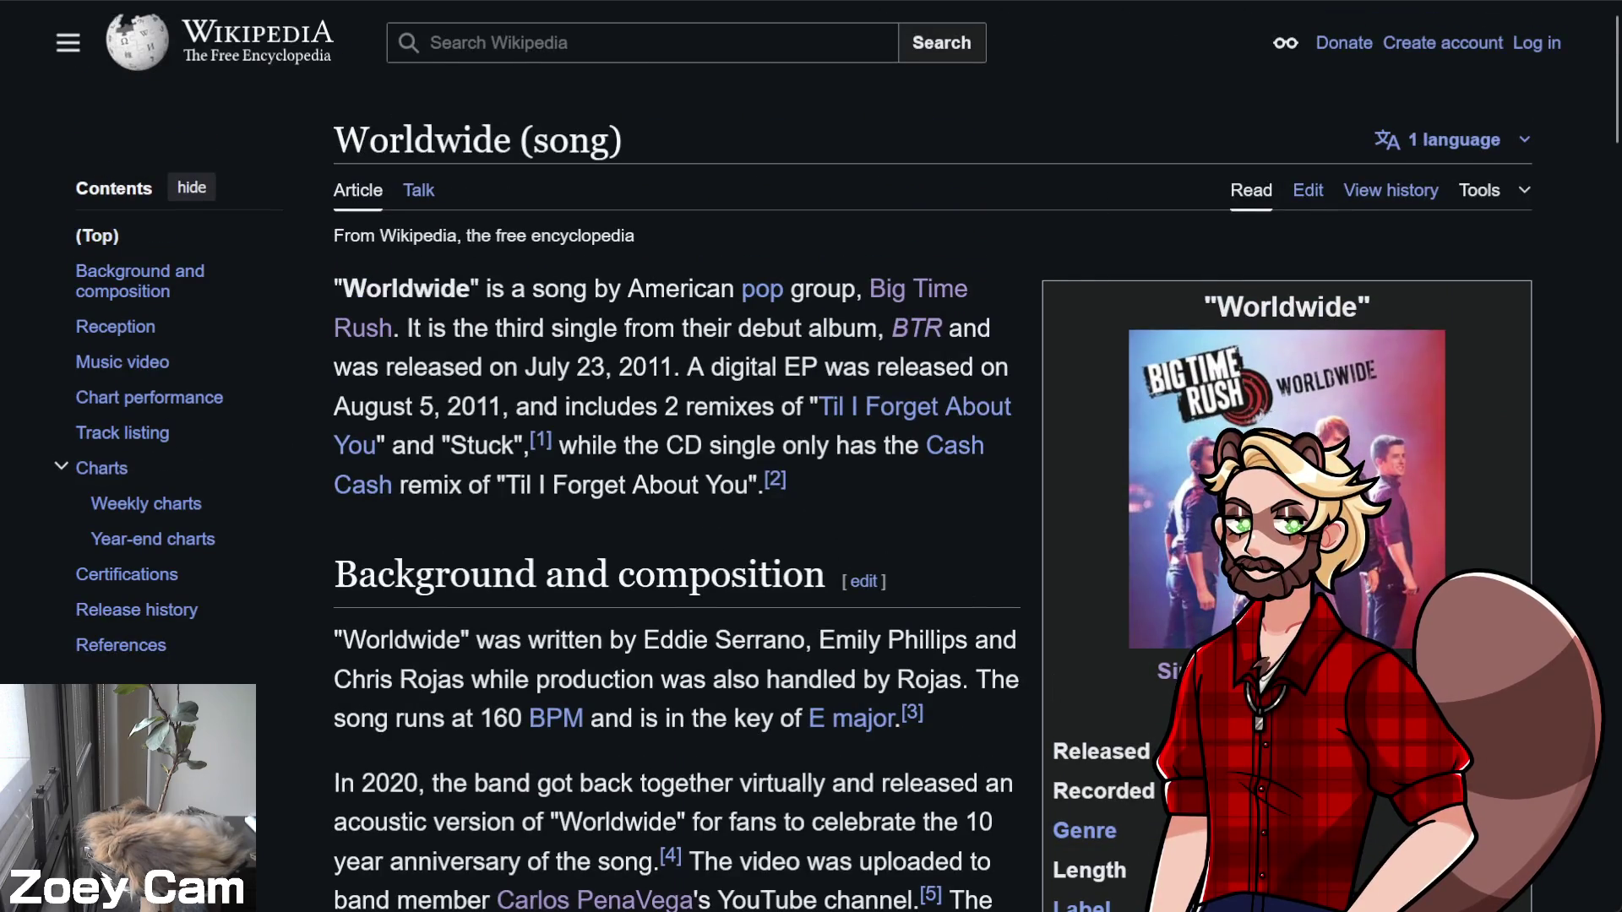
pyautogui.click(1318, 671)
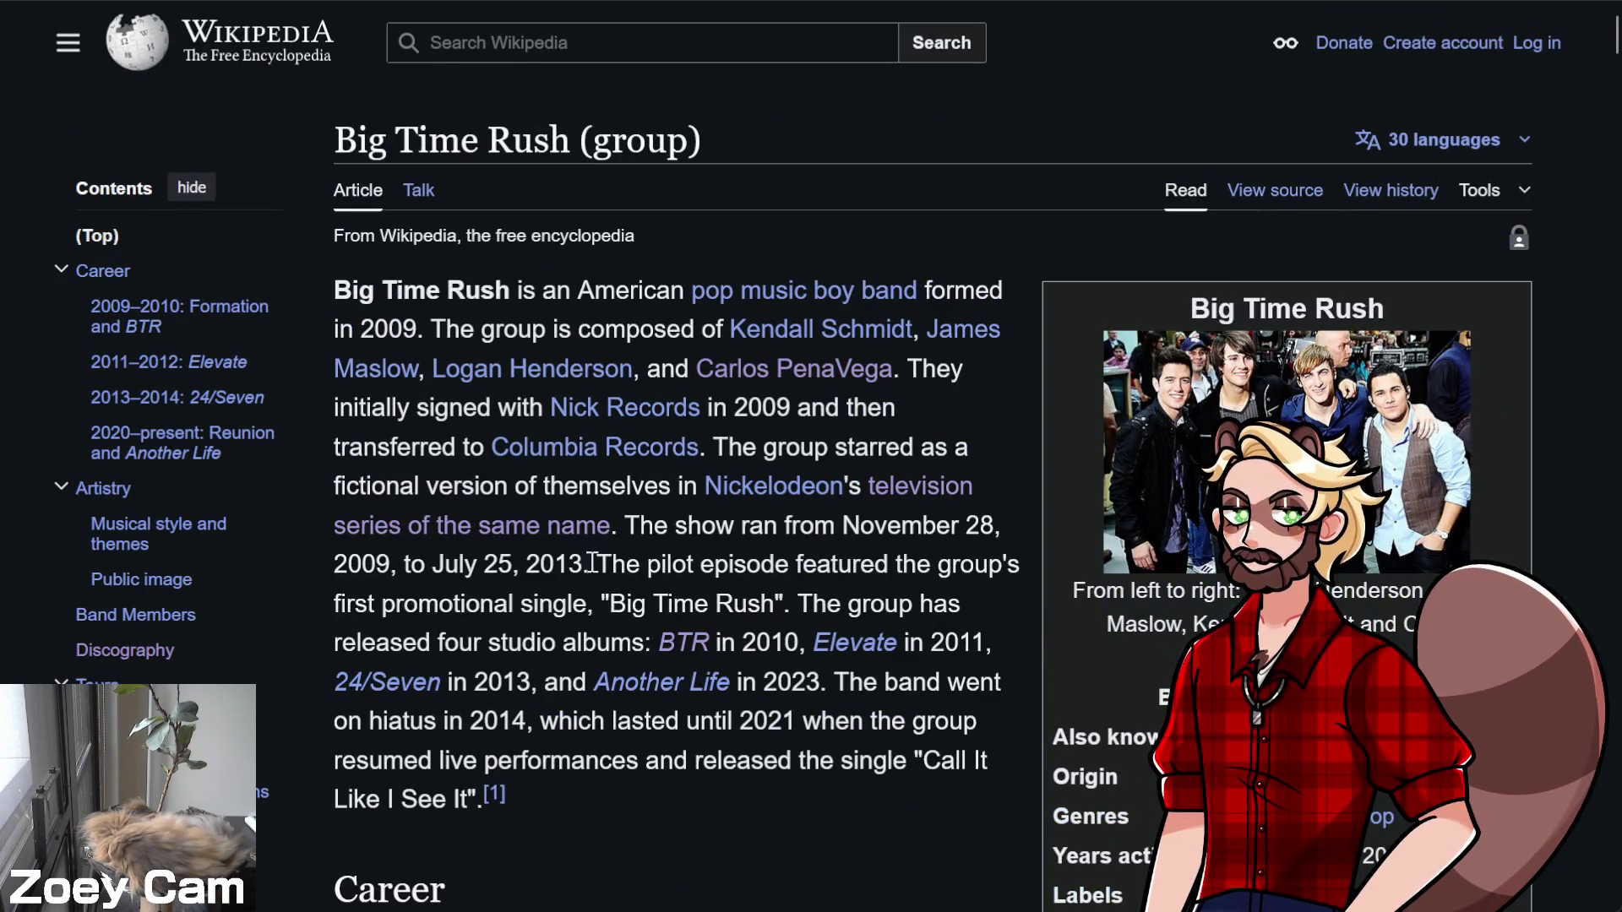
# Open James Maslow's article from the band page and read down through it
pyautogui.click(967, 330)
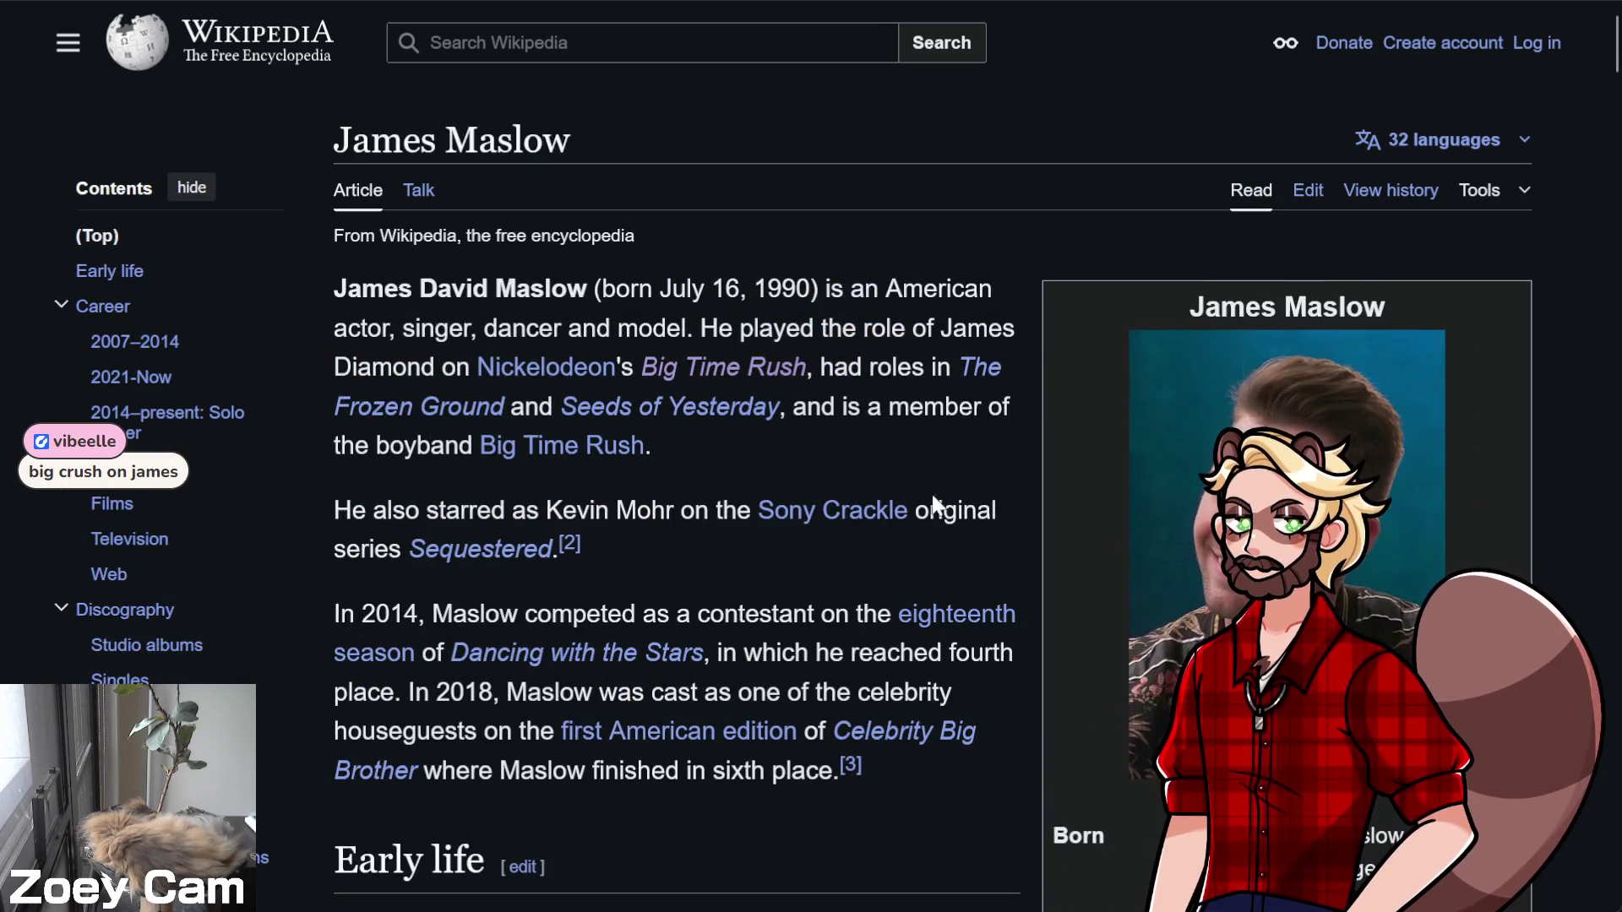
pyautogui.scroll(-2, 911, 811)
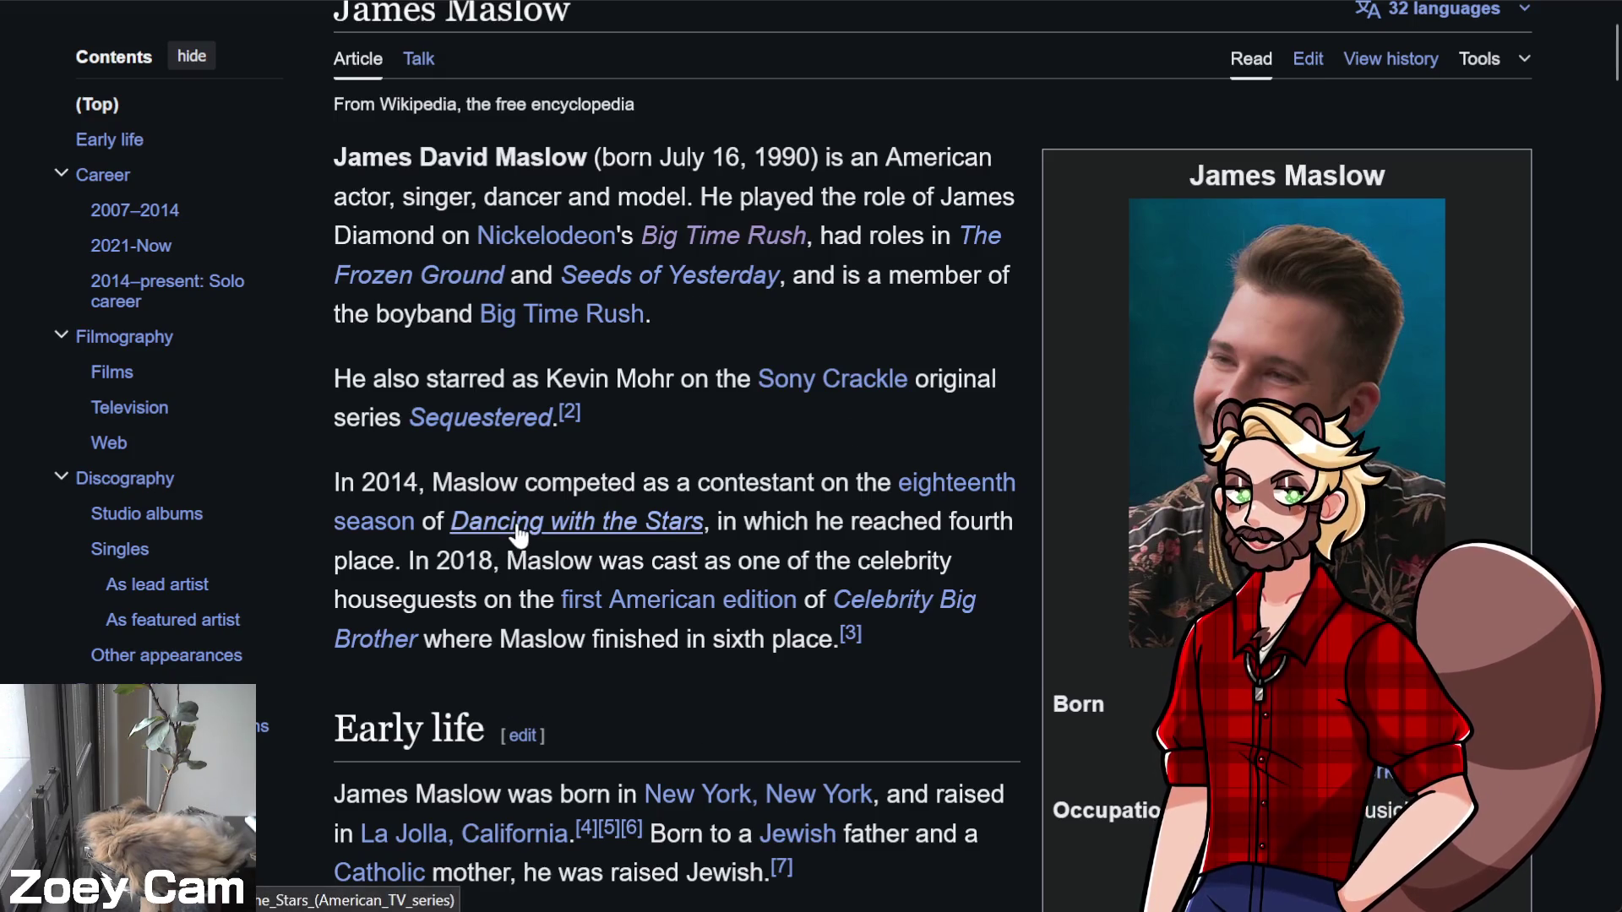
pyautogui.moveTo(517, 534)
pyautogui.scroll(3, 517, 534)
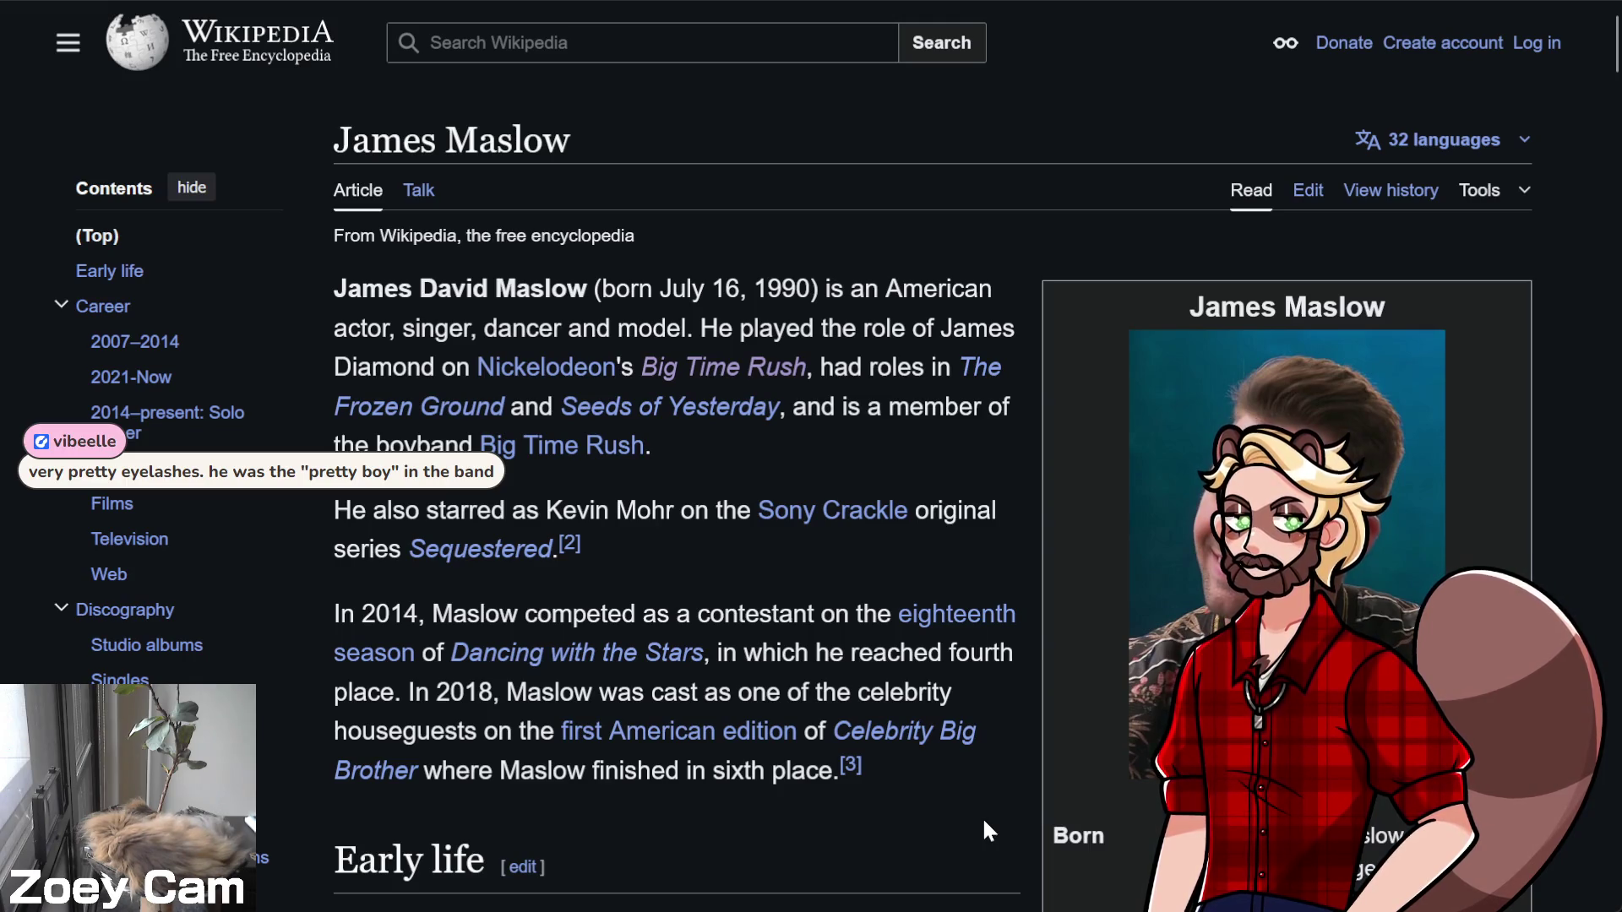
pyautogui.scroll(-5, 980, 815)
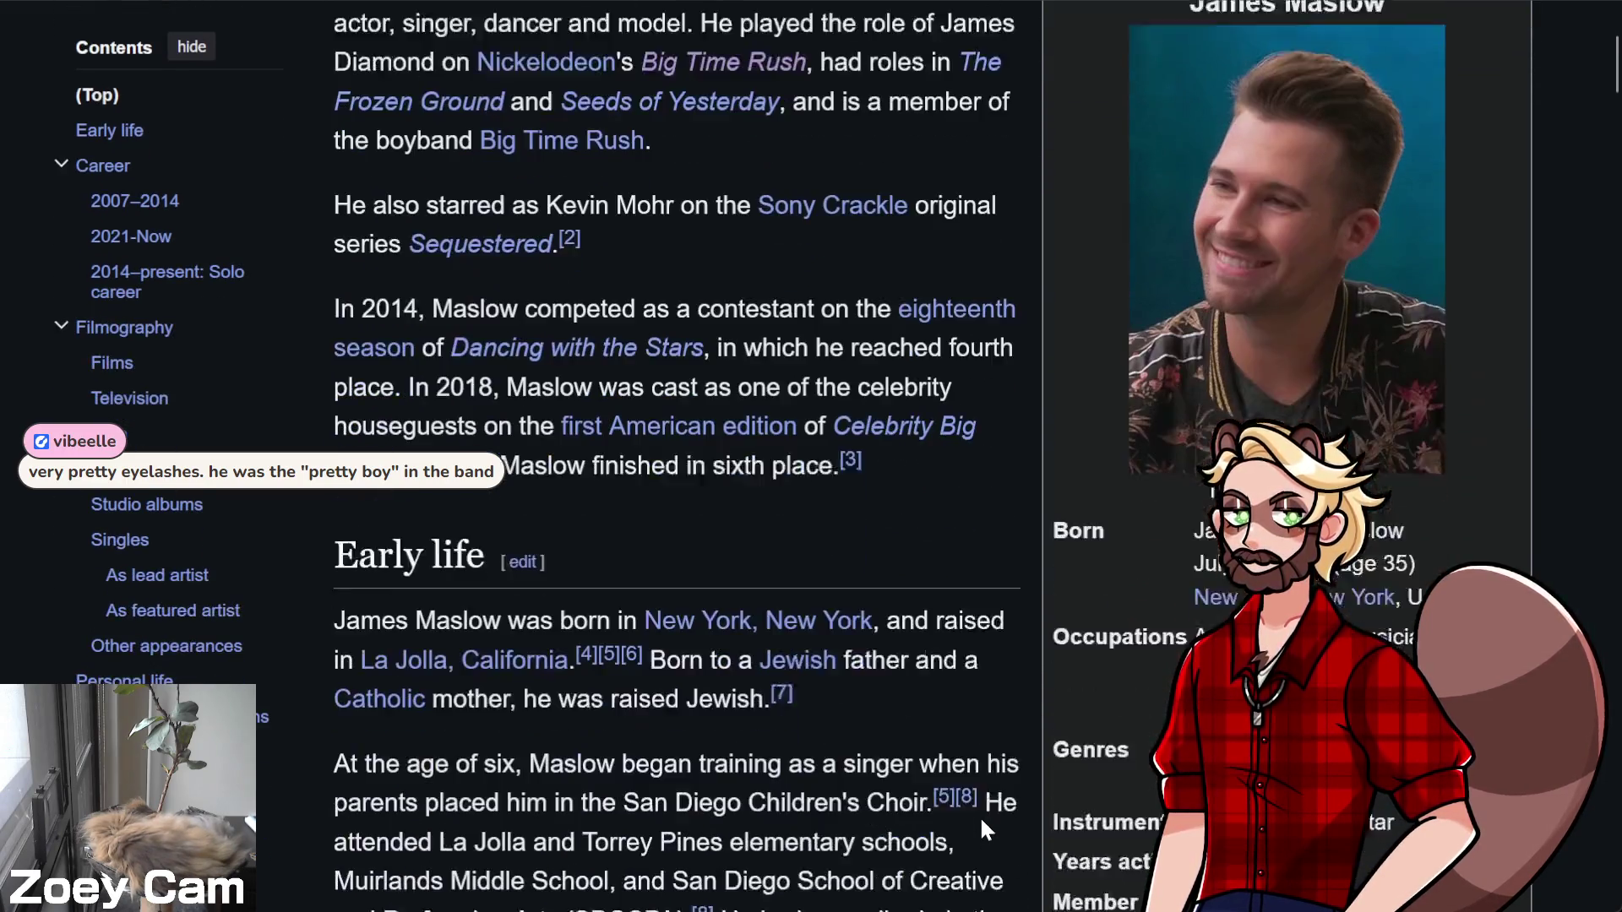
pyautogui.scroll(-3, 564, 702)
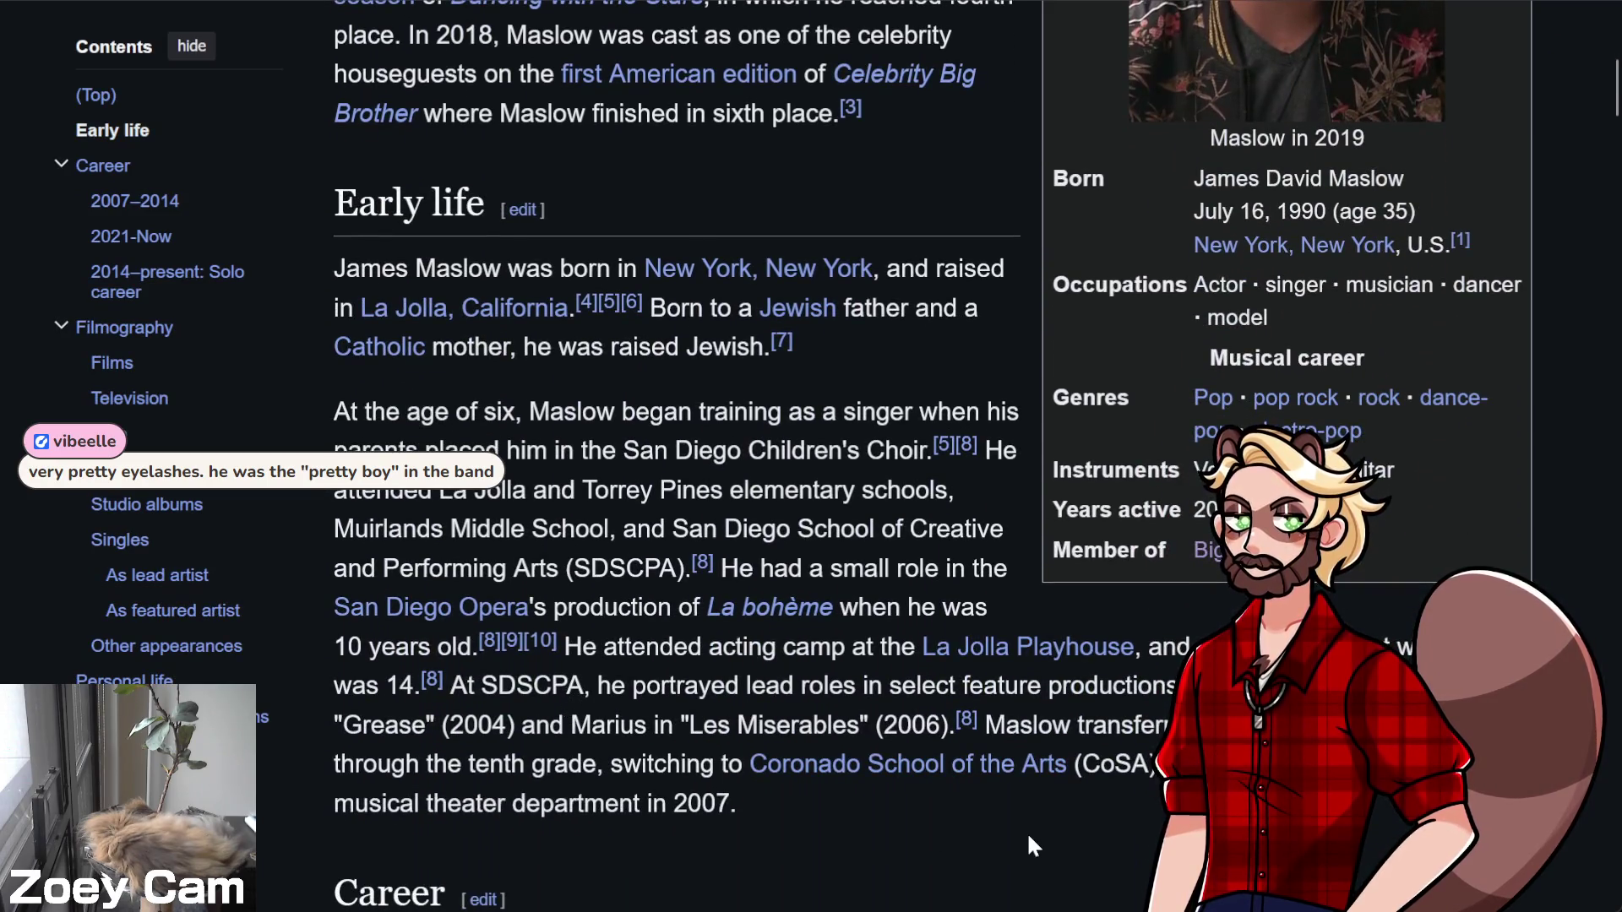
pyautogui.scroll(-8, 1027, 835)
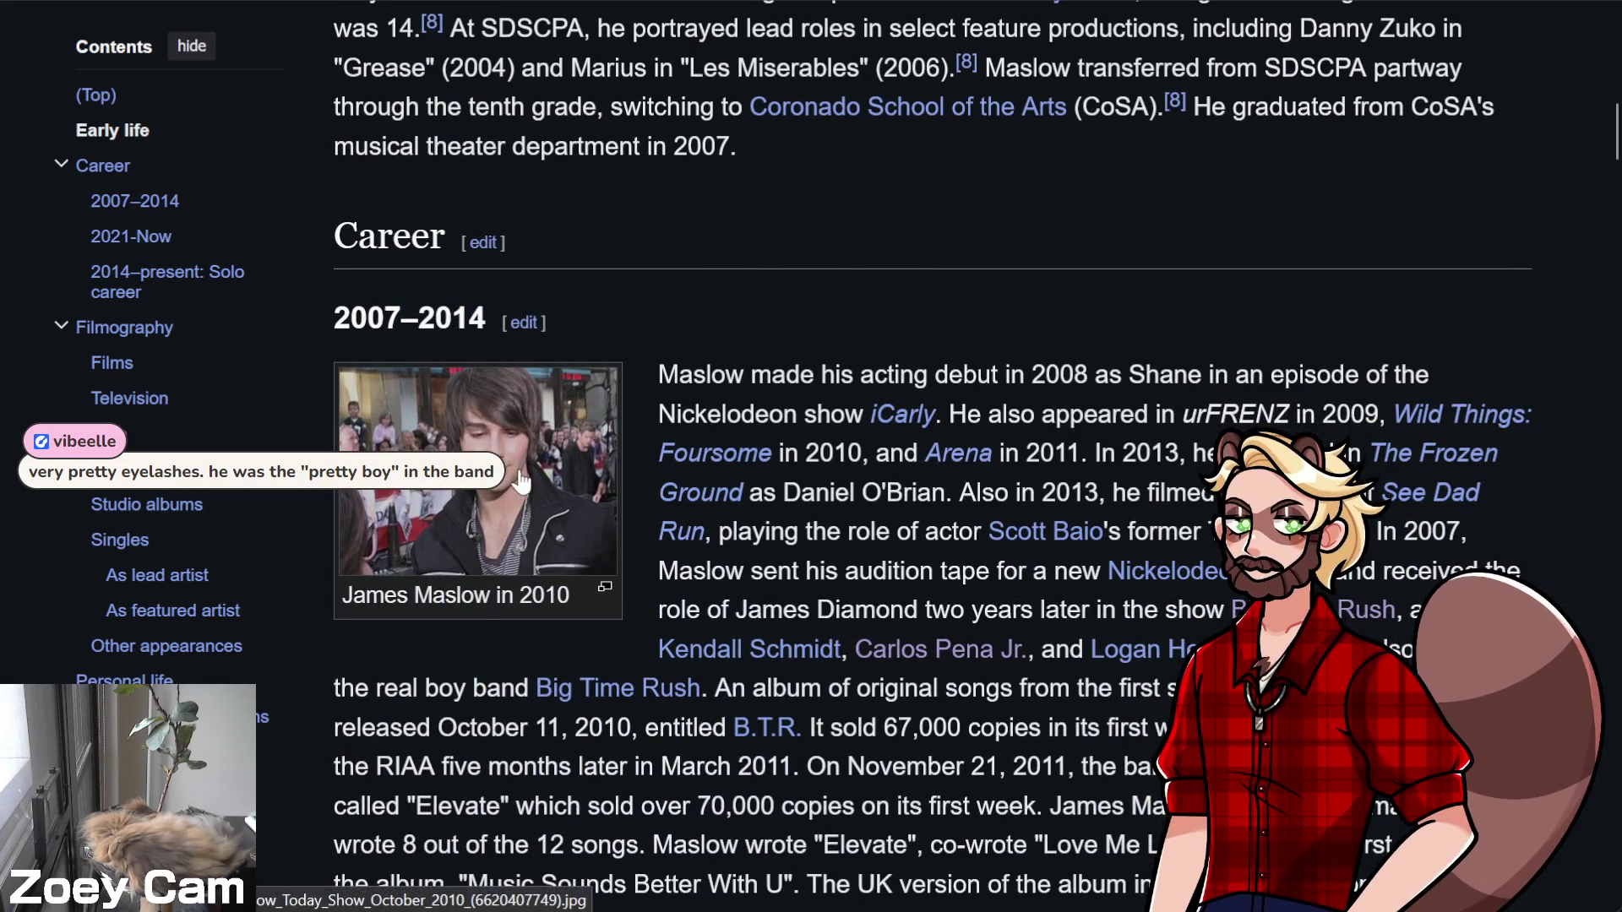
pyautogui.scroll(15, 1002, 588)
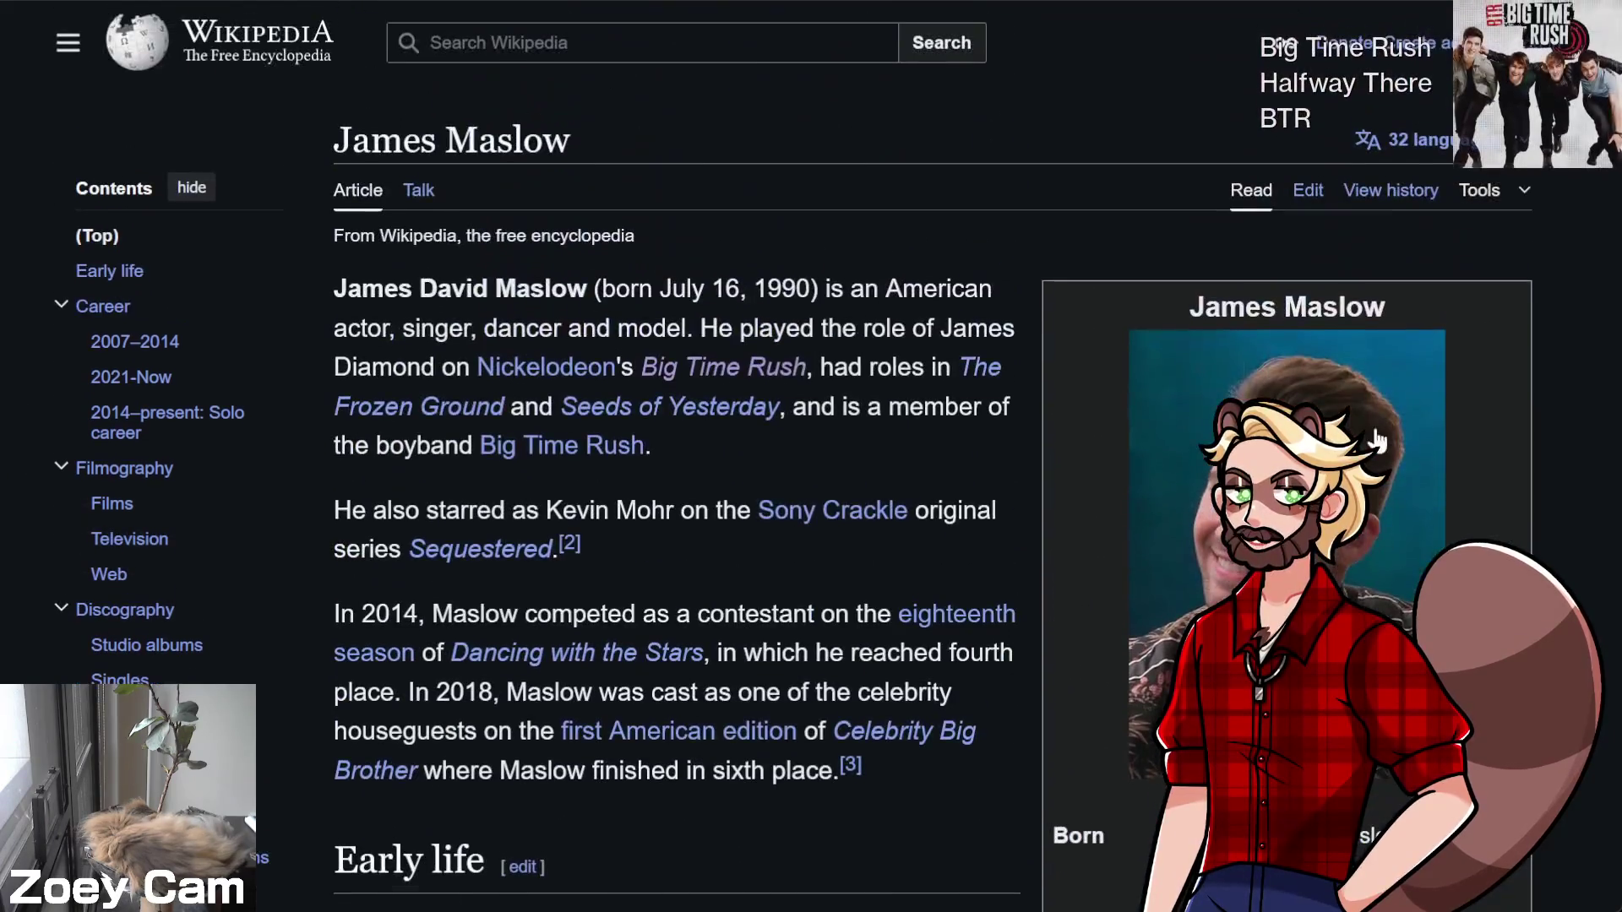
pyautogui.scroll(-12, 930, 782)
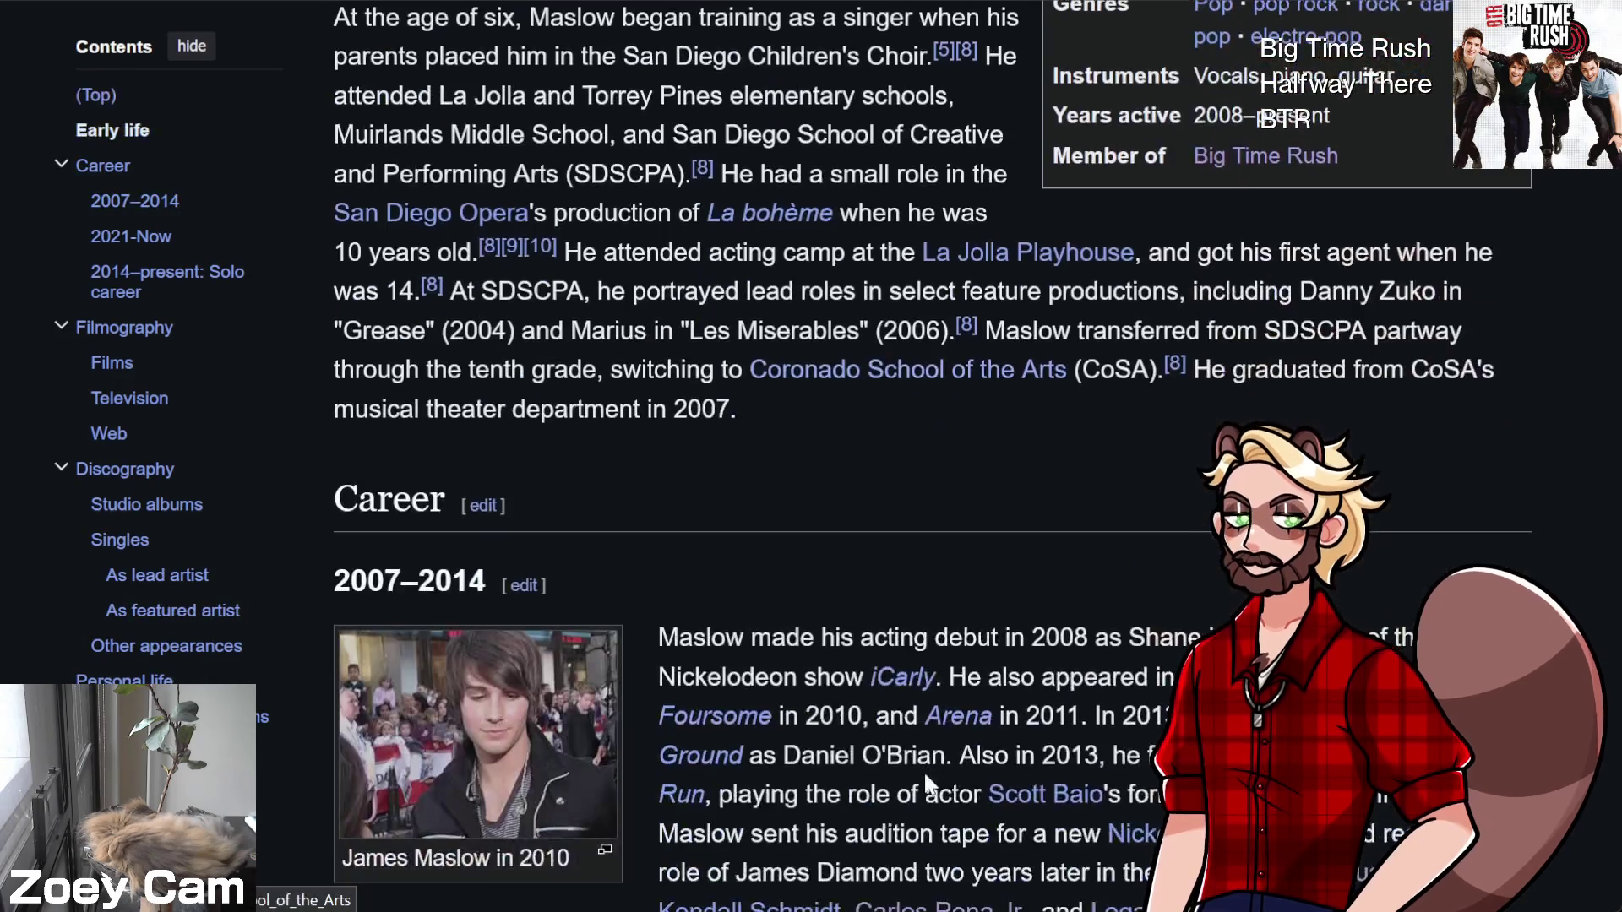
pyautogui.scroll(-6, 926, 725)
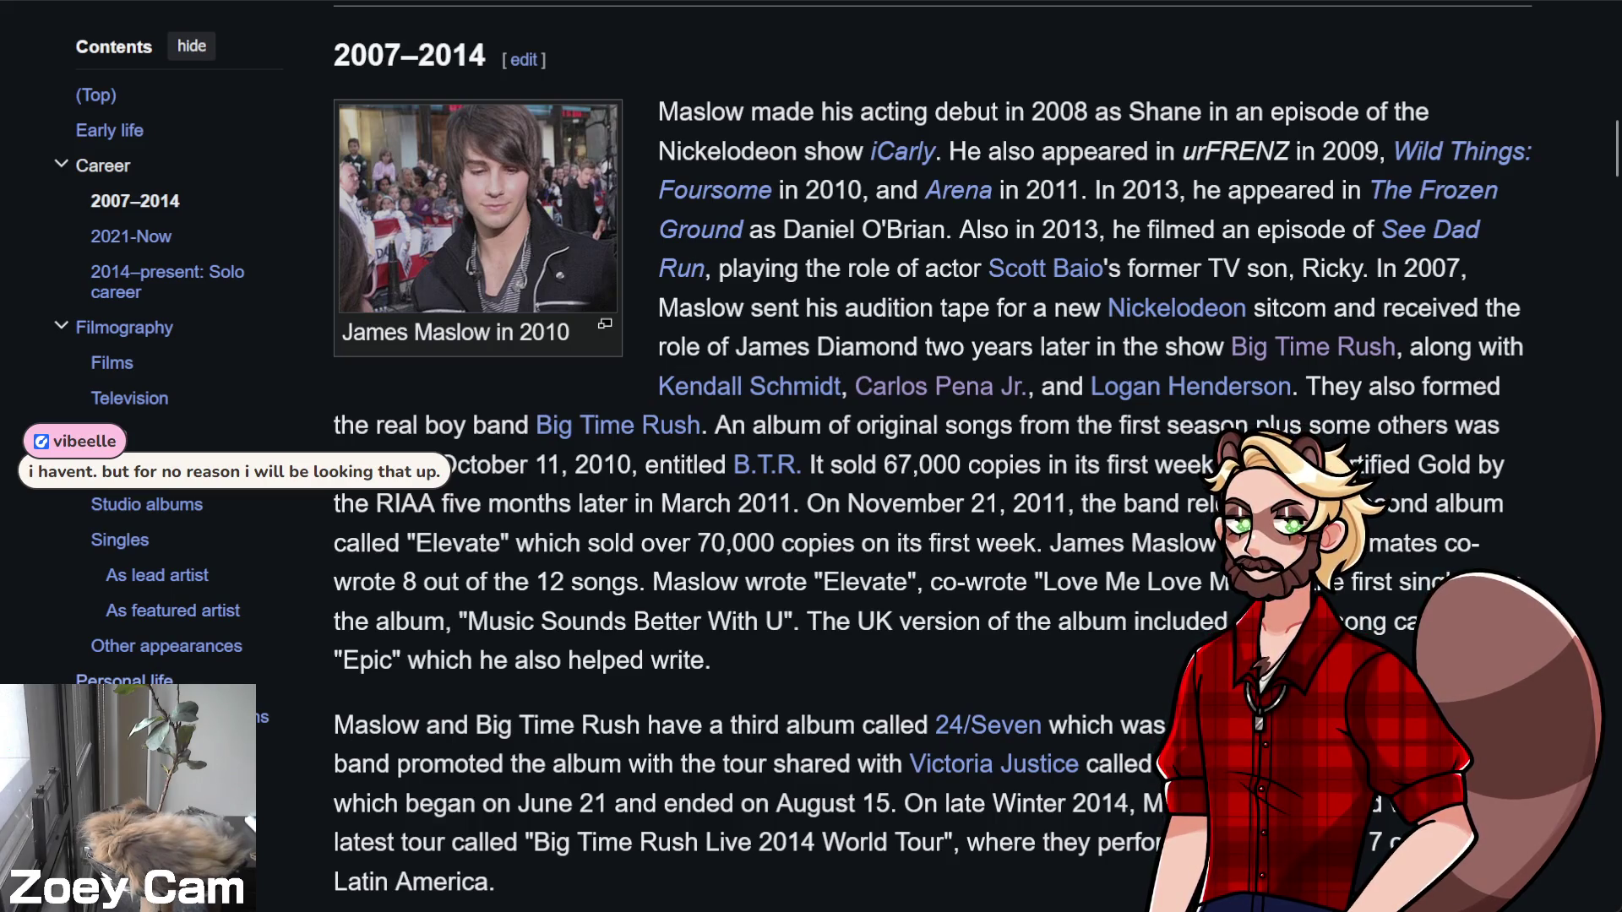
# Jump to Personal life, select the engagement sentence, then jump to Filmography
pyautogui.click(124, 680)
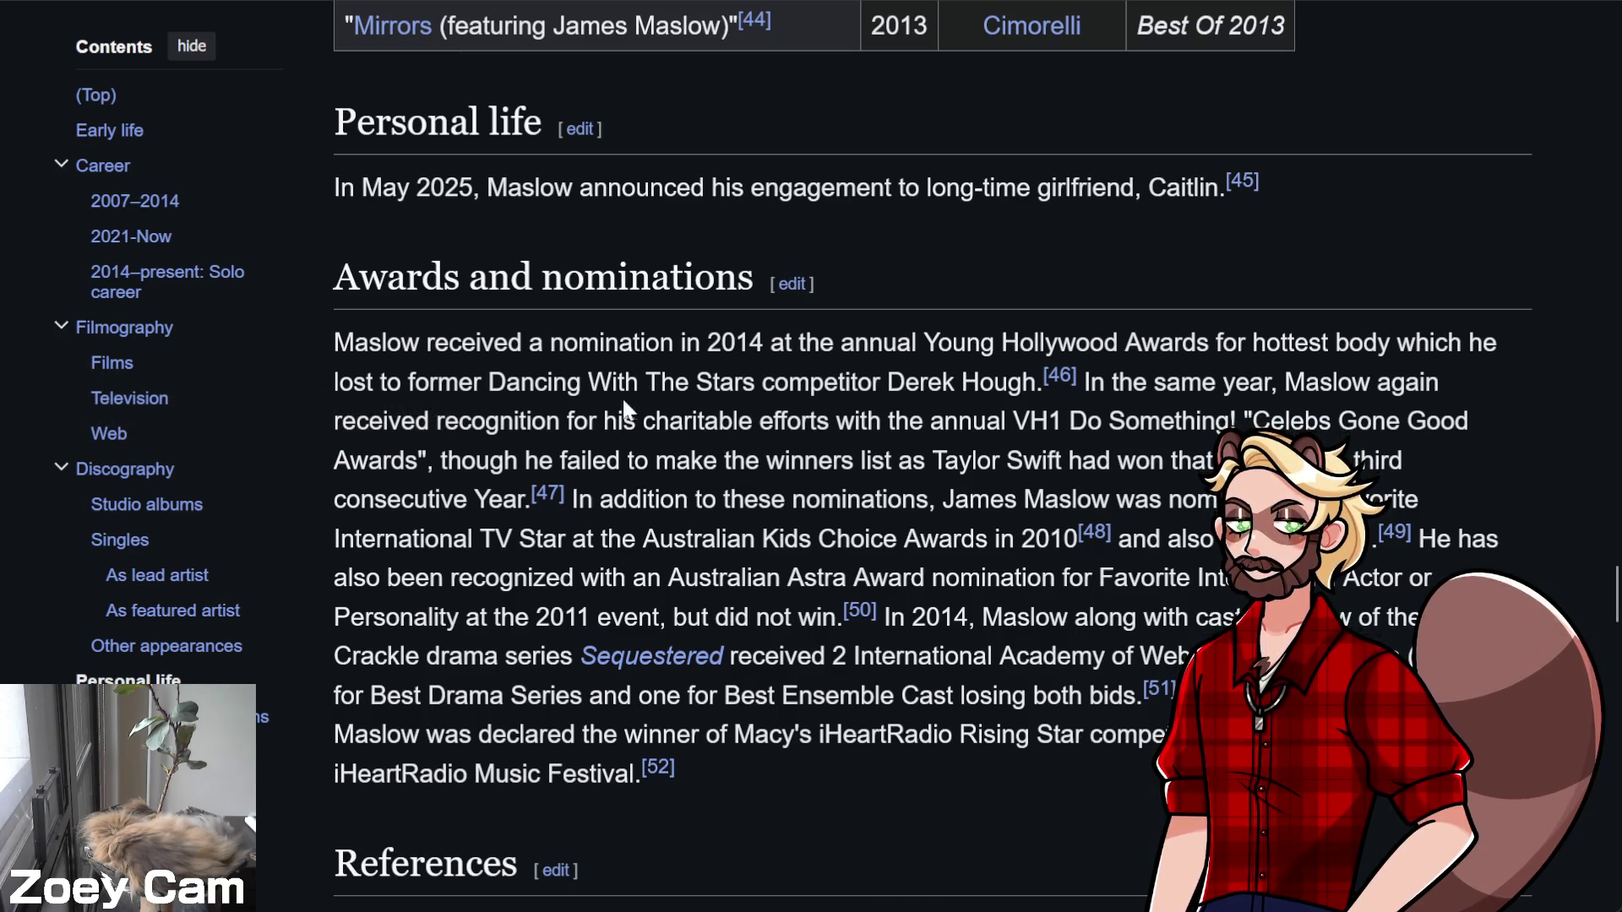
pyautogui.tripleClick(803, 193)
pyautogui.click(608, 236)
pyautogui.click(131, 329)
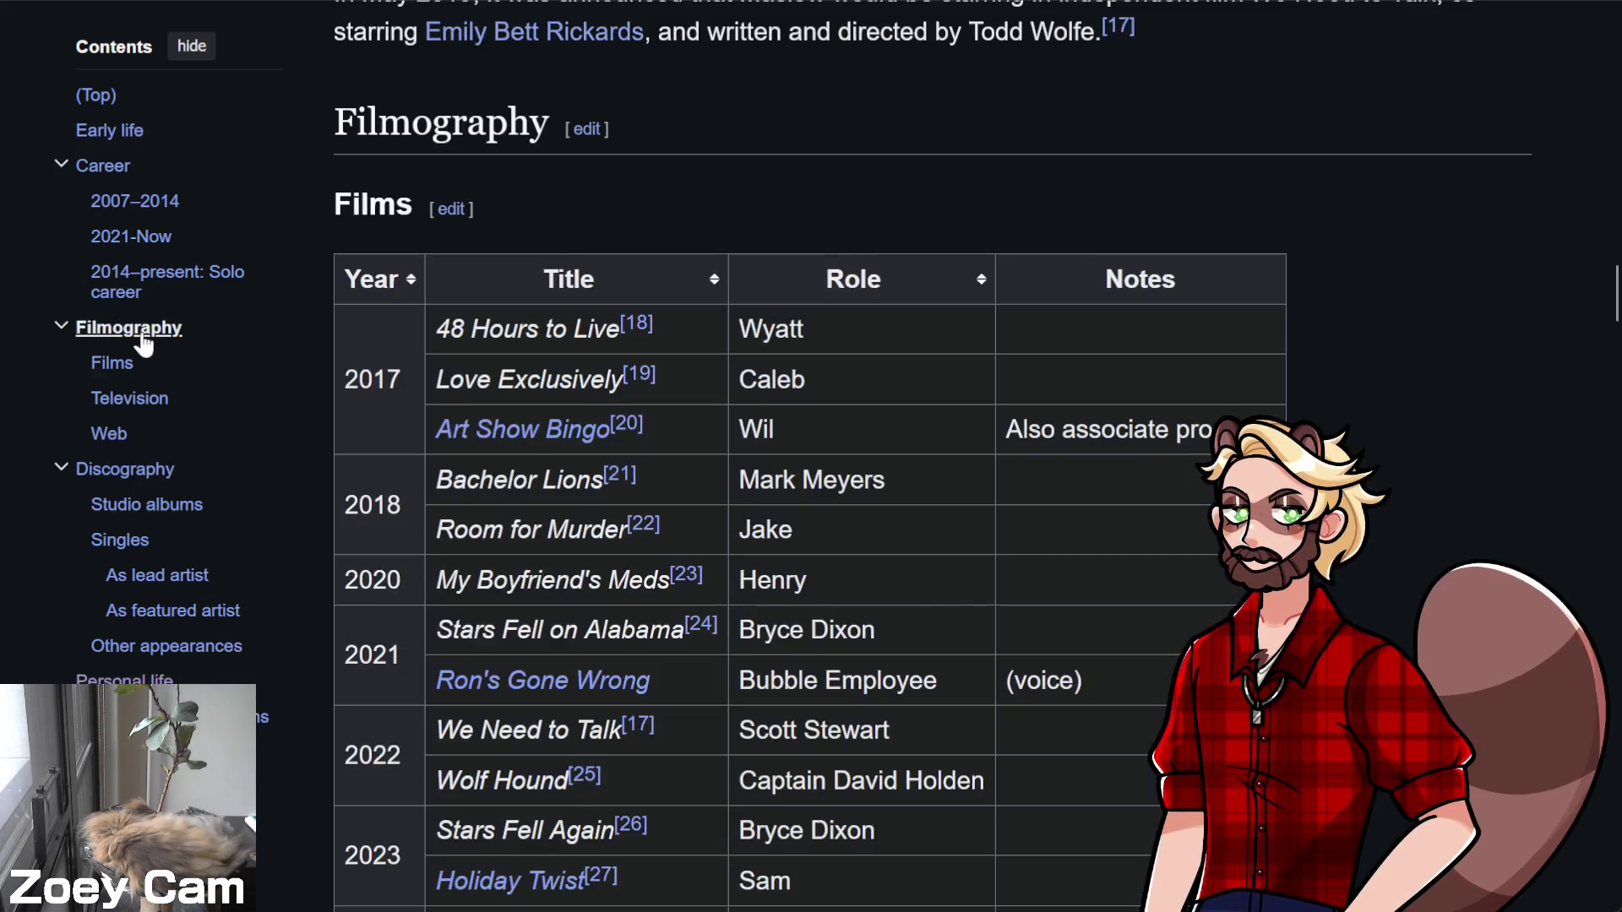
pyautogui.scroll(-2, 1365, 394)
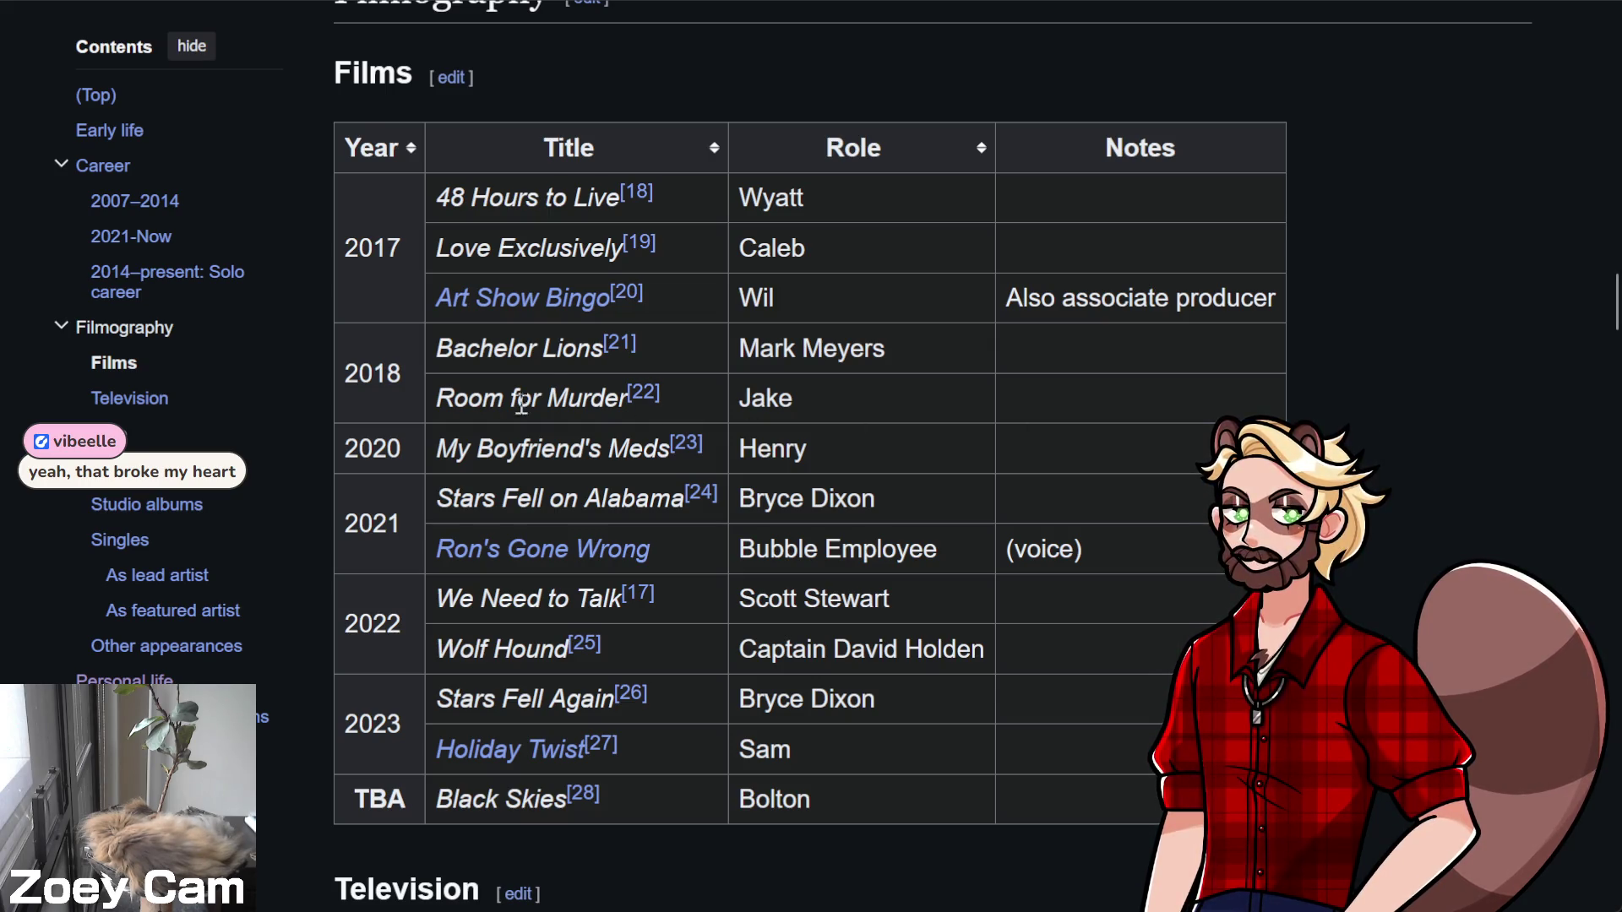
pyautogui.scroll(-10, 1367, 453)
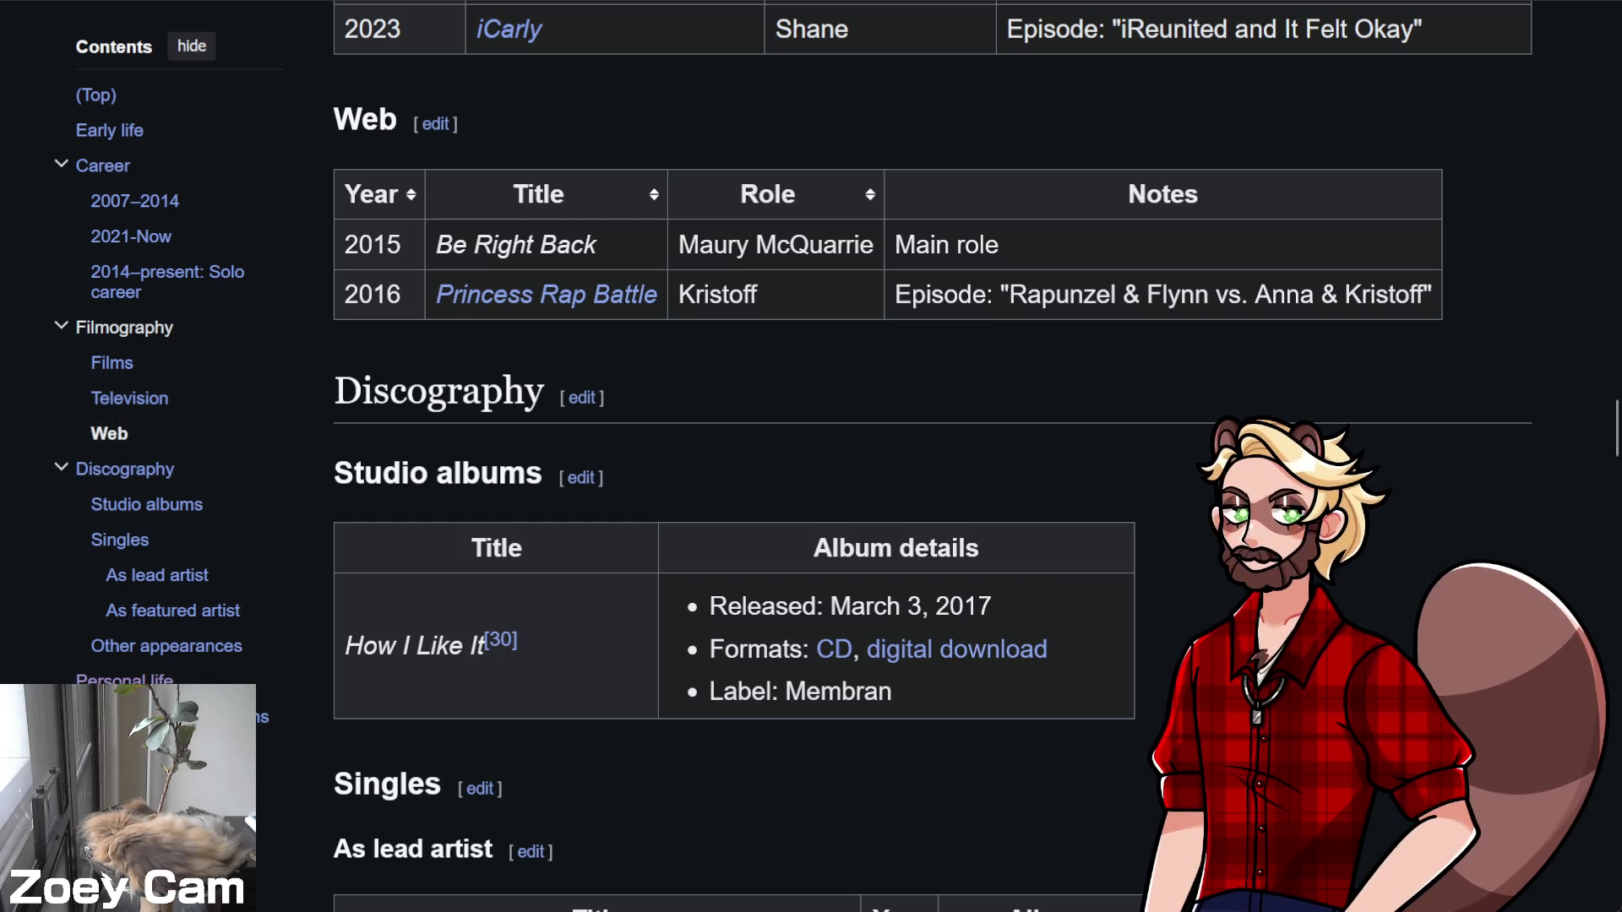
pyautogui.moveTo(503, 307)
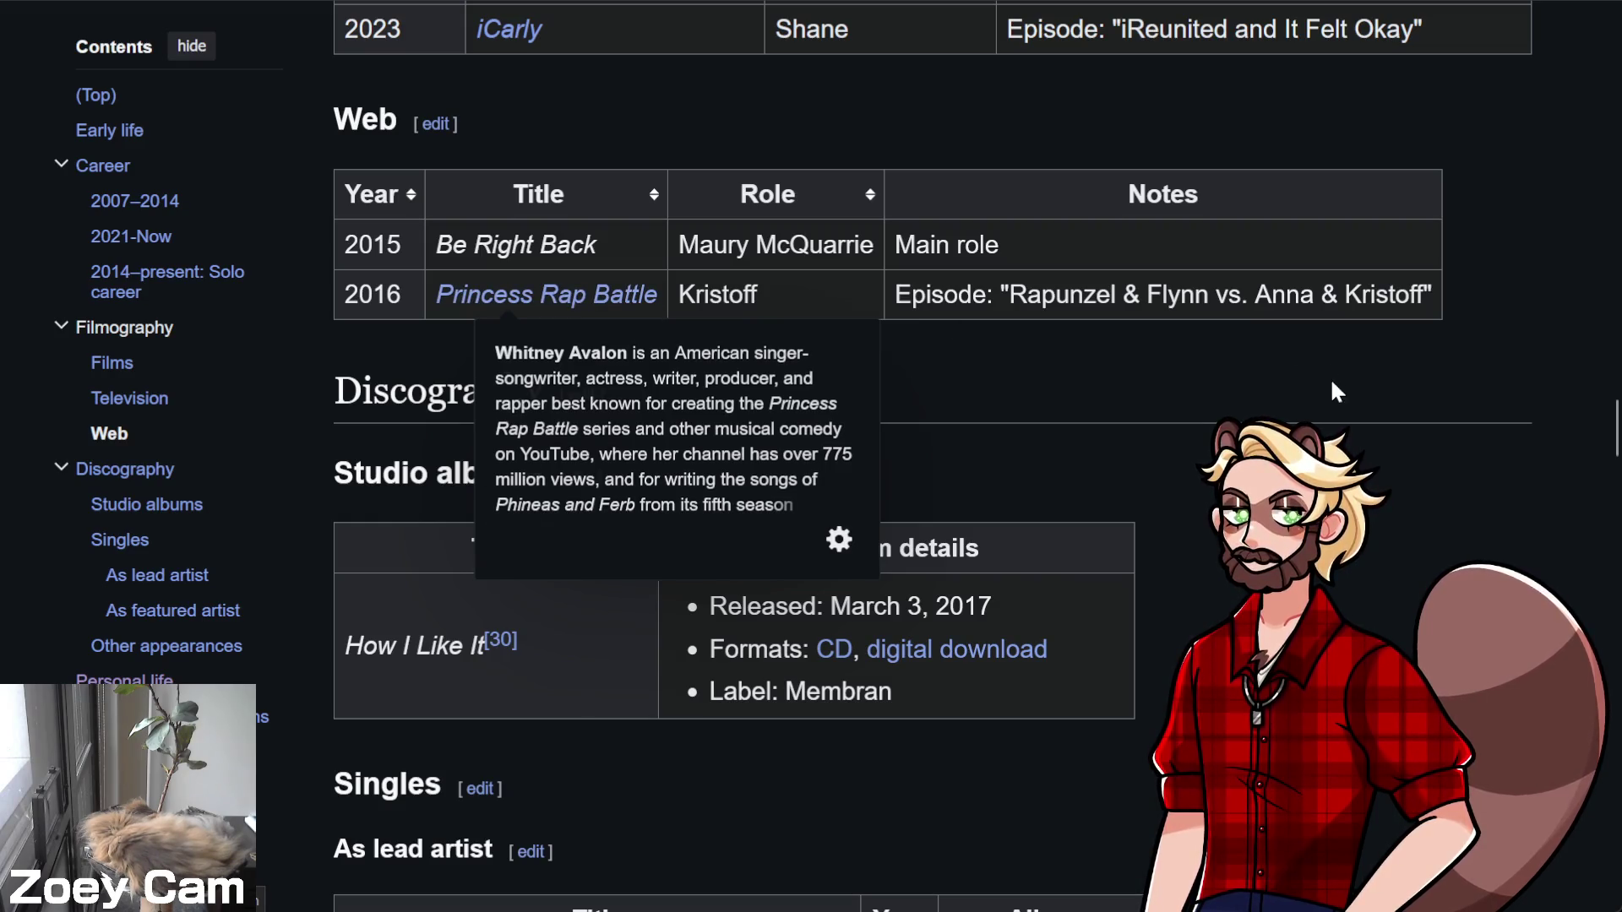
pyautogui.scroll(1, 1379, 475)
pyautogui.scroll(5, 1547, 498)
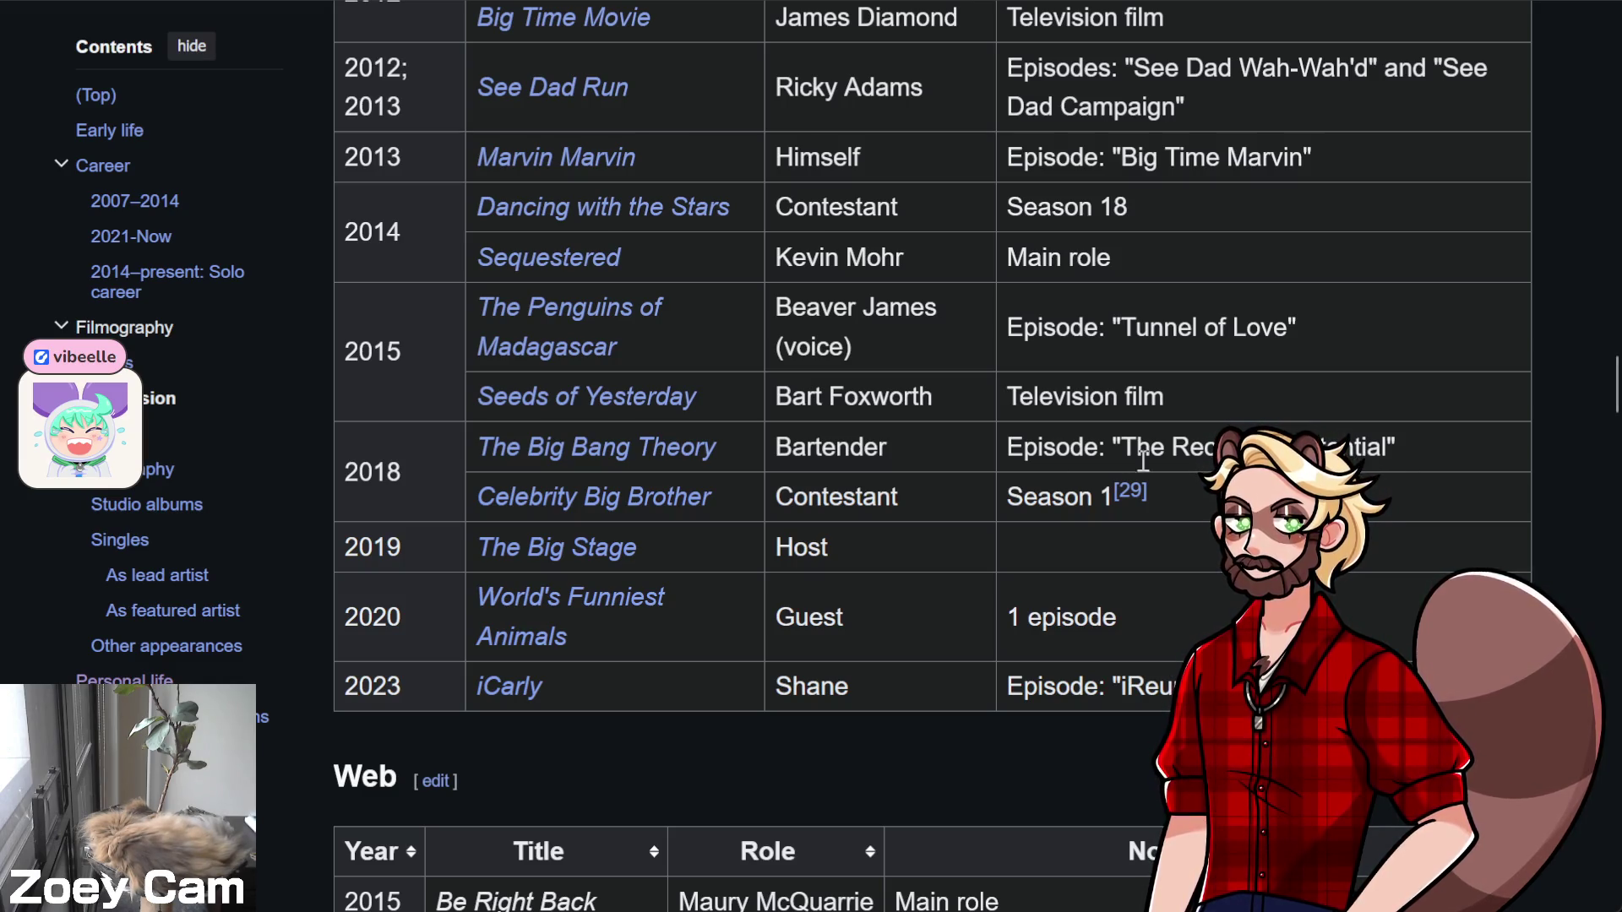
pyautogui.moveTo(686, 448)
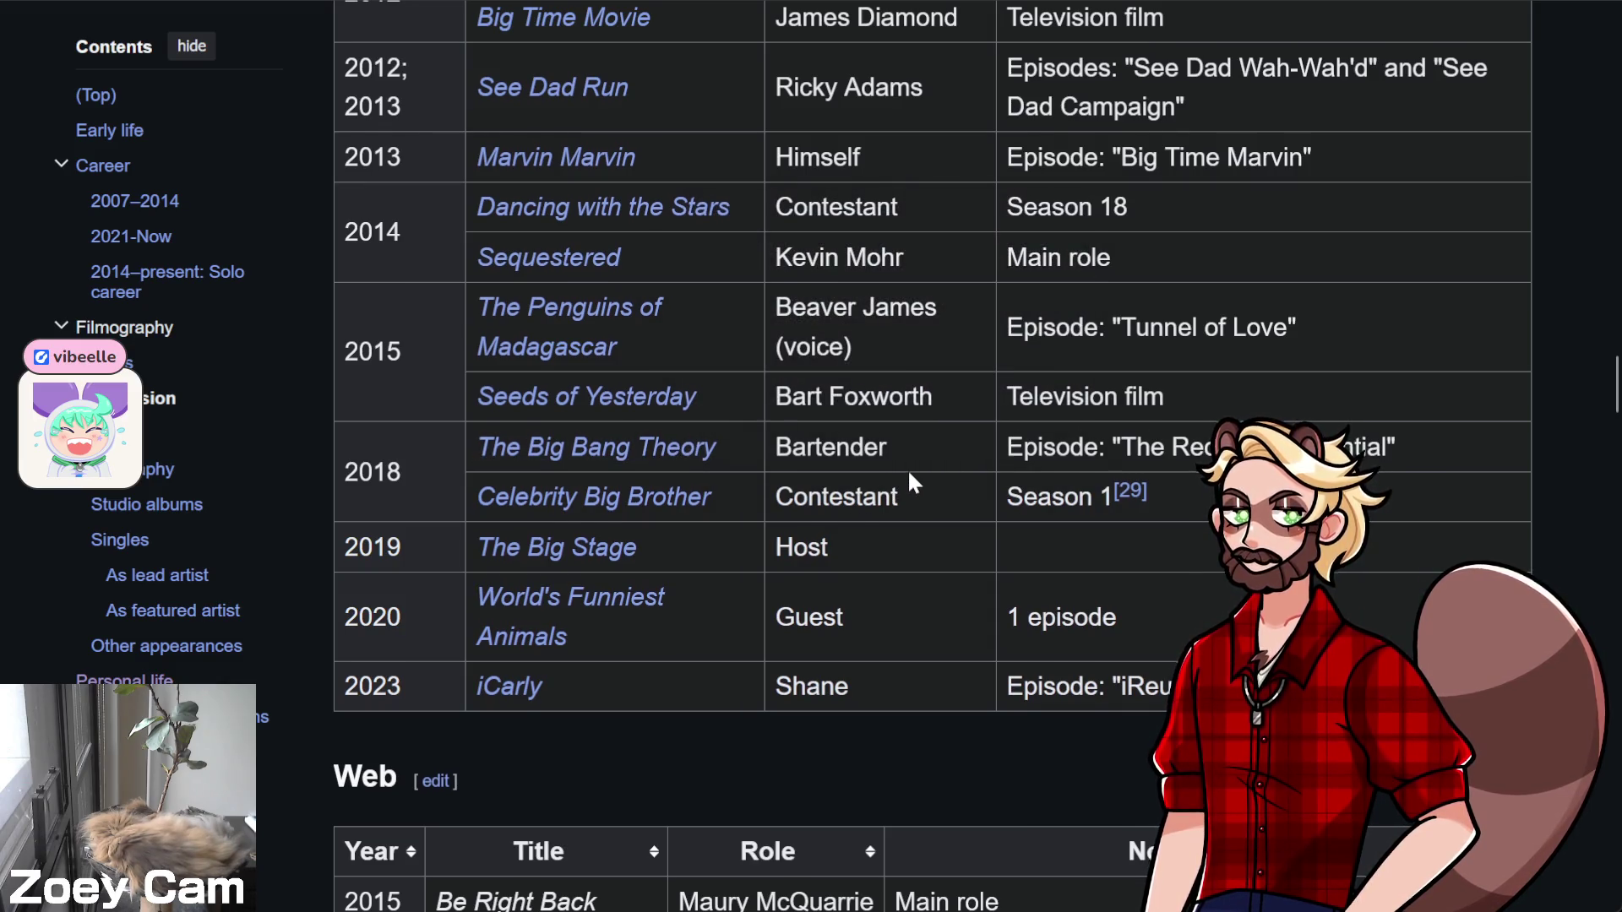
pyautogui.scroll(1, 907, 469)
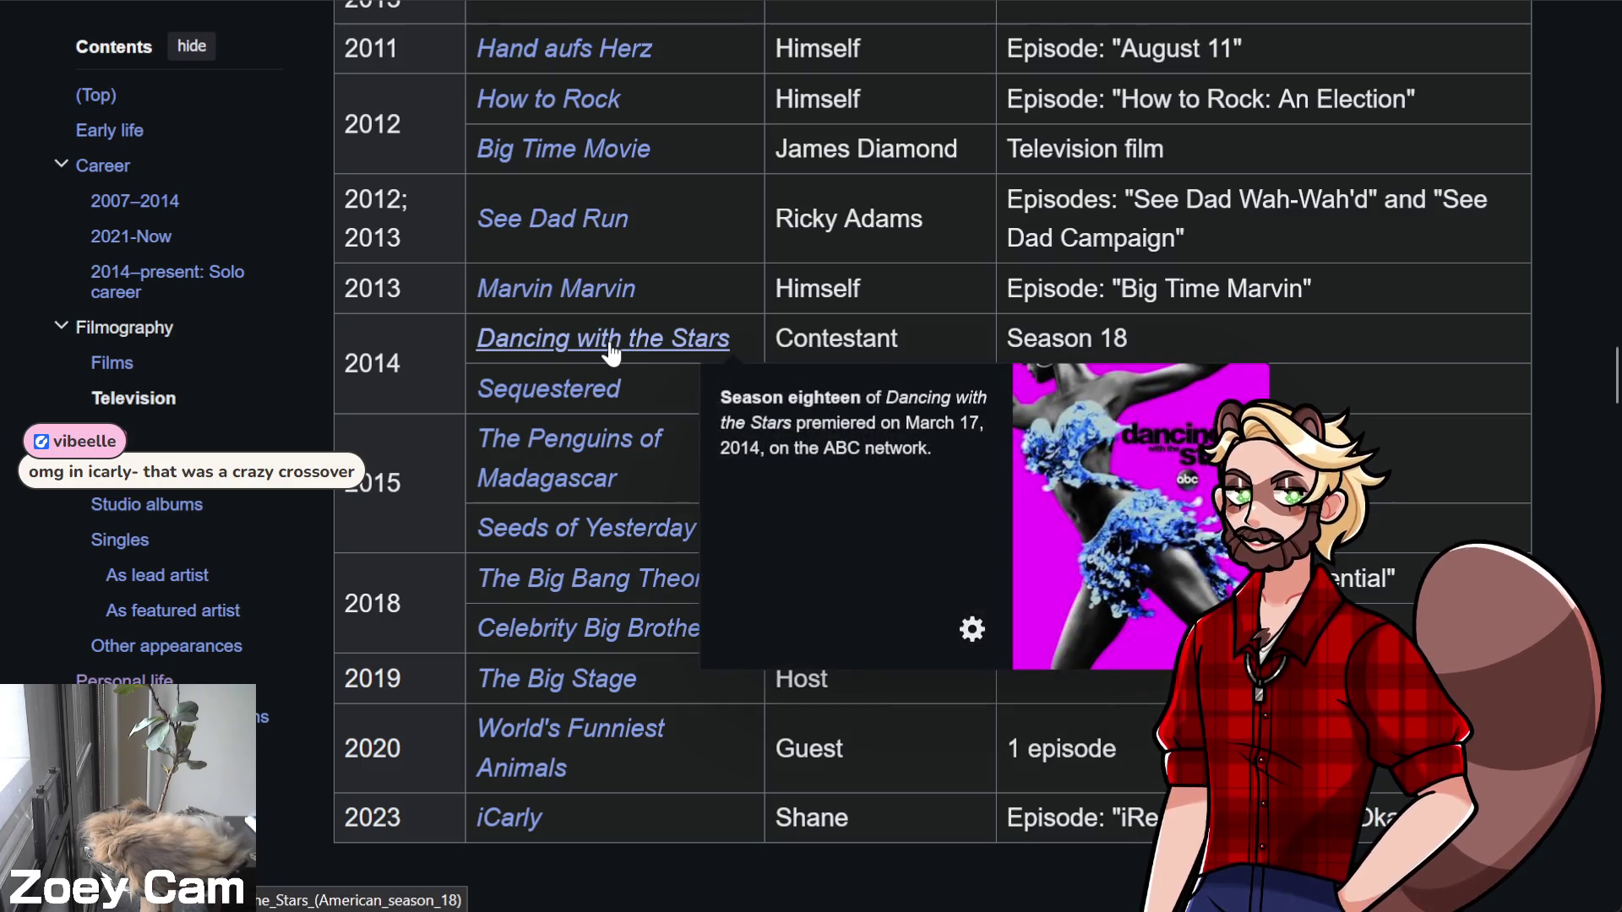
pyautogui.click(610, 339)
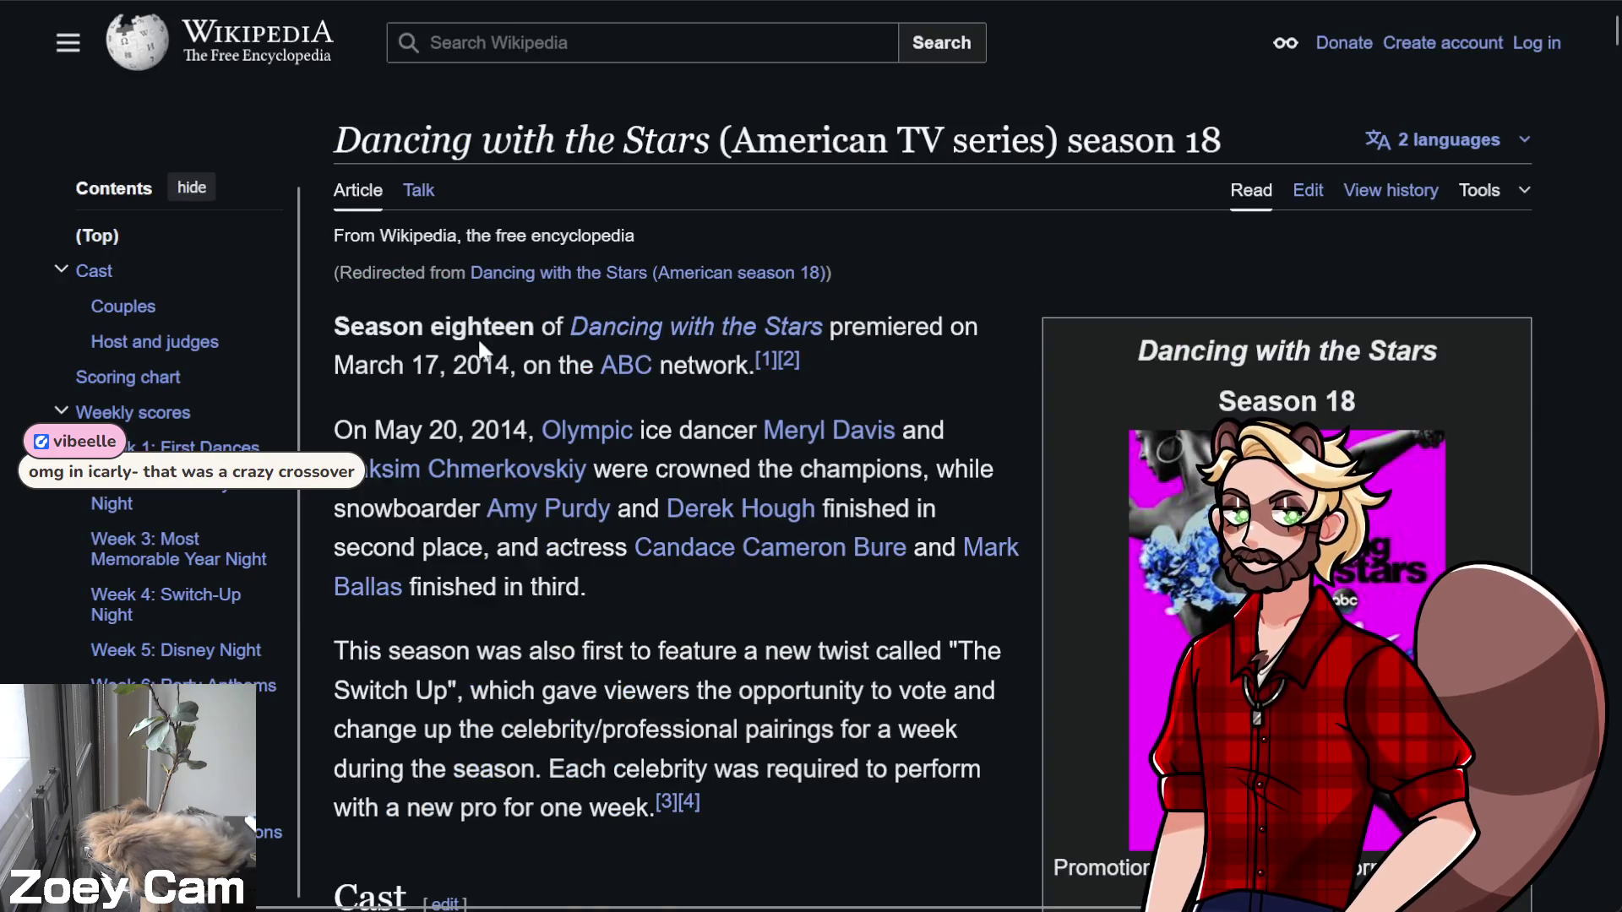
# Preview the Dancing with the Stars season 18 contestants' links in the couples table
pyautogui.scroll(-2, 230, 386)
pyautogui.scroll(-3, 277, 698)
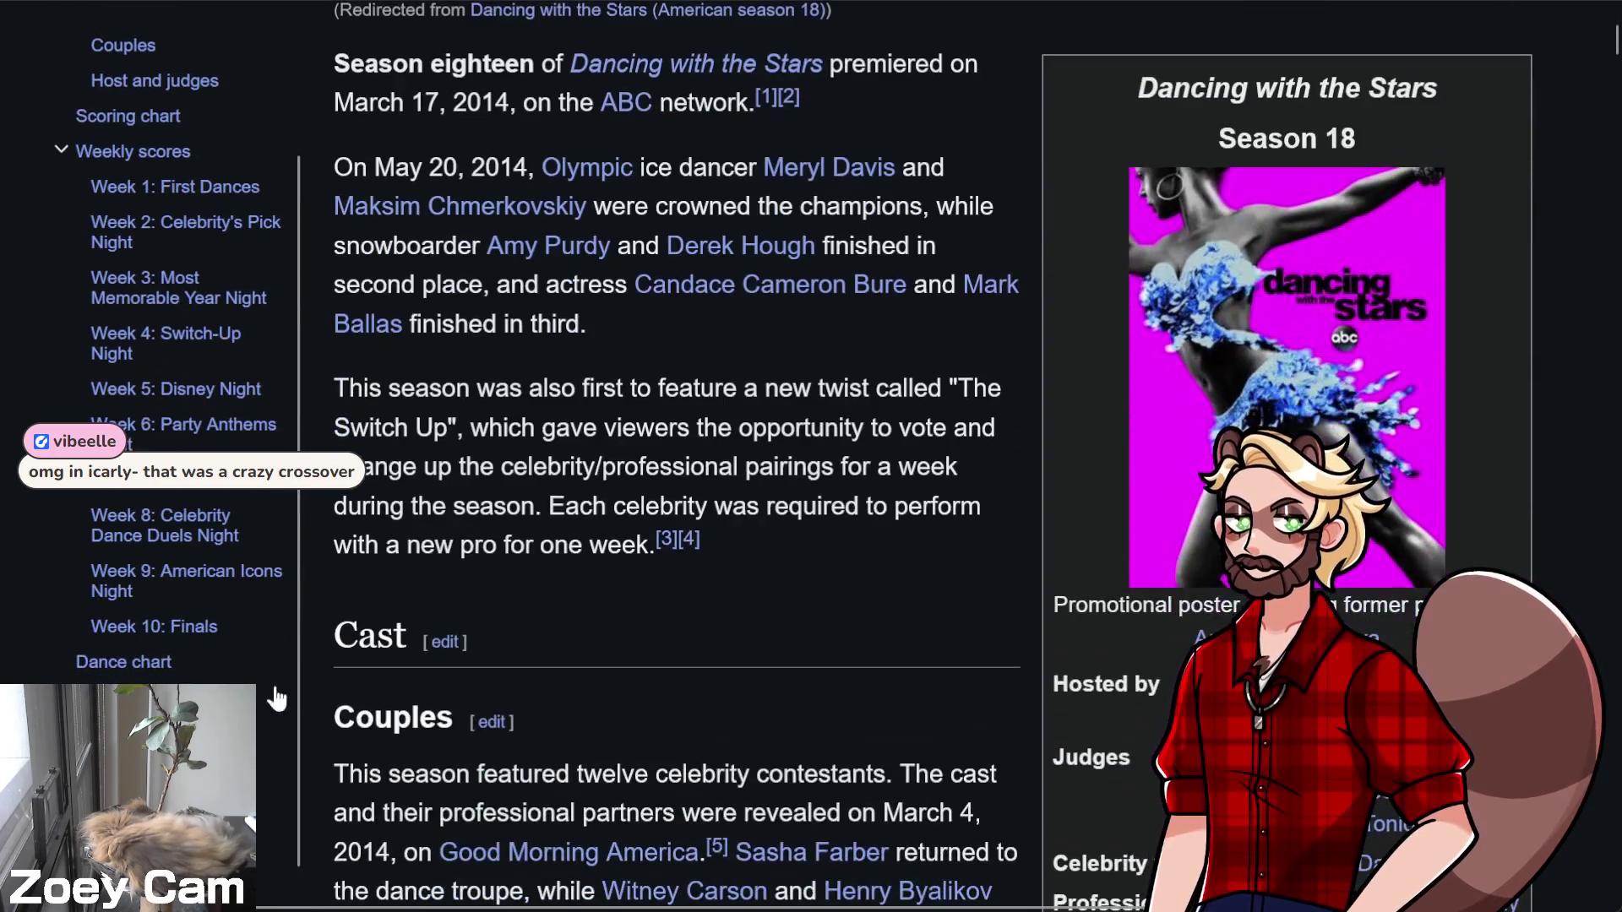
pyautogui.scroll(3, 527, 577)
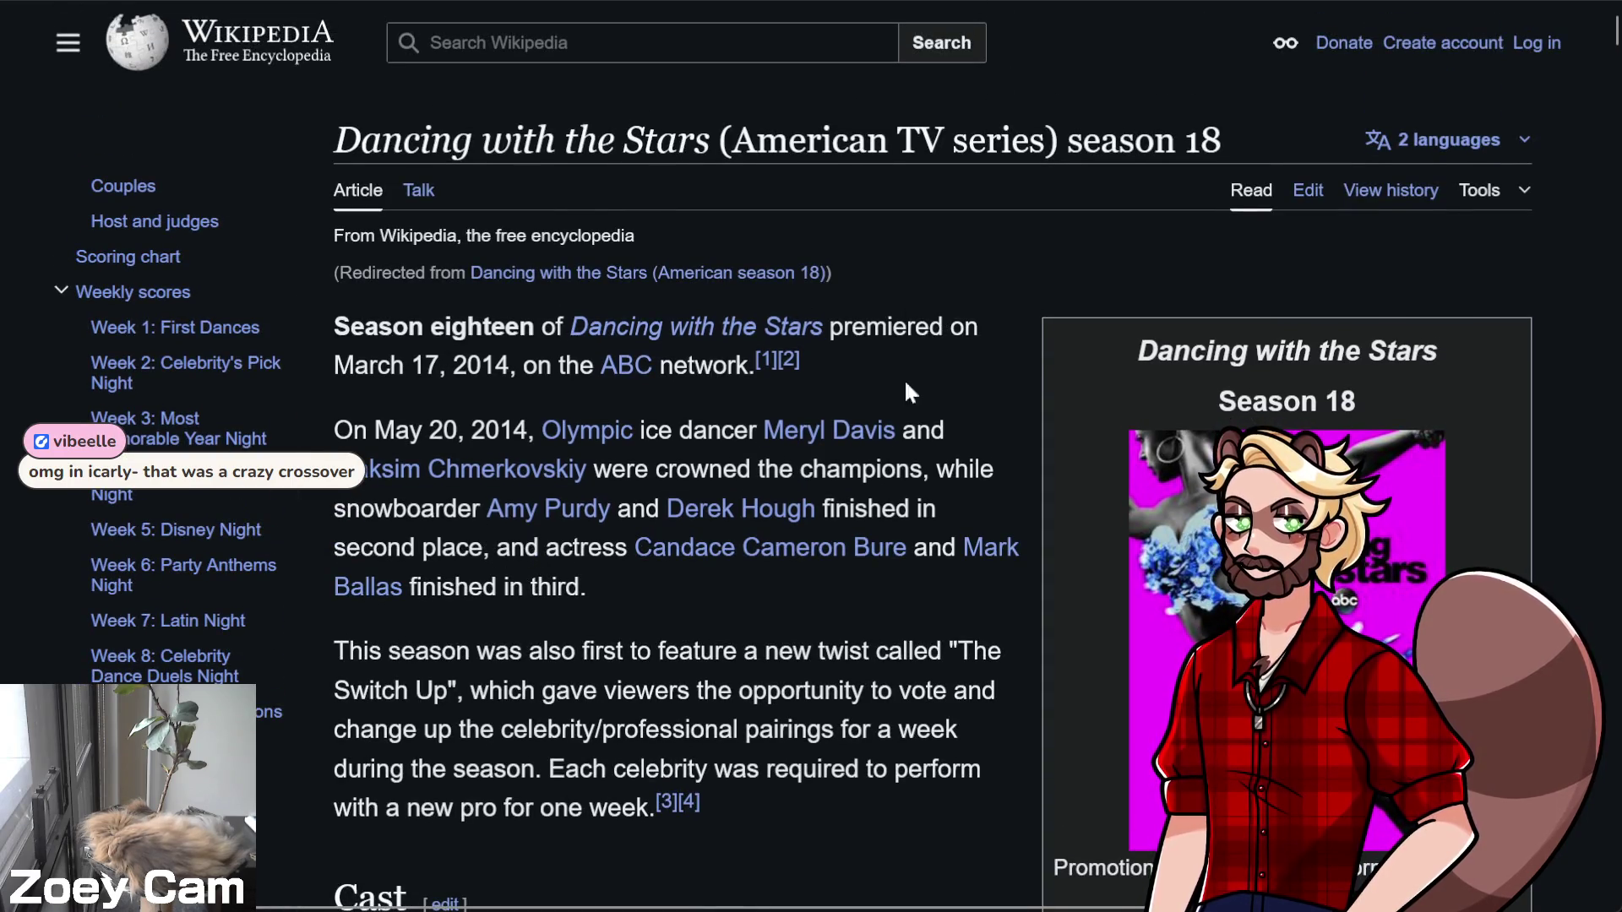
pyautogui.scroll(-10, 456, 653)
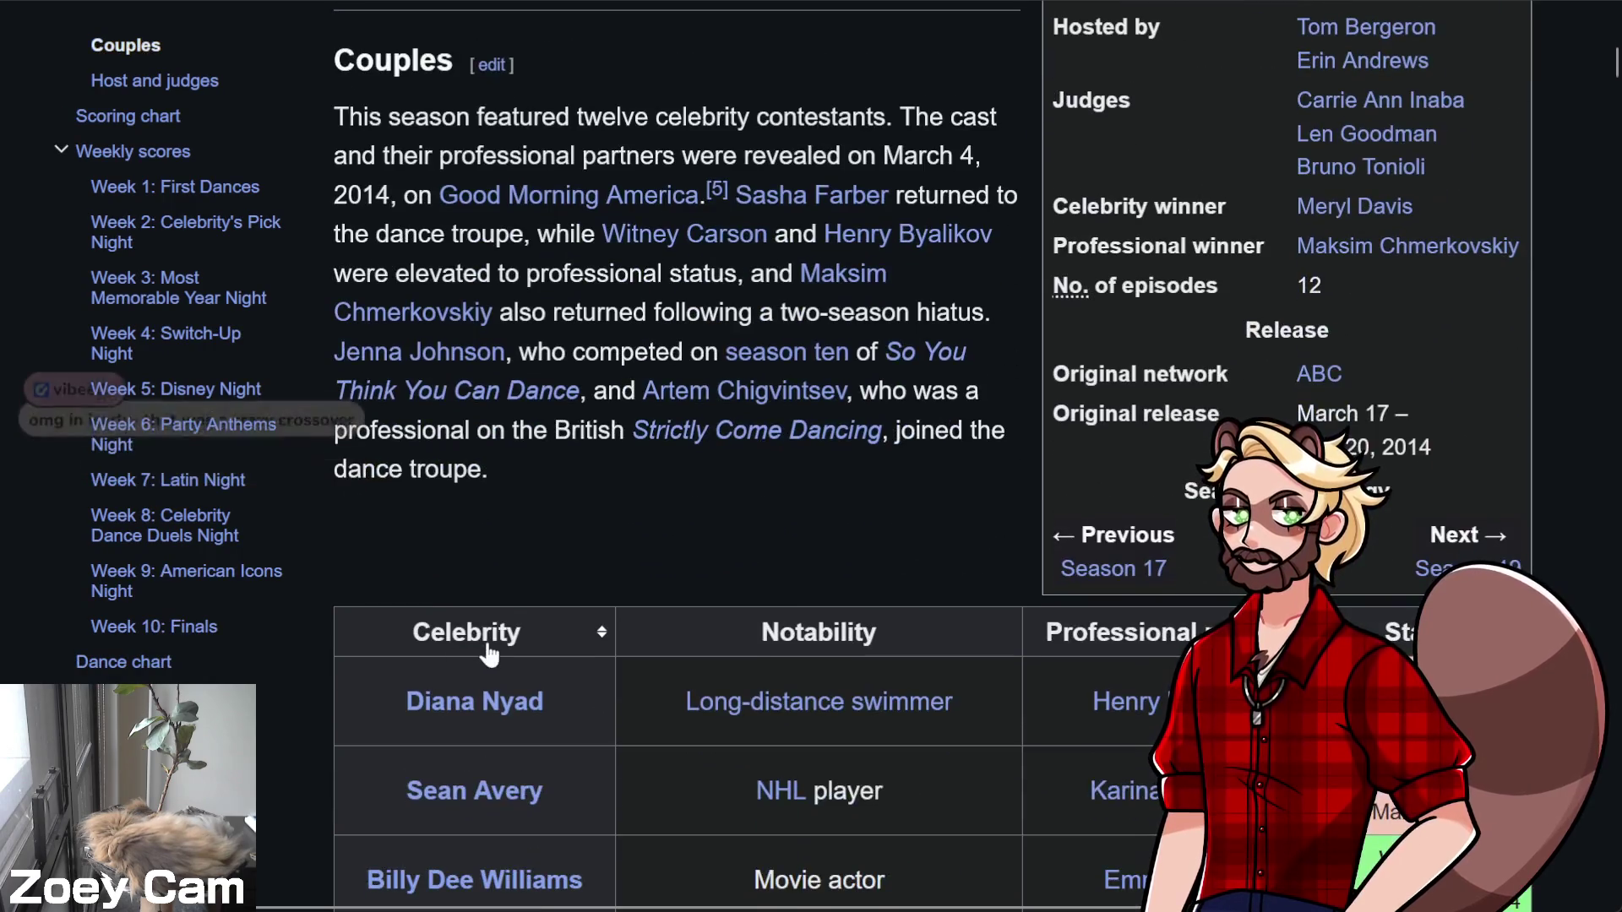
pyautogui.scroll(1, 549, 652)
pyautogui.scroll(2, 616, 649)
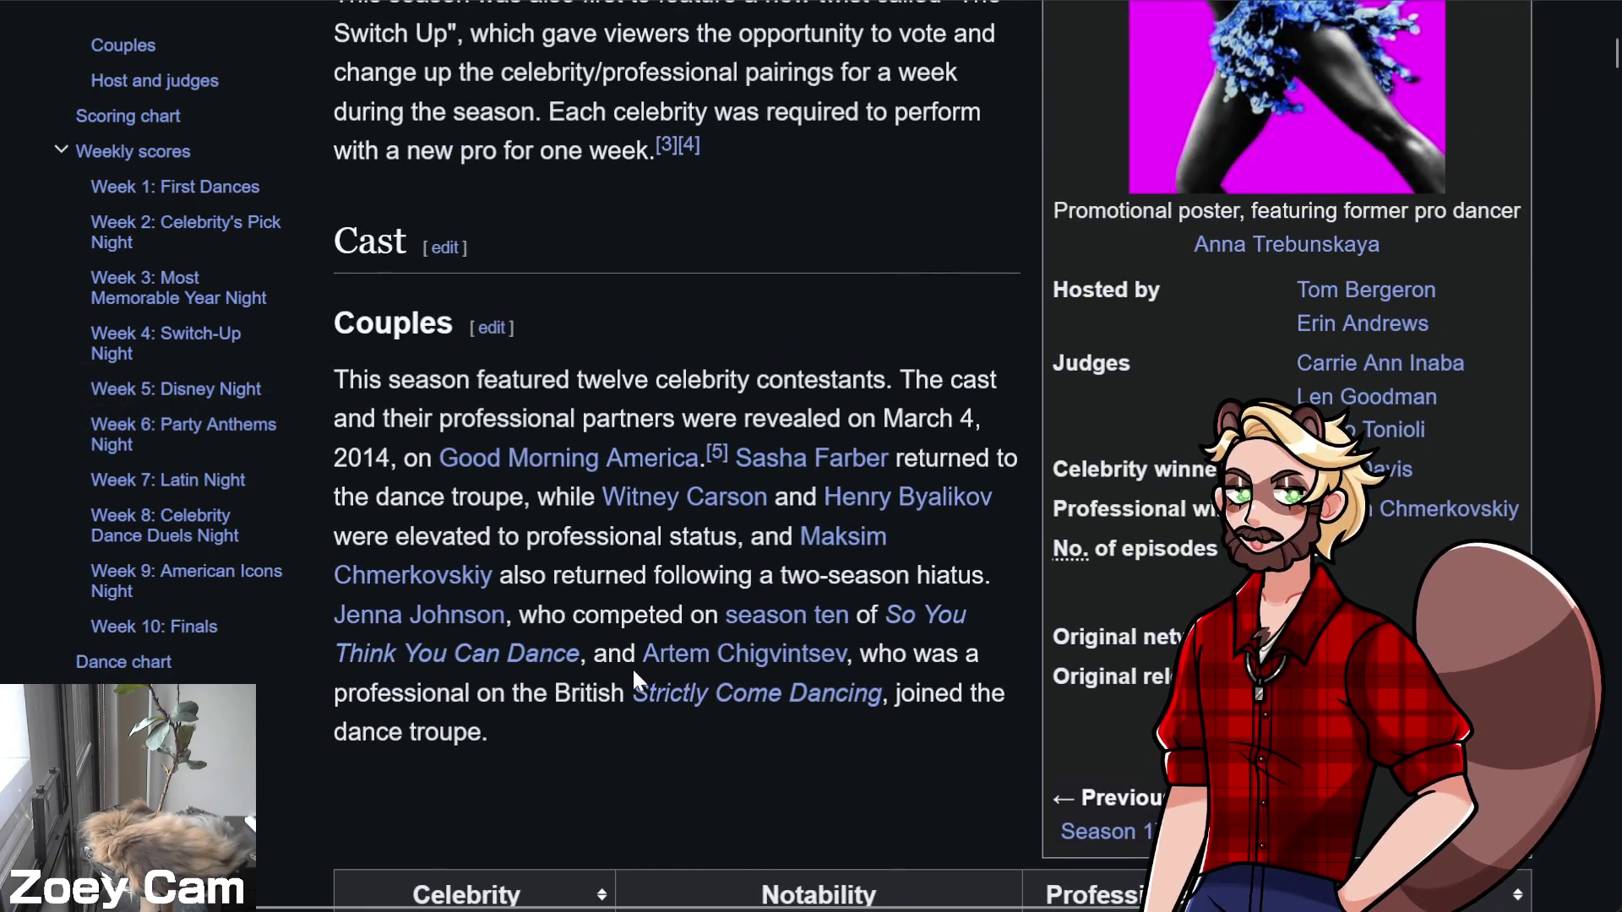
pyautogui.scroll(-9, 583, 663)
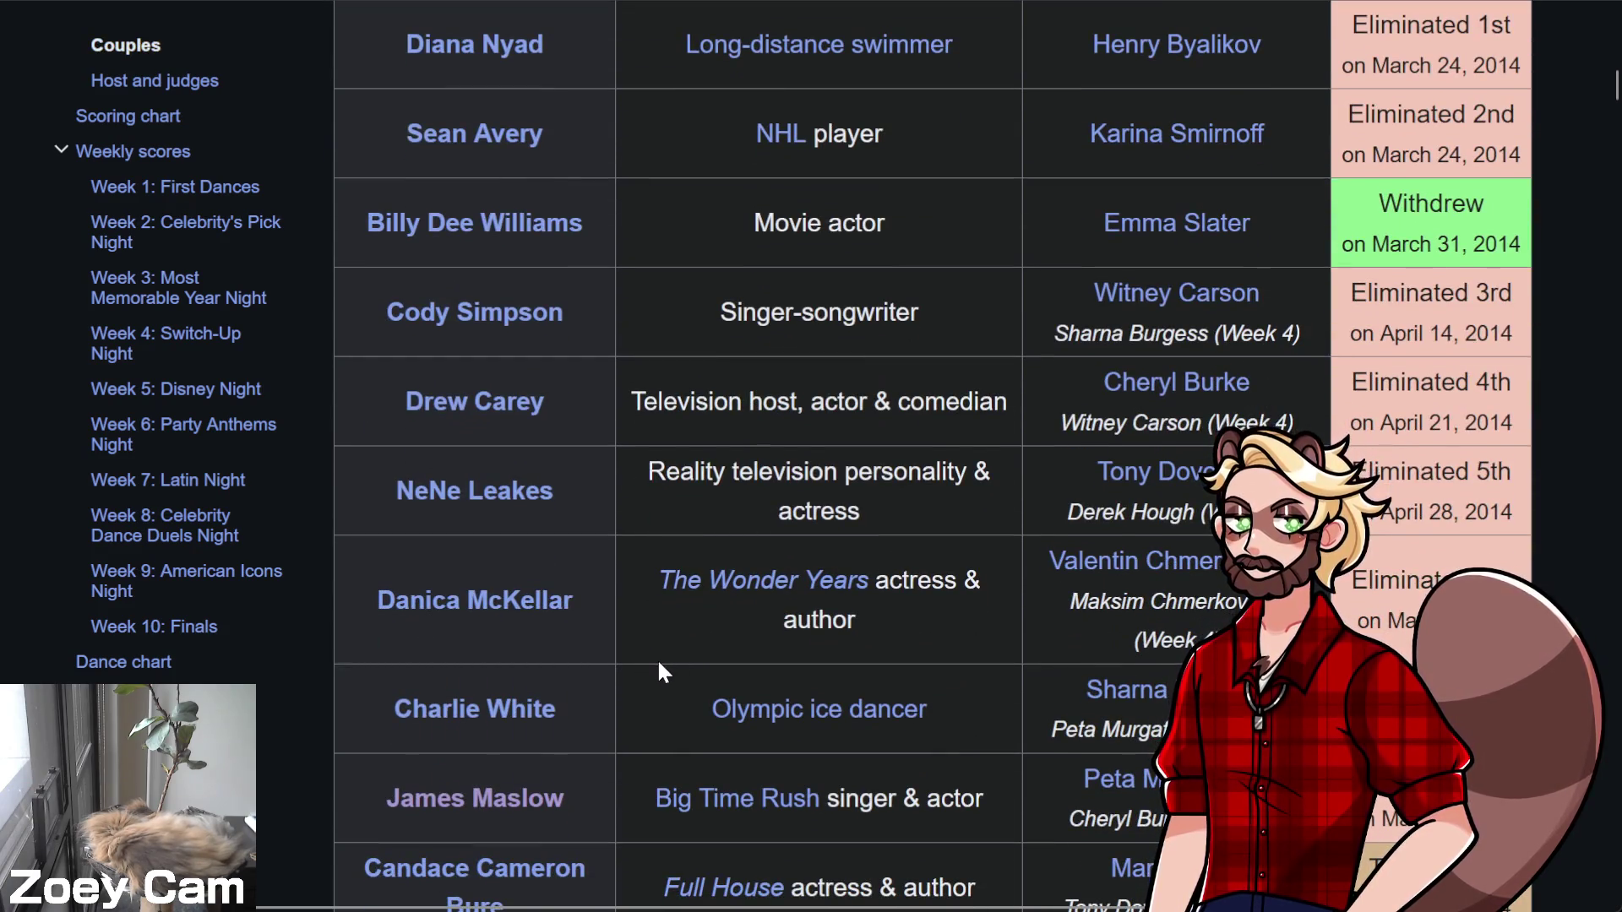
pyautogui.scroll(-4, 659, 671)
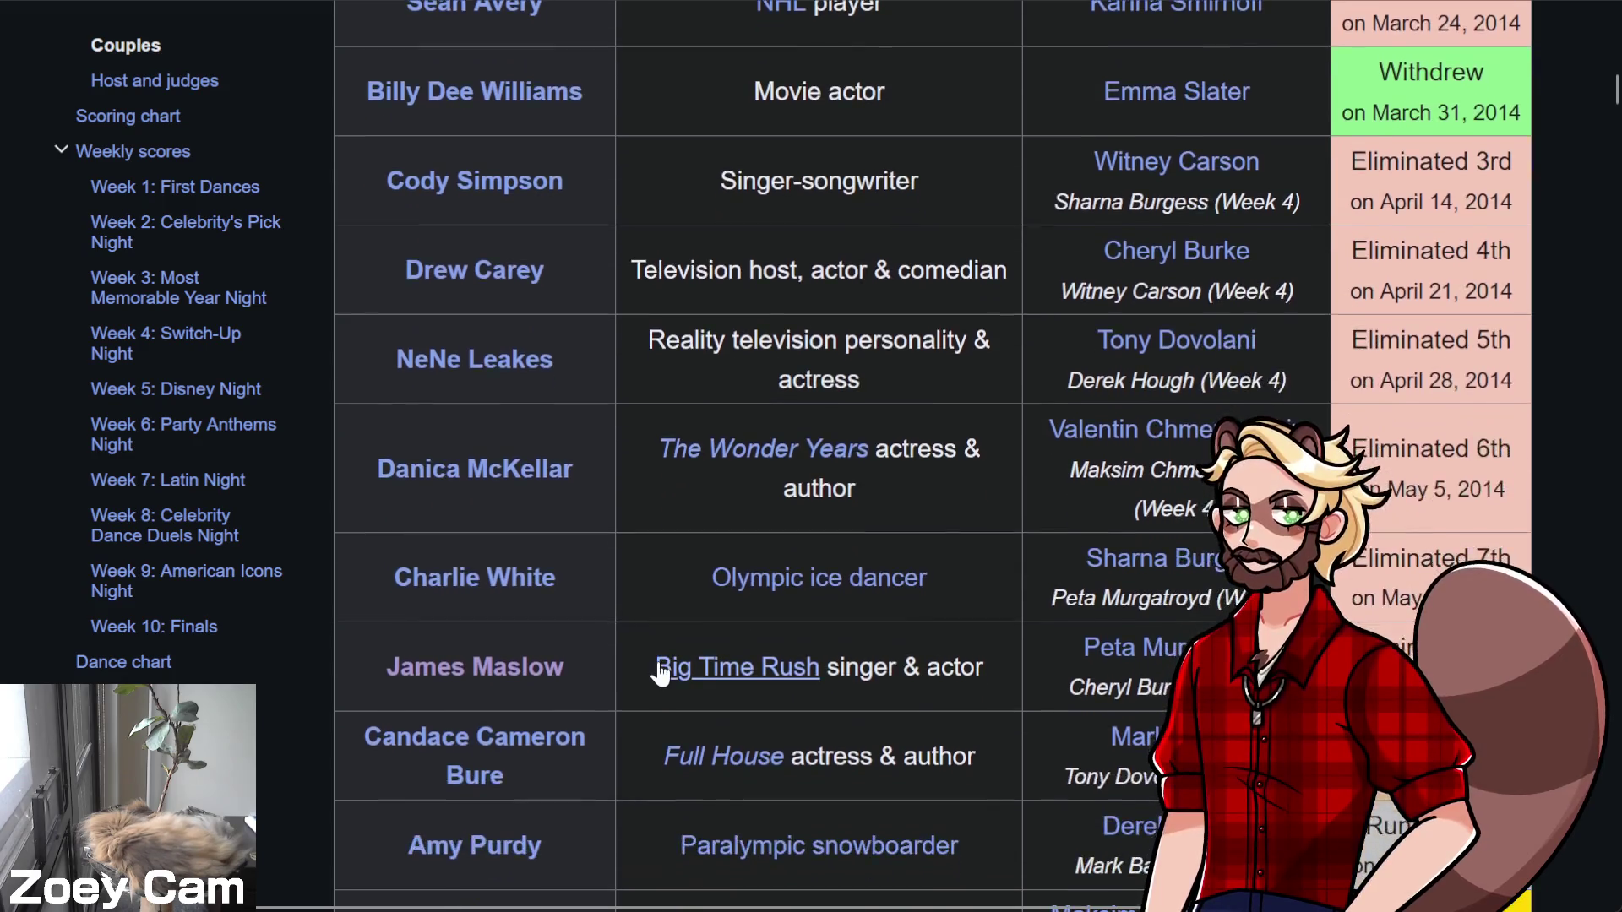
pyautogui.scroll(3, 625, 785)
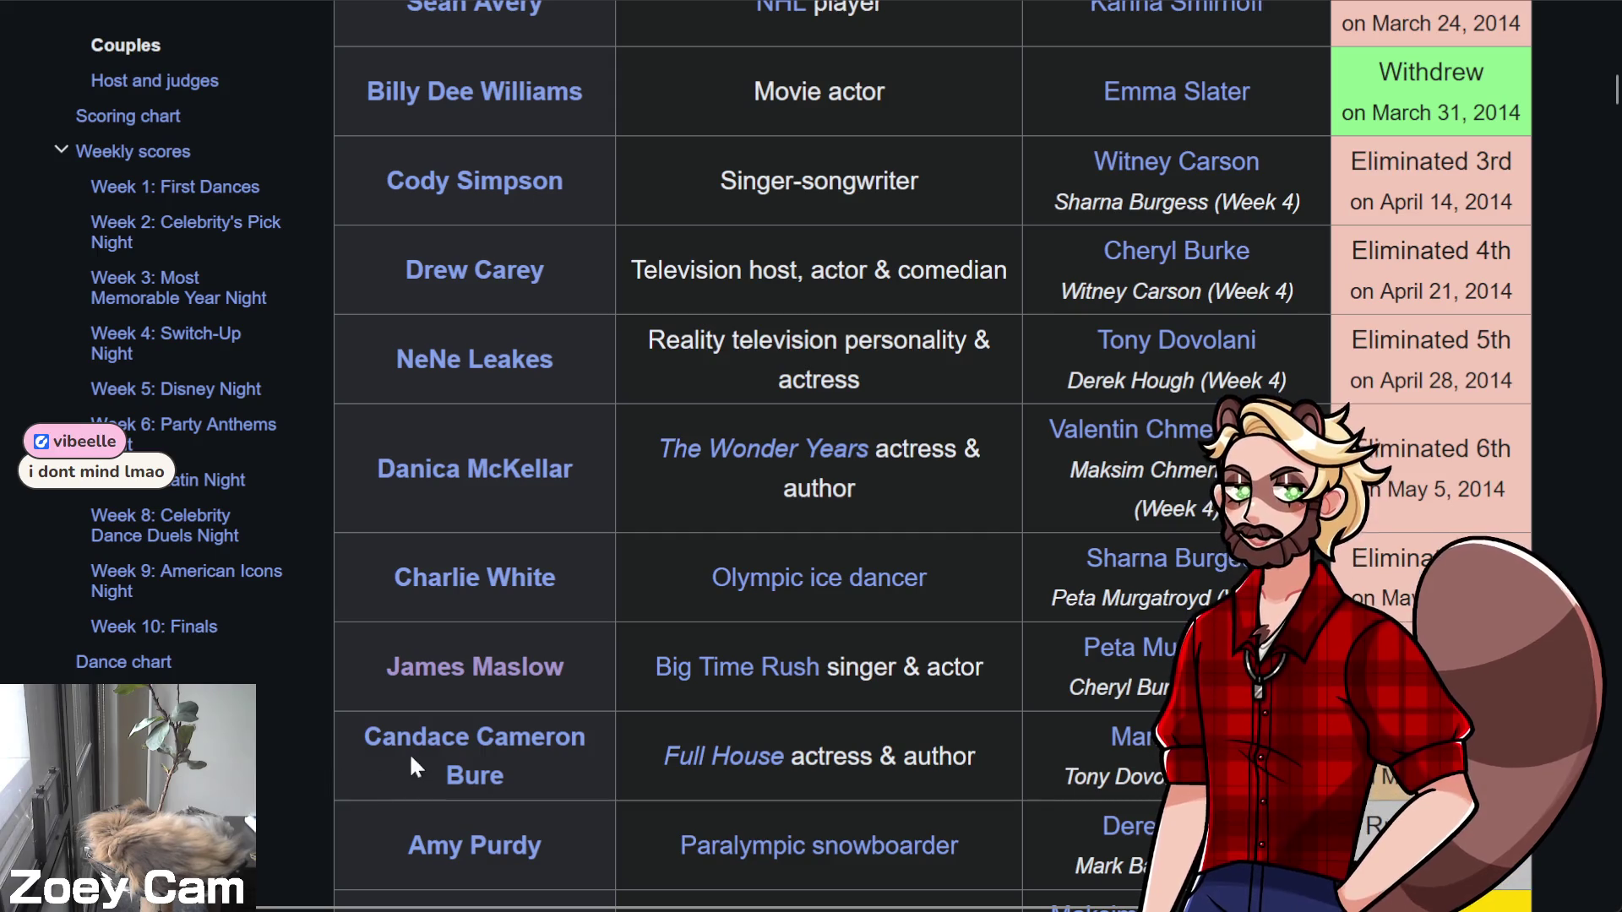
pyautogui.moveTo(414, 748)
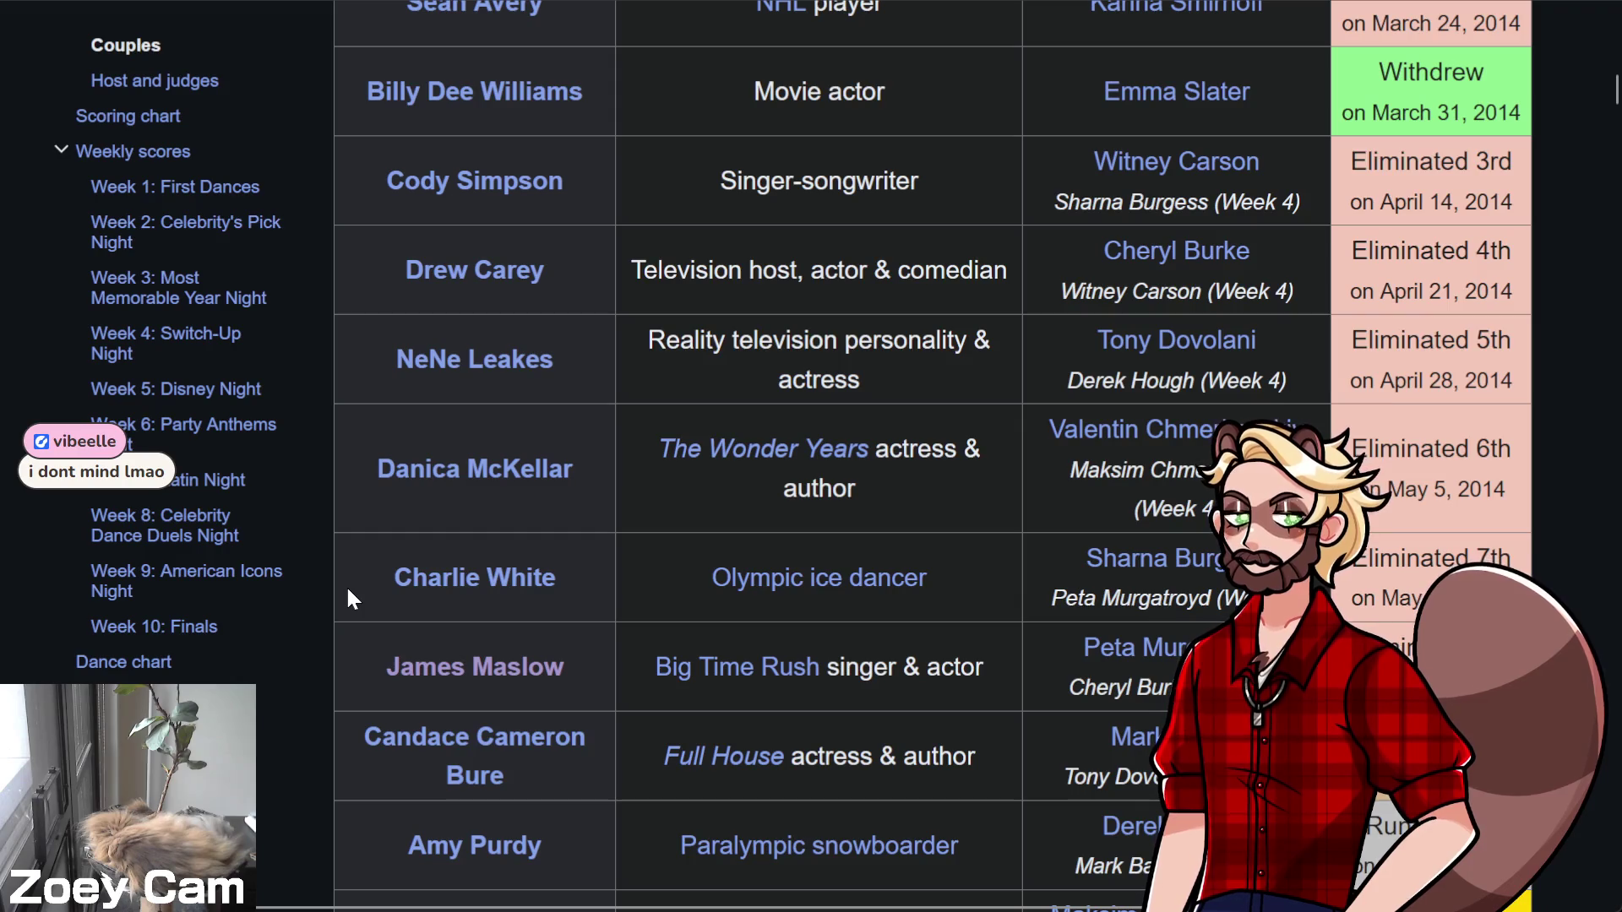
pyautogui.moveTo(425, 283)
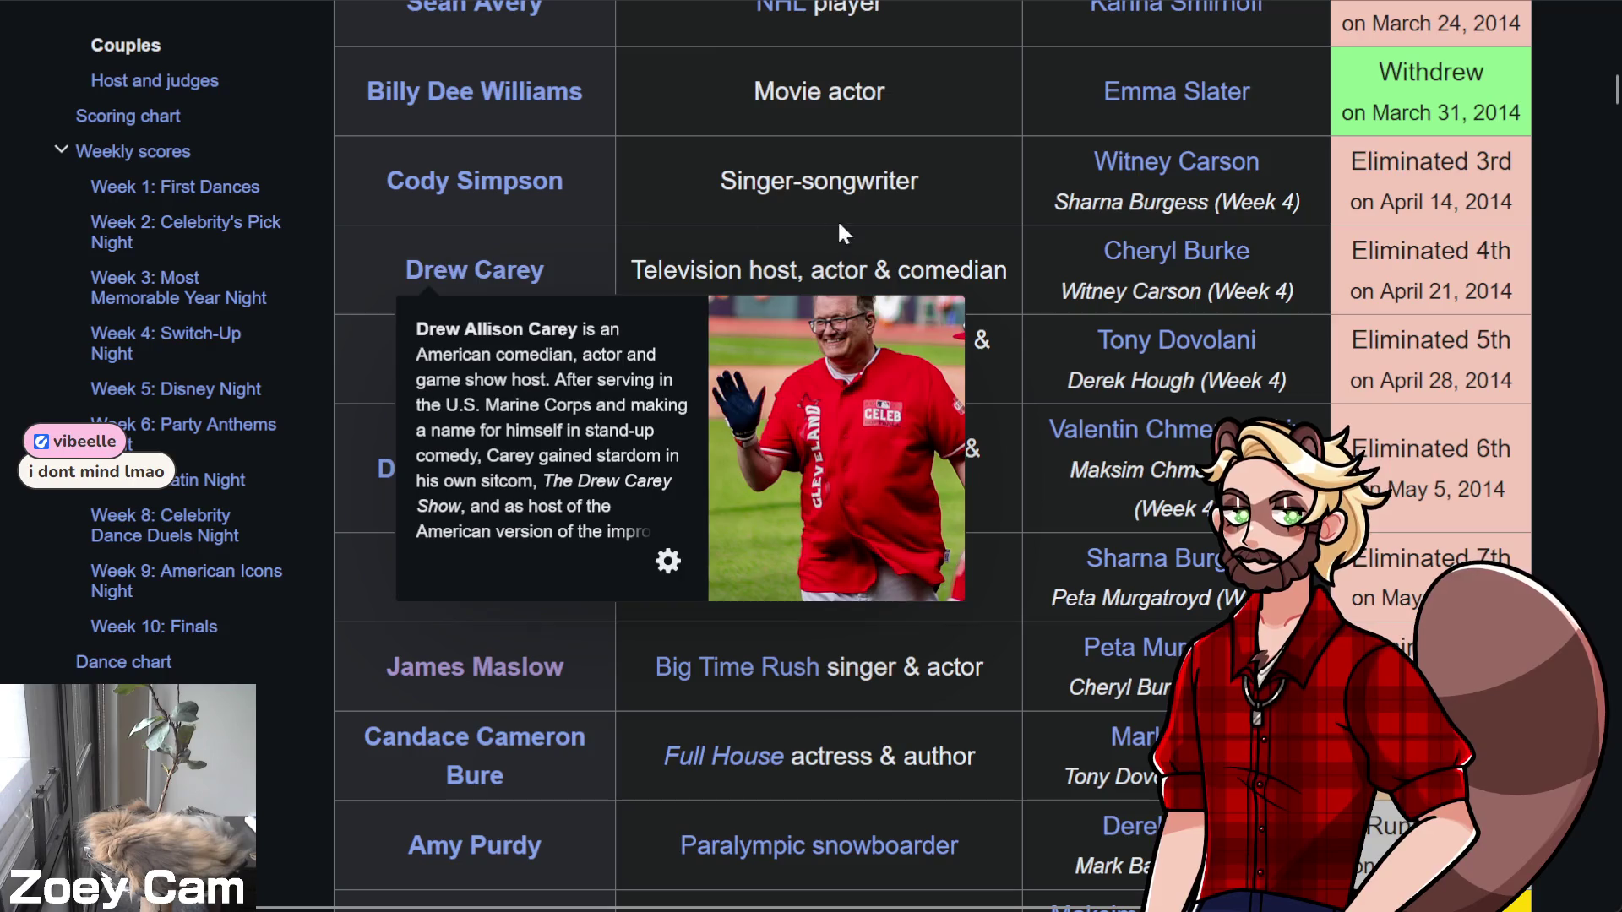
pyautogui.scroll(4, 1035, 692)
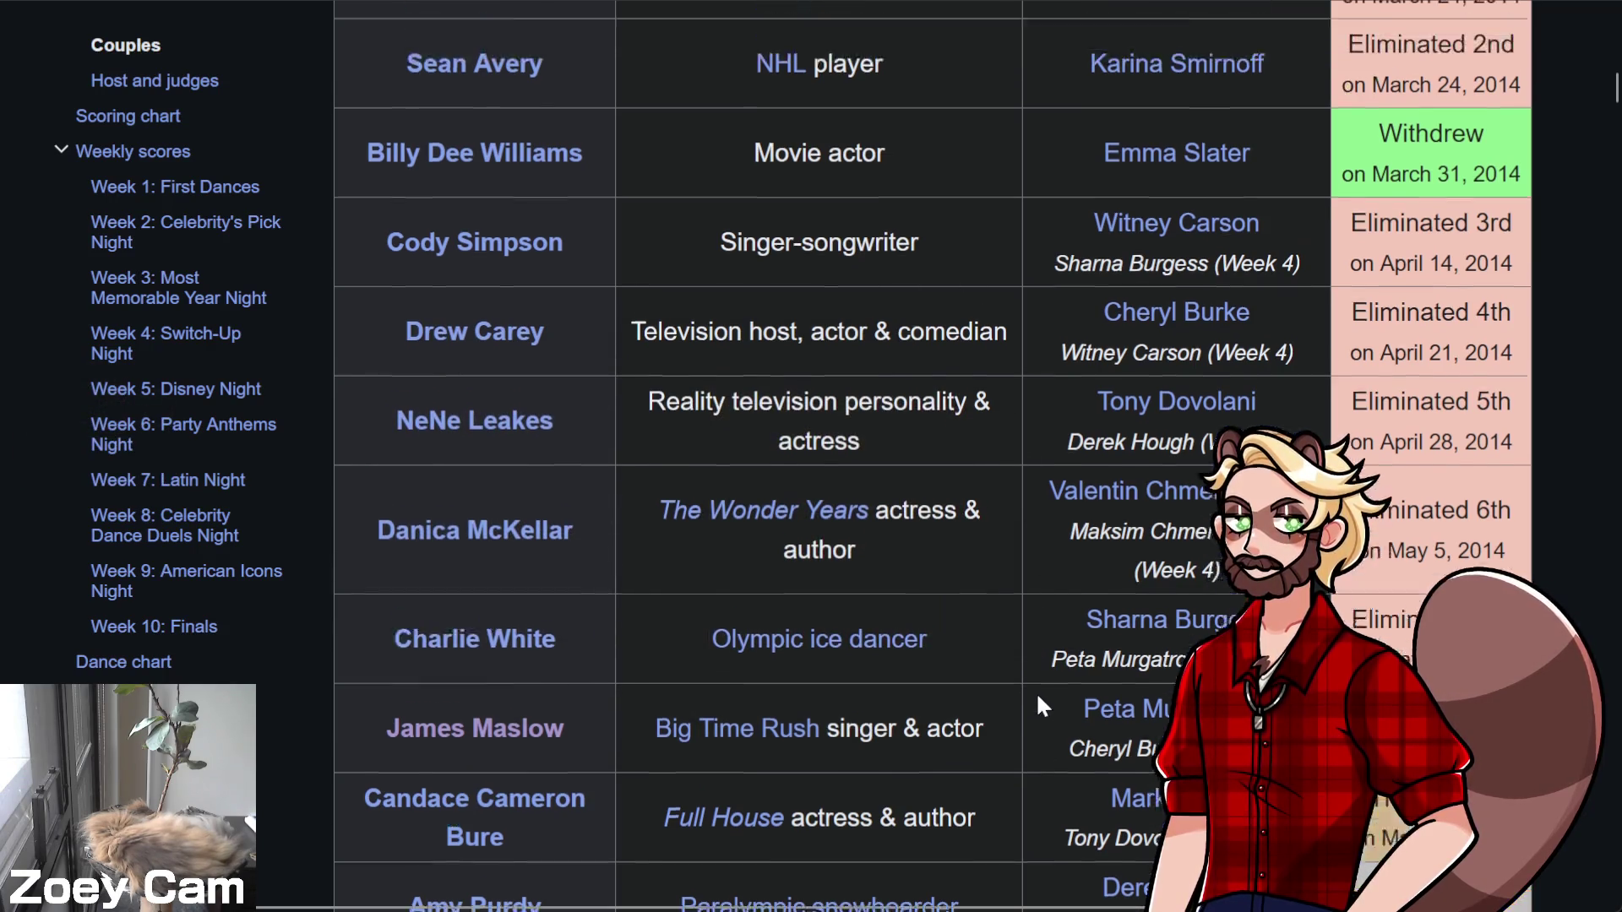
pyautogui.scroll(-4, 1036, 692)
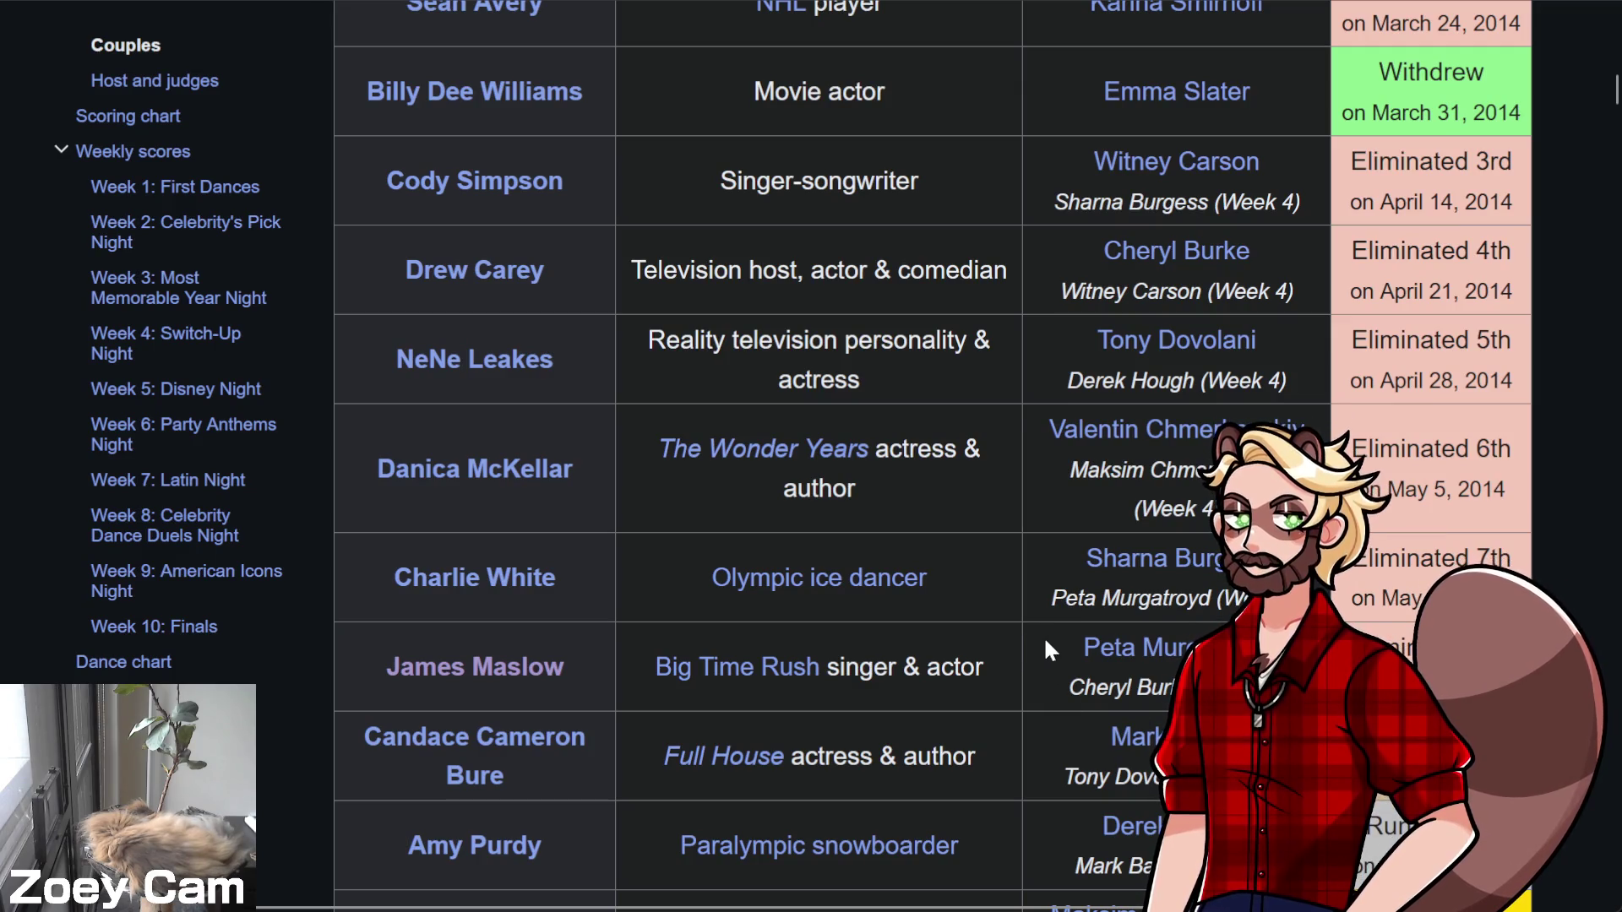
pyautogui.scroll(2, 1044, 639)
pyautogui.scroll(2, 1047, 635)
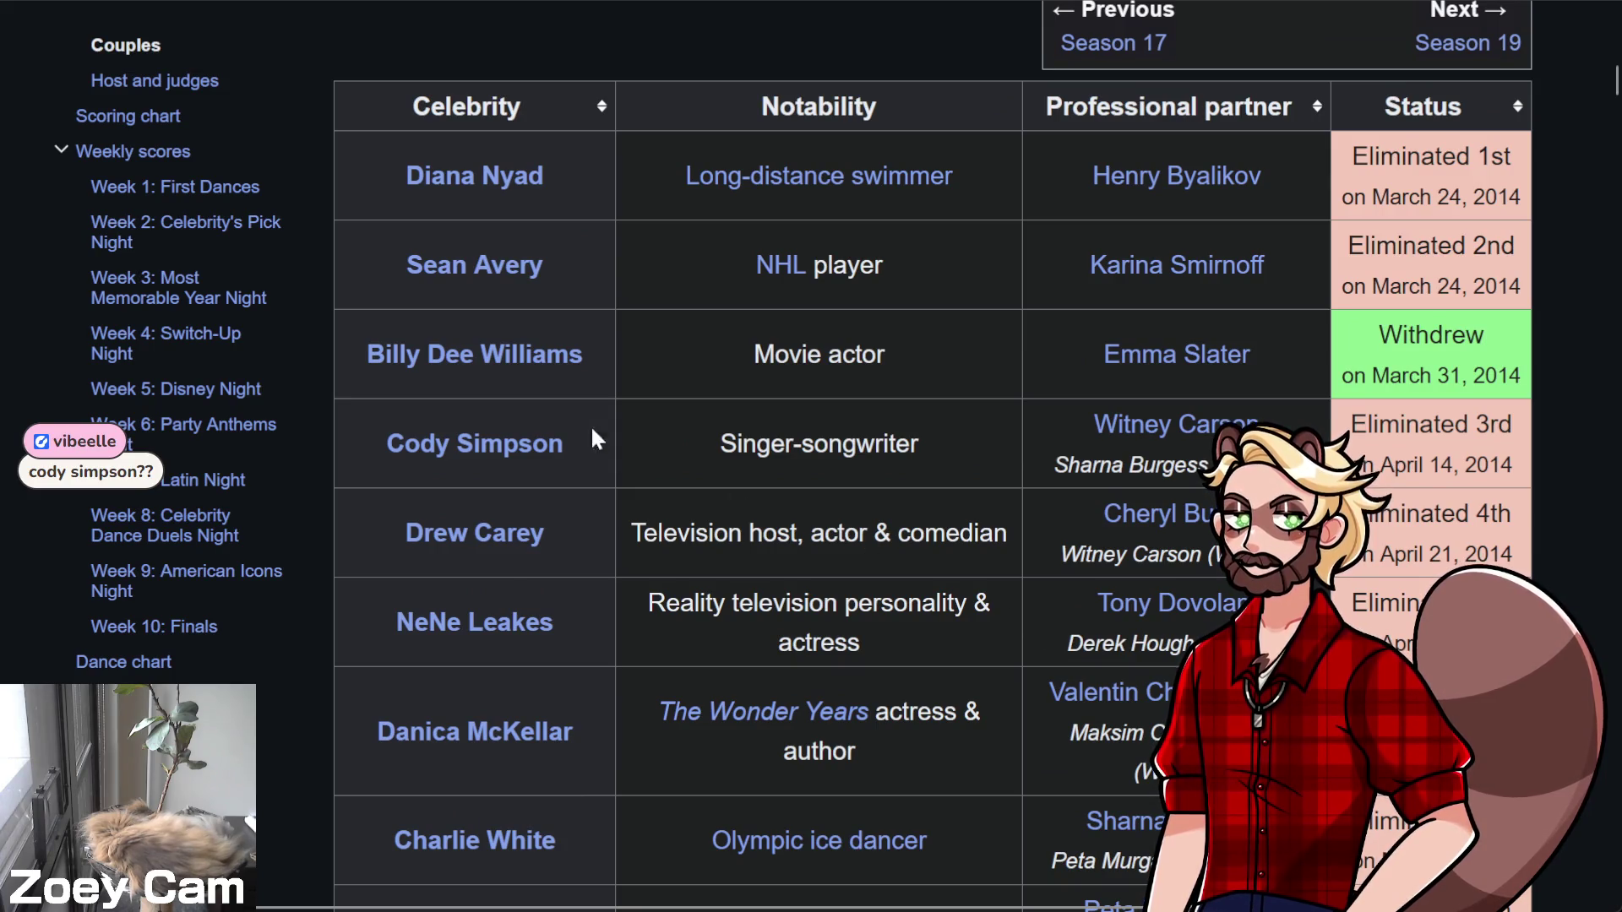
pyautogui.moveTo(421, 363)
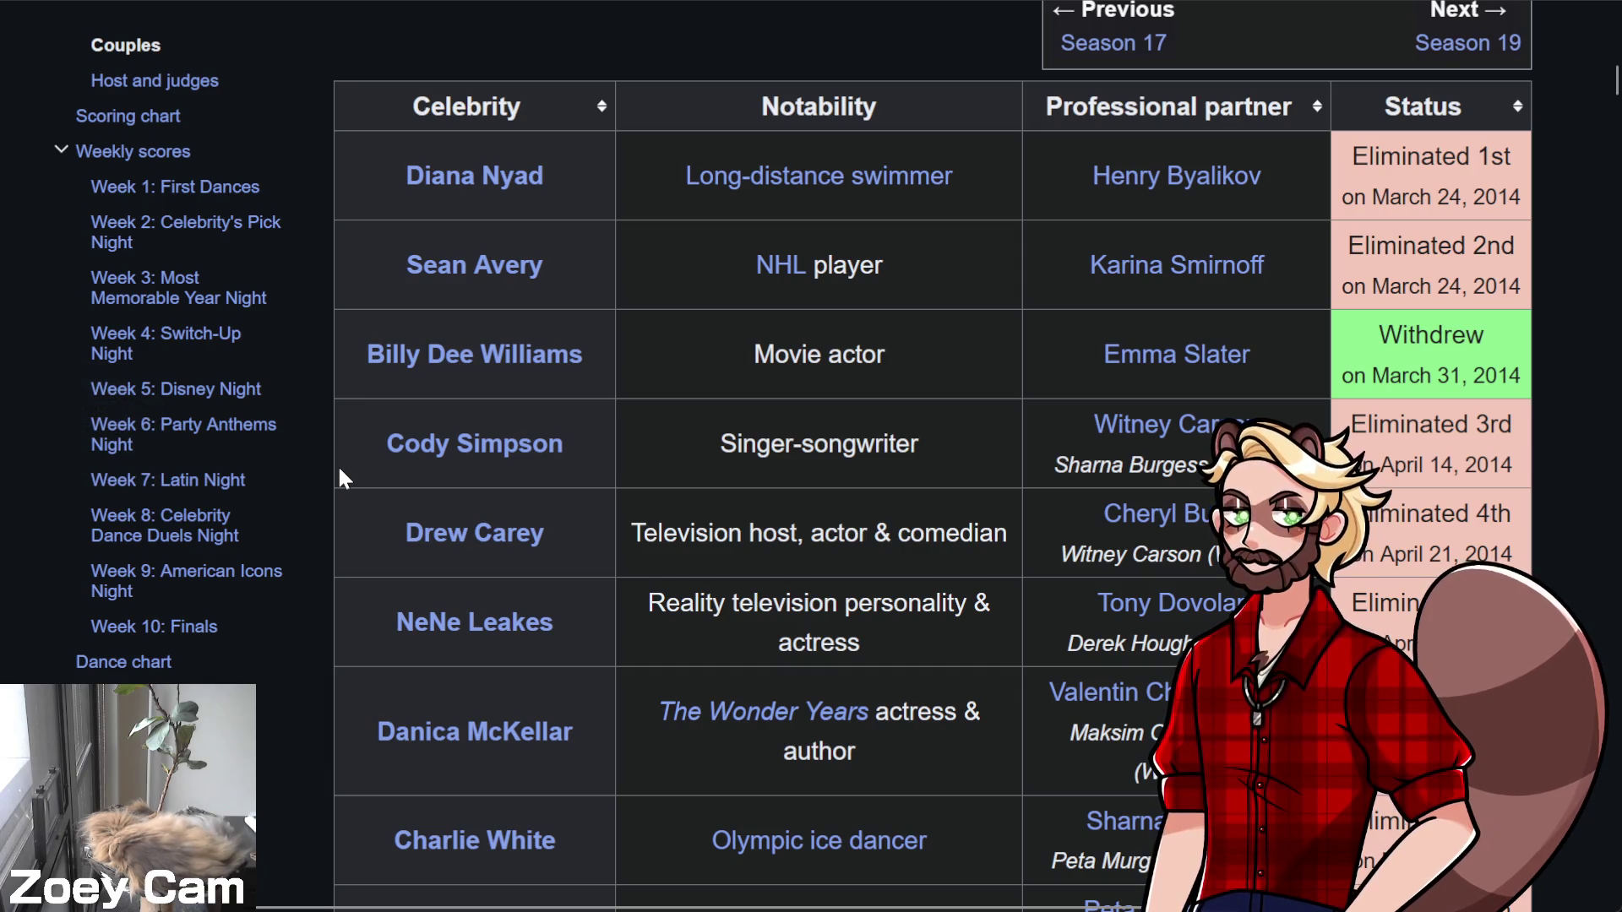
pyautogui.scroll(-2, 341, 502)
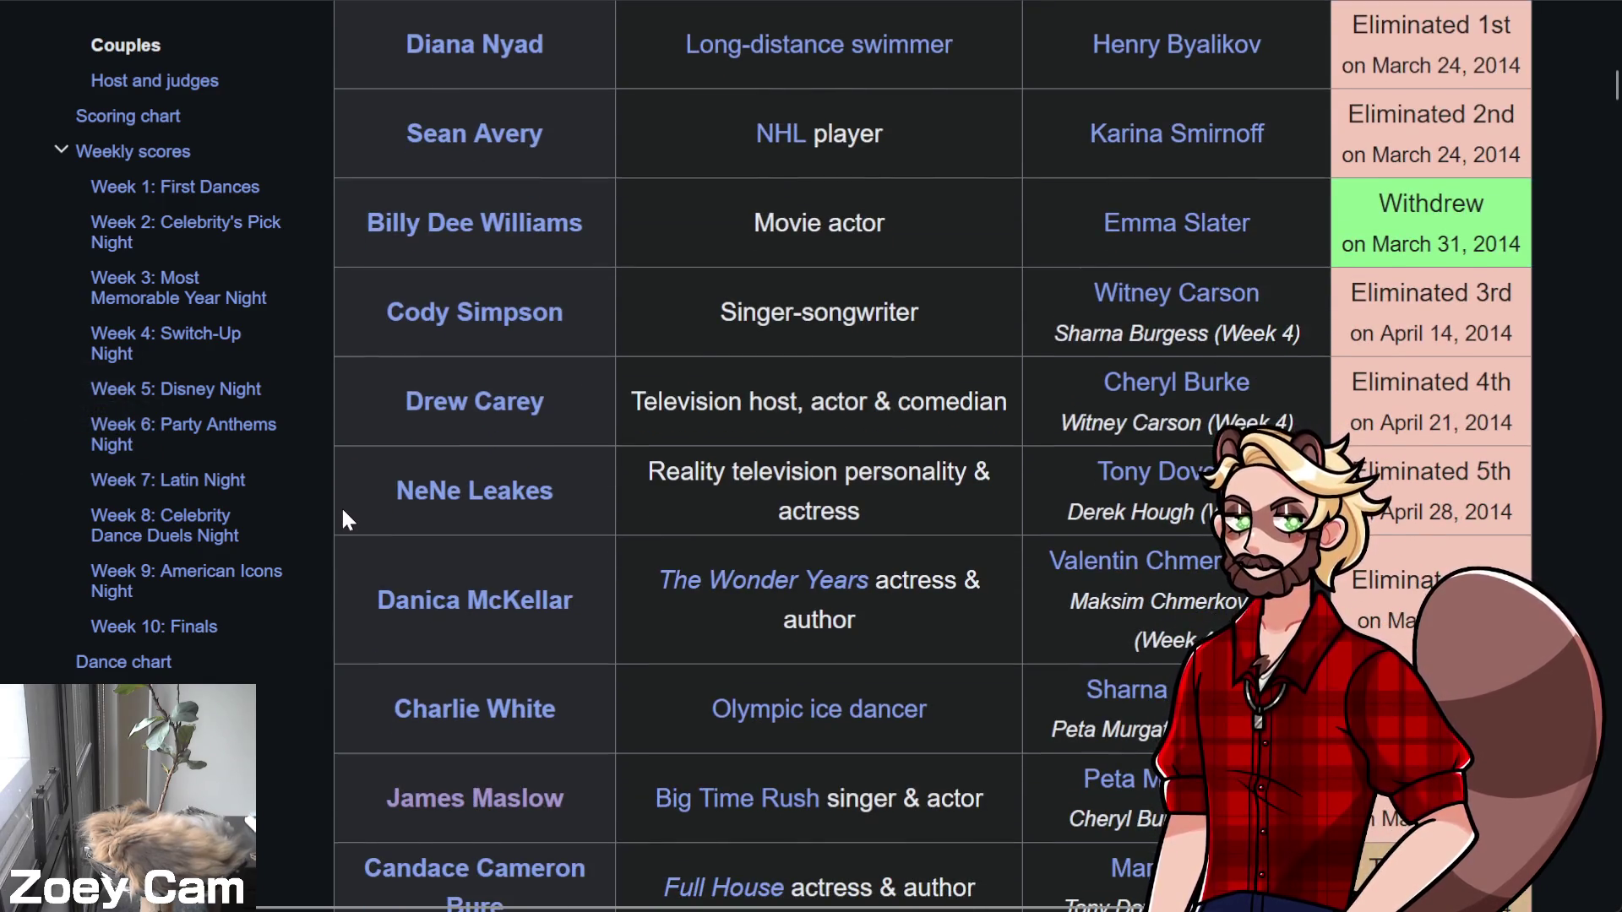
pyautogui.scroll(-2, 343, 517)
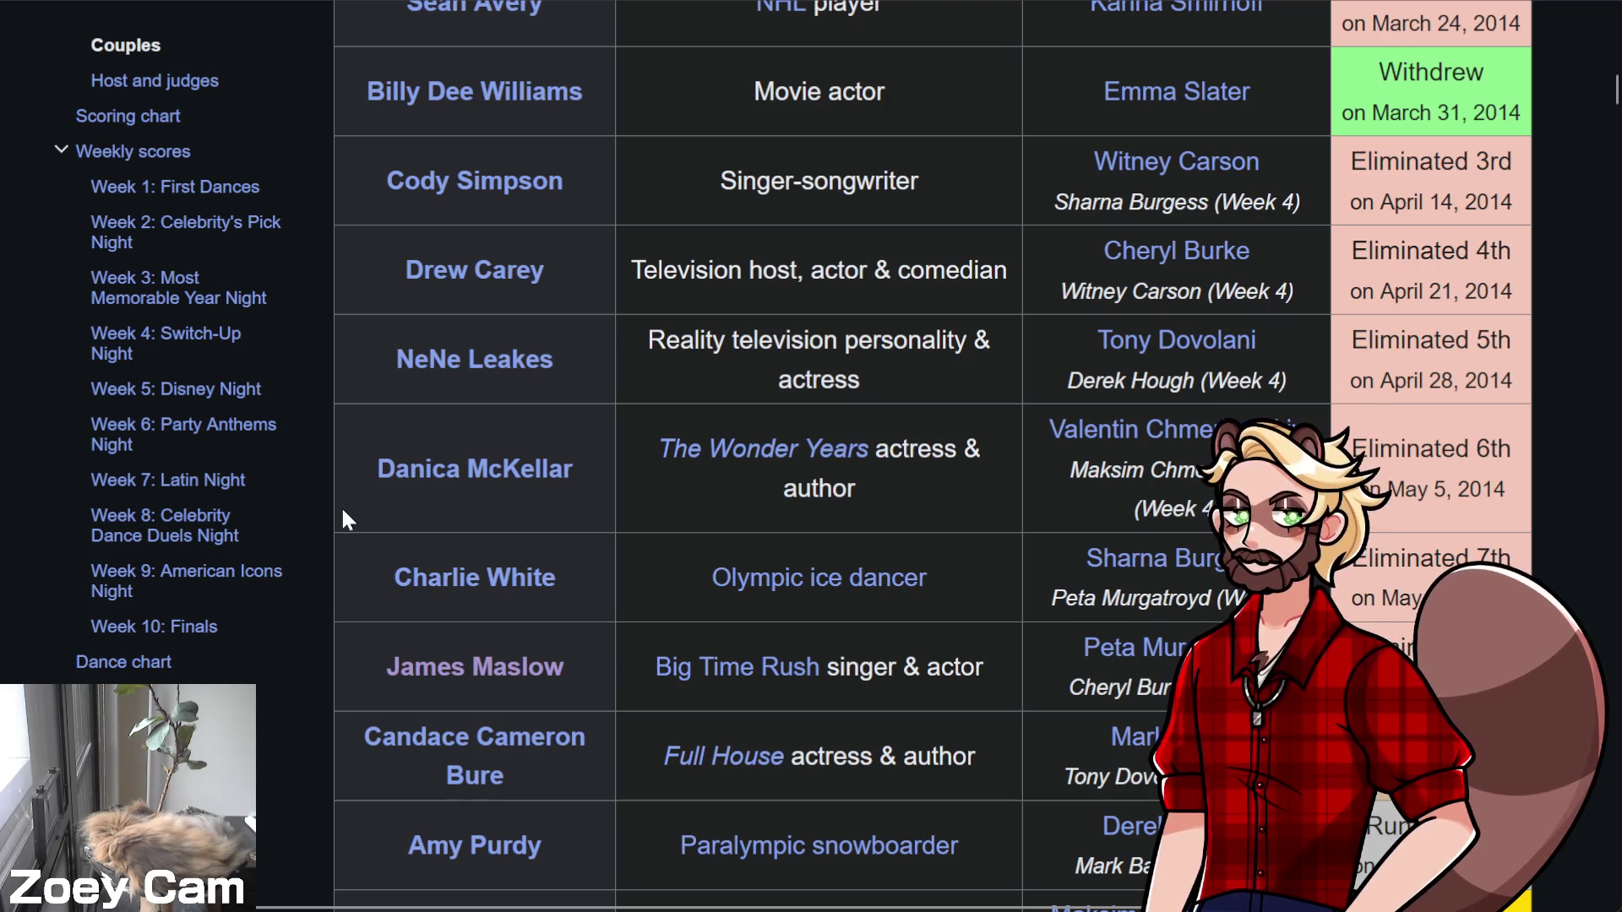
pyautogui.scroll(4, 341, 505)
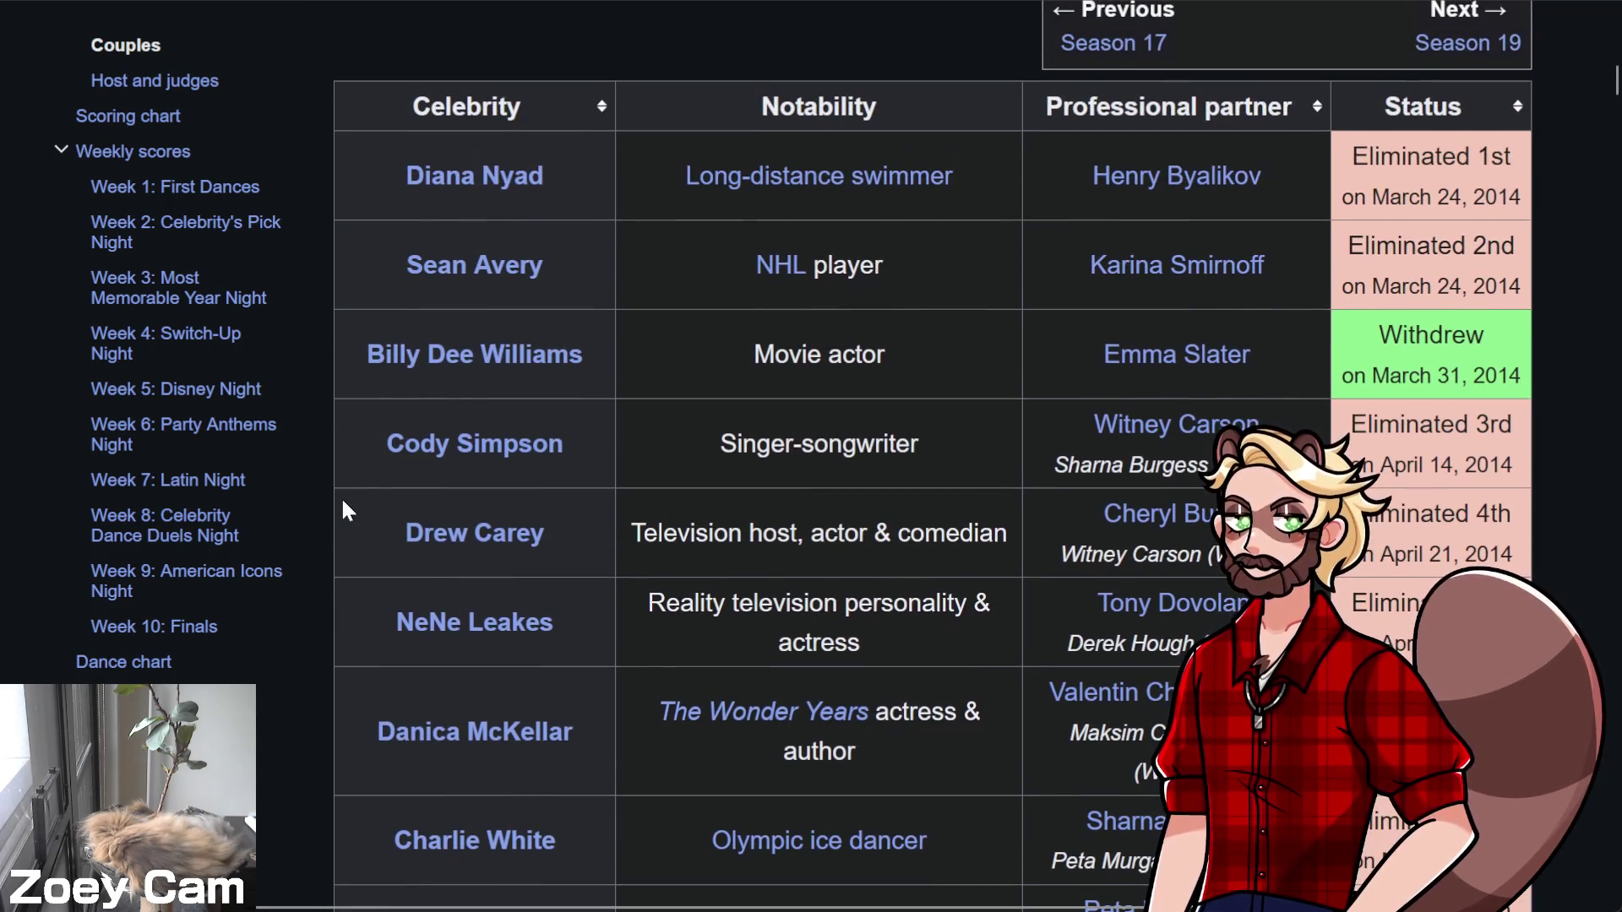
pyautogui.moveTo(438, 461)
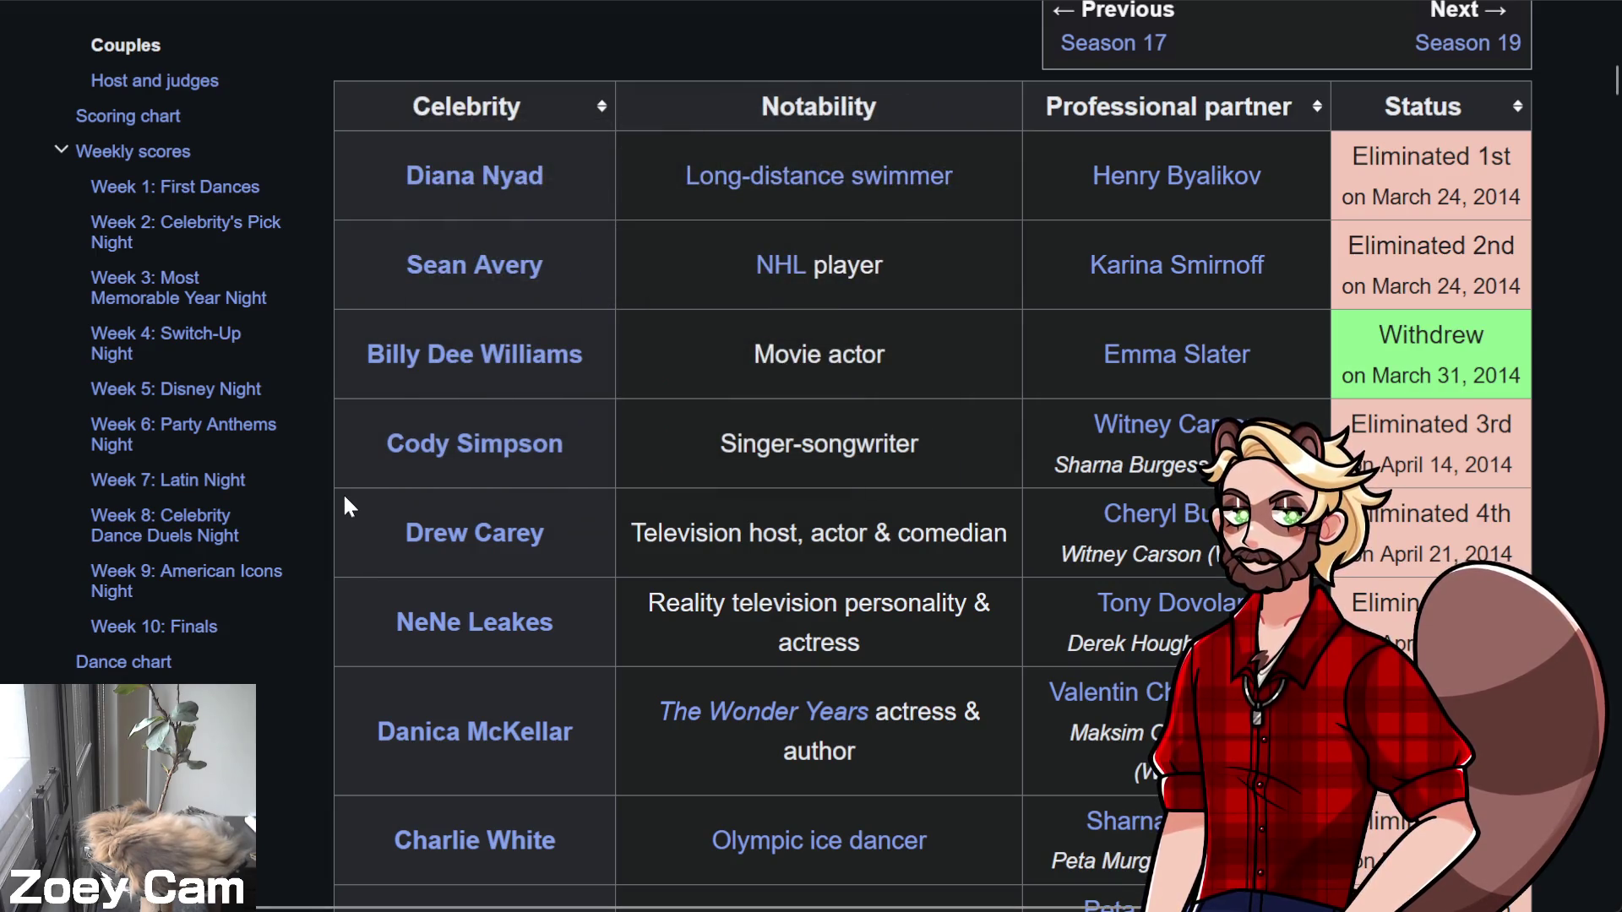
pyautogui.scroll(-2, 339, 566)
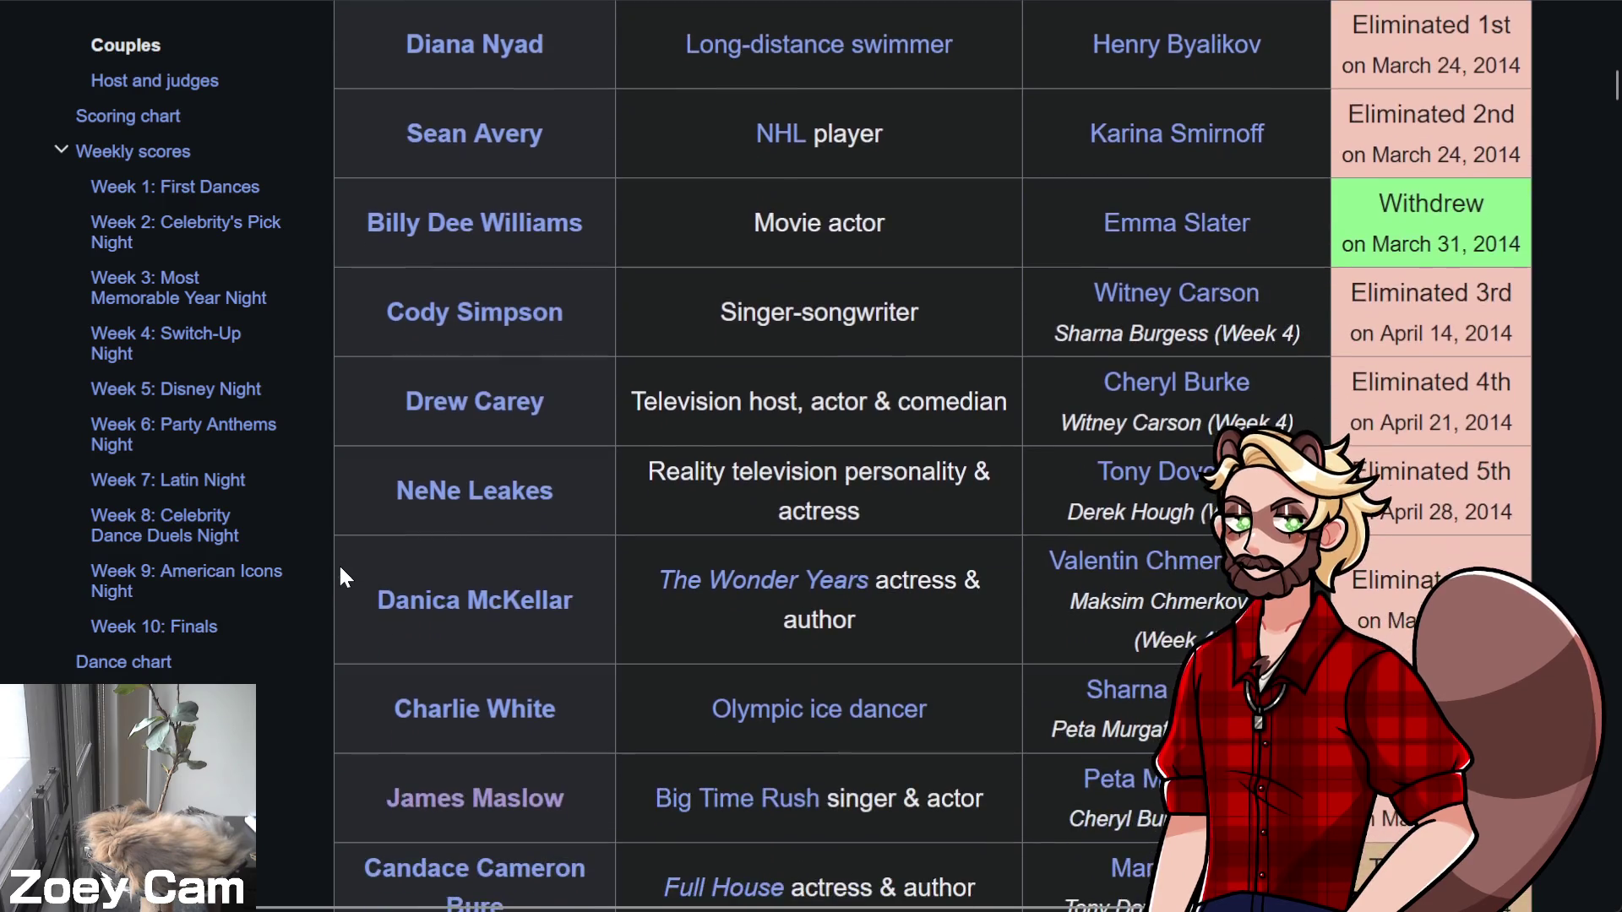
pyautogui.scroll(-2, 342, 577)
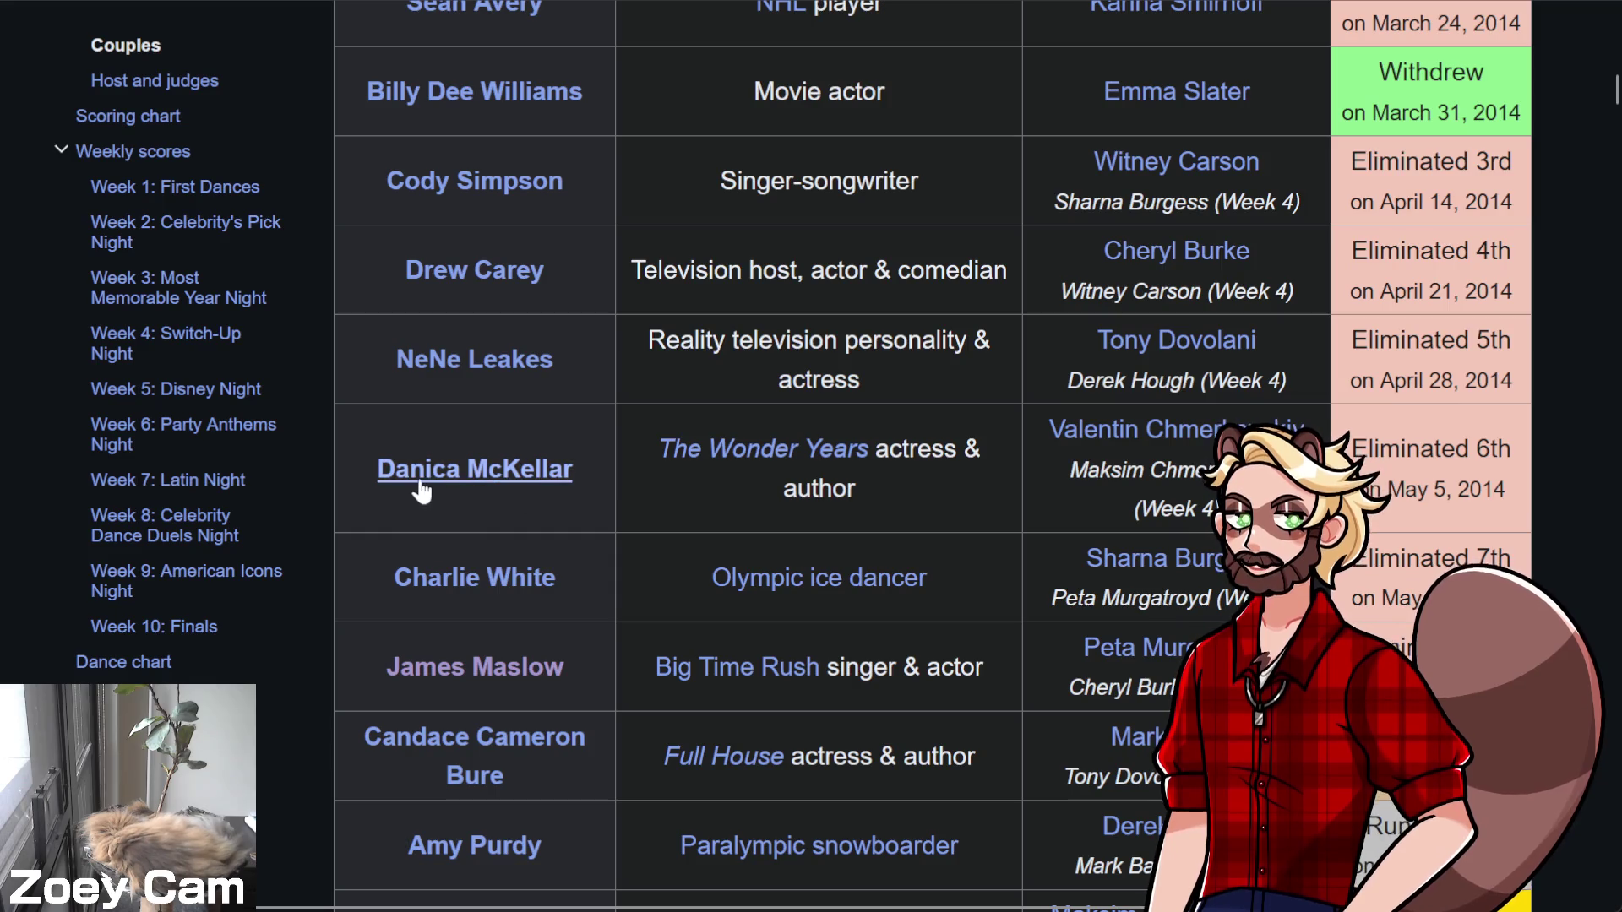
pyautogui.moveTo(417, 485)
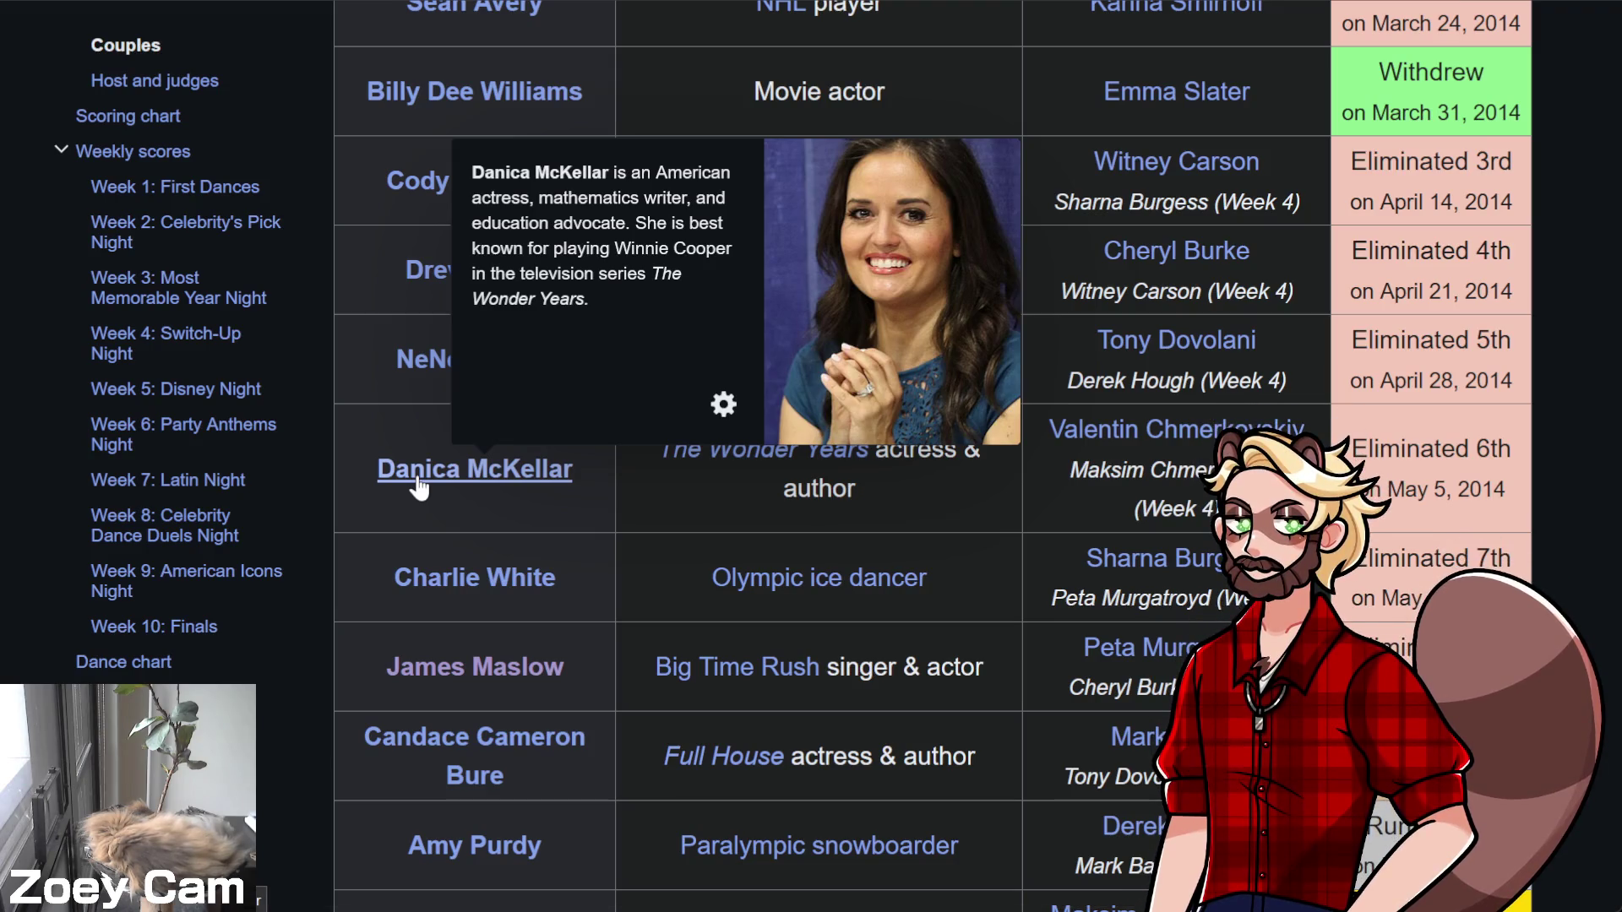
# Look over the season 18 scoring chart, then go back to James Maslow's Television table
pyautogui.scroll(-2, 364, 634)
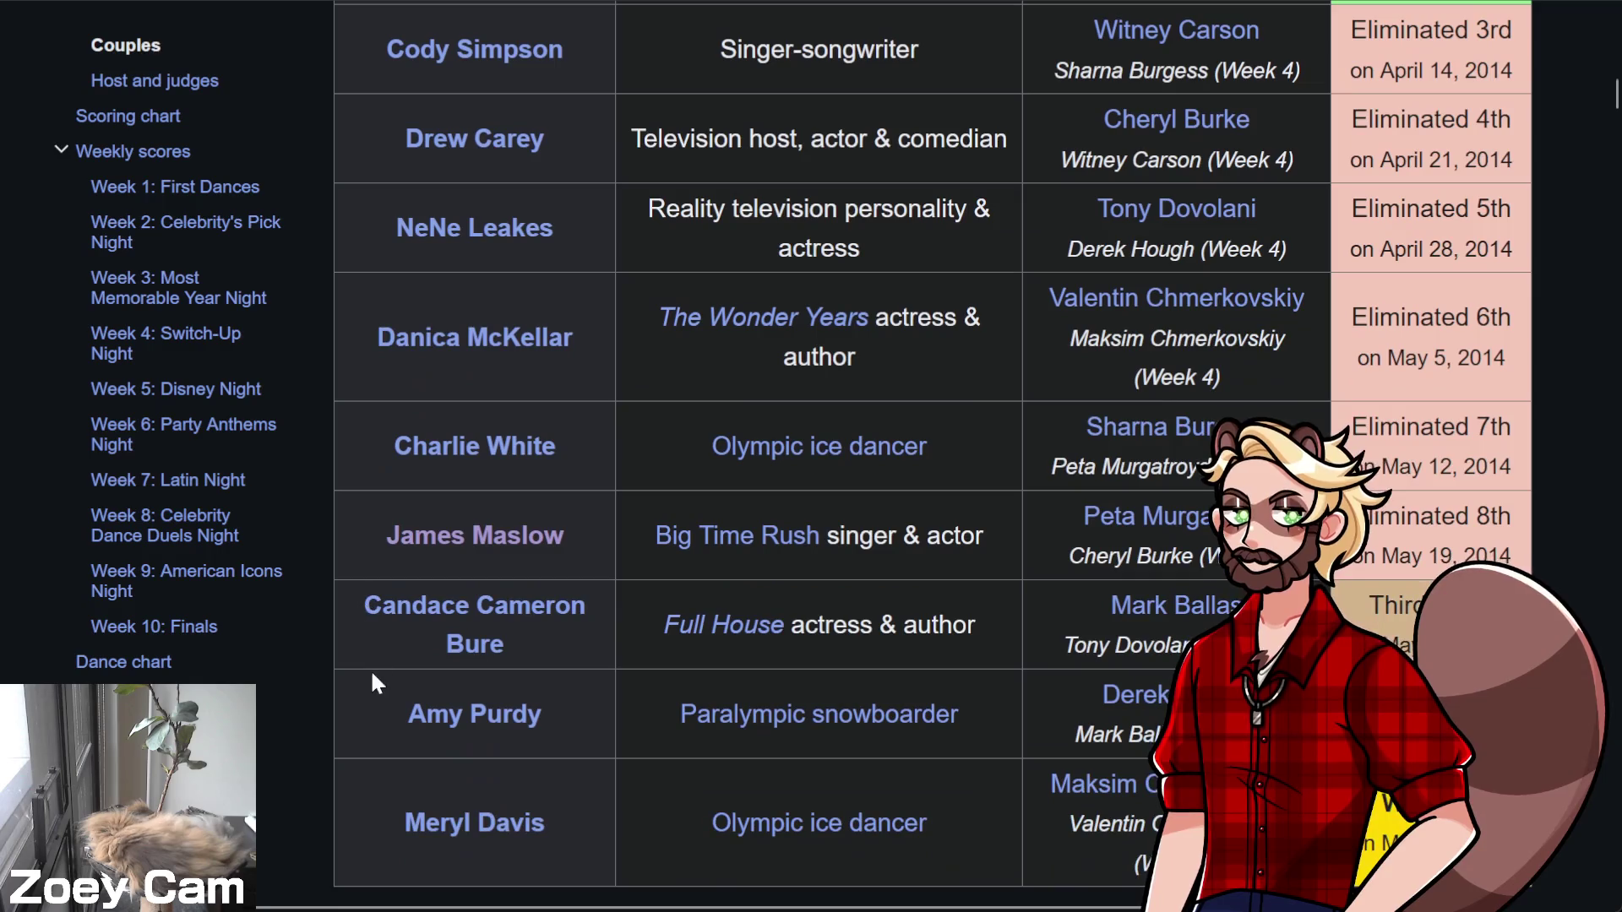
pyautogui.scroll(-2, 349, 720)
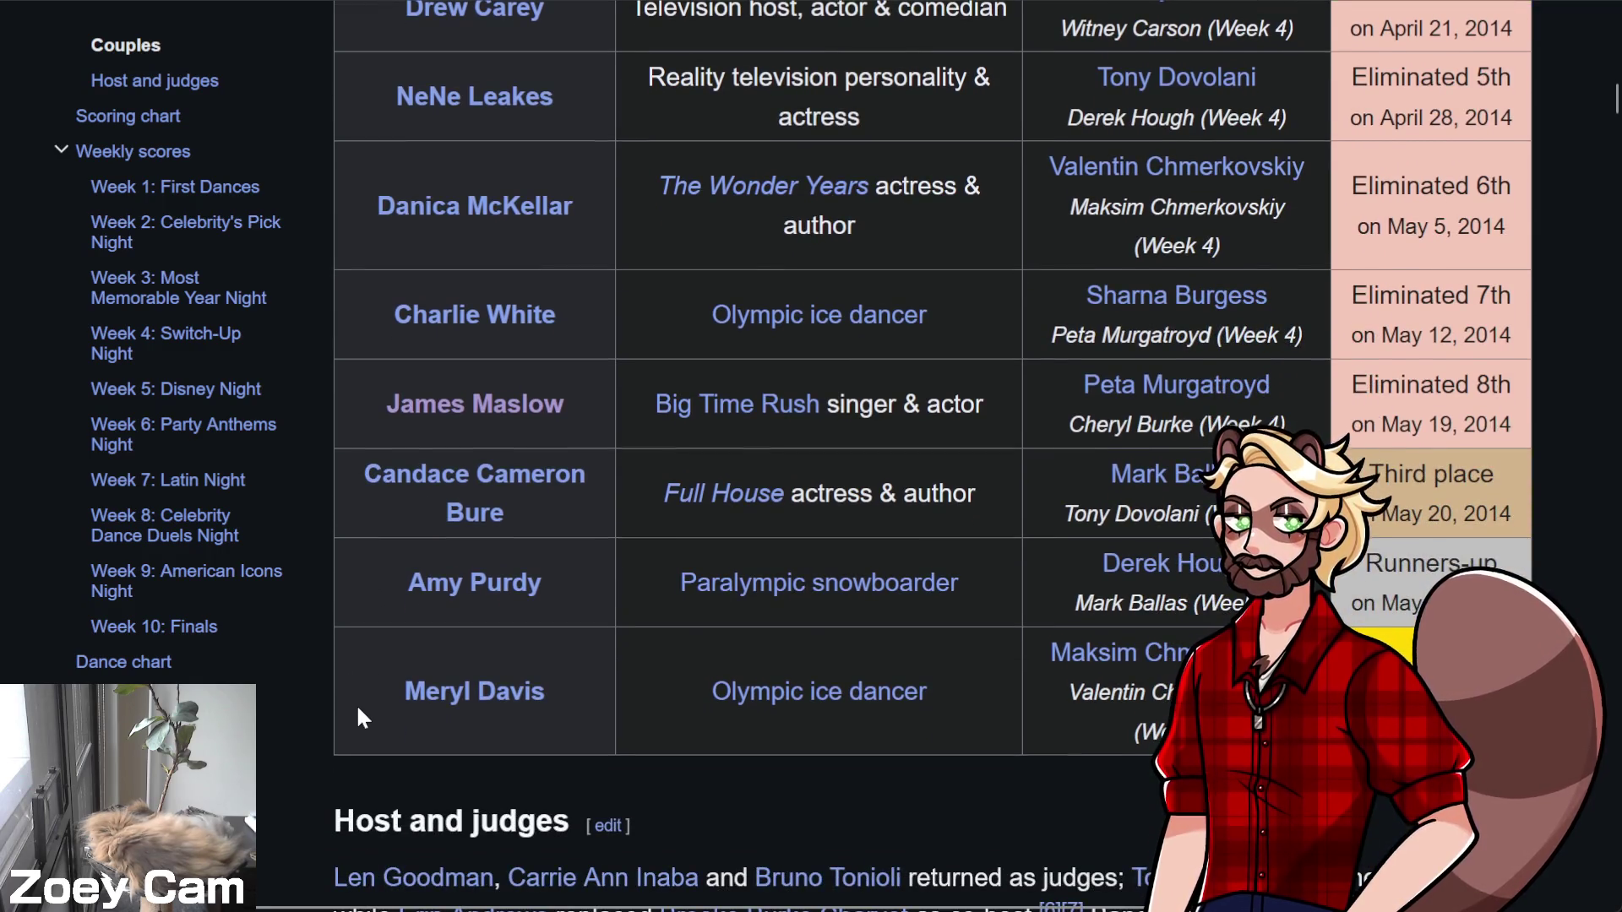
pyautogui.scroll(-10, 351, 706)
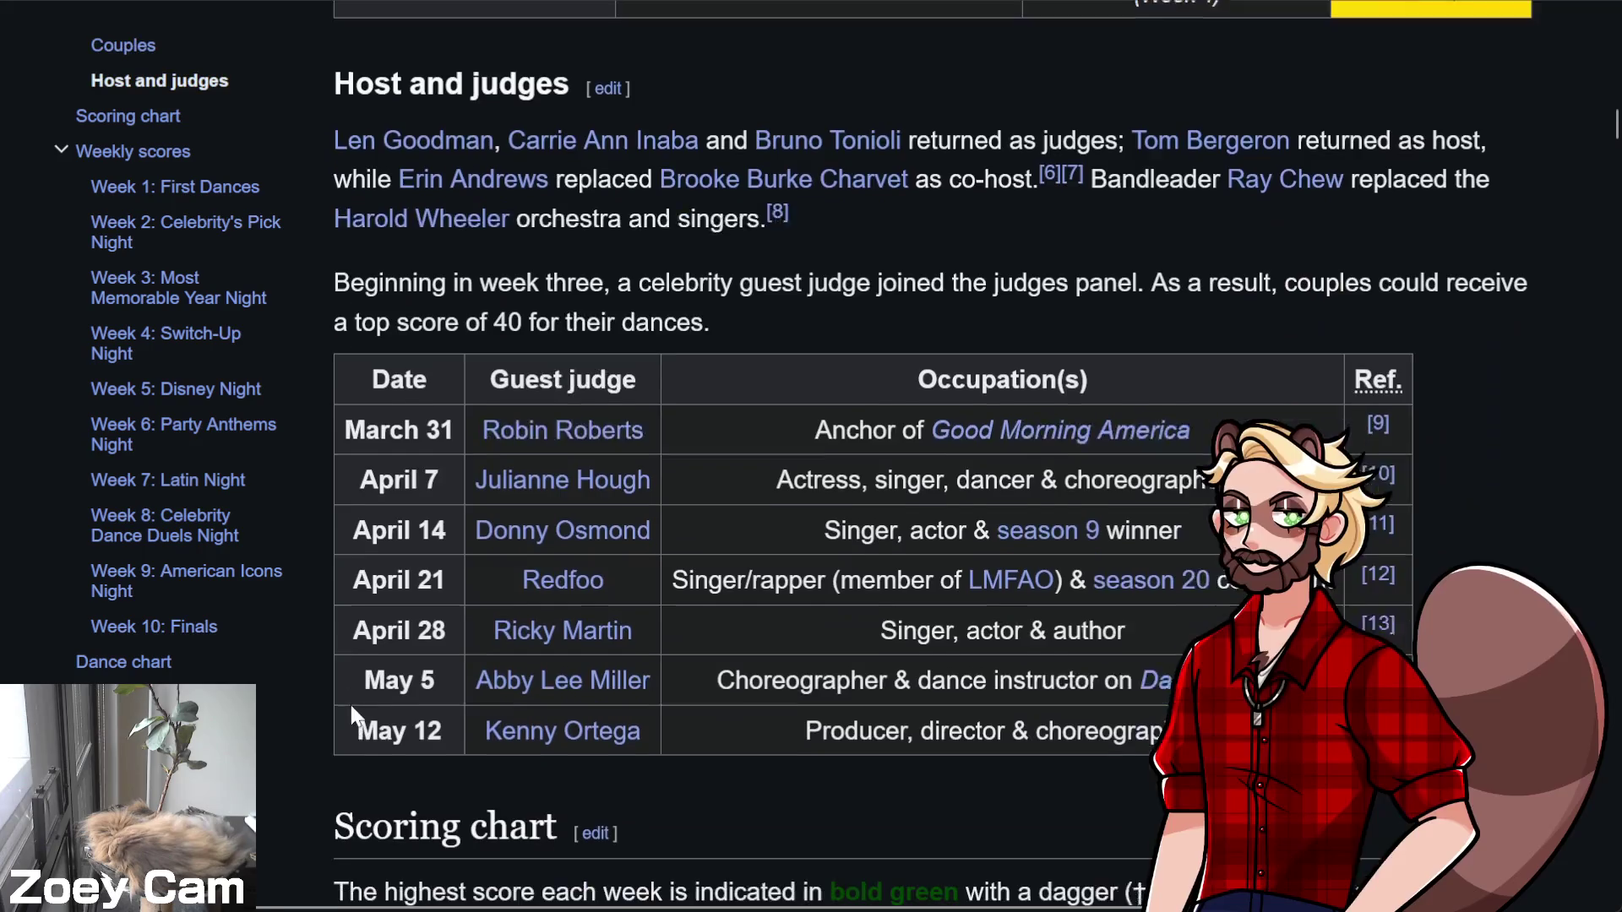
pyautogui.scroll(-4, 351, 709)
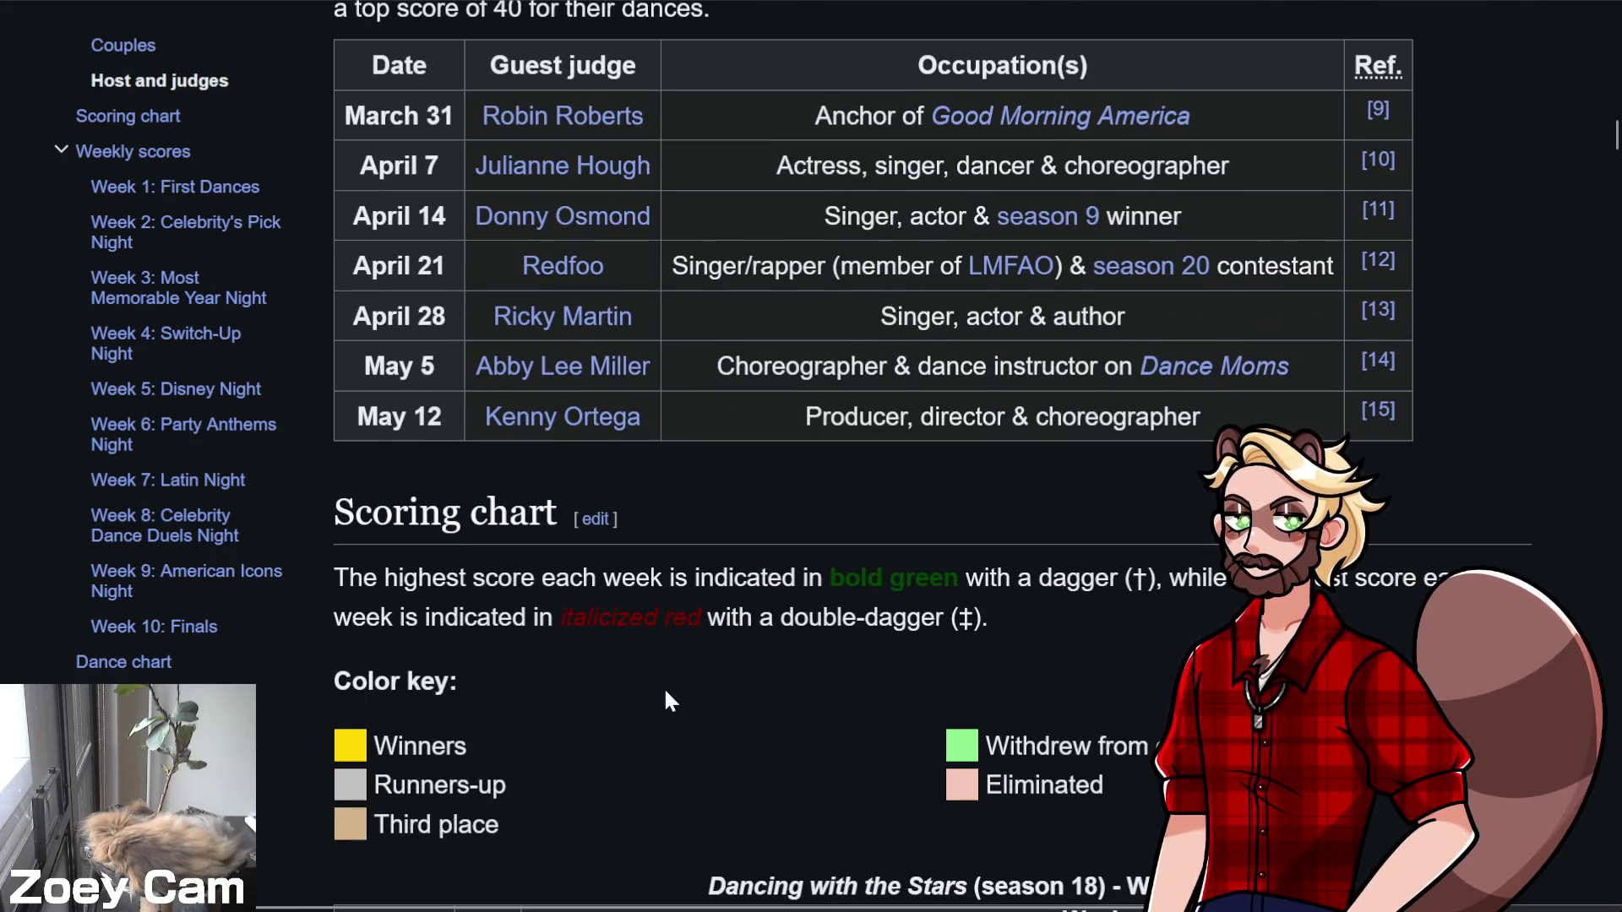
pyautogui.scroll(2, 666, 691)
pyautogui.scroll(-7, 826, 697)
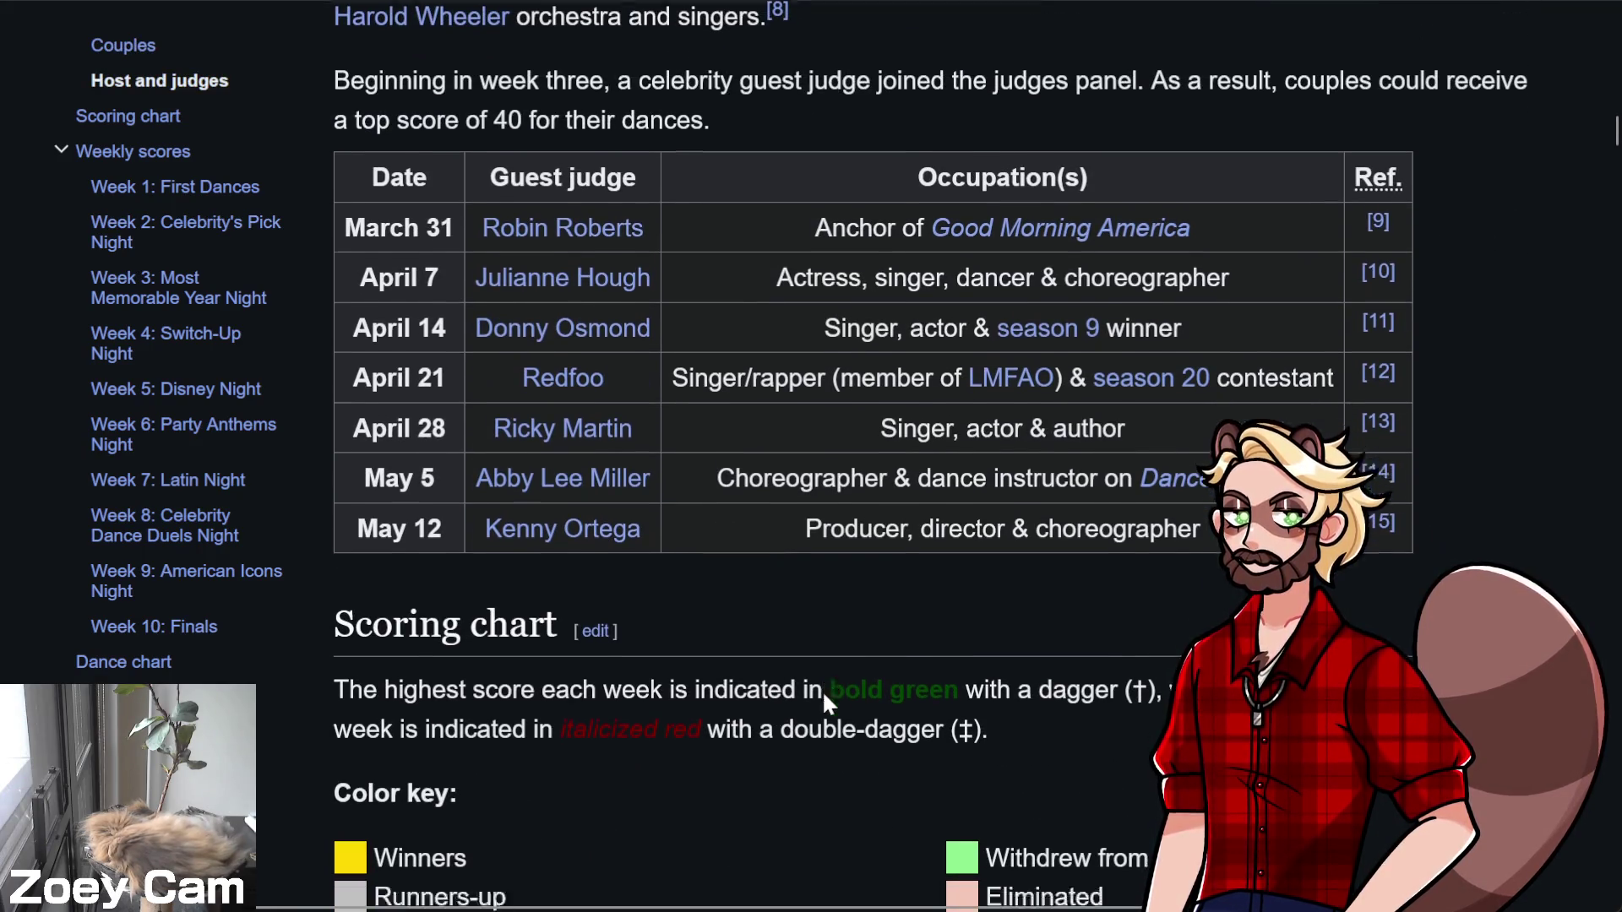
pyautogui.scroll(-3, 525, 646)
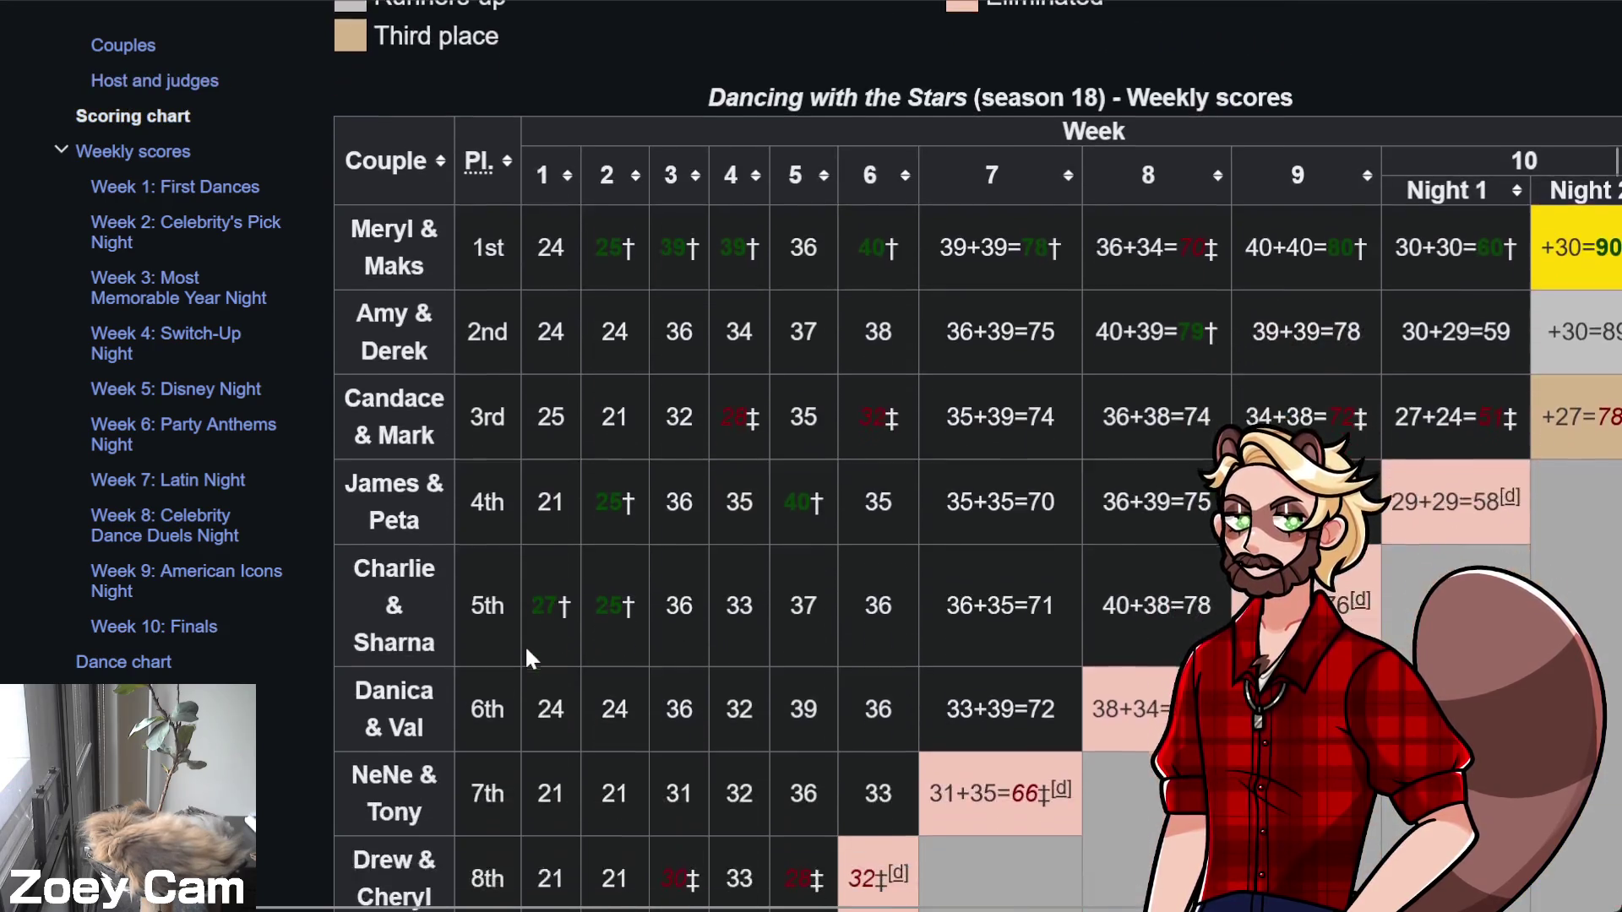
pyautogui.scroll(1, 992, 689)
pyautogui.scroll(-9, 1056, 700)
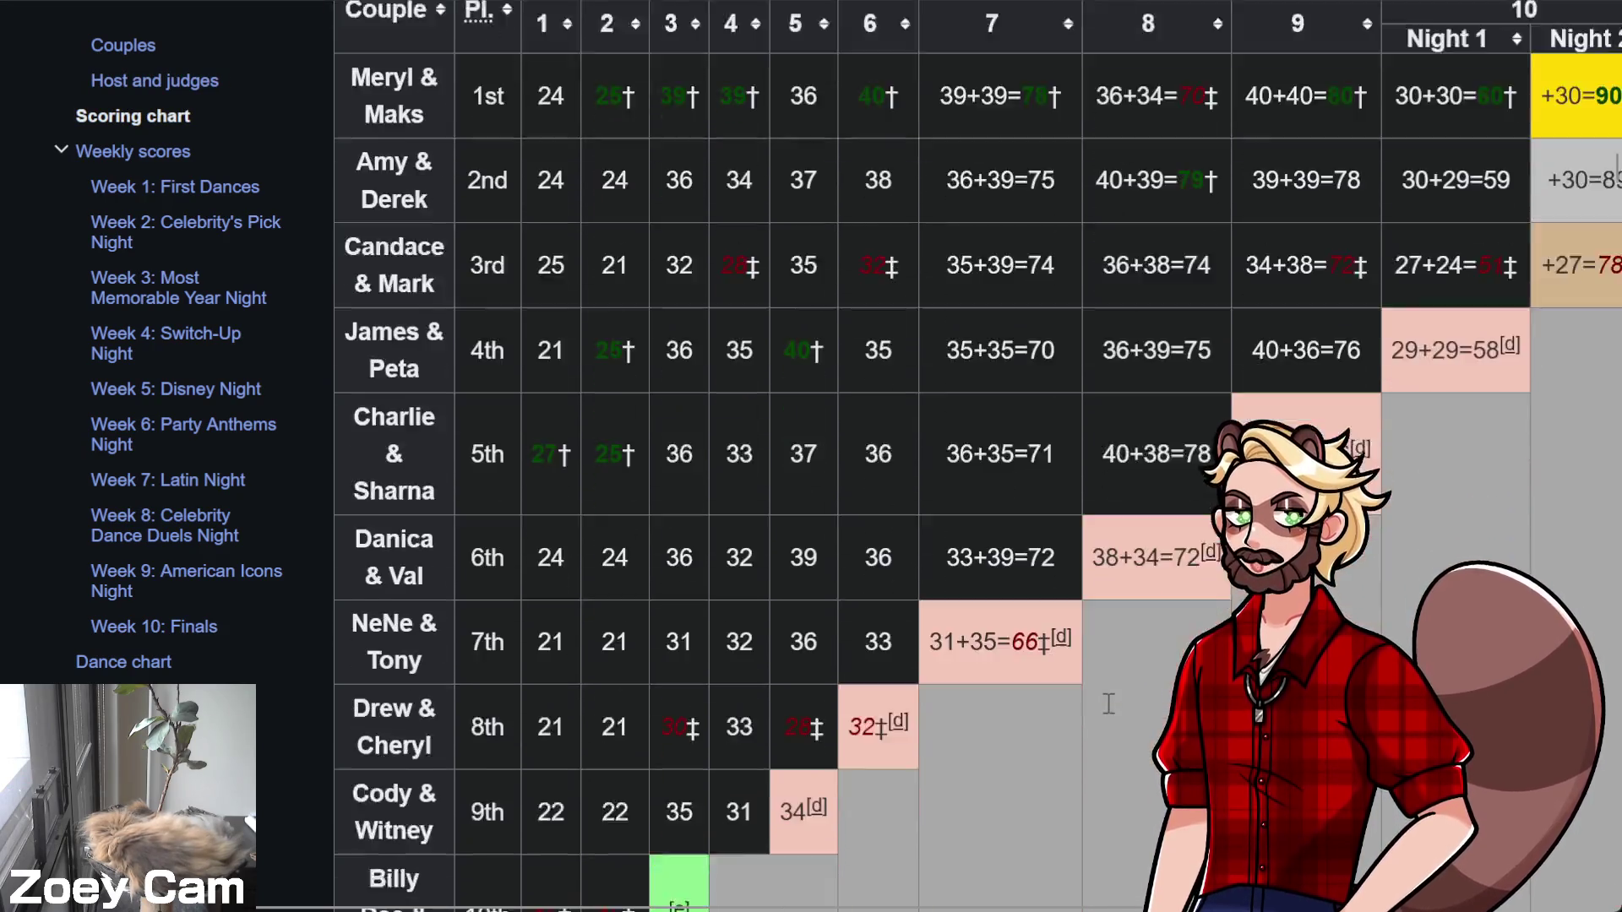
pyautogui.scroll(4, 1106, 701)
pyautogui.scroll(3, 1108, 704)
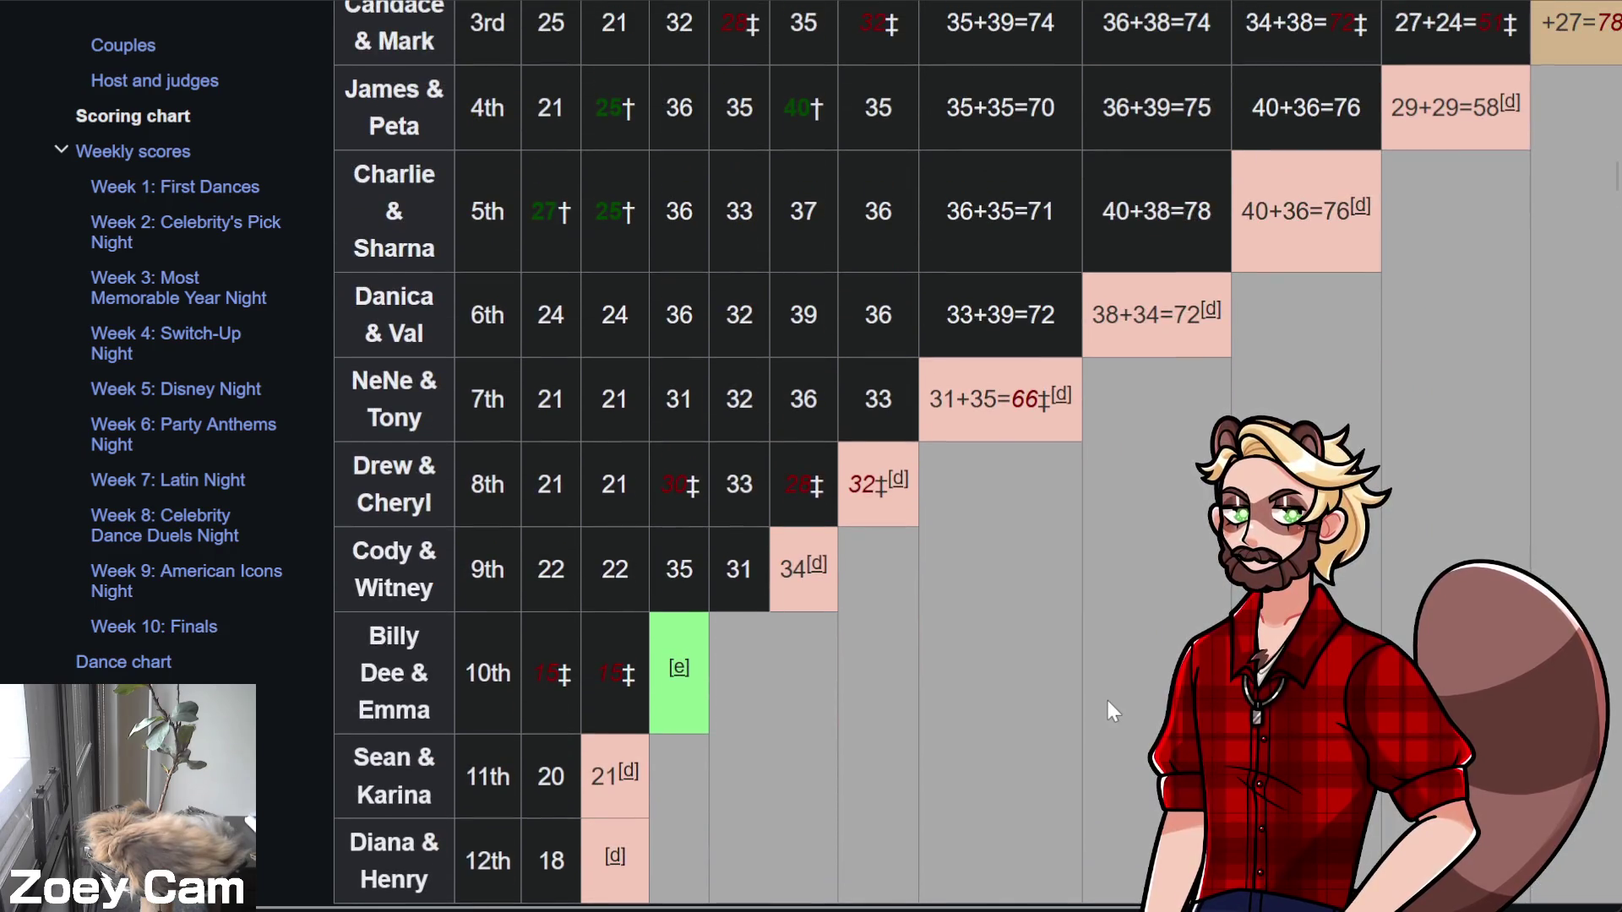
pyautogui.scroll(2, 1103, 701)
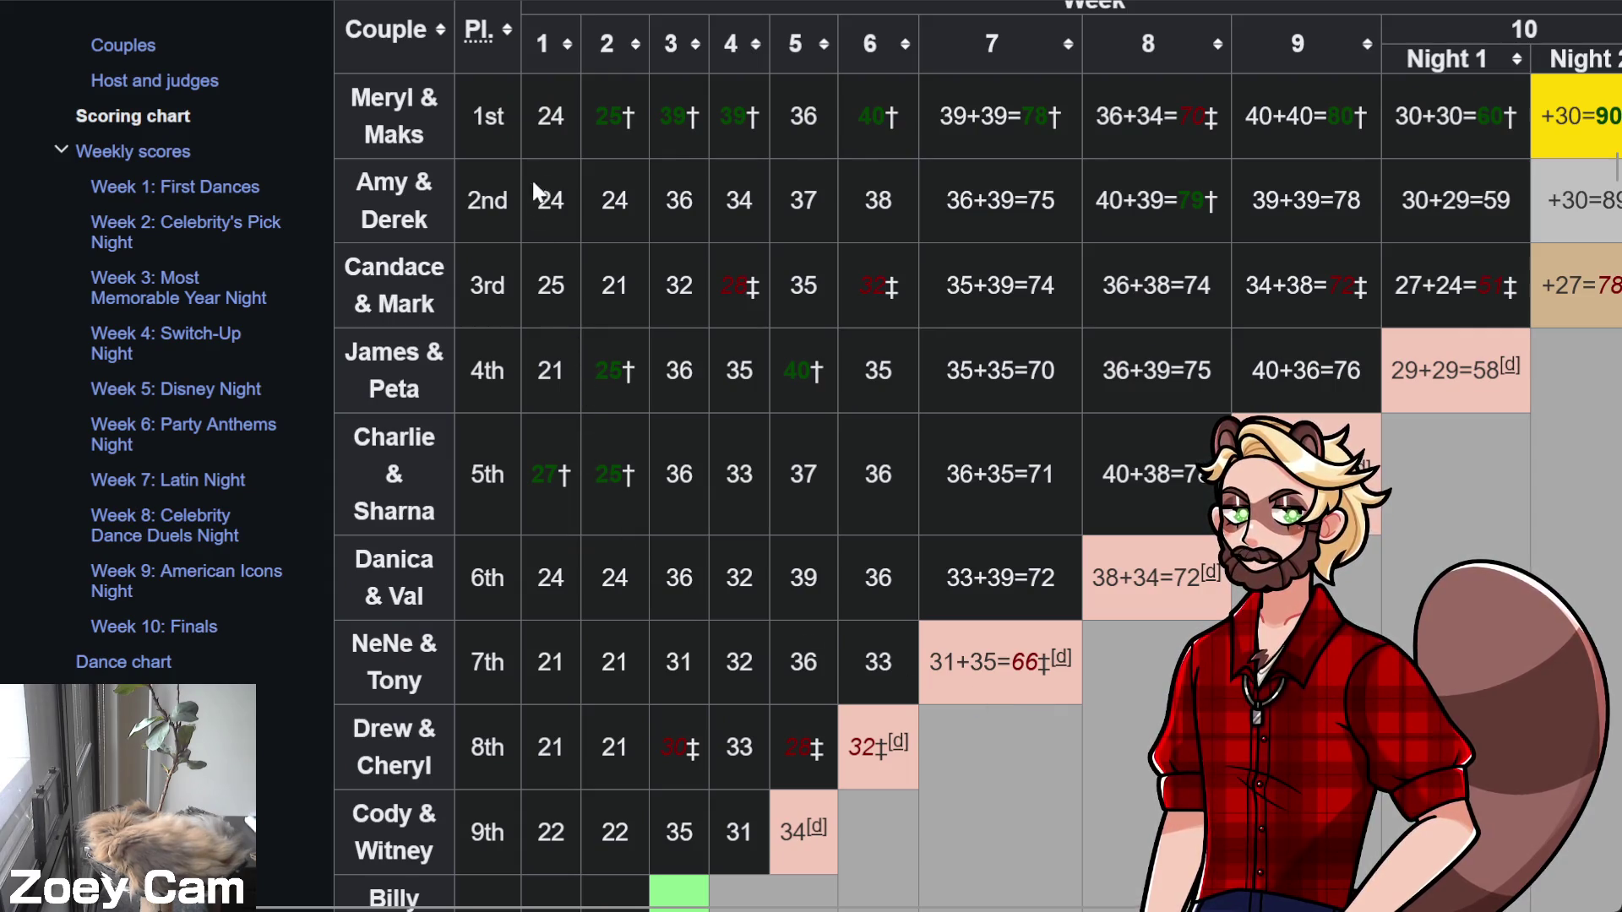
pyautogui.scroll(2, 524, 342)
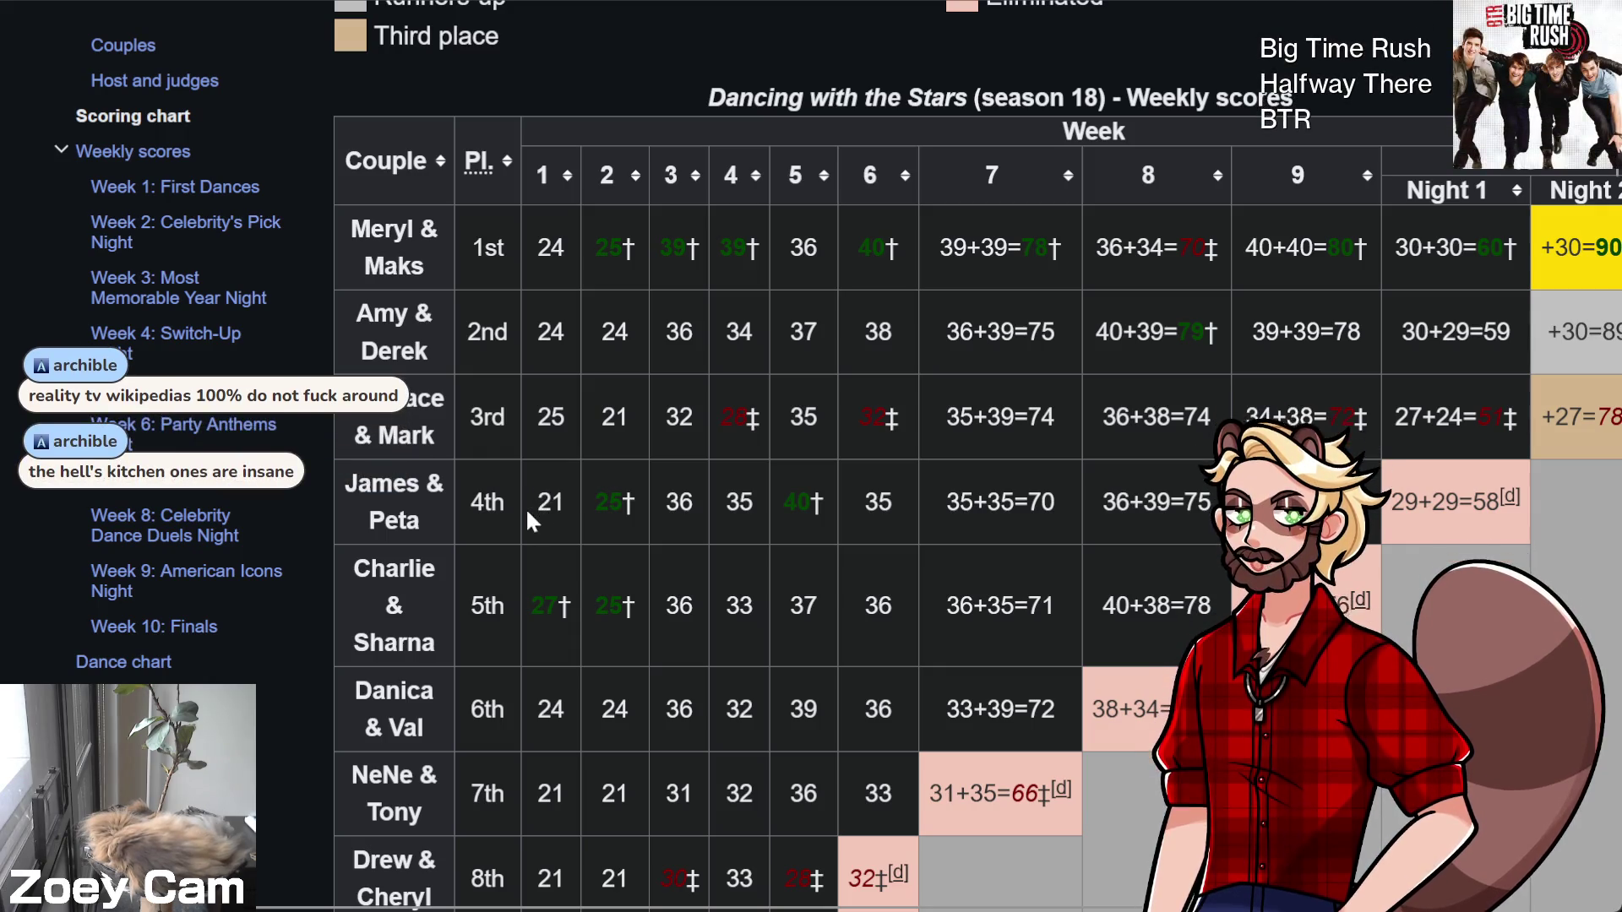
pyautogui.scroll(3, 499, 523)
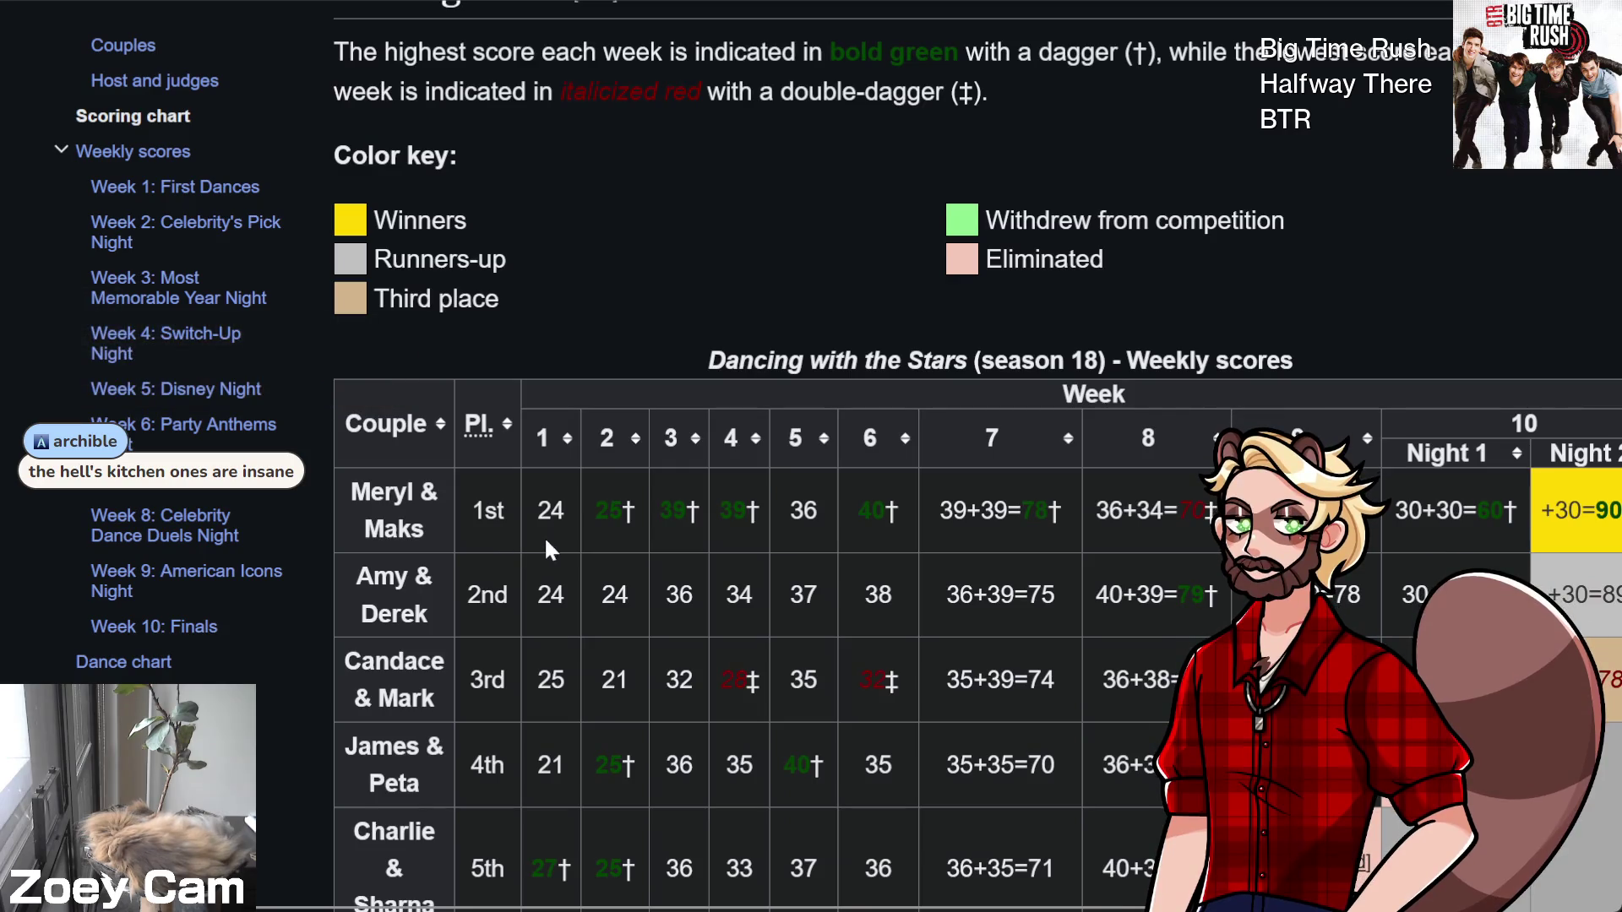
pyautogui.scroll(-2, 560, 640)
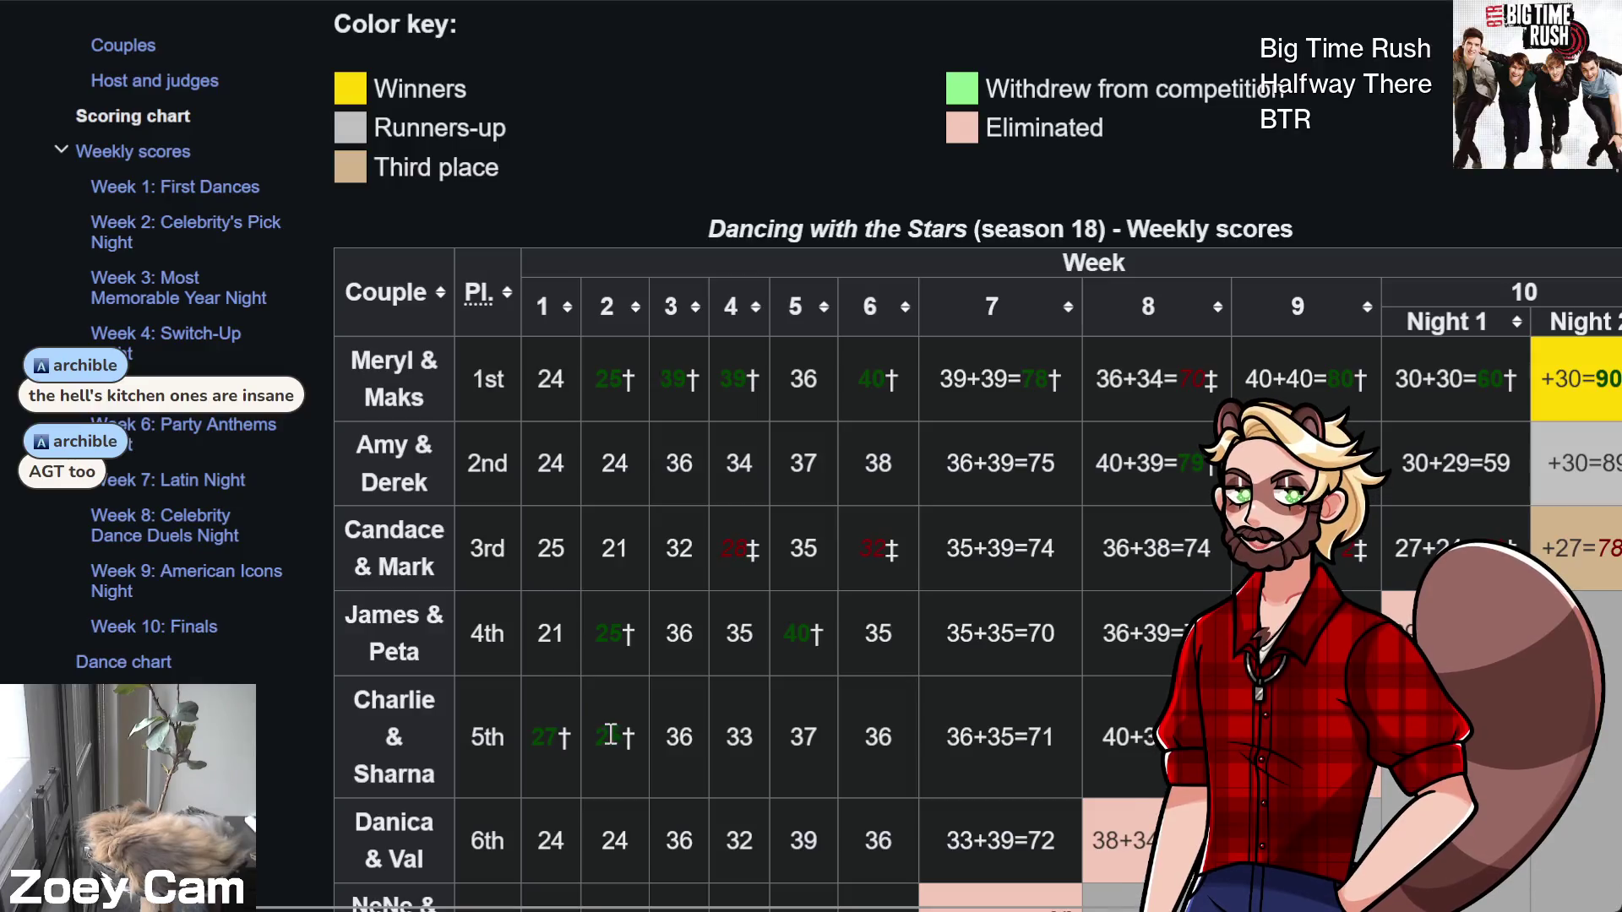
pyautogui.scroll(-2, 638, 741)
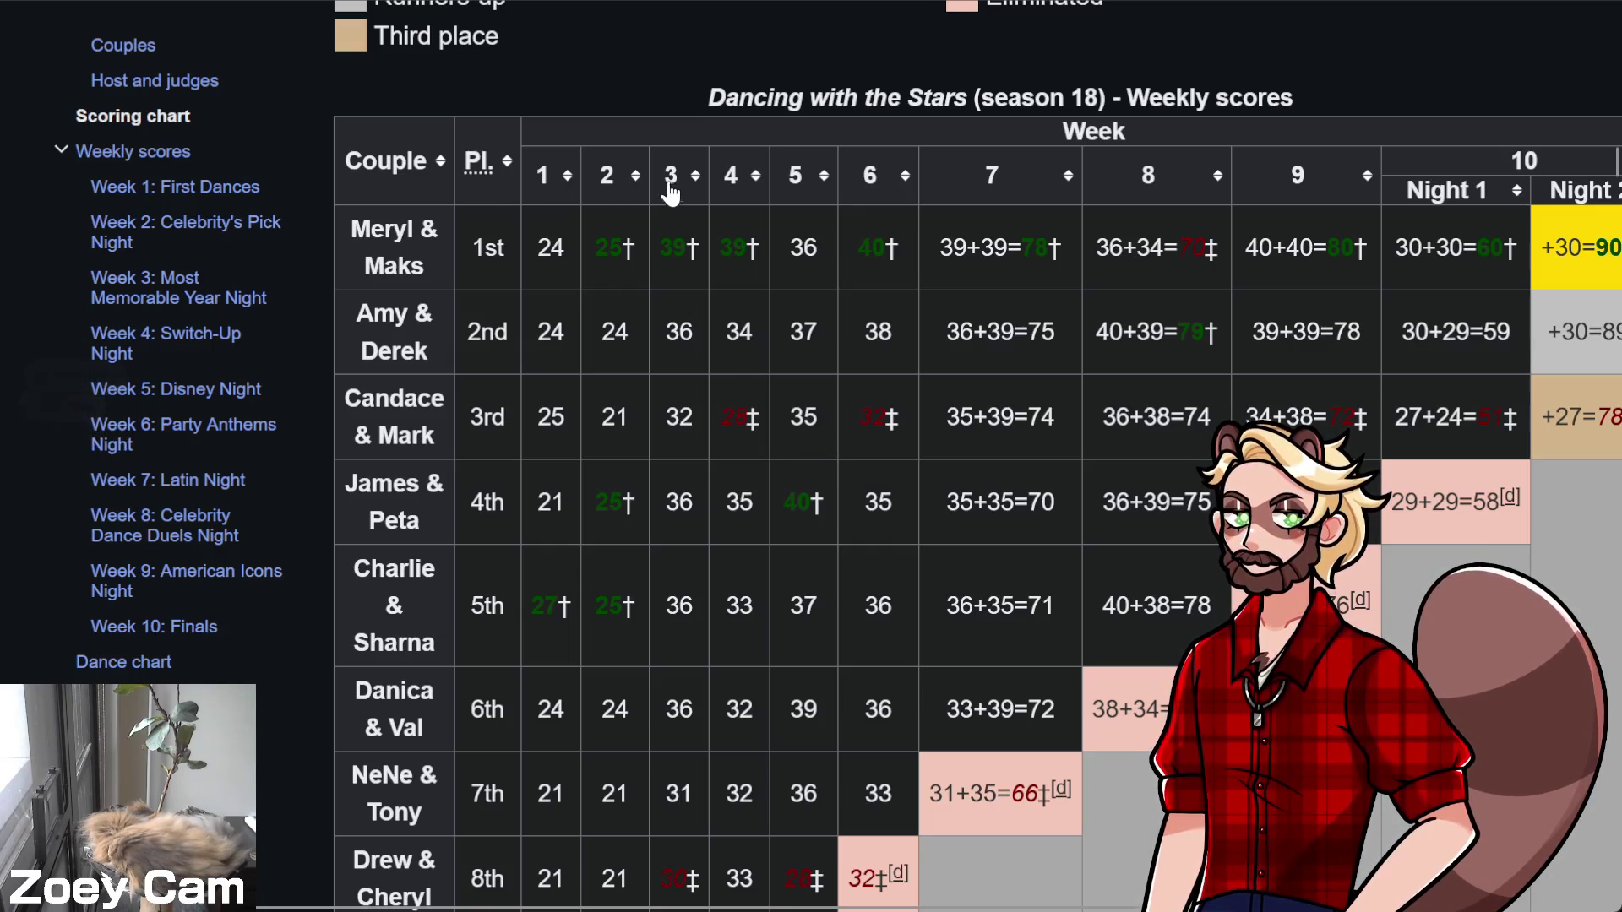
pyautogui.hotkey('alt', 'Left')
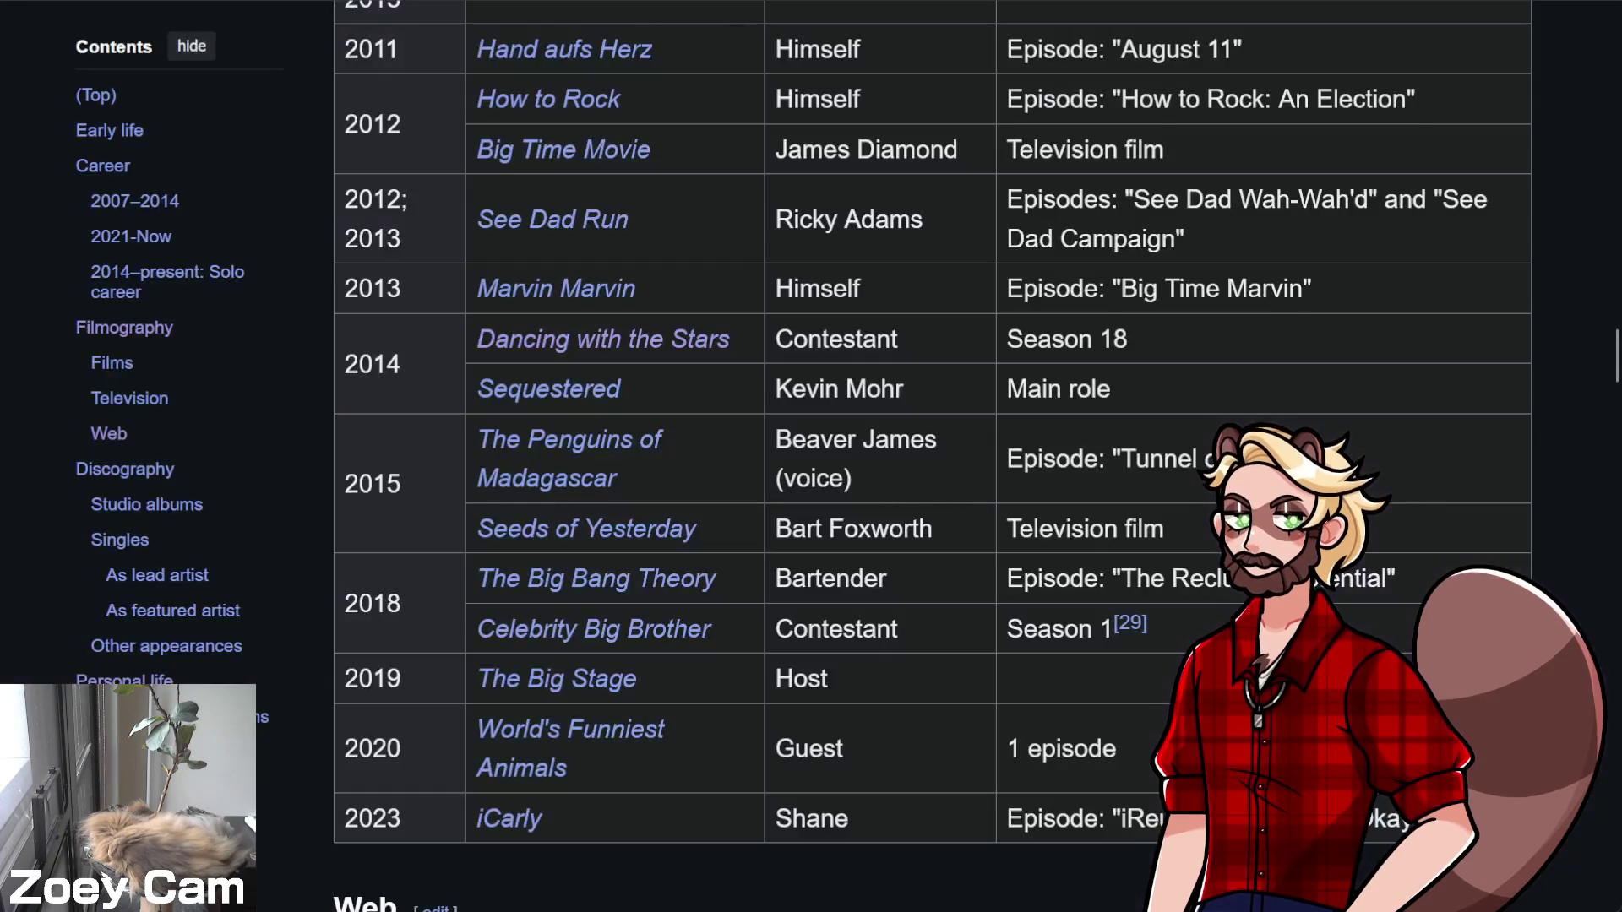
# Go back to the BTR album's track listing and open the Big Night song article
pyautogui.hotkey('alt', 'Left')
pyautogui.hotkey('alt', 'Left')
pyautogui.hotkey('alt', 'Left')
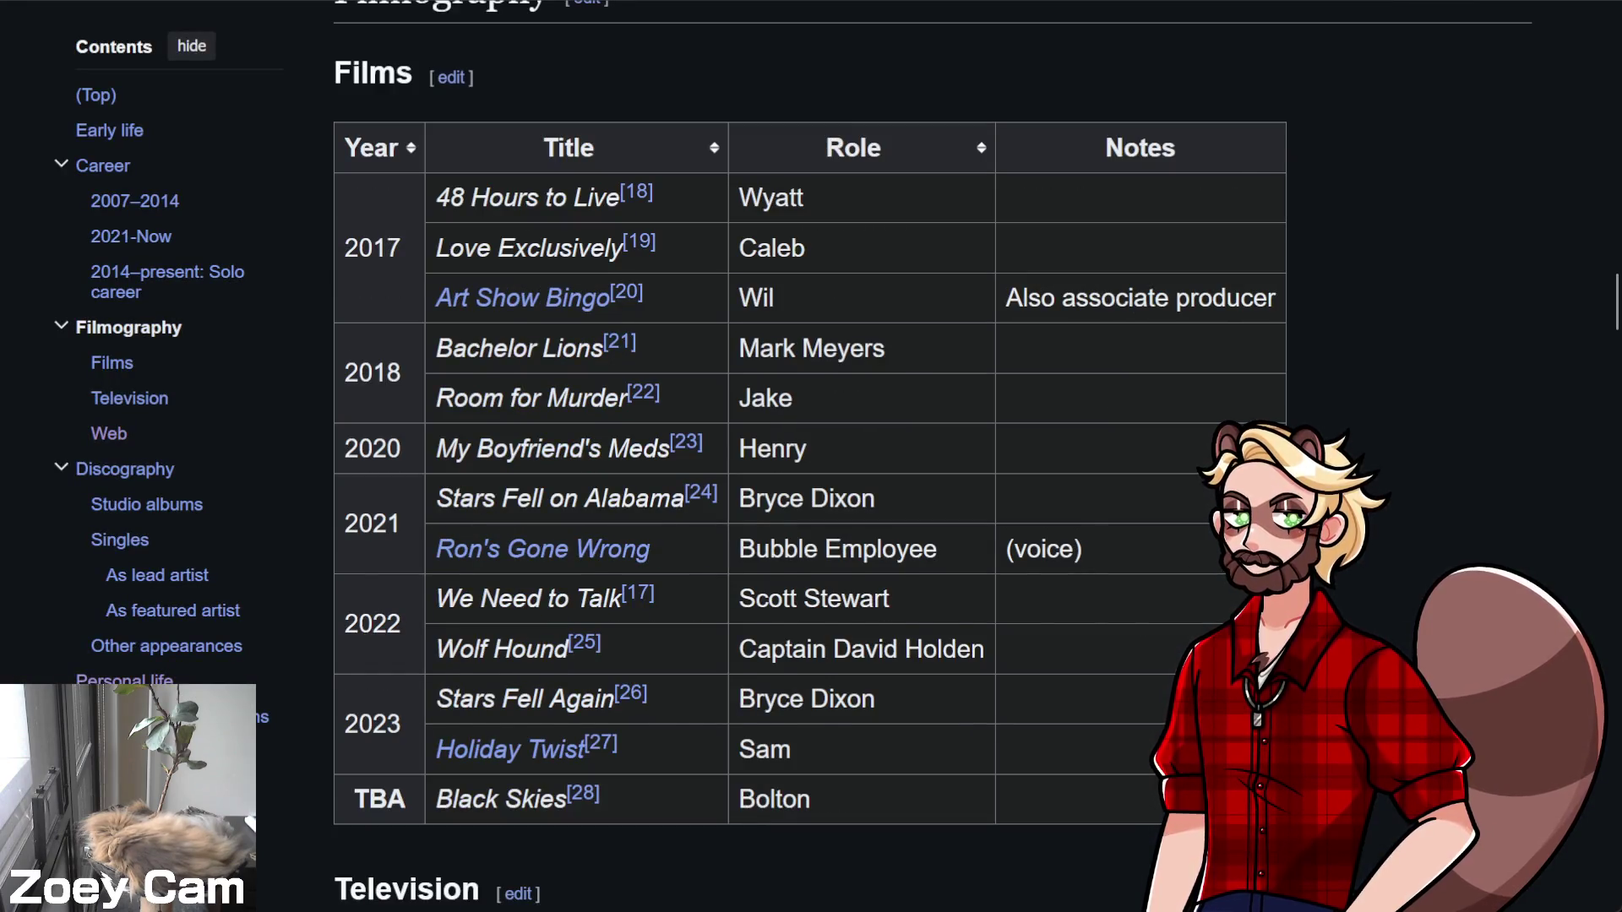
pyautogui.hotkey('alt', 'Left')
pyautogui.hotkey('alt', 'Left')
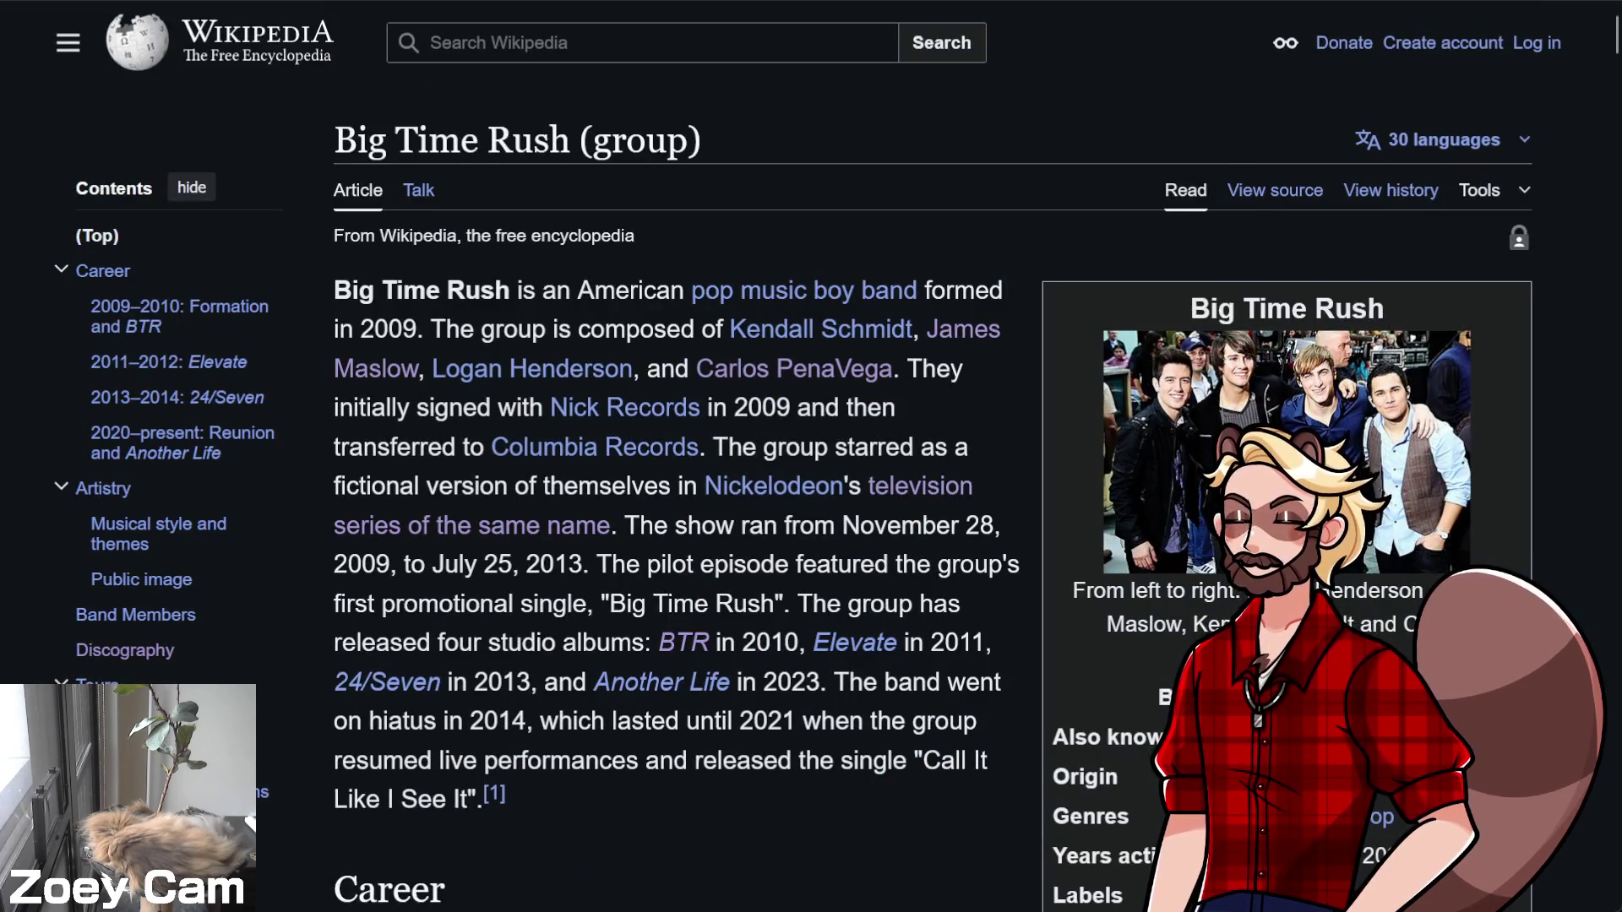
pyautogui.hotkey('alt', 'Left')
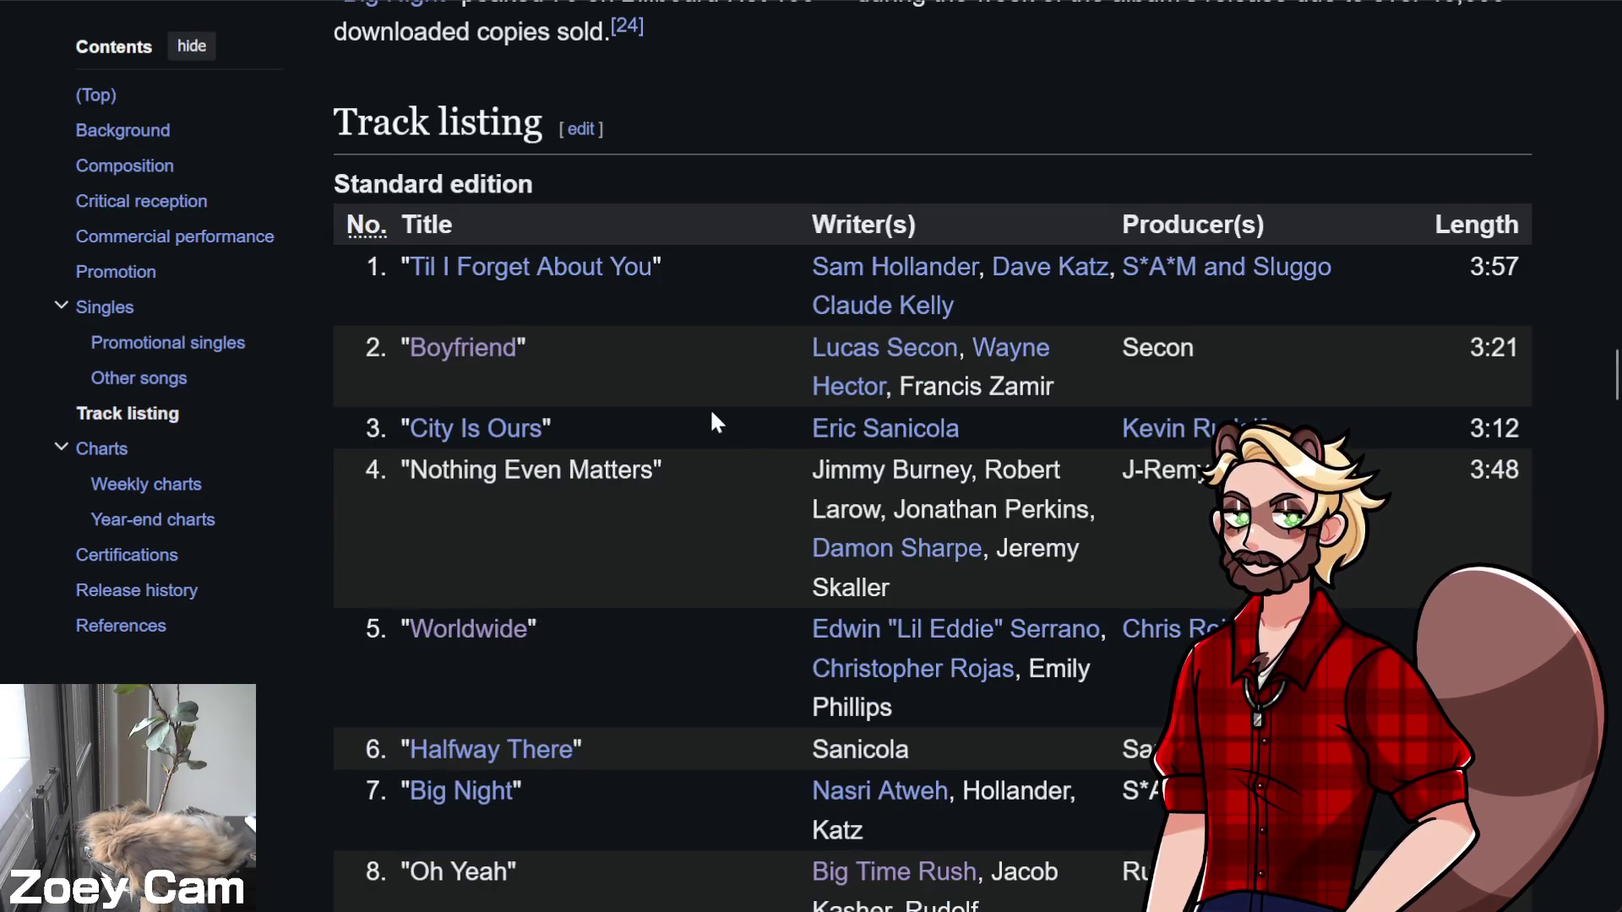
pyautogui.scroll(-3, 745, 424)
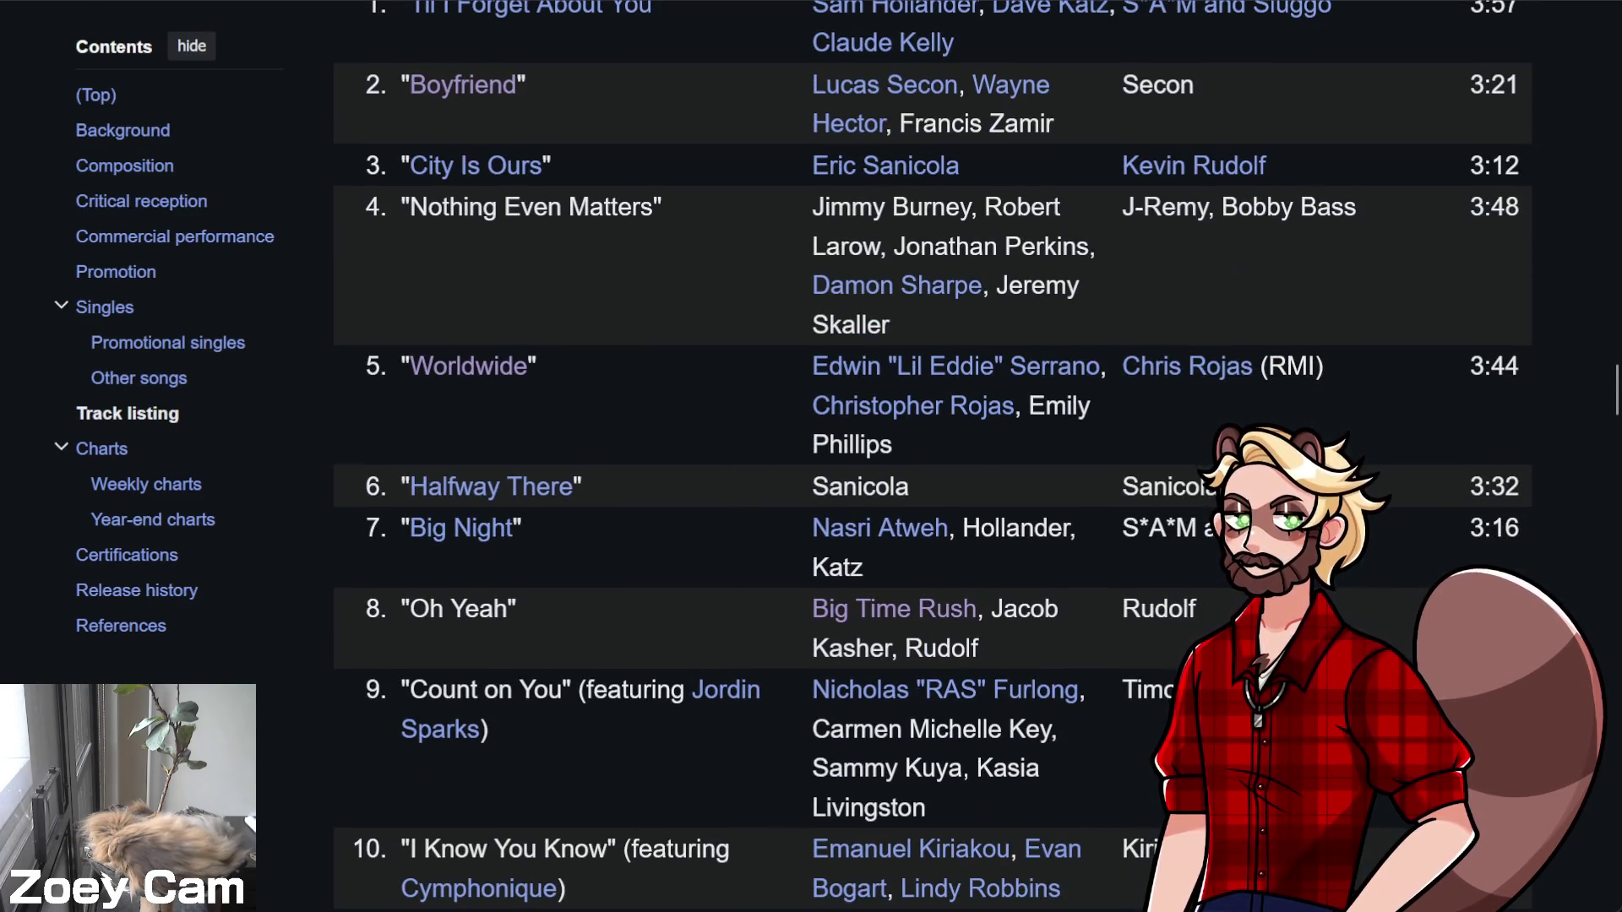
pyautogui.click(460, 528)
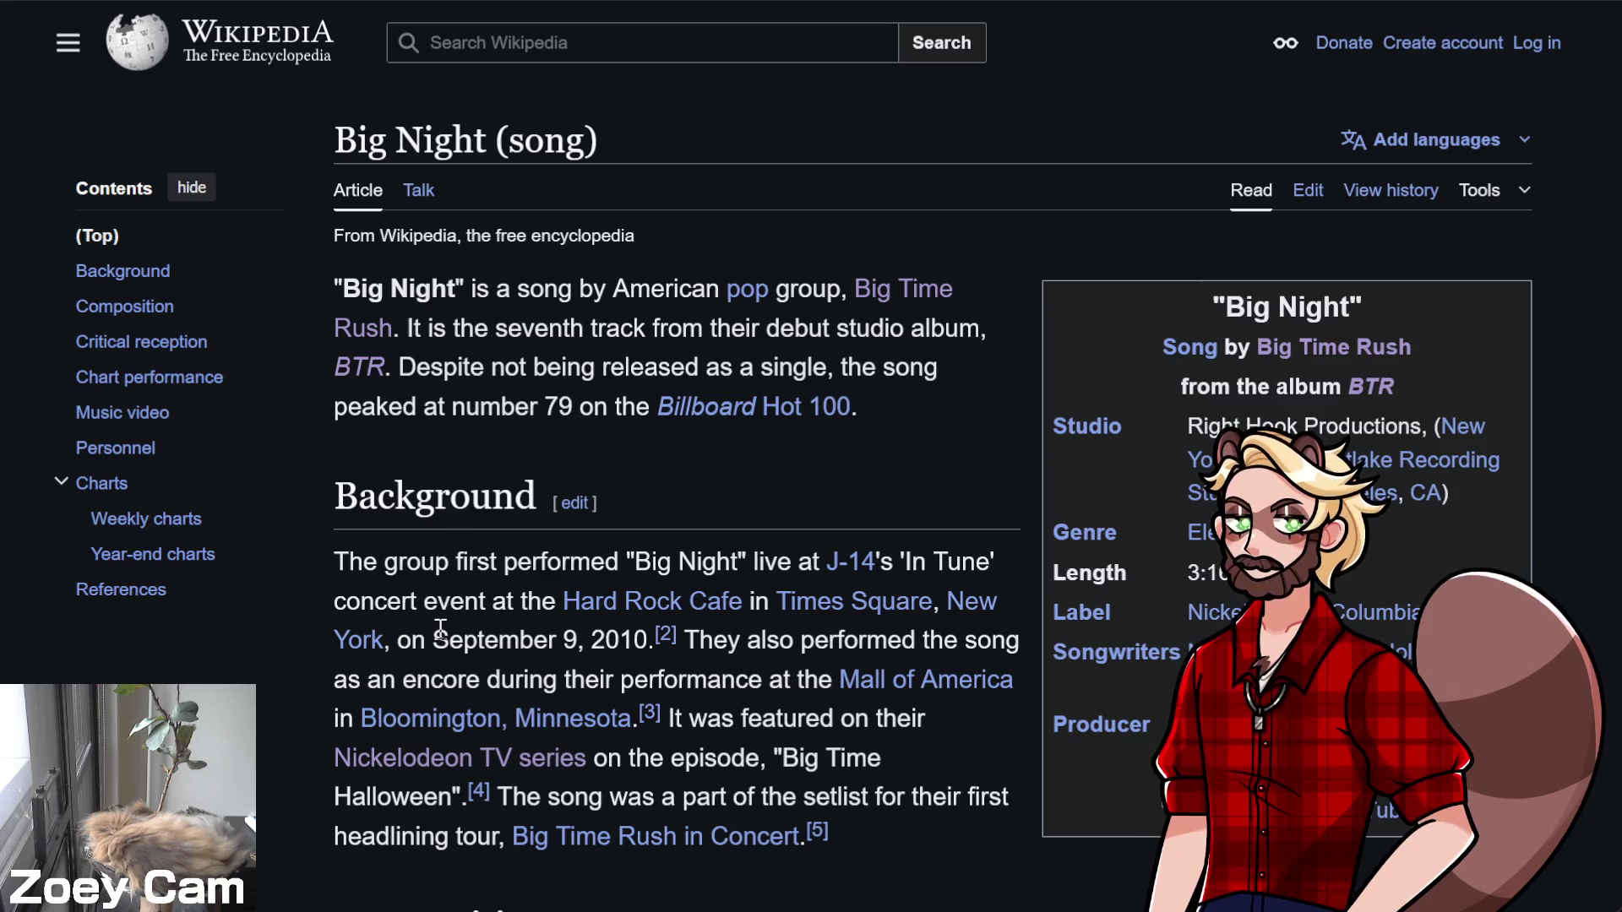
# Read through the Big Night article, then return to Godot
pyautogui.scroll(-1, 267, 734)
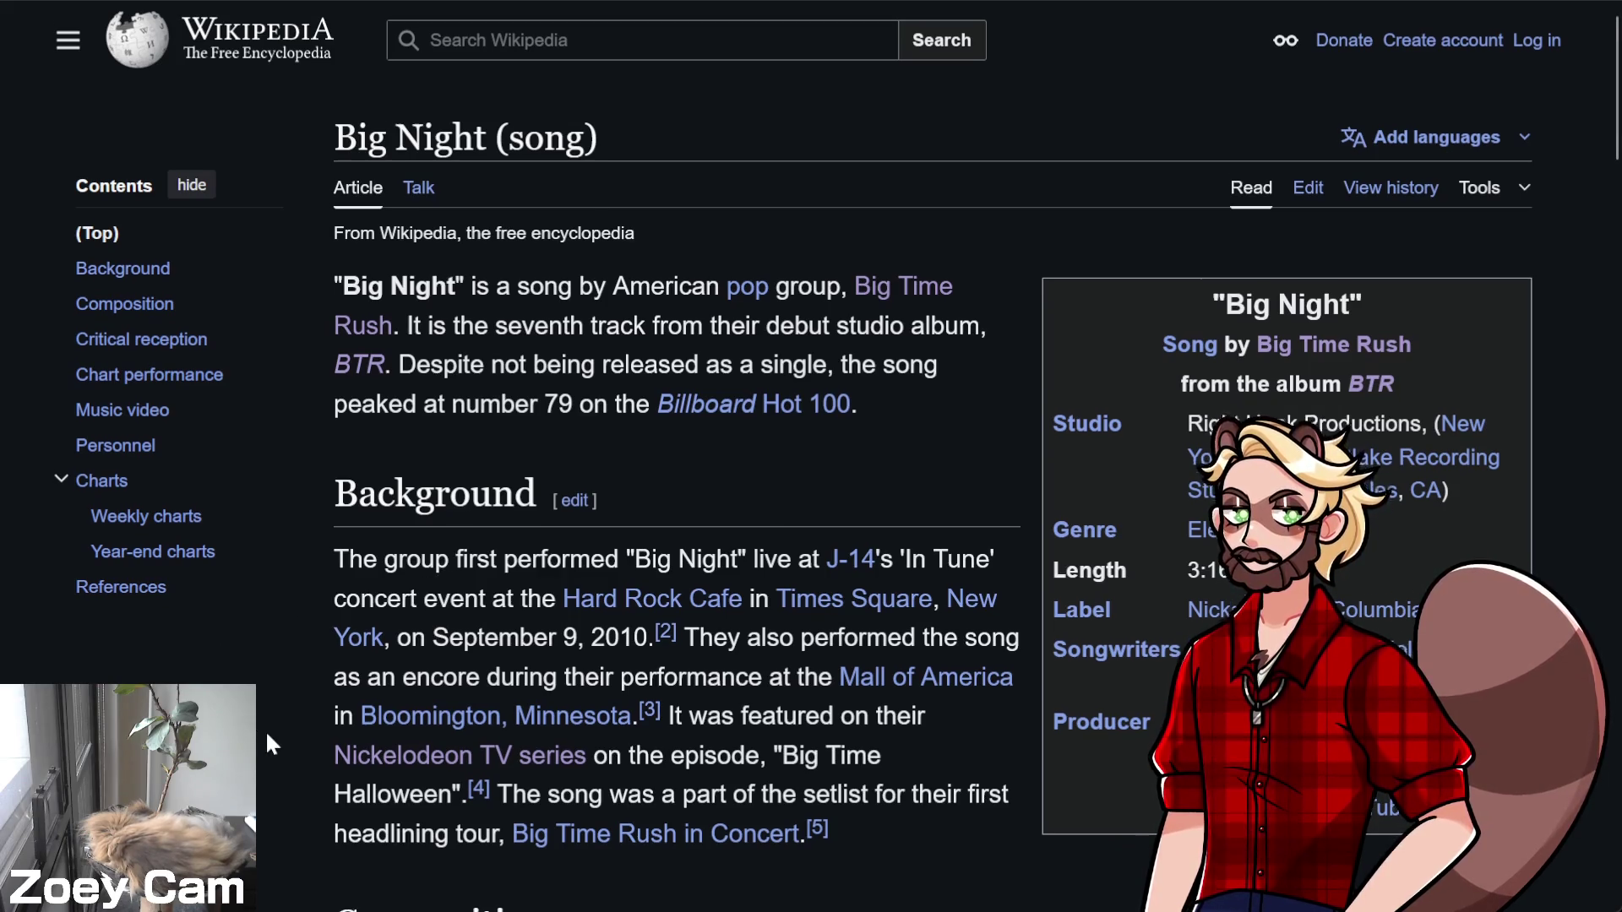
pyautogui.scroll(-3, 267, 733)
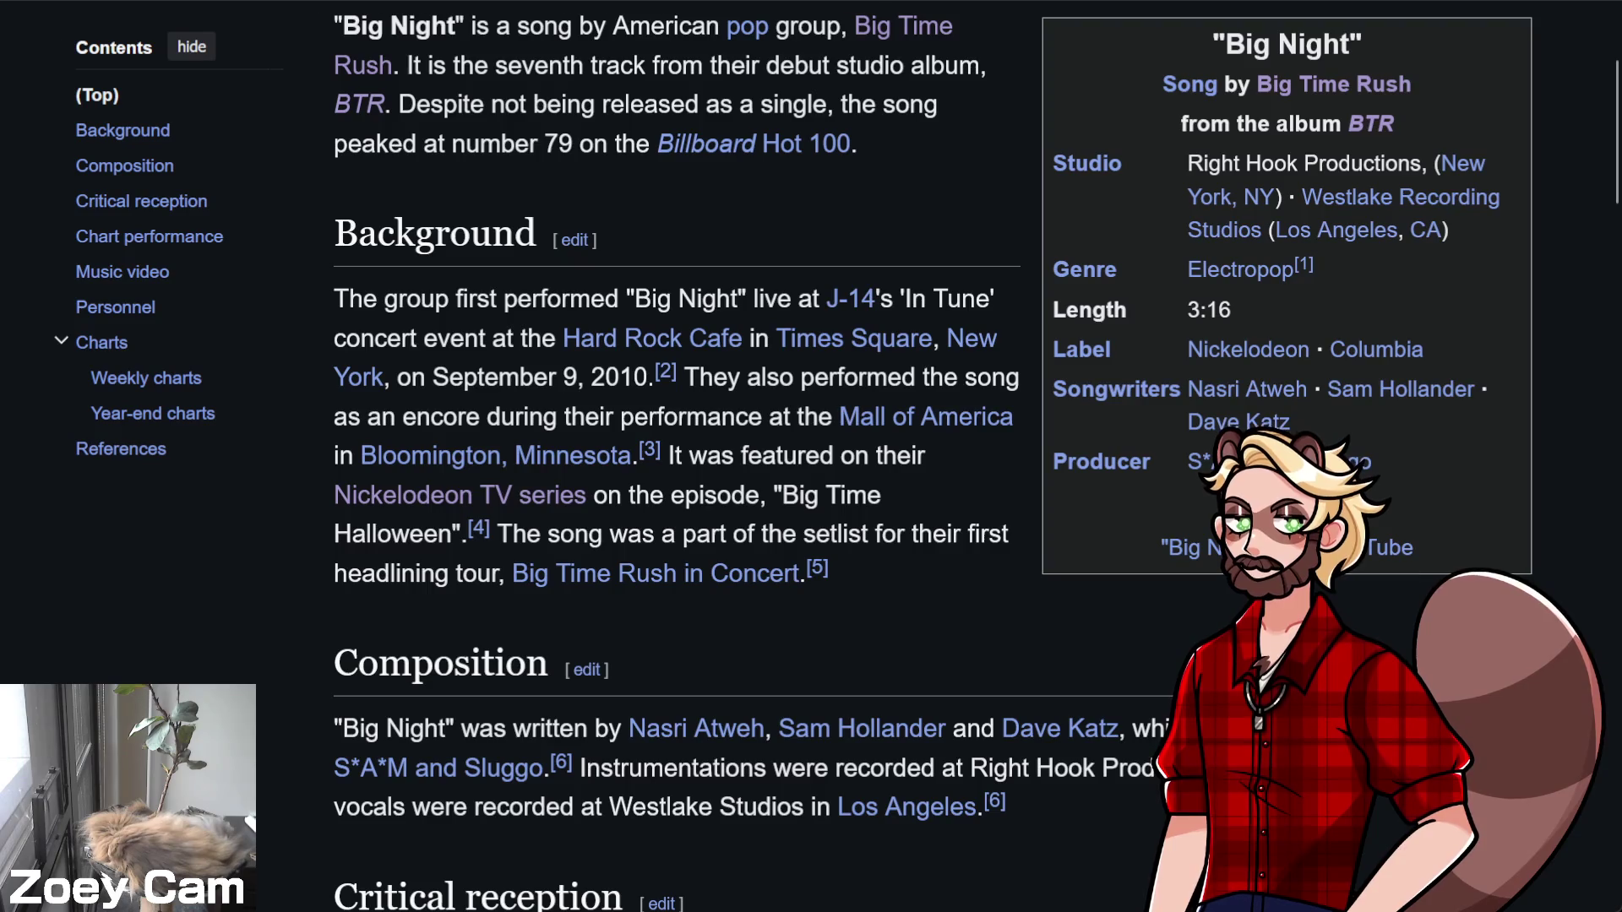
pyautogui.scroll(-5, 257, 681)
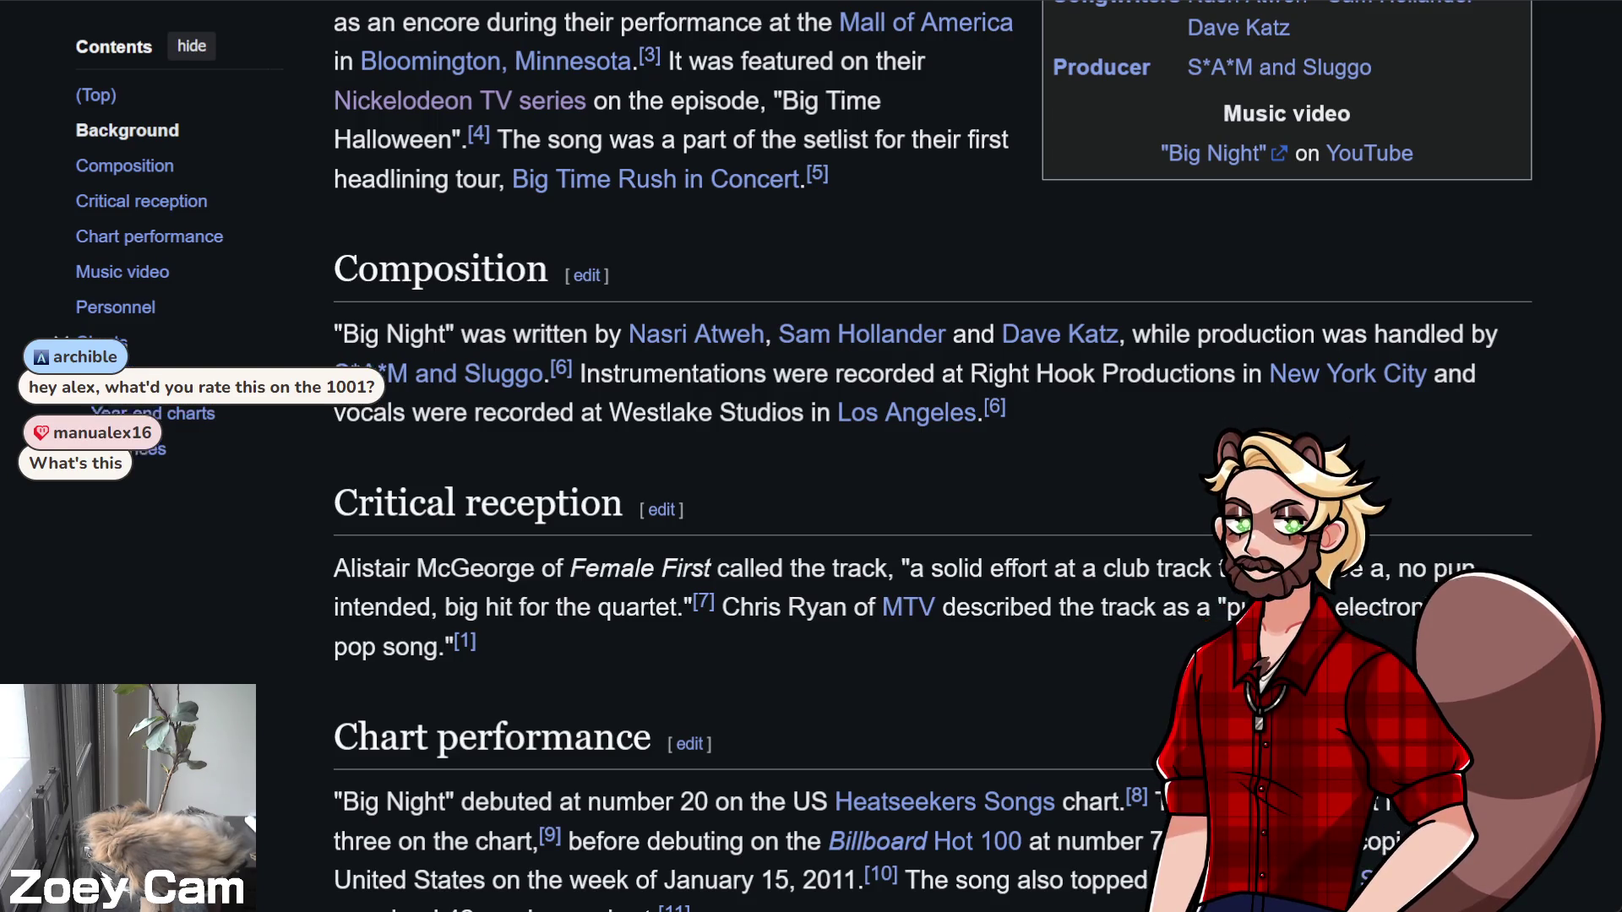
pyautogui.hotkey('alt', 'Tab')
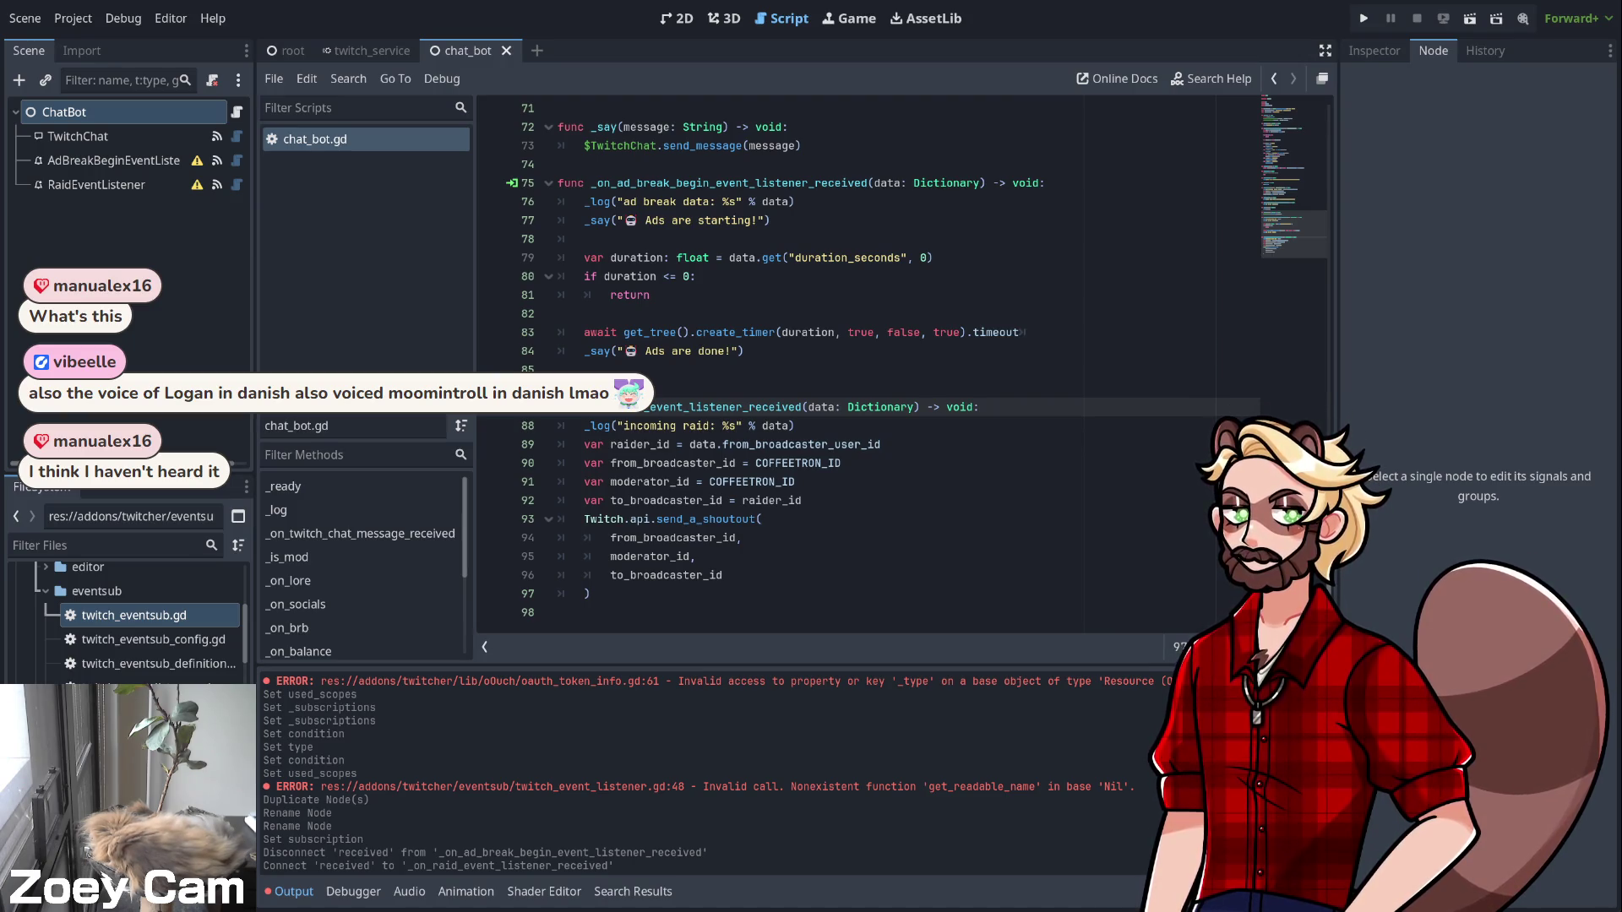
# Review chat_bot.gd's say helpers and ad-break listener around lines 73–74, collapsing the addons folder
pyautogui.click(558, 164)
pyautogui.scroll(5, 845, 364)
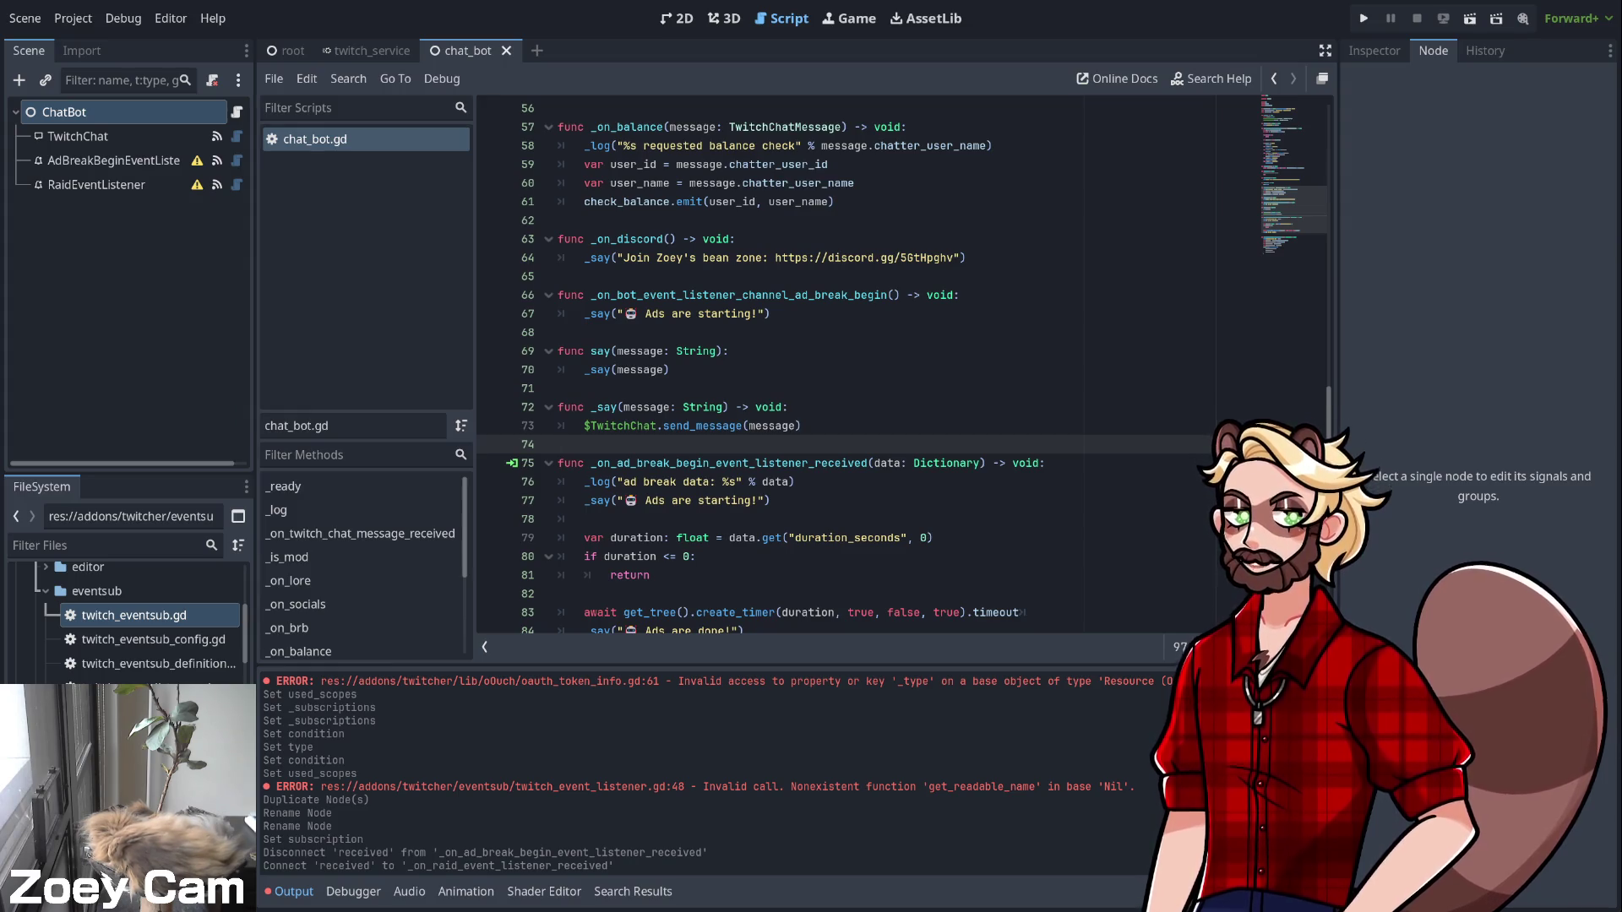
pyautogui.click(801, 427)
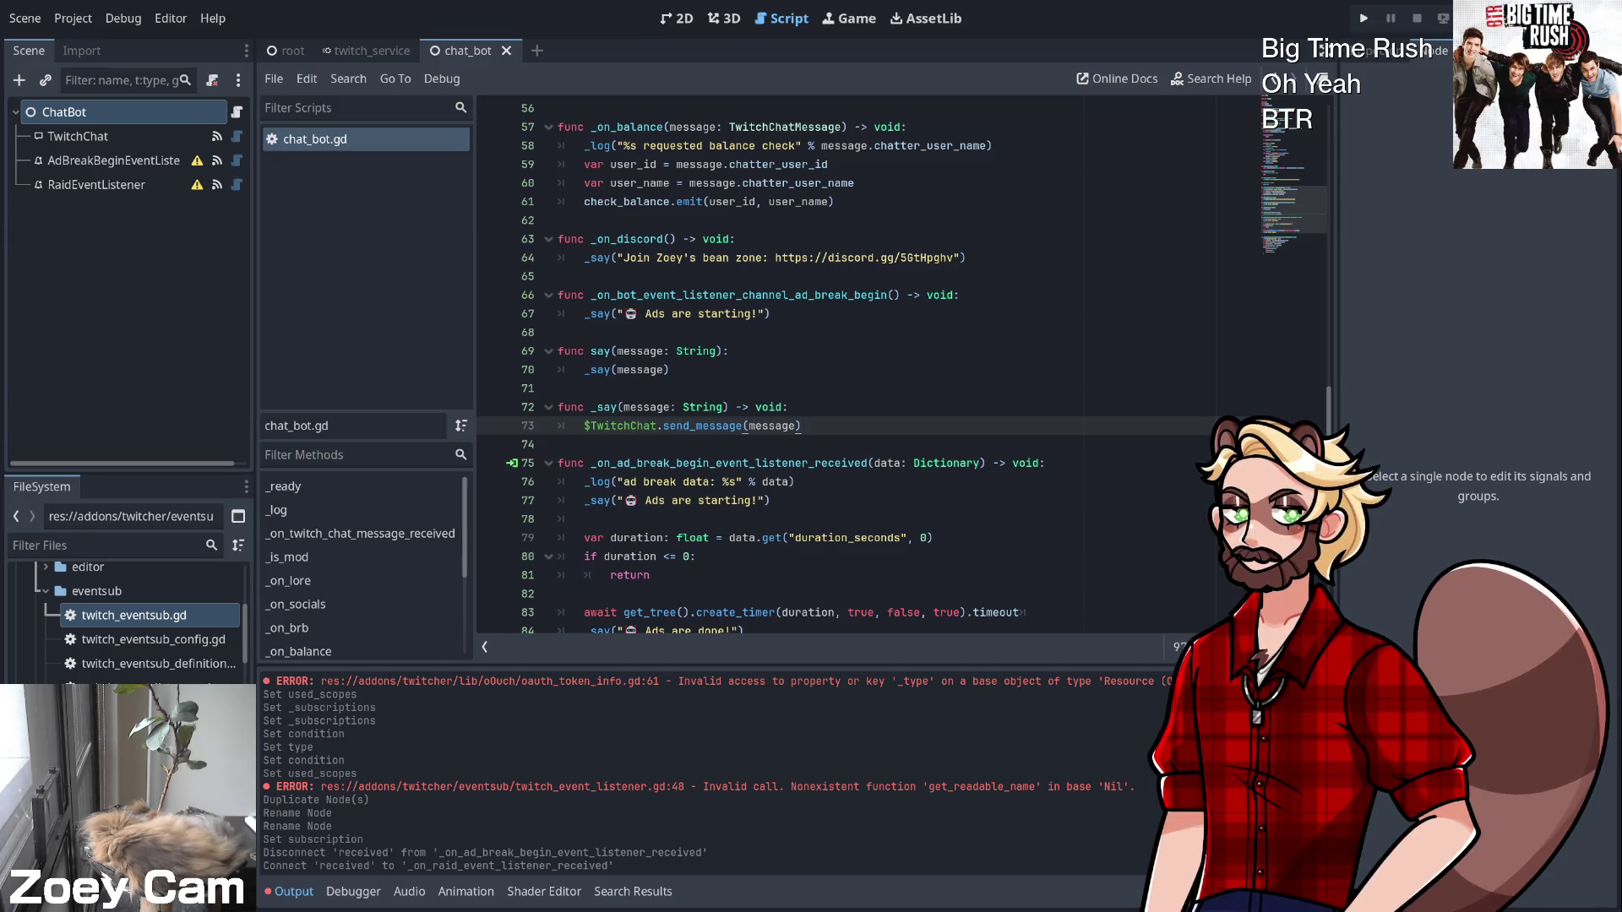
pyautogui.click(558, 444)
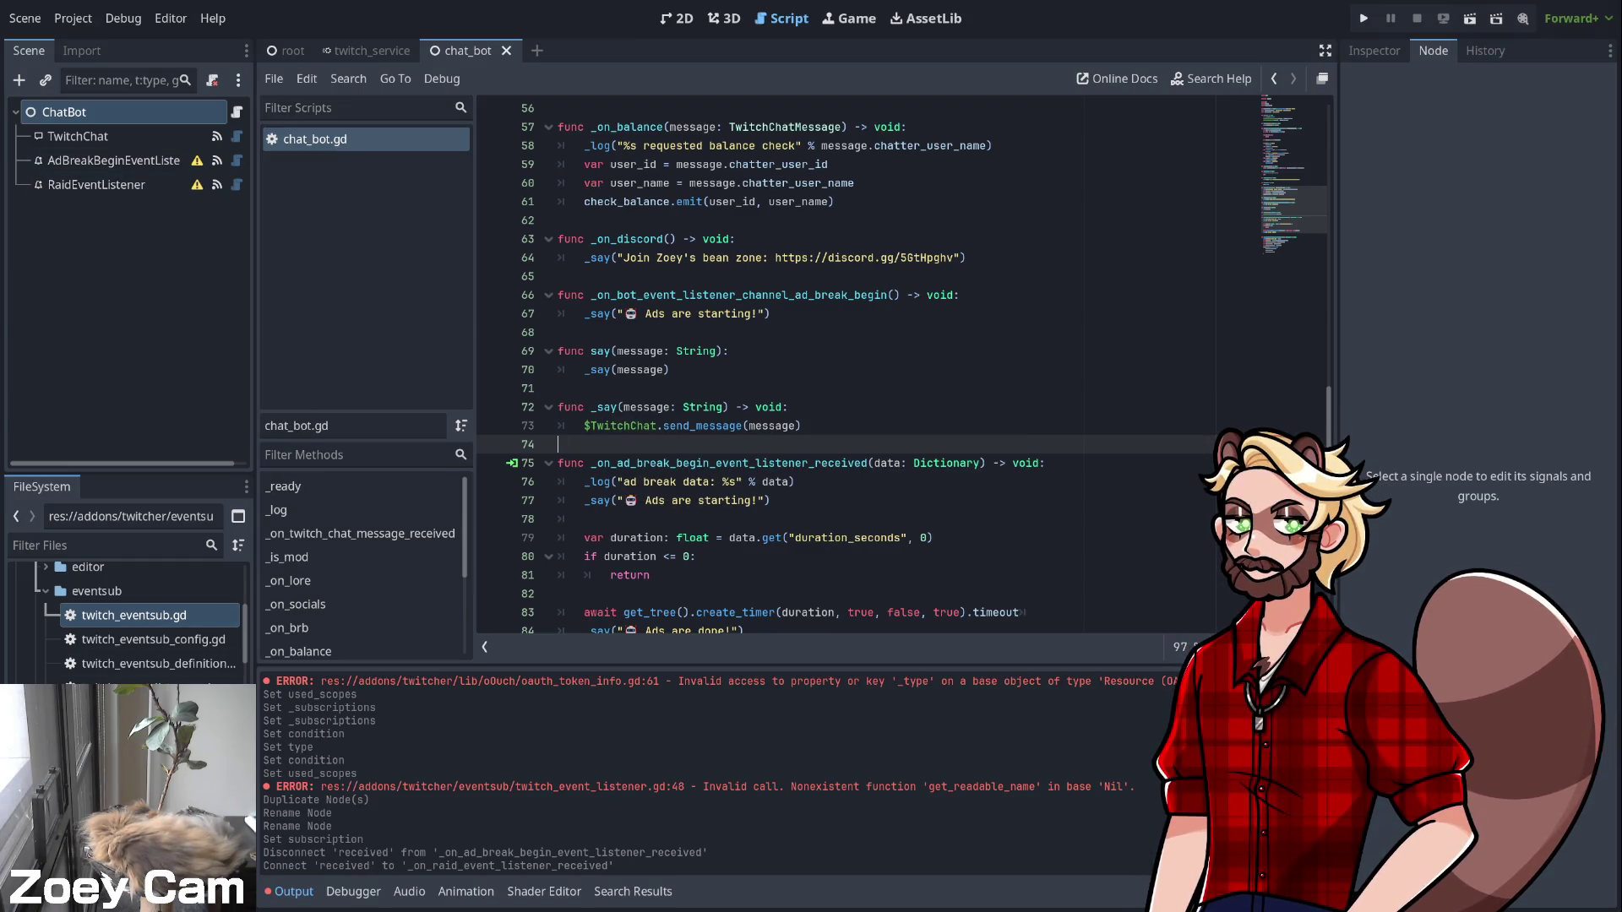
pyautogui.click(72, 583)
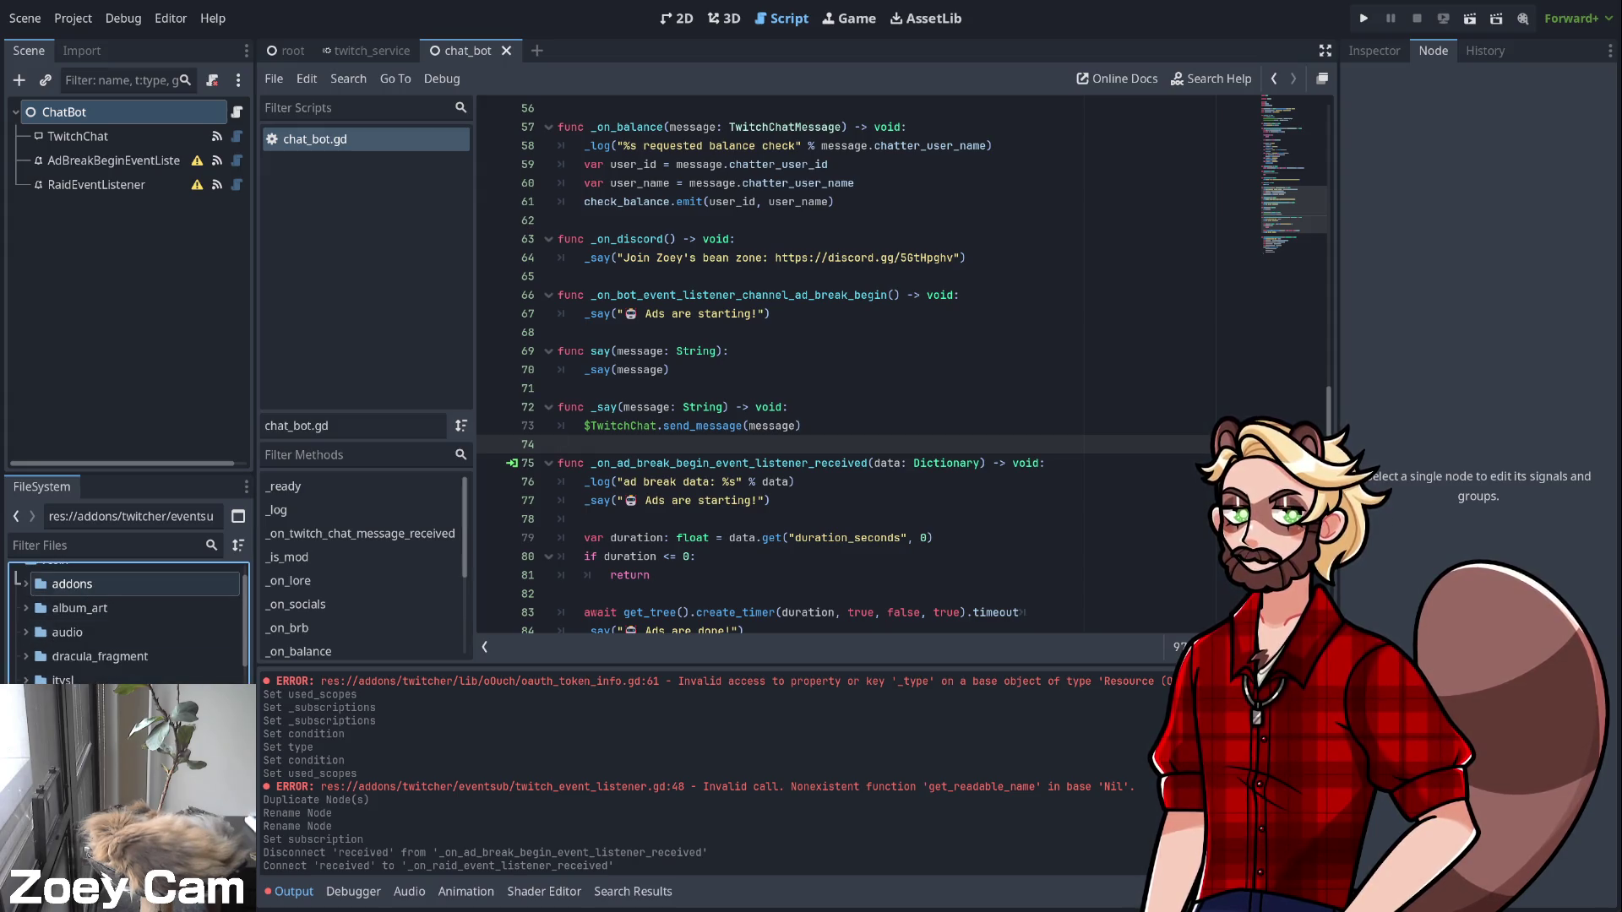
# Open reward_manager.gd from FileSystem and scroll through its reward definitions and redemption handler
pyautogui.scroll(-5, 127, 625)
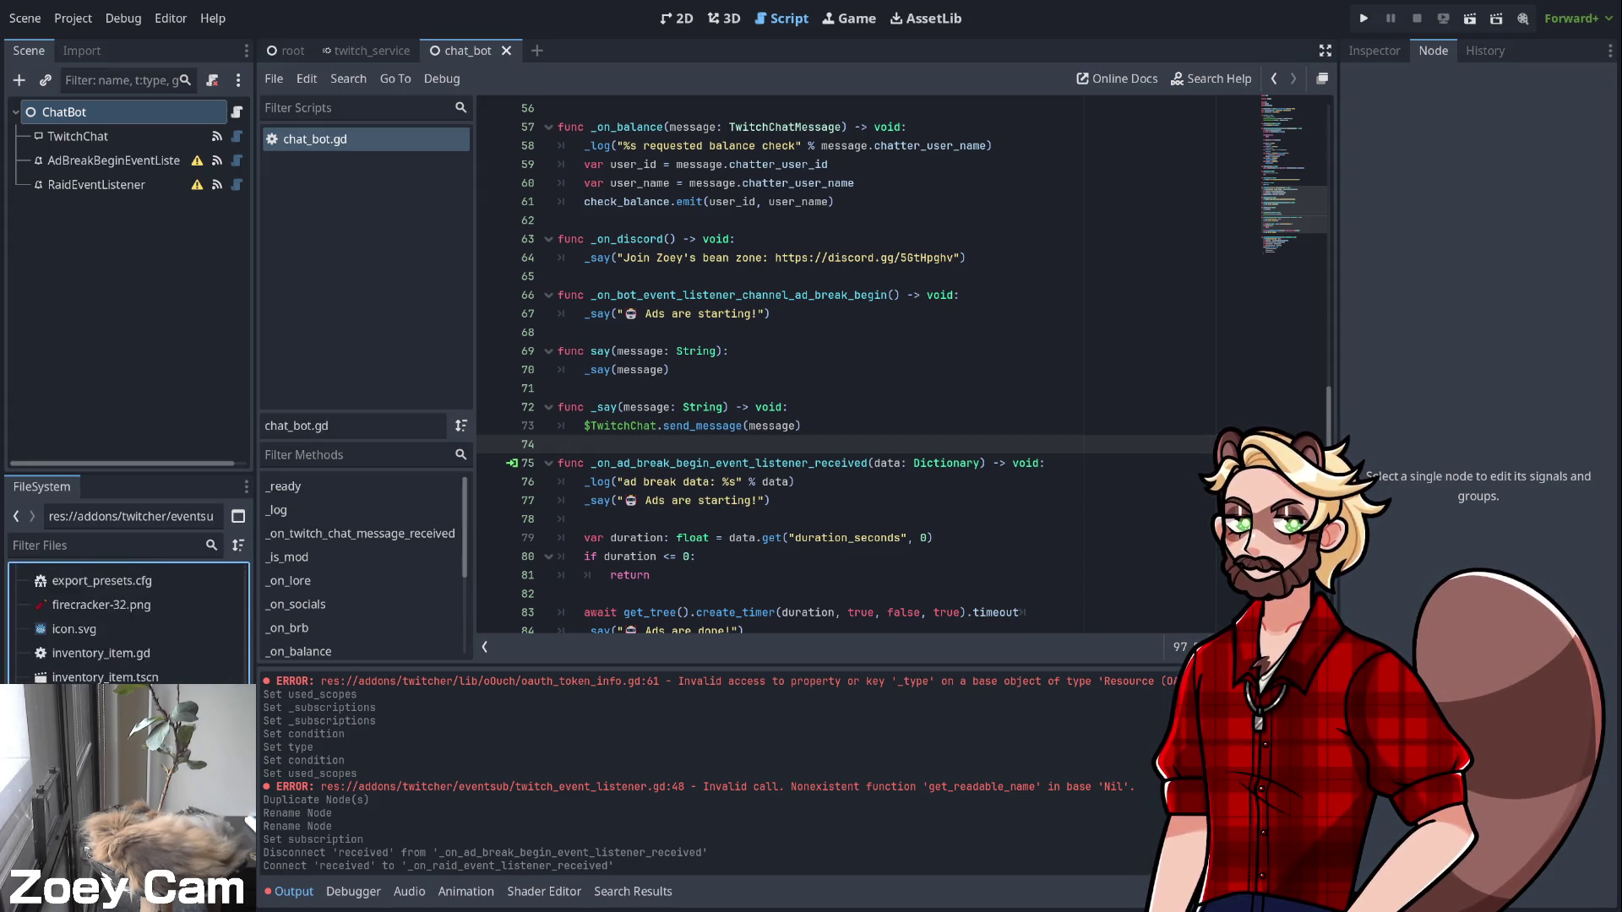
pyautogui.scroll(-5, 127, 625)
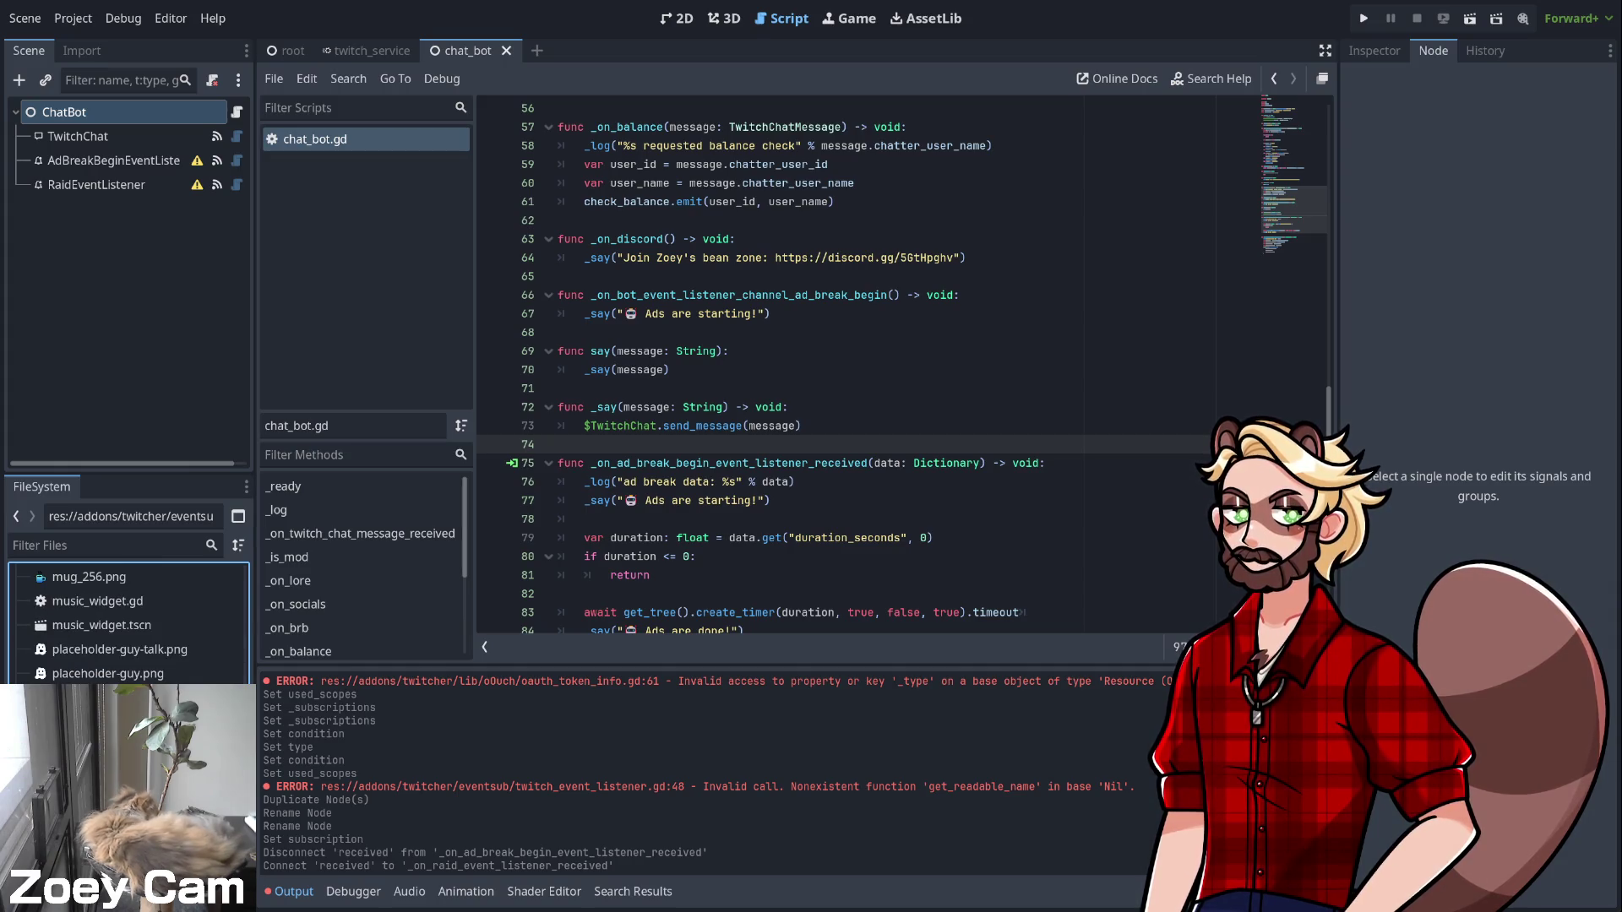
pyautogui.doubleClick(93, 722)
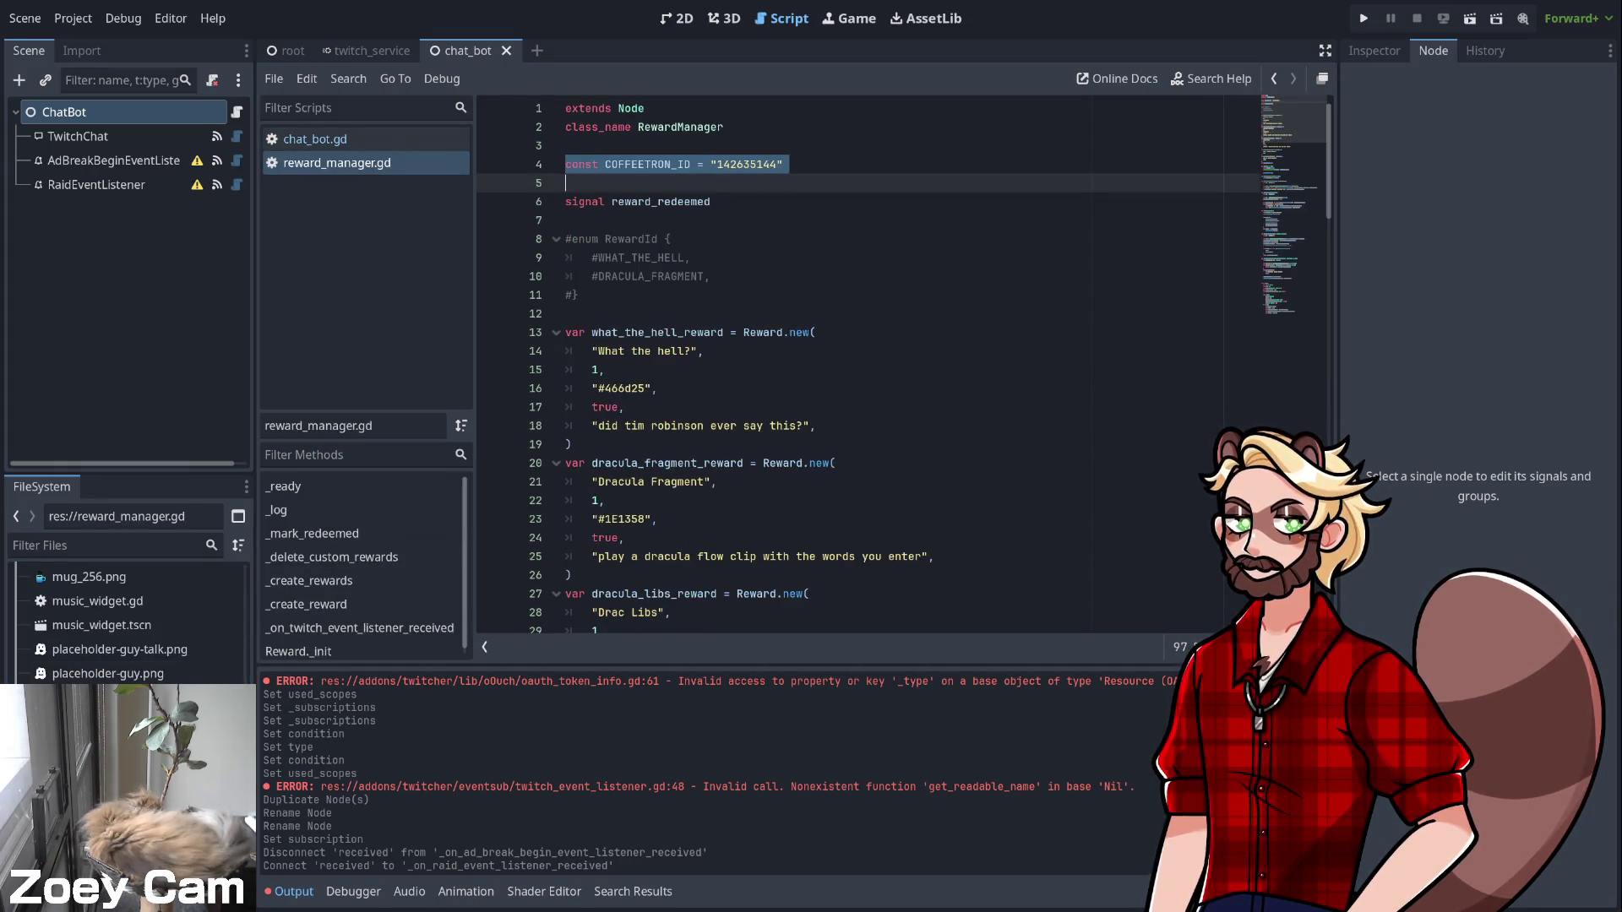
pyautogui.scroll(-5, 845, 363)
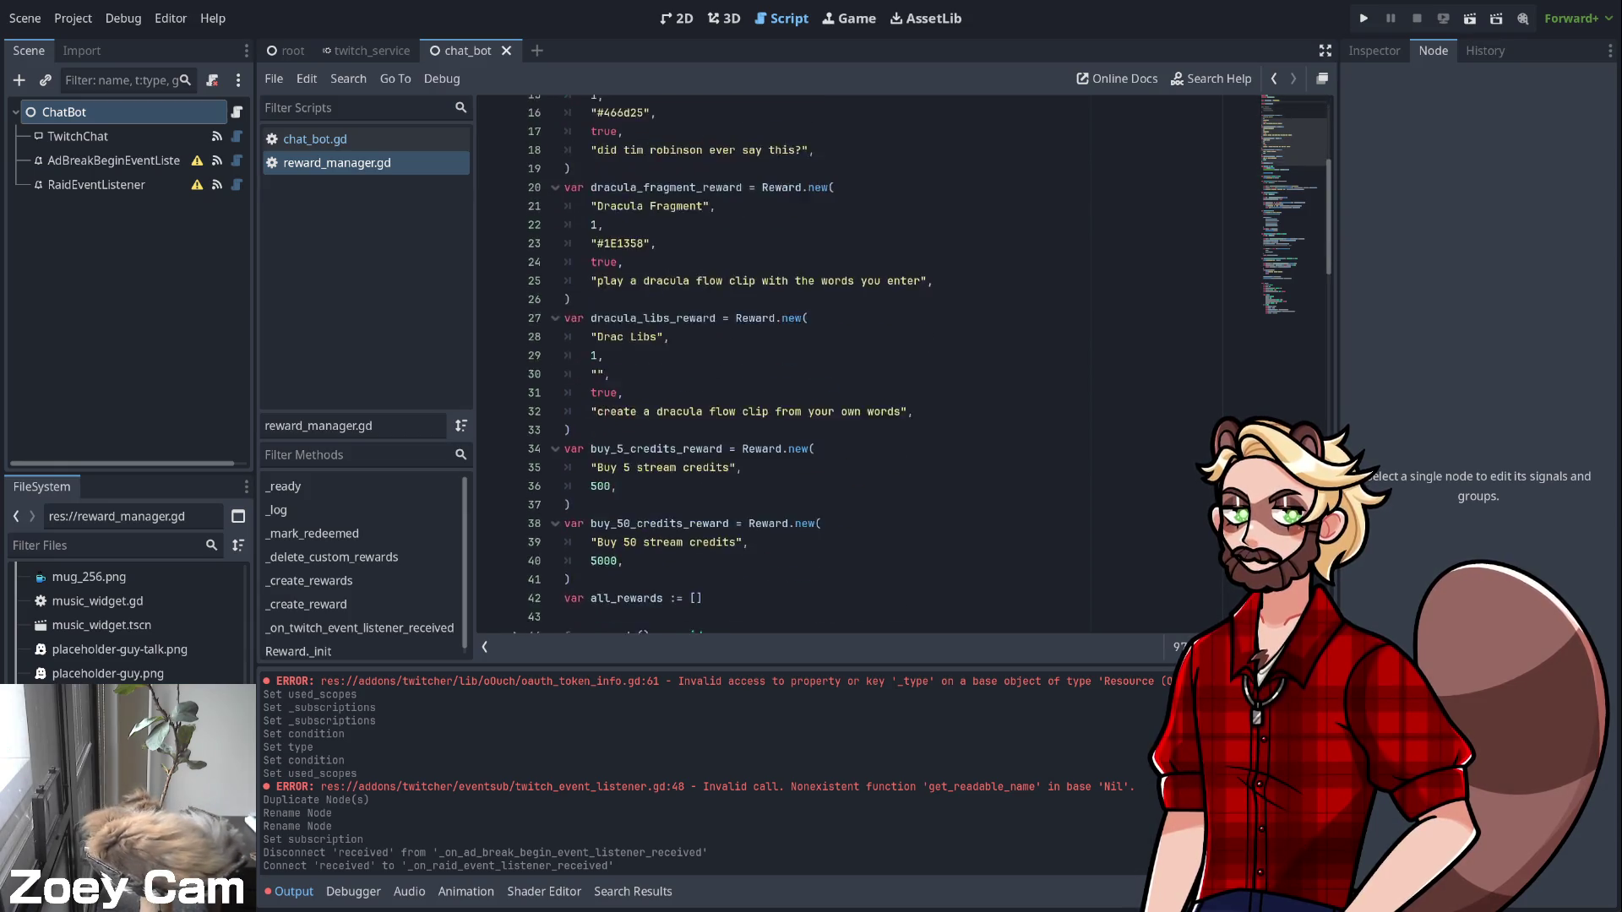
pyautogui.scroll(-12, 845, 363)
pyautogui.scroll(-12, 845, 364)
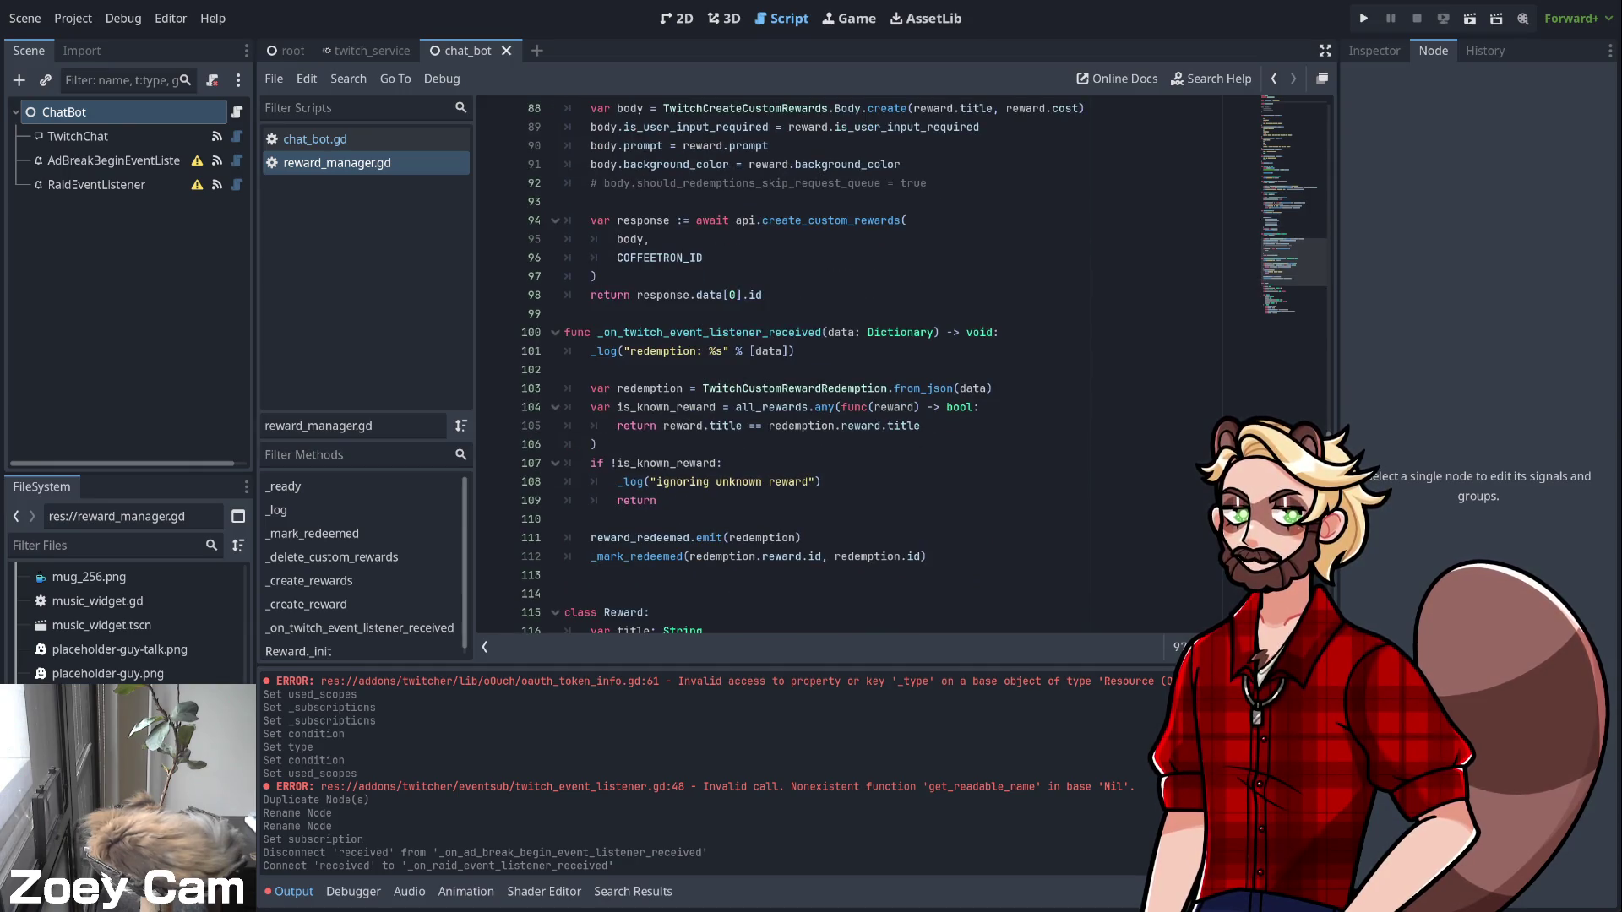
pyautogui.scroll(-5, 845, 363)
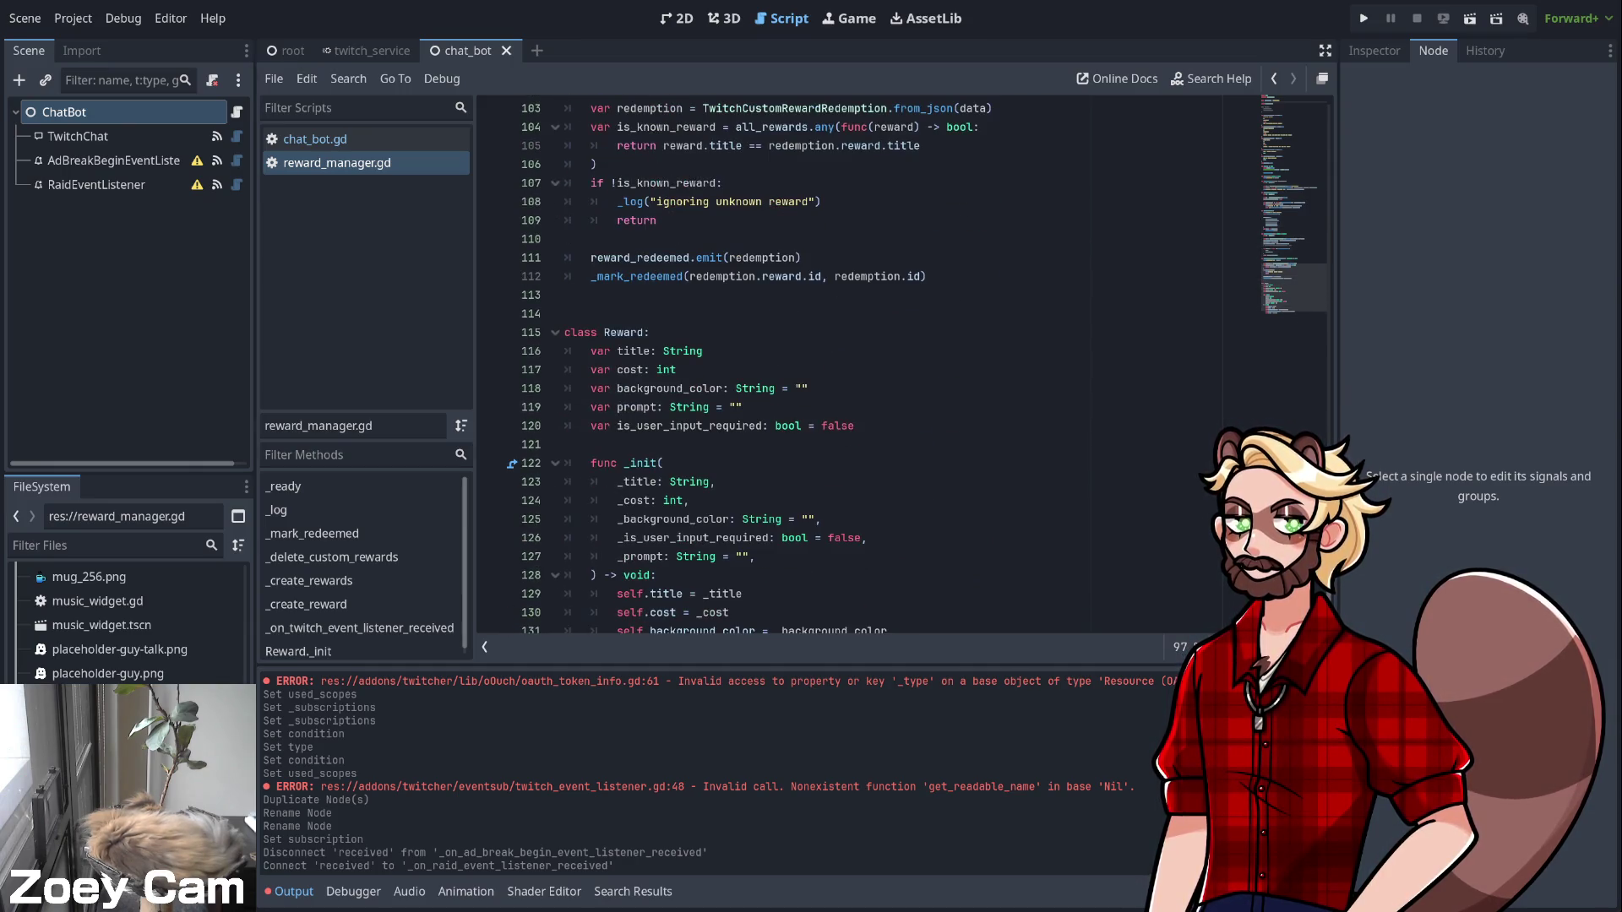
pyautogui.scroll(-1, 844, 363)
pyautogui.scroll(7, 845, 363)
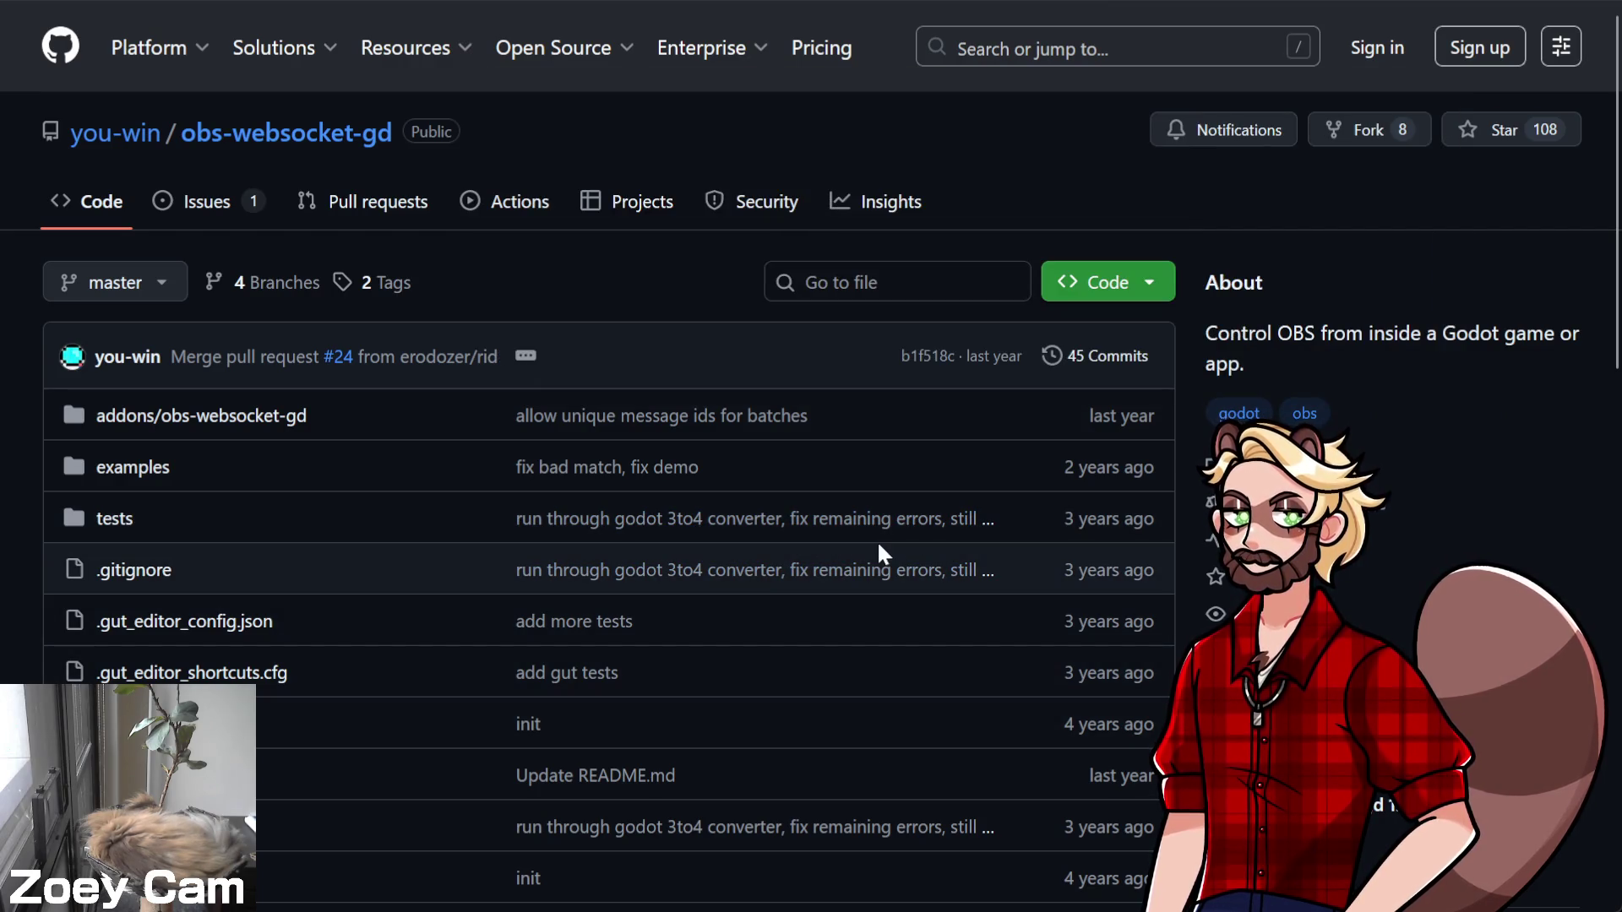
pyautogui.scroll(-10, 879, 549)
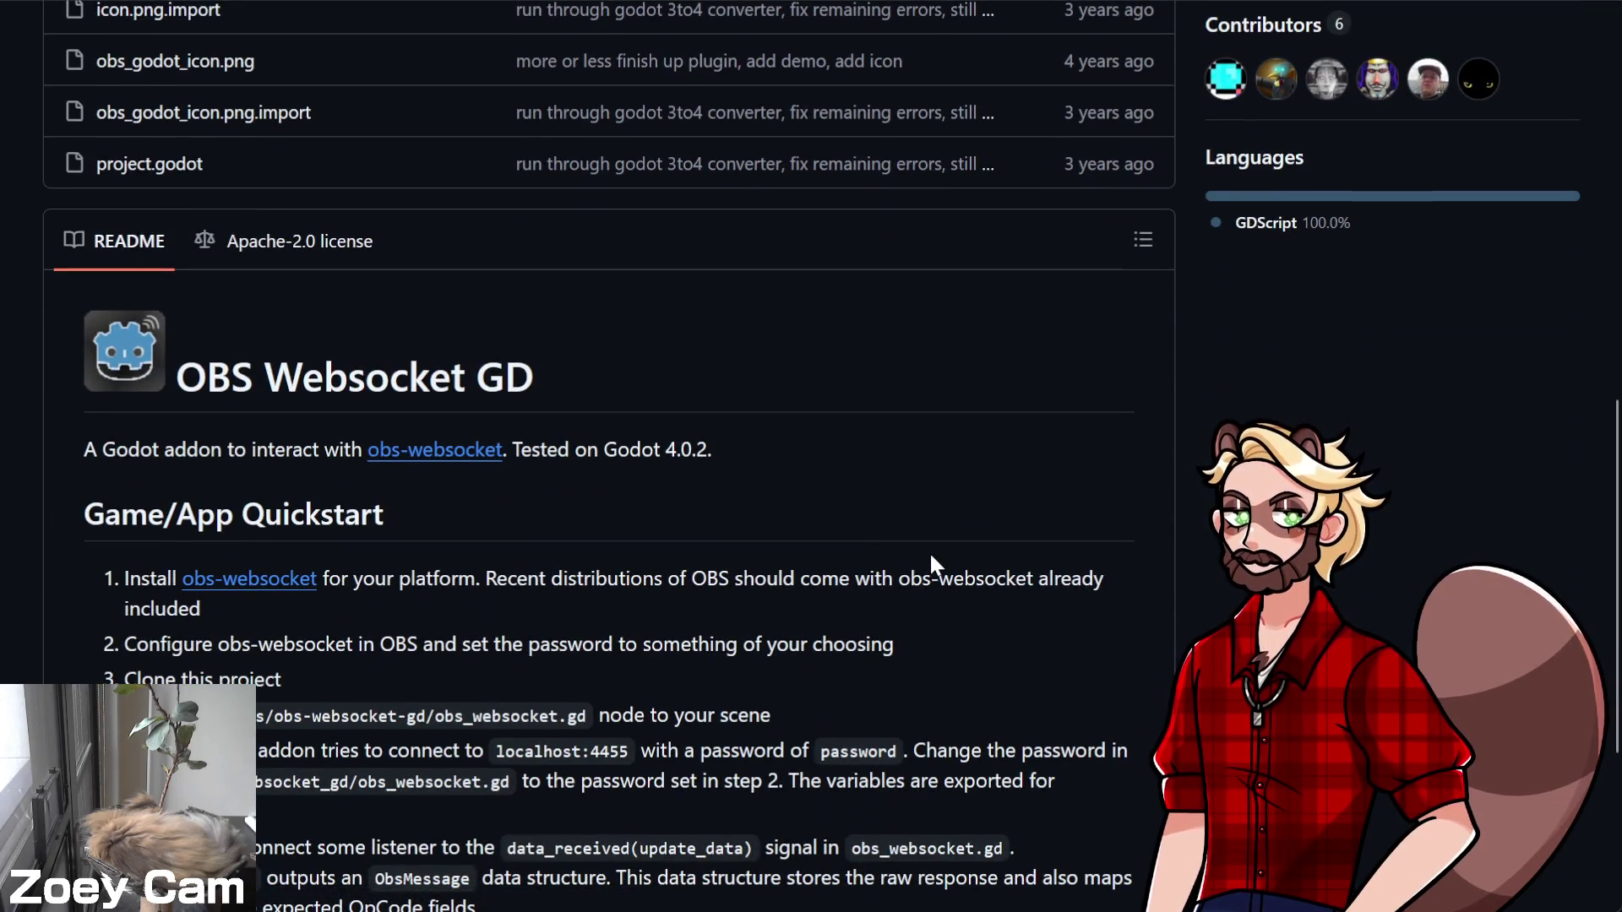
pyautogui.click(391, 453)
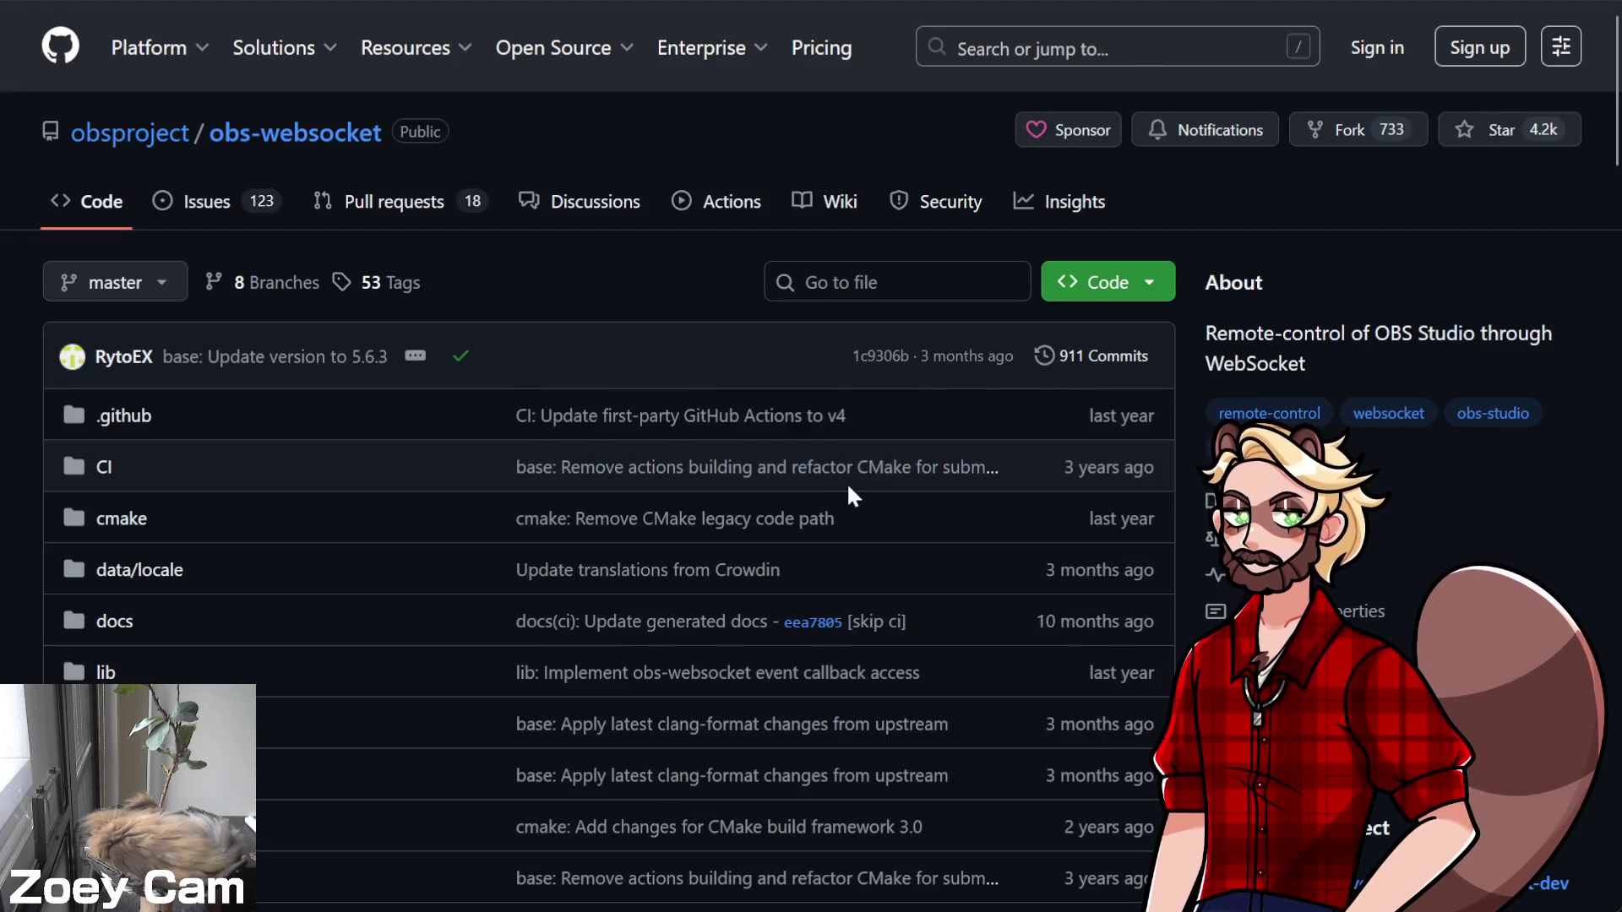
pyautogui.scroll(-2, 855, 595)
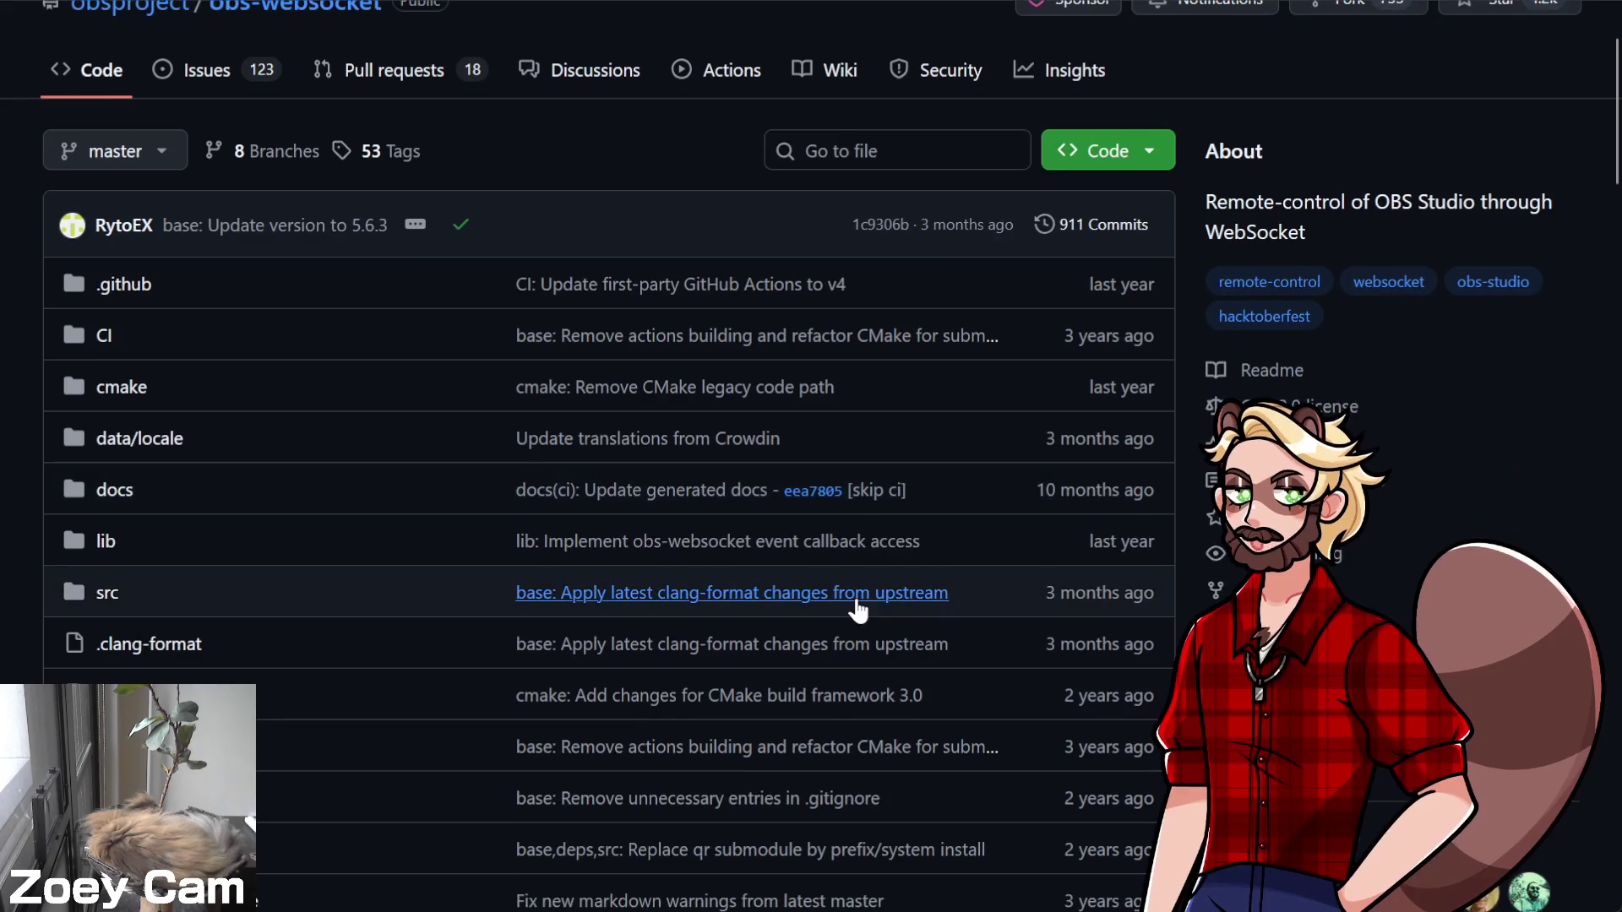
pyautogui.scroll(-15, 857, 606)
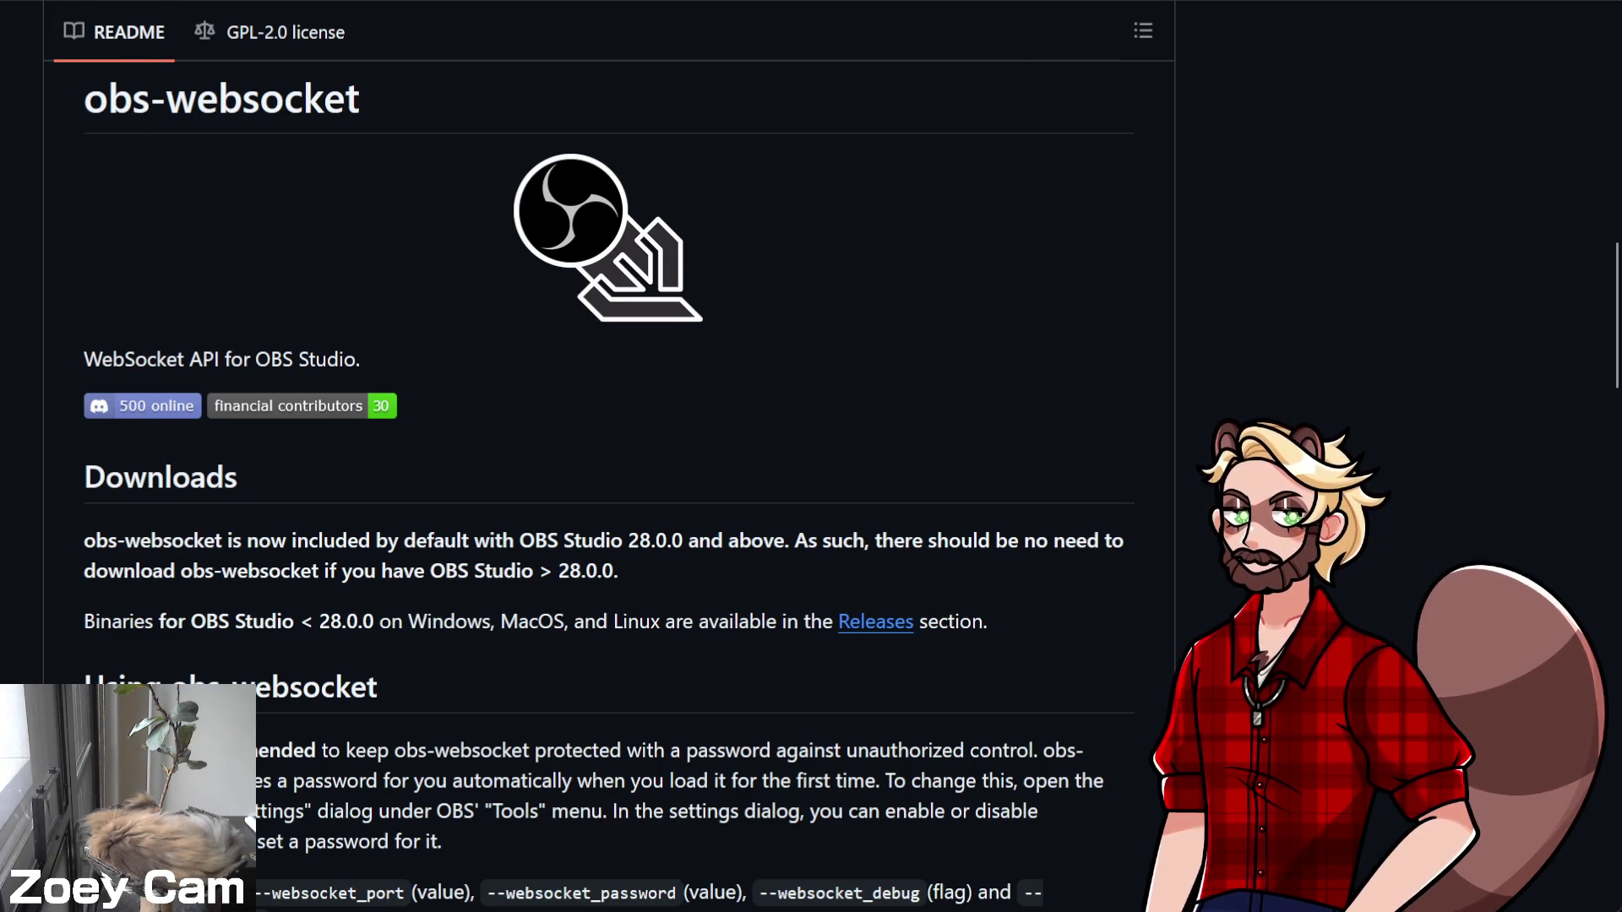
pyautogui.hotkey('alt', 'Left')
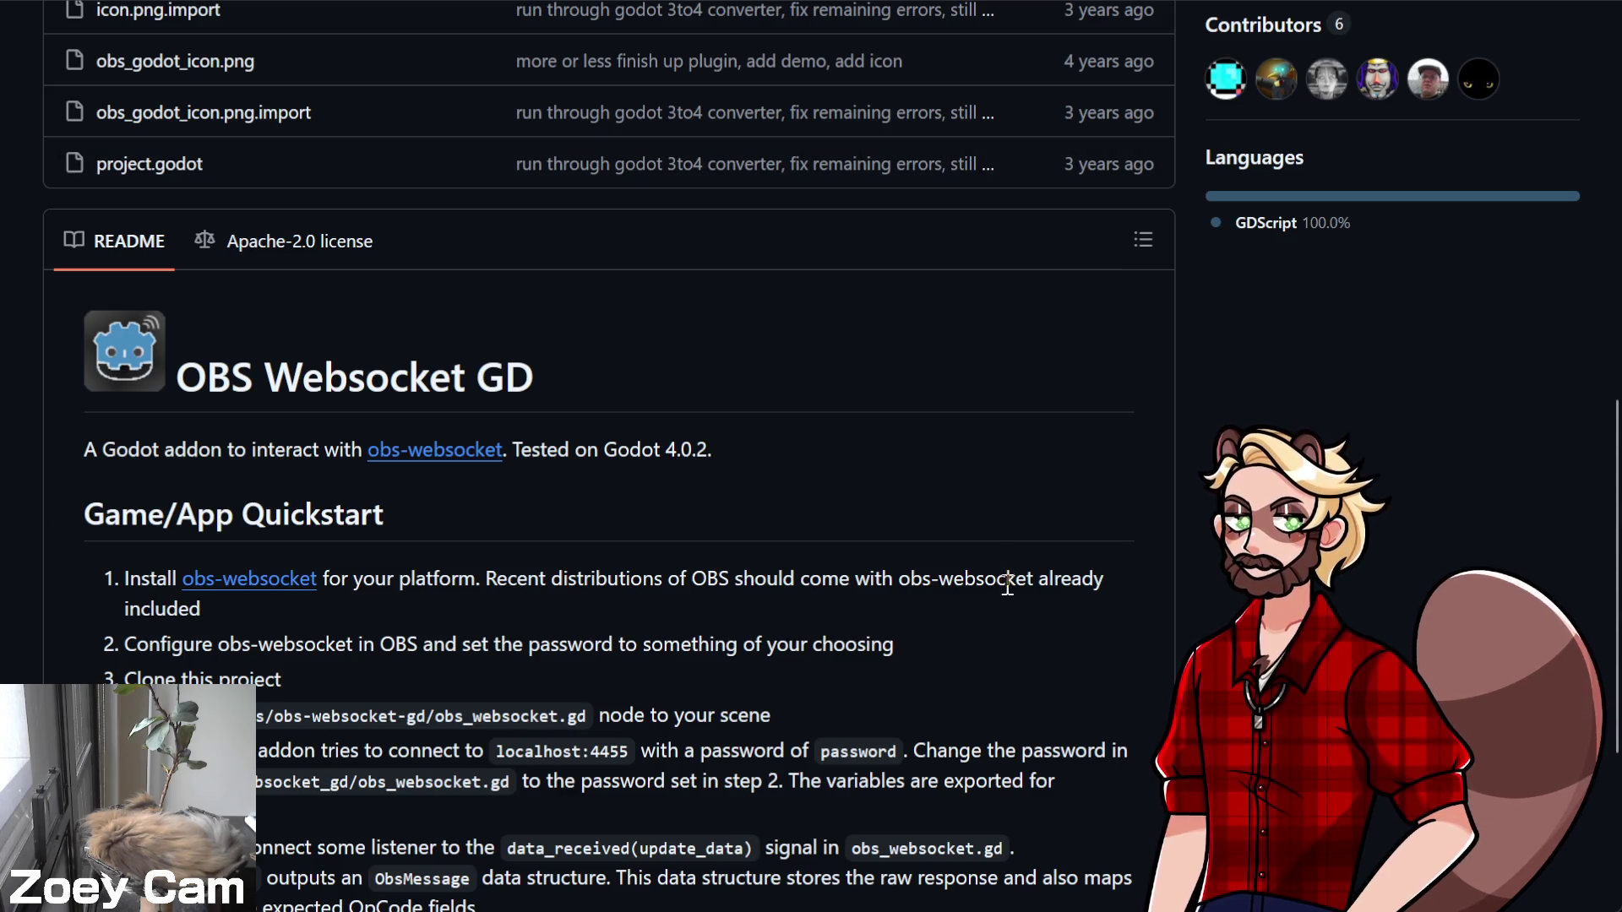
pyautogui.scroll(-4, 1002, 577)
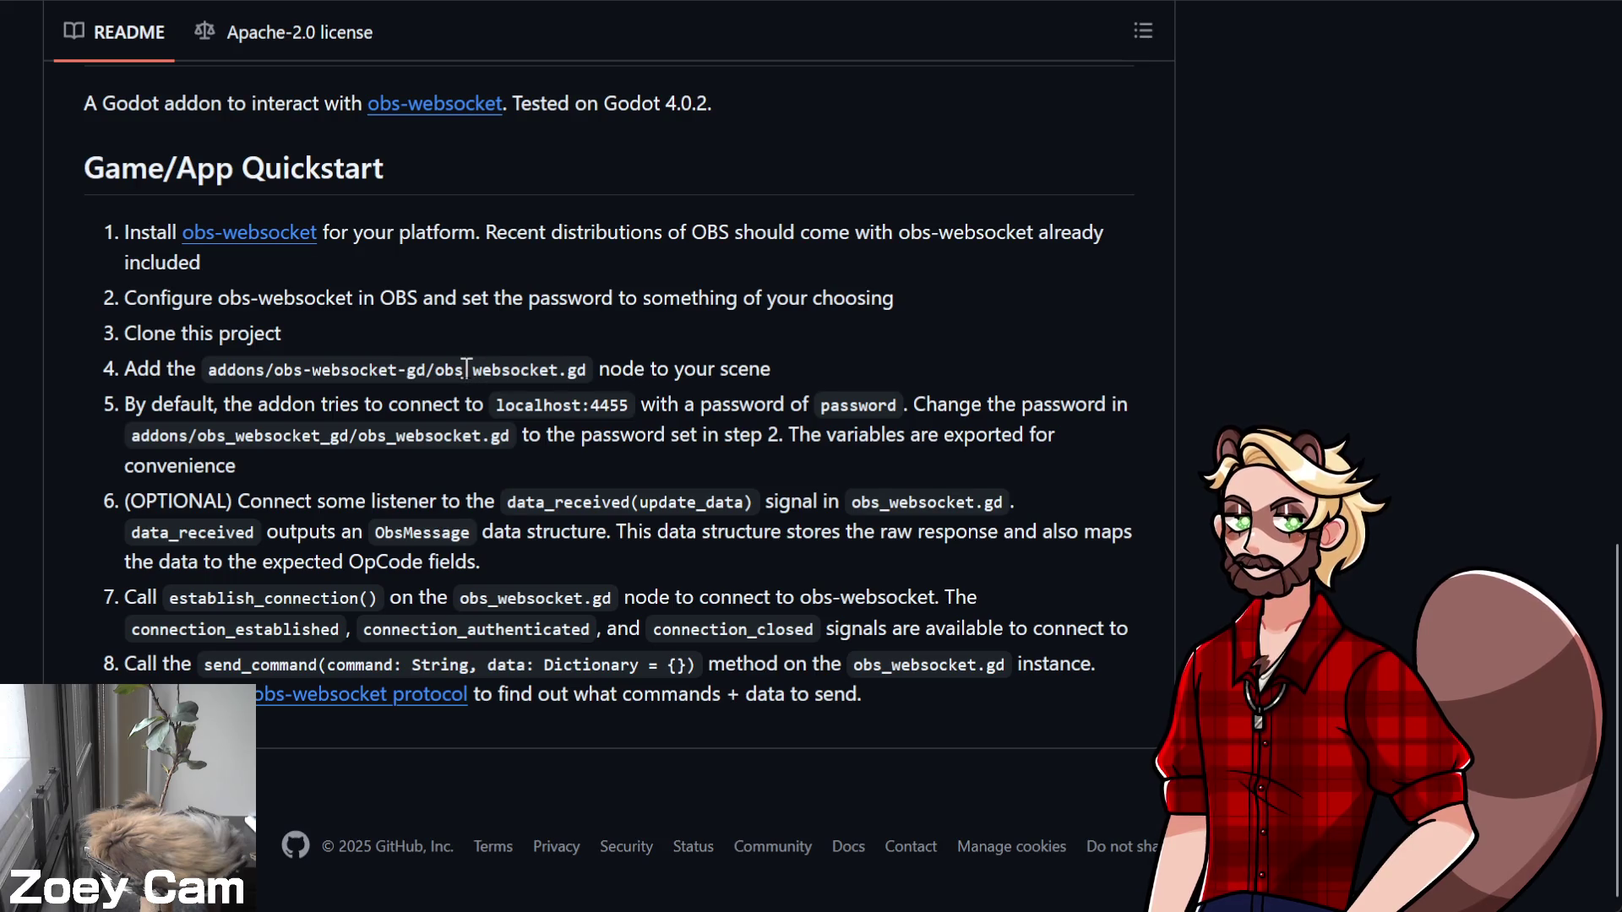
pyautogui.scroll(15, 465, 369)
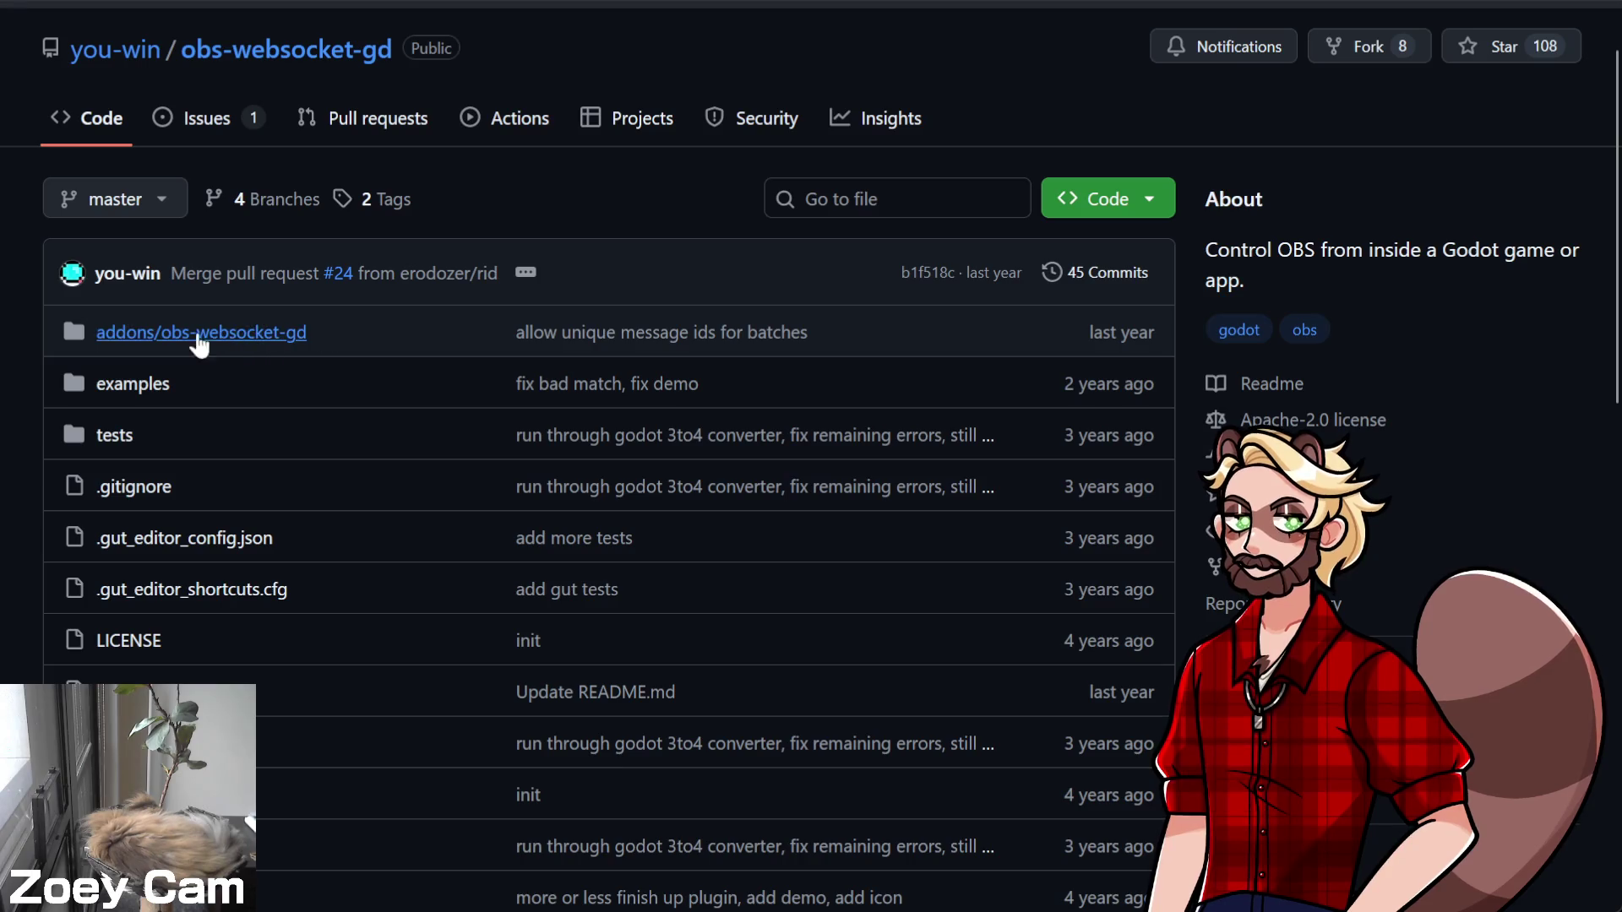
# Open the addons/obs-websocket-gd folder and scroll down to its README Quickstart
pyautogui.click(182, 337)
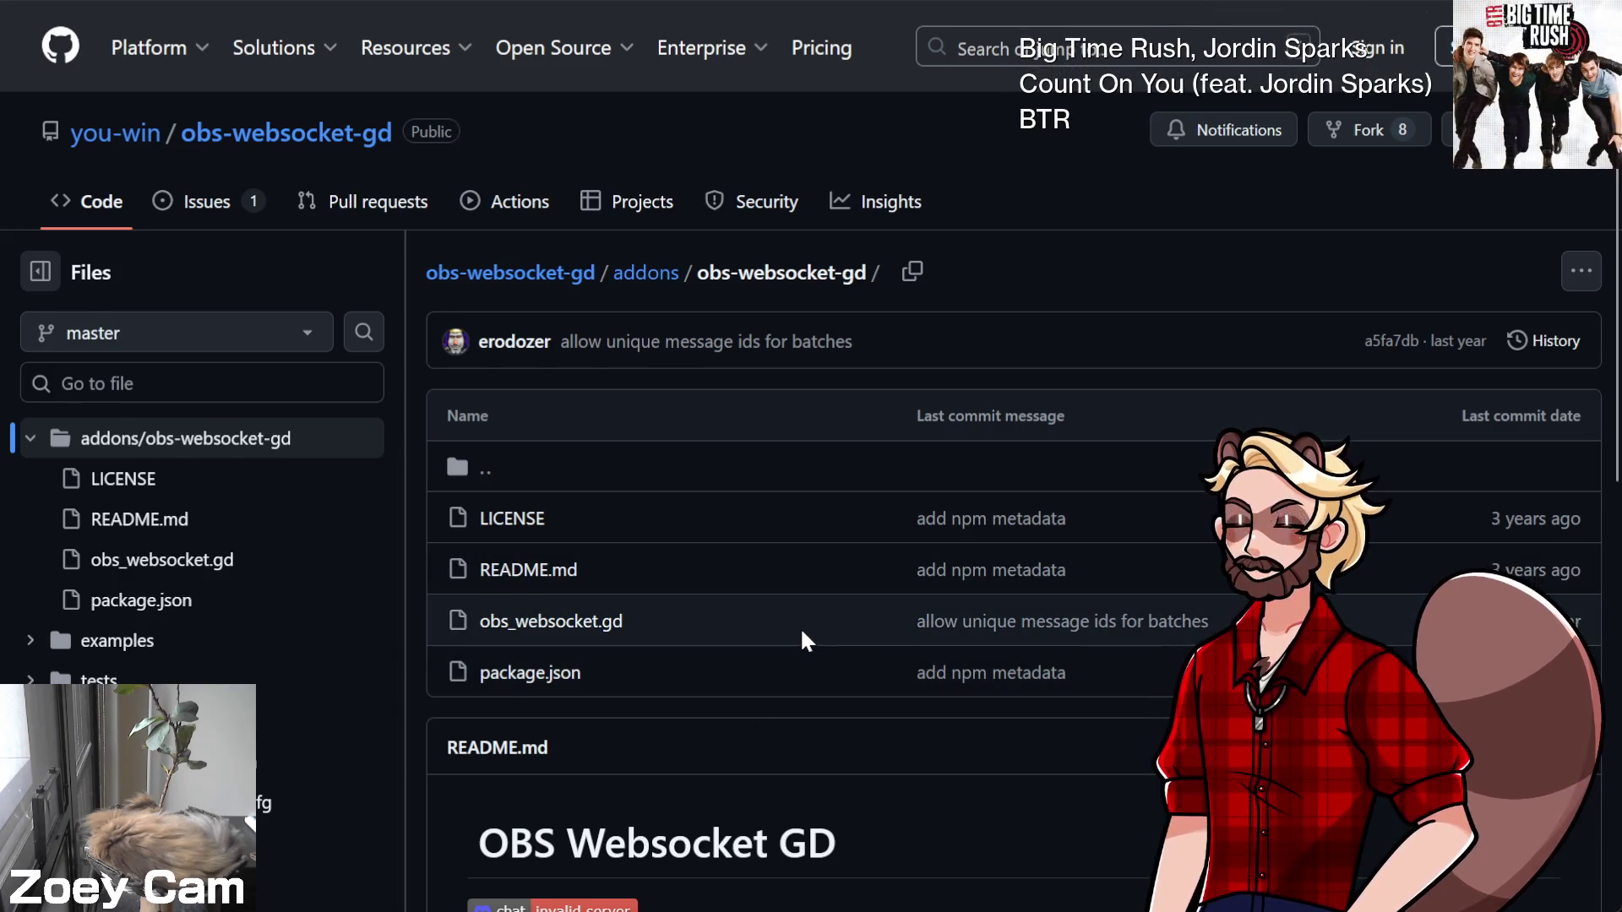
pyautogui.scroll(-3, 800, 640)
pyautogui.scroll(-1, 953, 604)
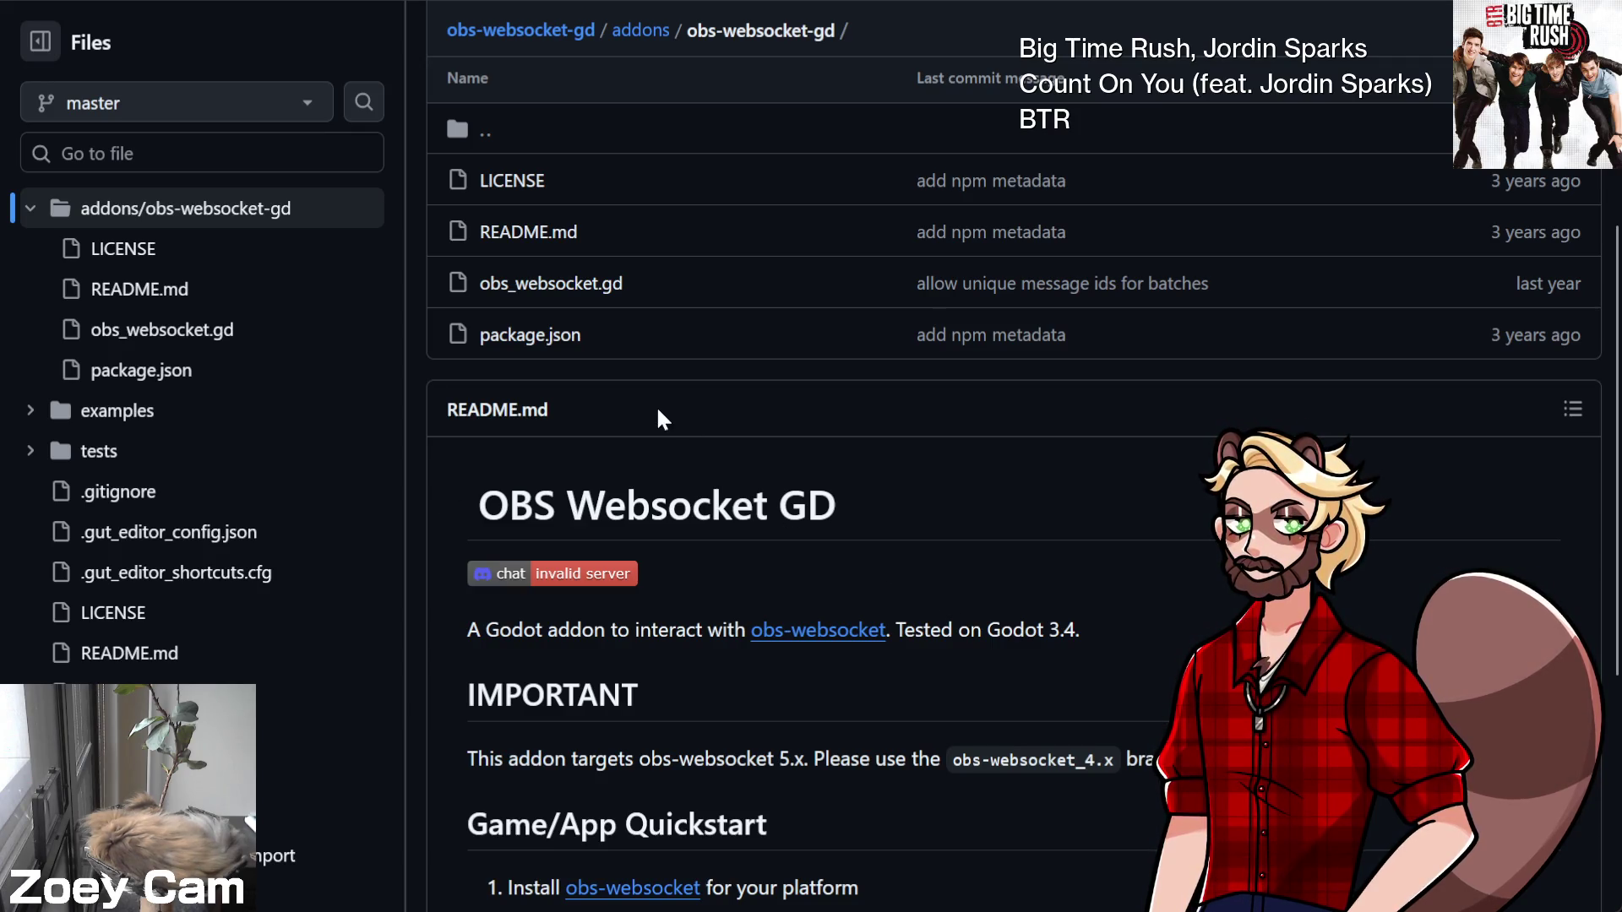
pyautogui.scroll(-5, 862, 421)
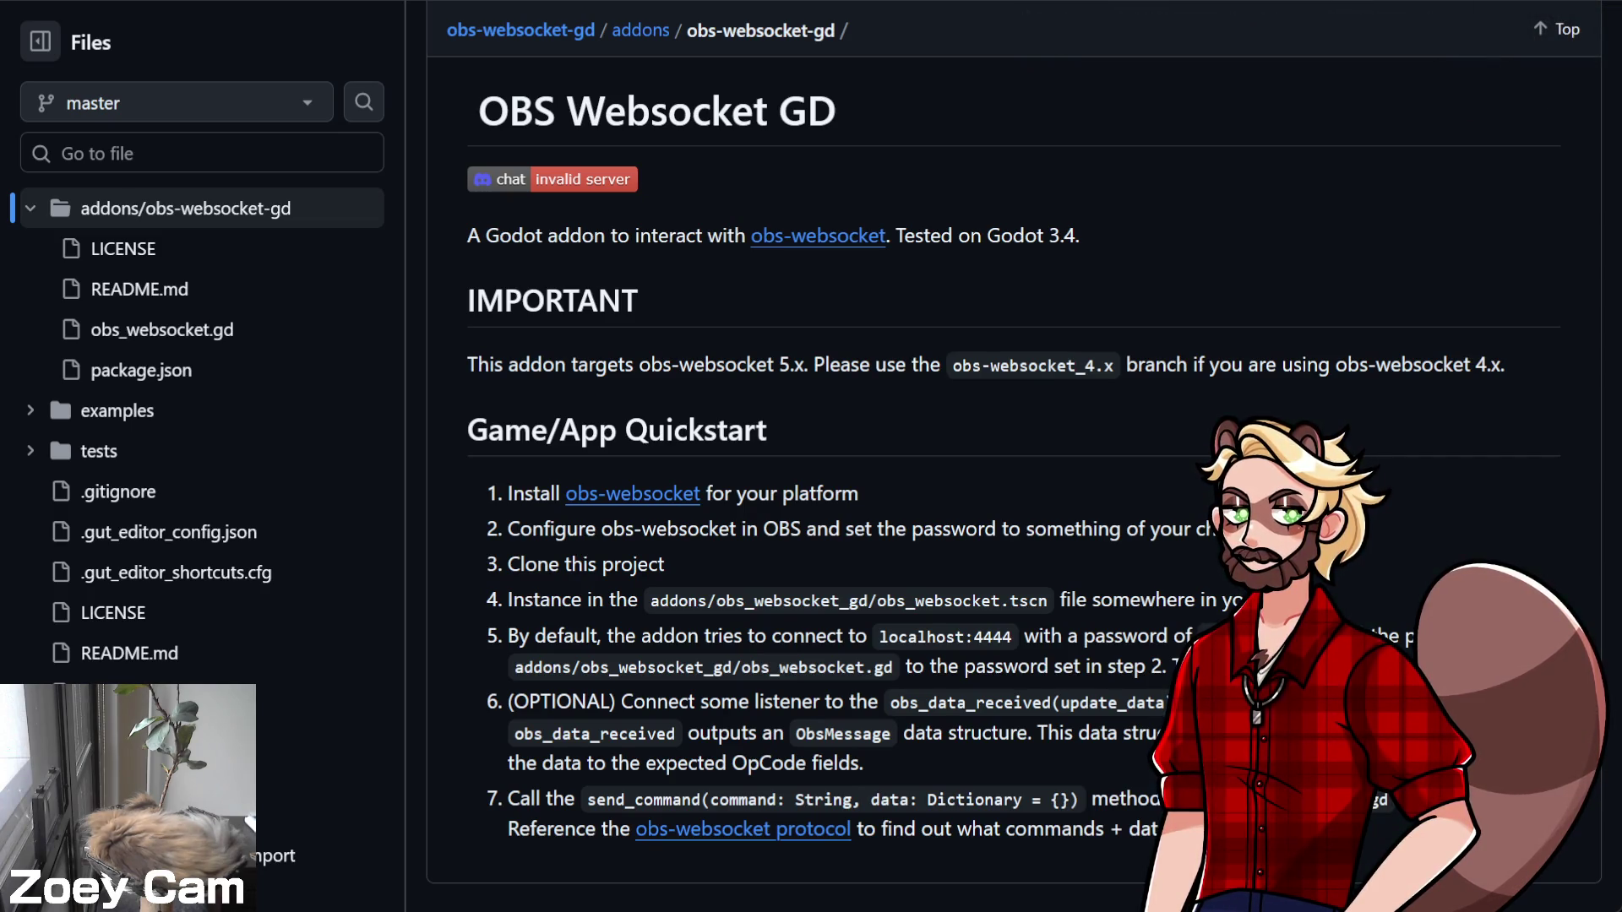
pyautogui.hotkey('ctrl', 'Tab')
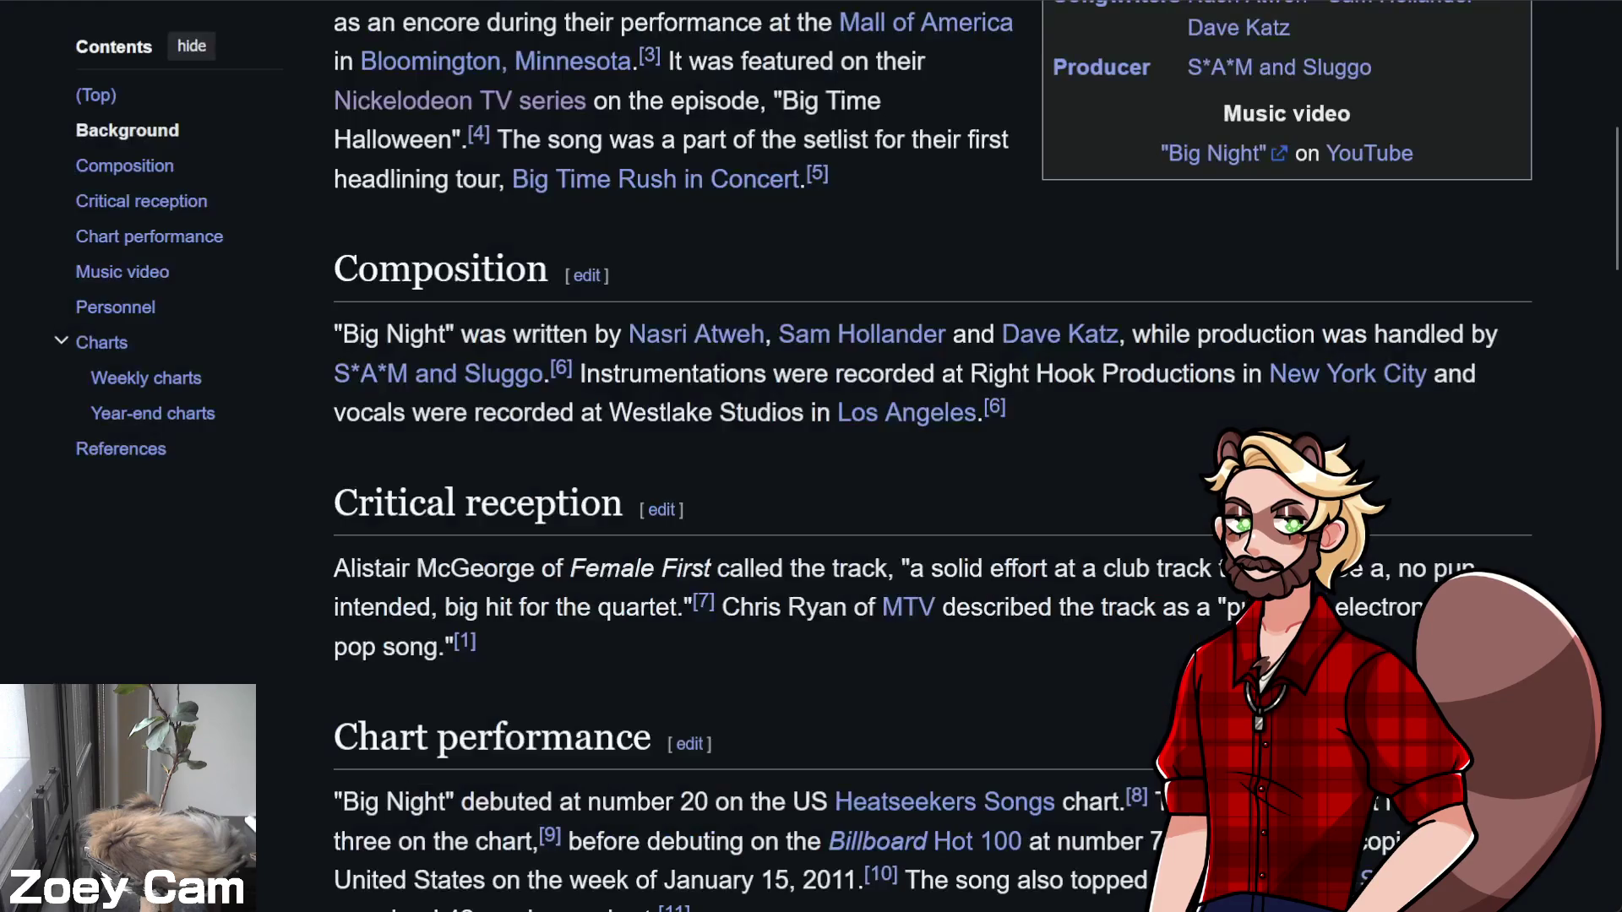
# Return to the album's track listing and open Jordin Sparks, featured on track 9 'Count on You'
pyautogui.scroll(10, 412, 52)
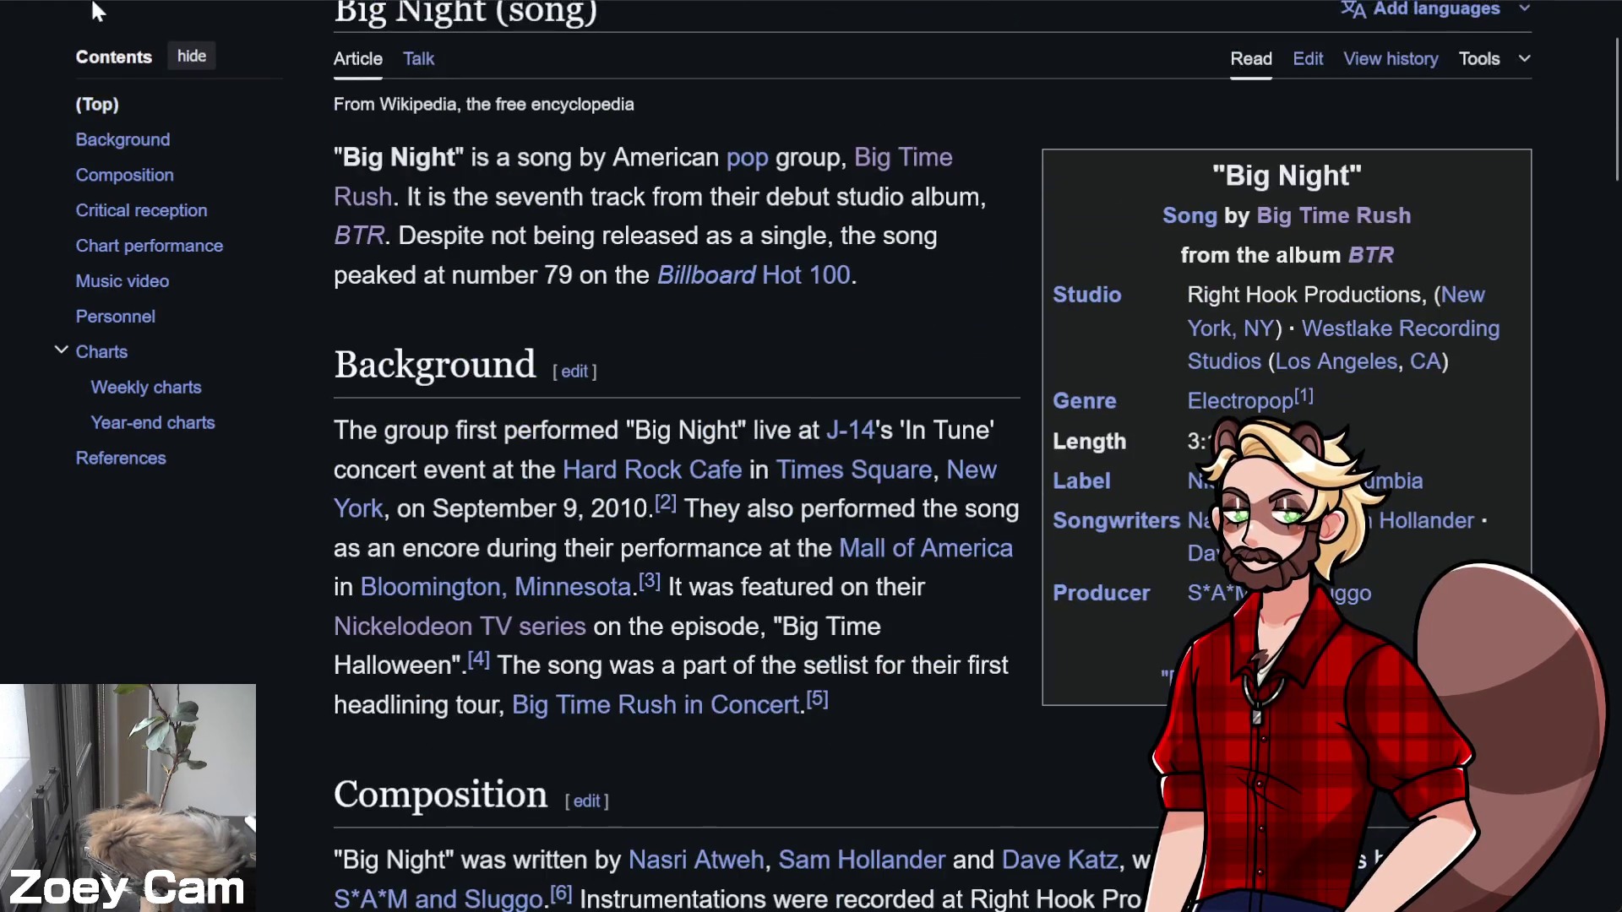
pyautogui.hotkey('ctrl', 'Tab')
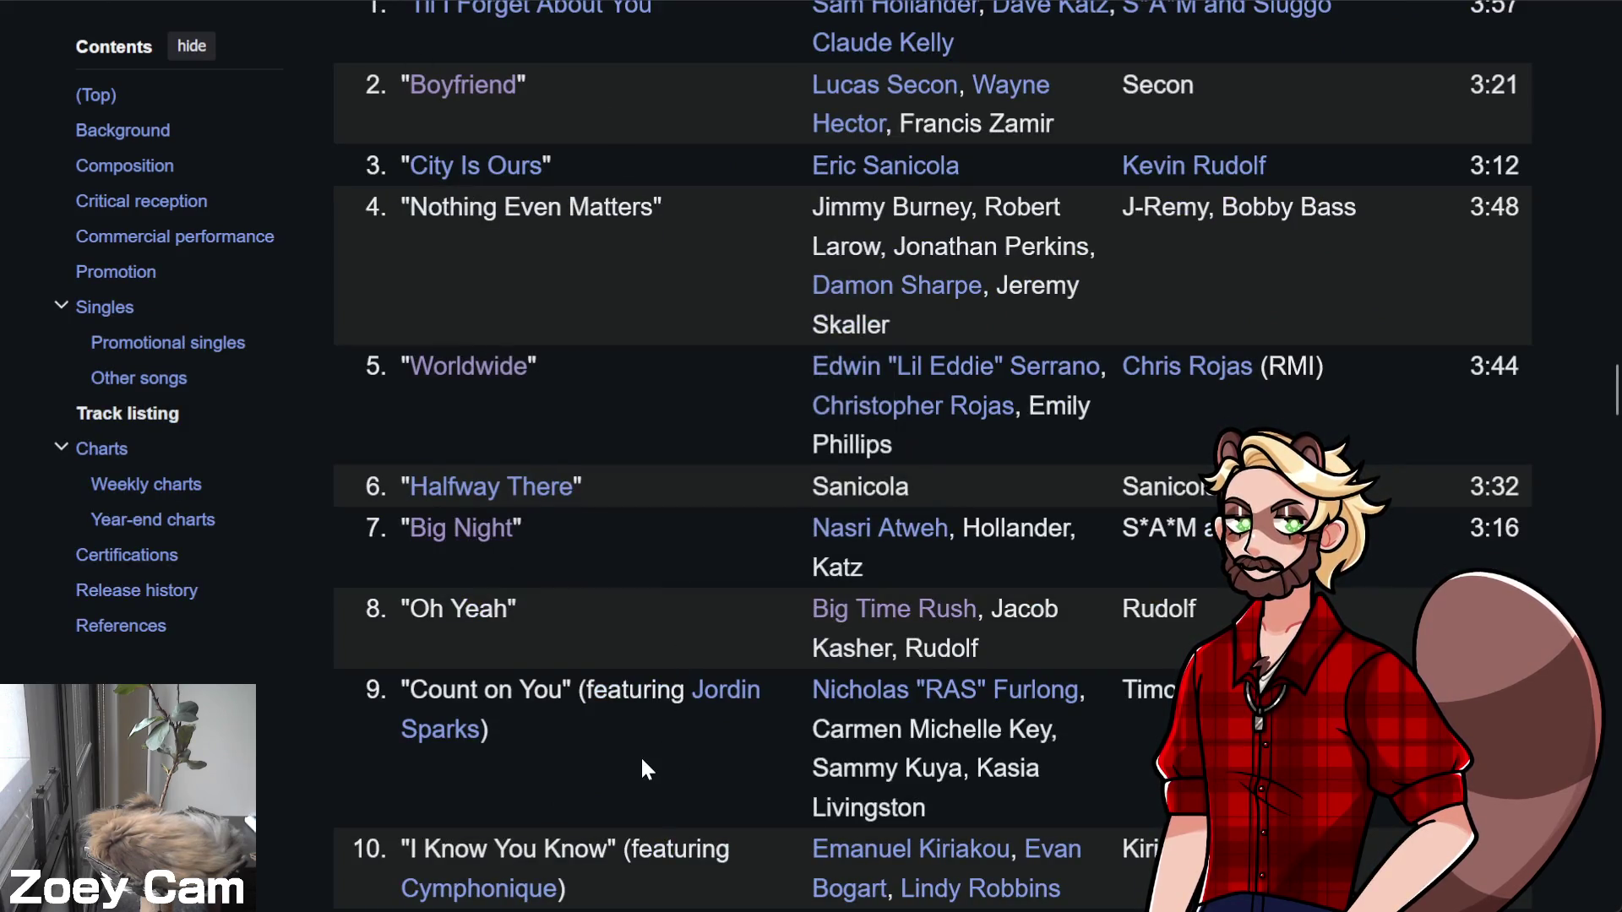
pyautogui.scroll(-3, 640, 756)
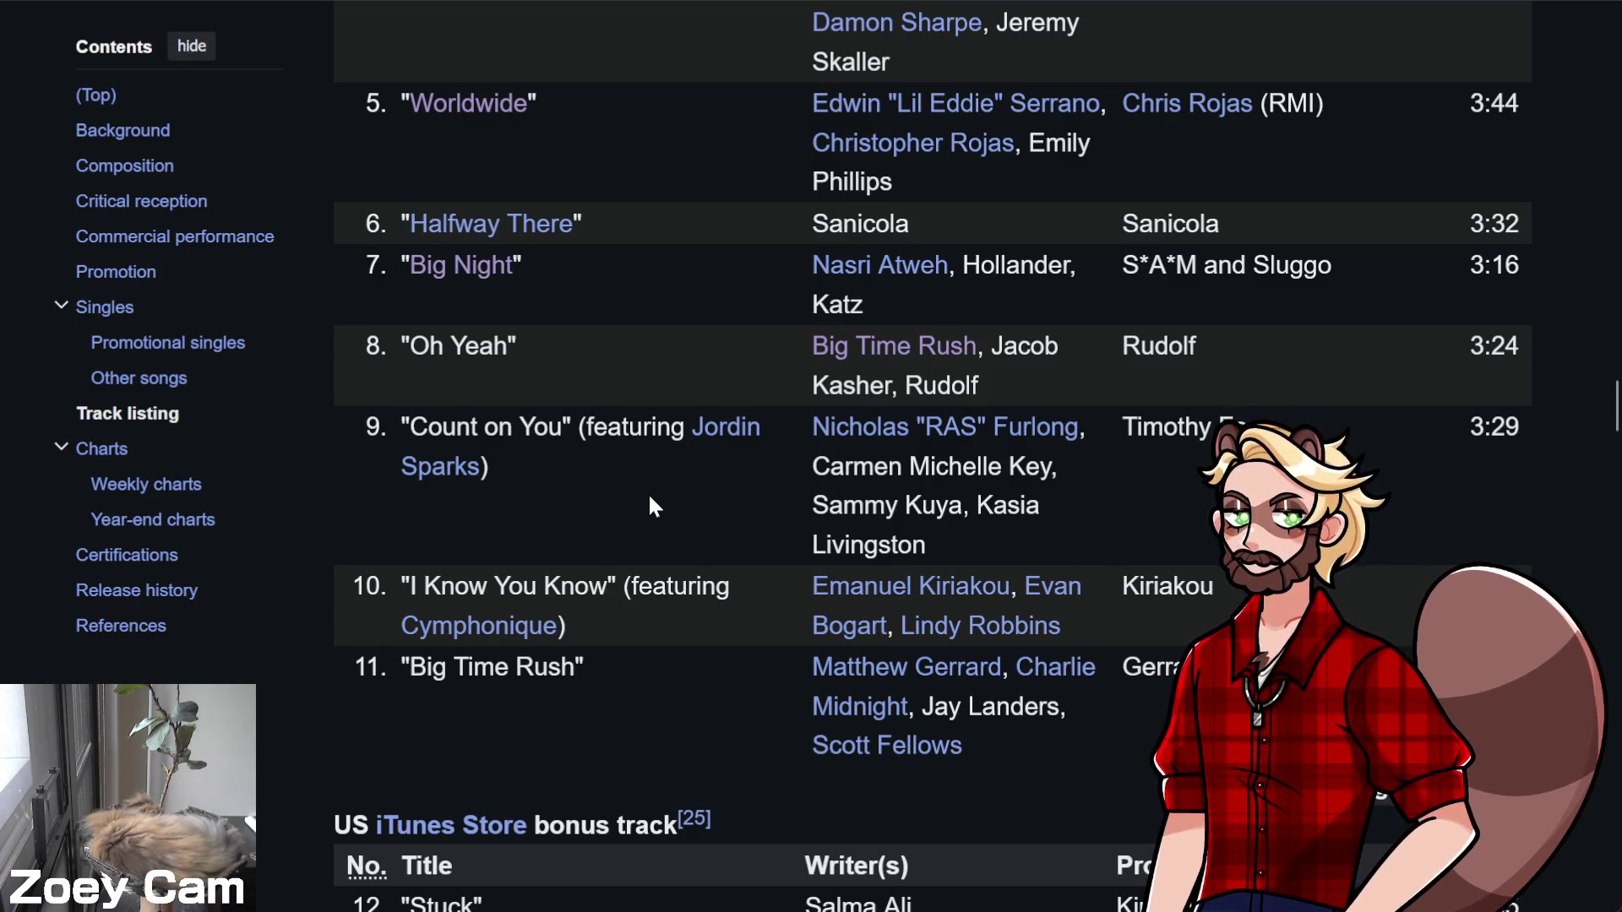
pyautogui.scroll(8, 648, 495)
pyautogui.scroll(-10, 647, 504)
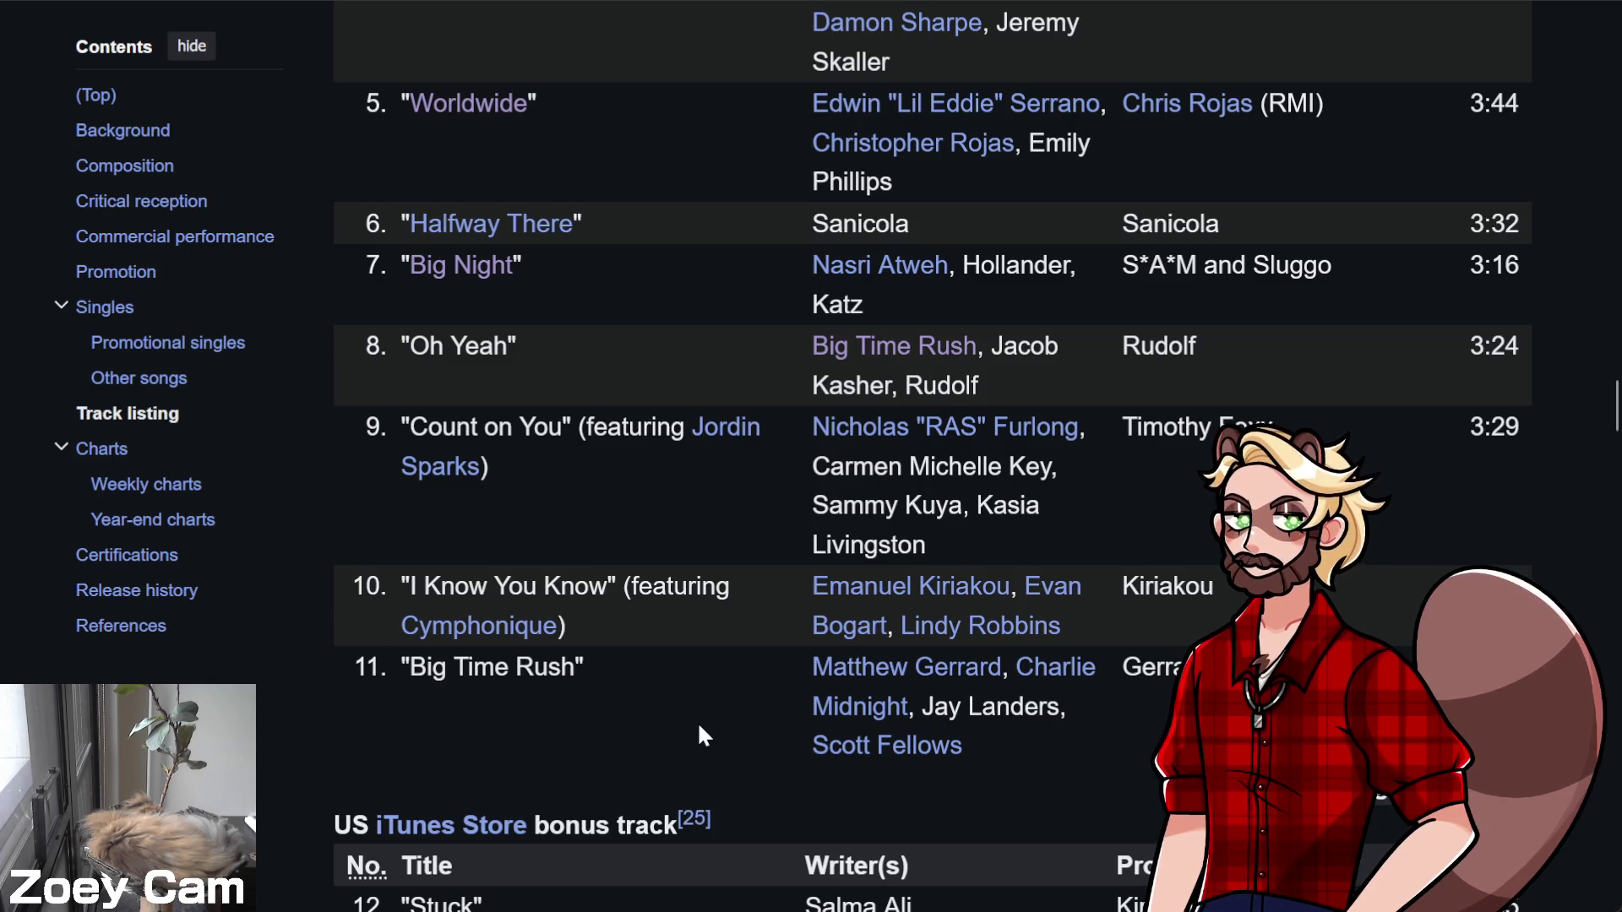
pyautogui.click(725, 427)
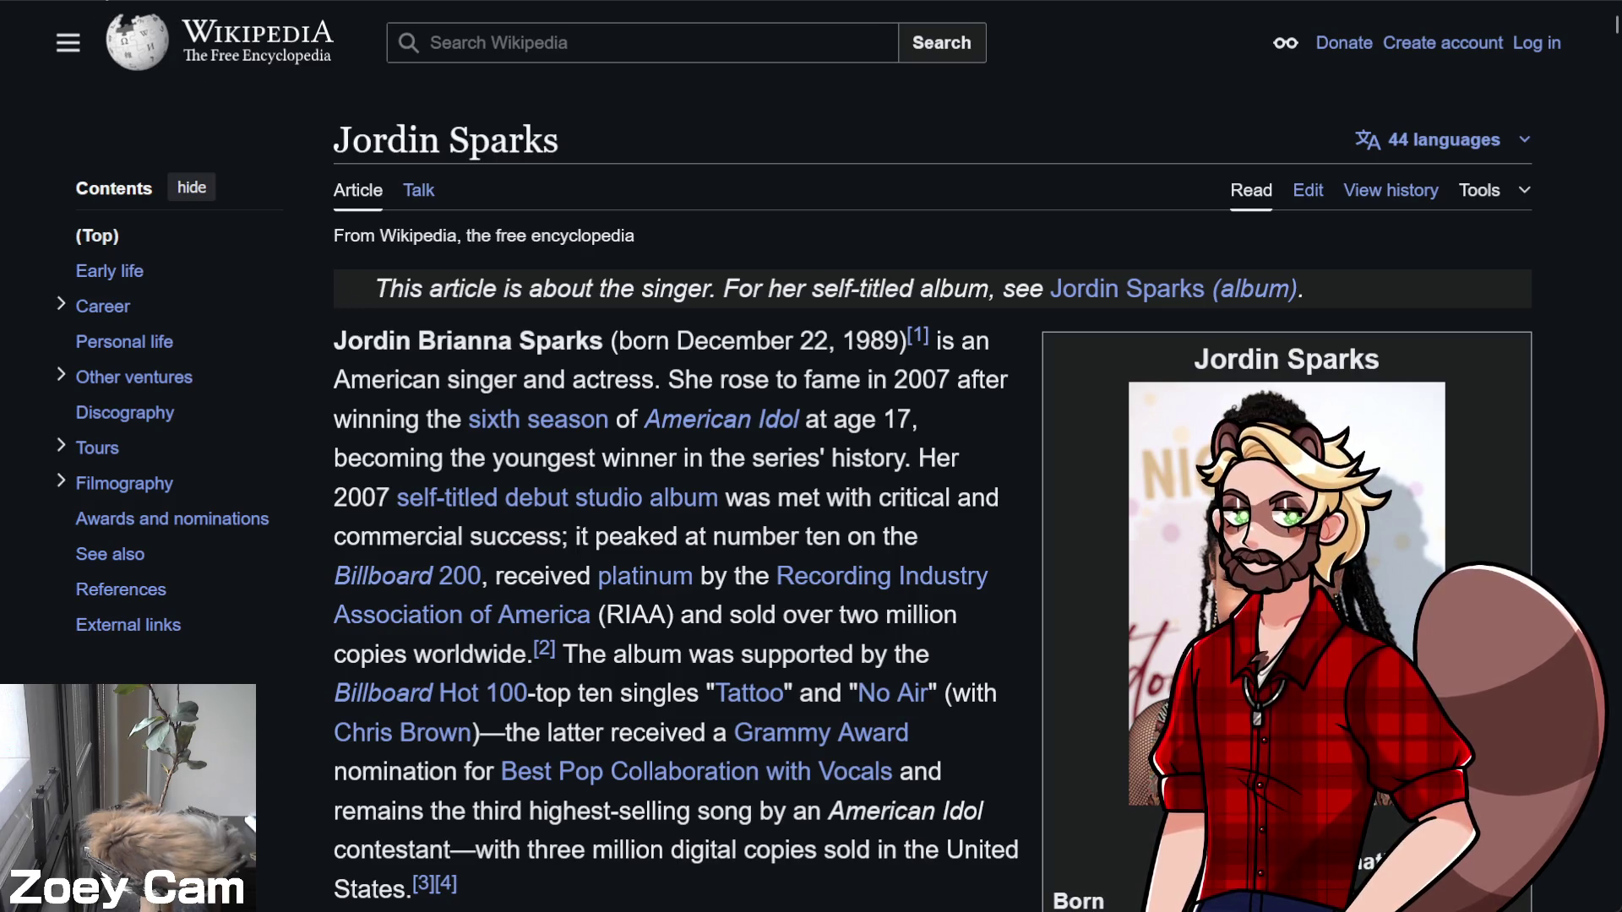
# Go back from Jordin Sparks to the BTR album's track listing, tracks 3–11
pyautogui.hotkey('alt', 'Left')
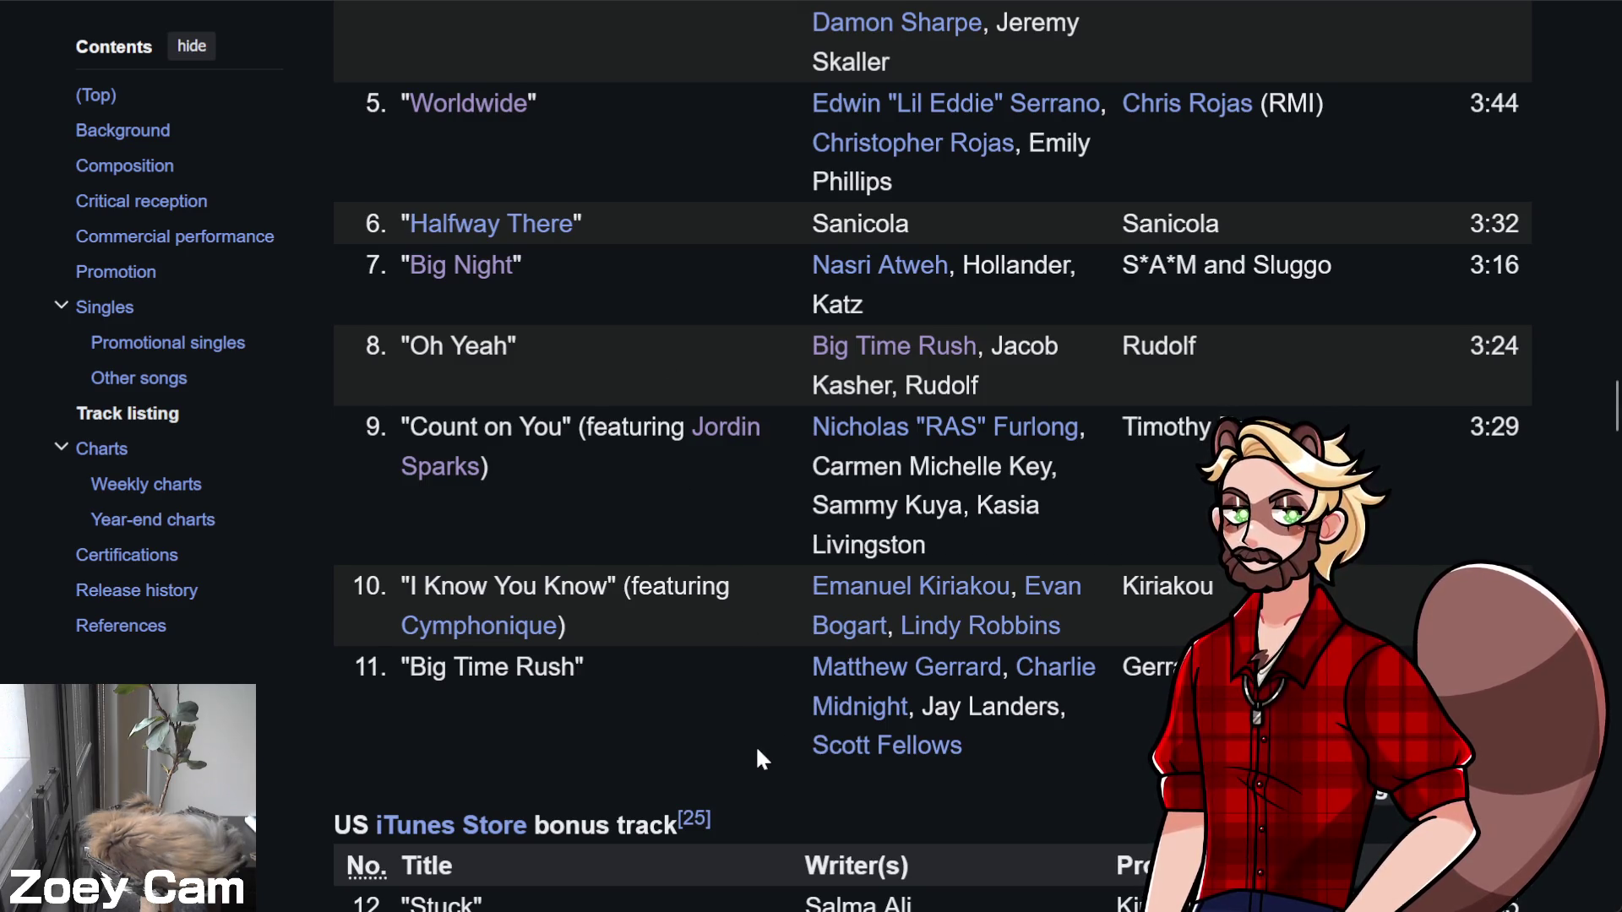
pyautogui.scroll(2, 758, 770)
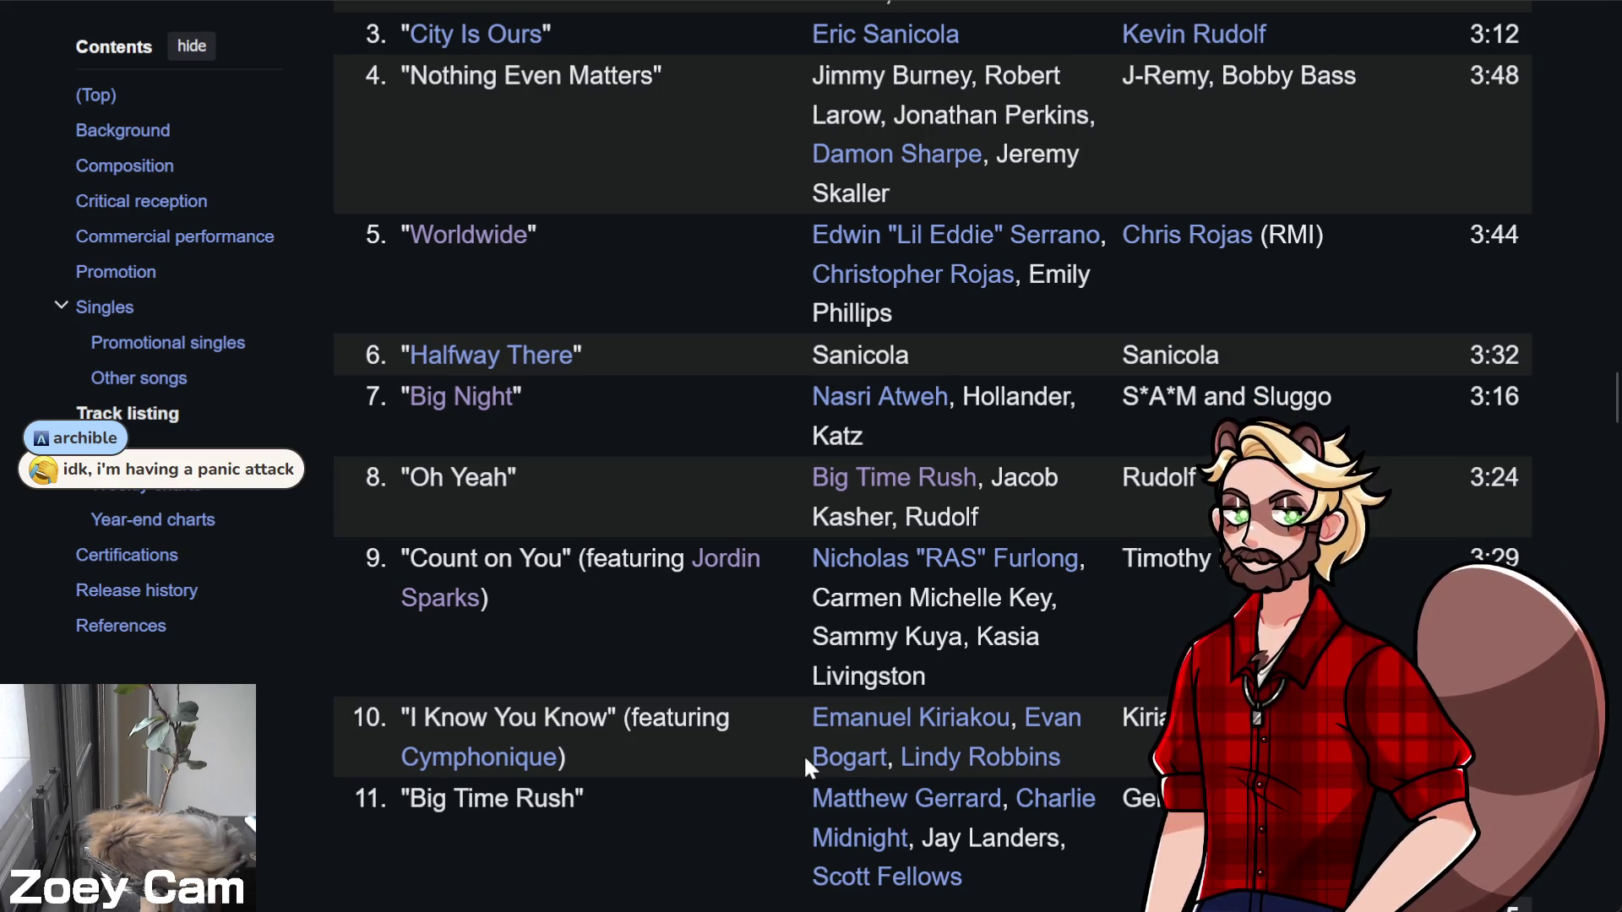
# Scroll further through the BTR album's Track listing table
pyautogui.scroll(-3, 652, 743)
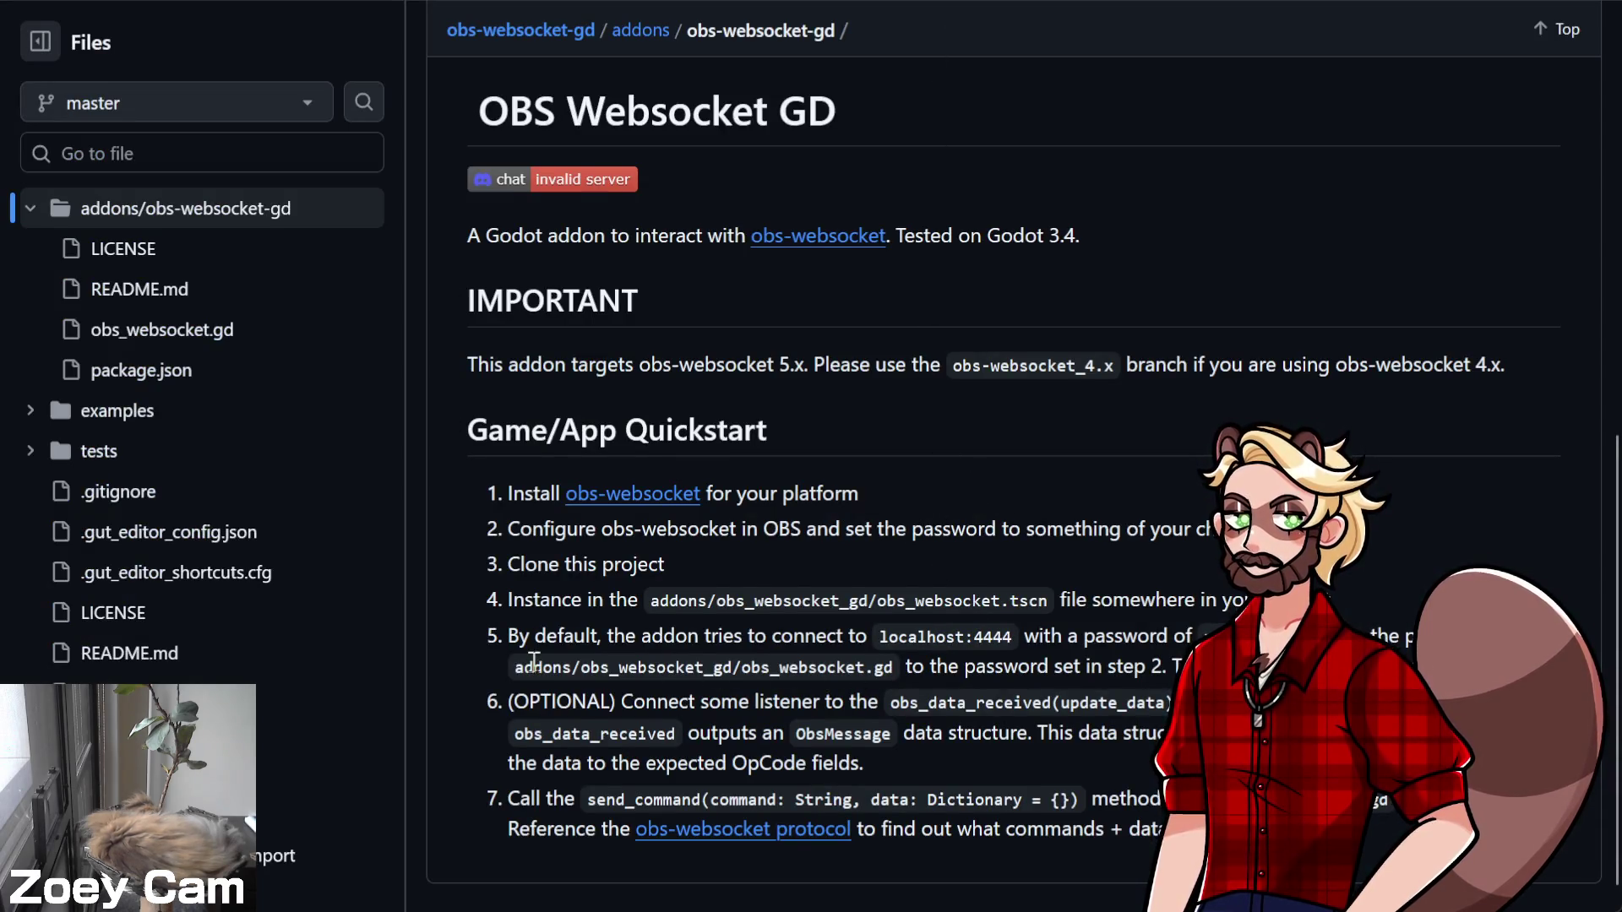
# Scroll the obs-websocket-gd quickstart a little, then return to the Godot editor
pyautogui.scroll(-1, 532, 667)
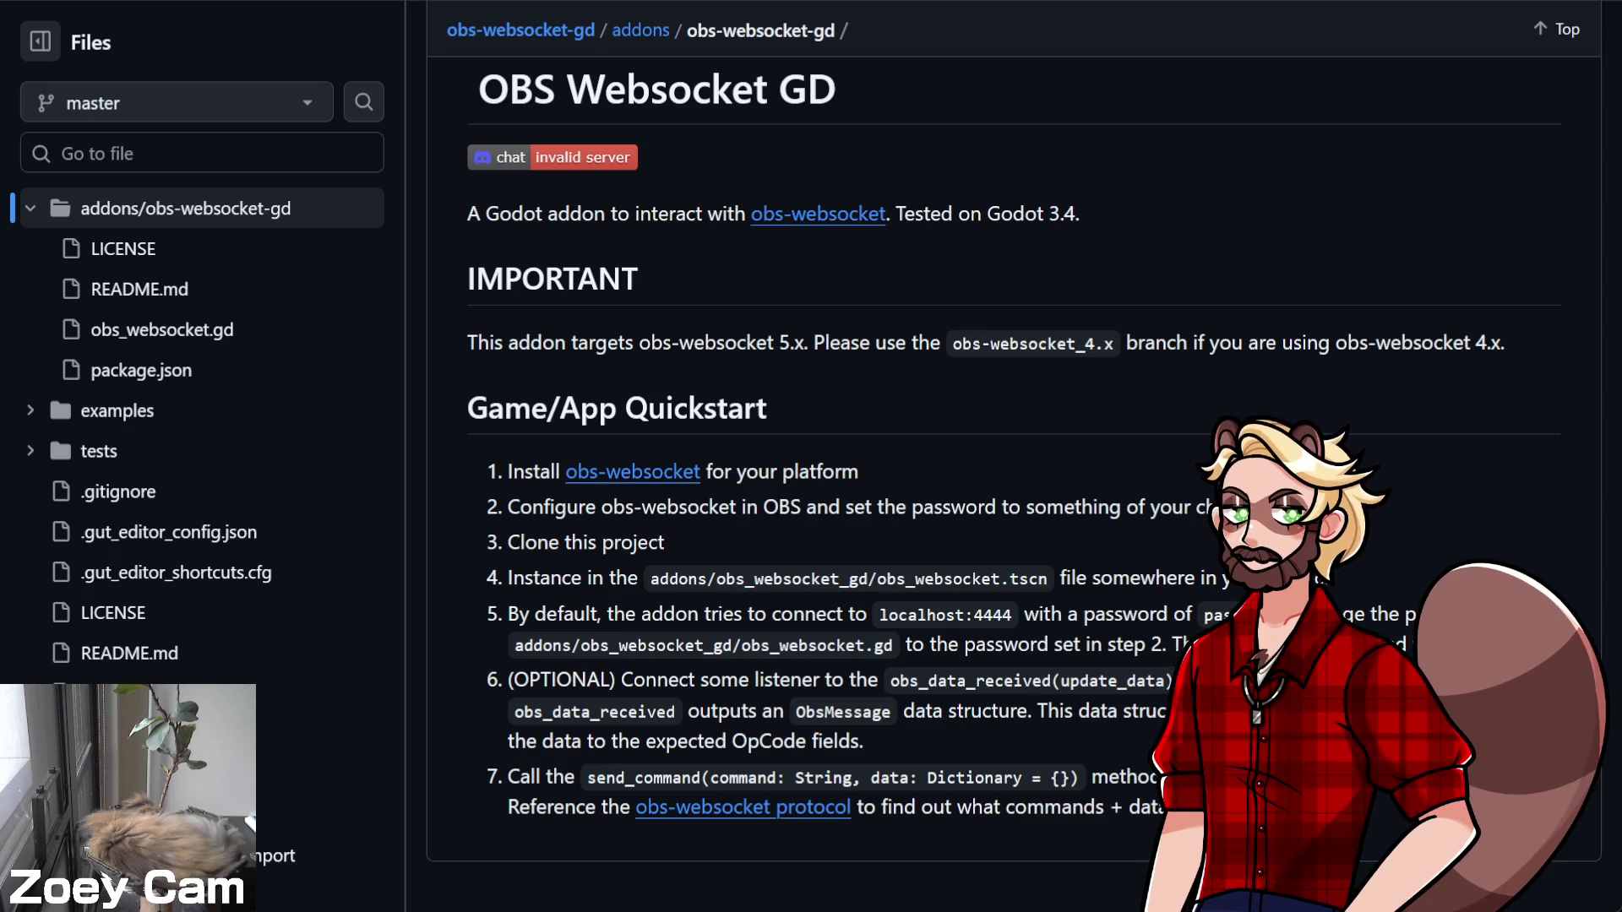
pyautogui.hotkey('alt', 'Tab')
# Search the Godot Asset Library for 'obs'
pyautogui.click(926, 18)
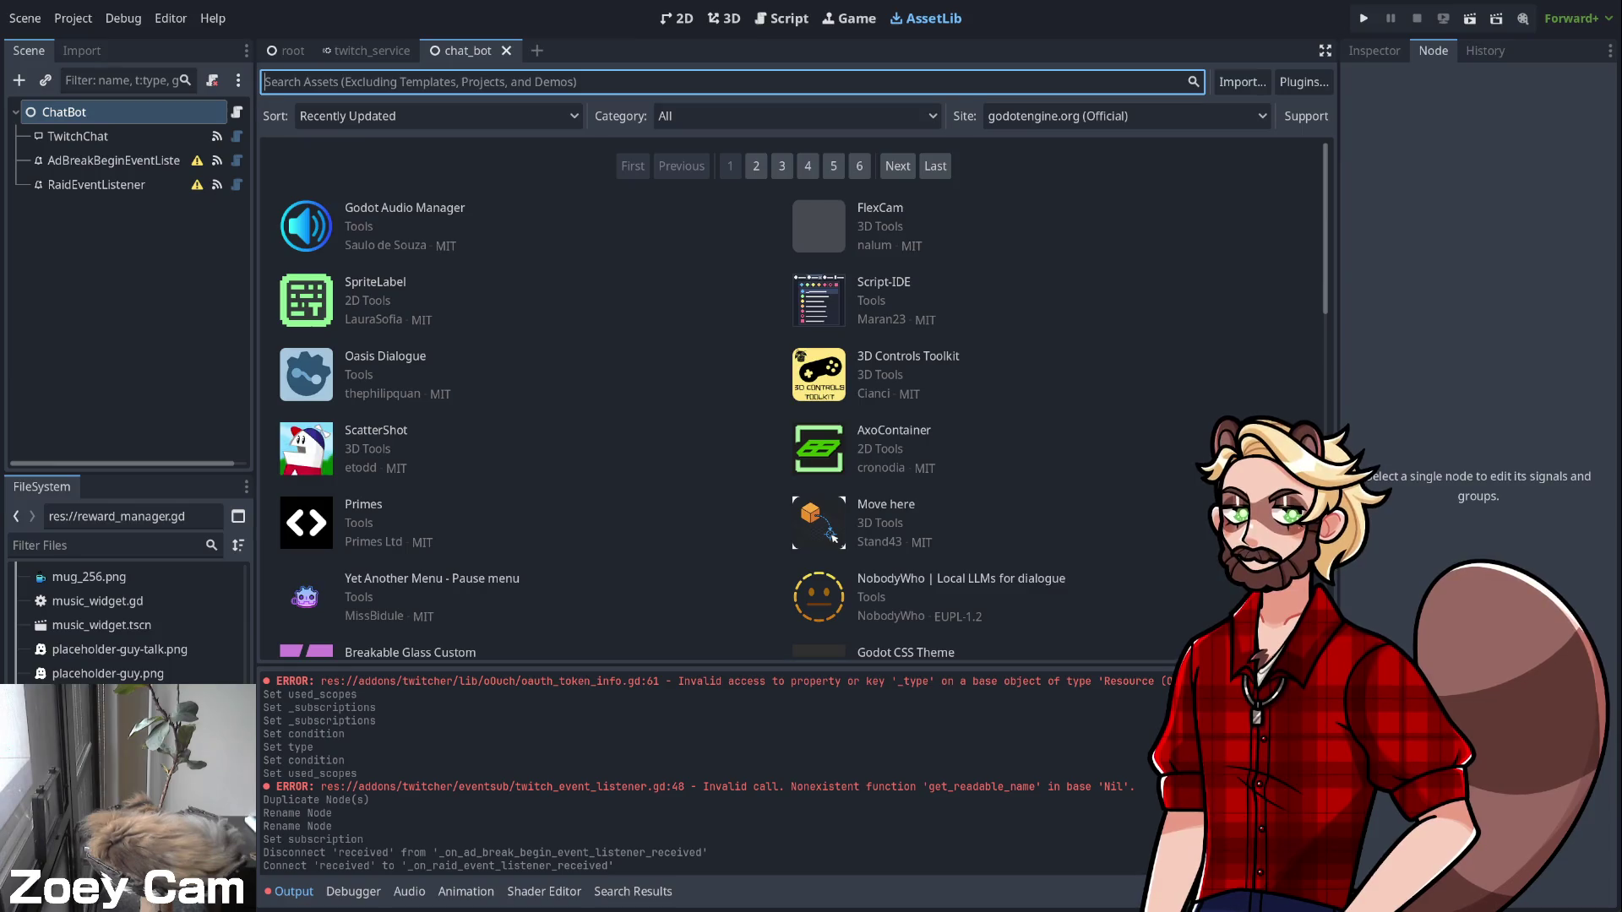
pyautogui.write('obs')
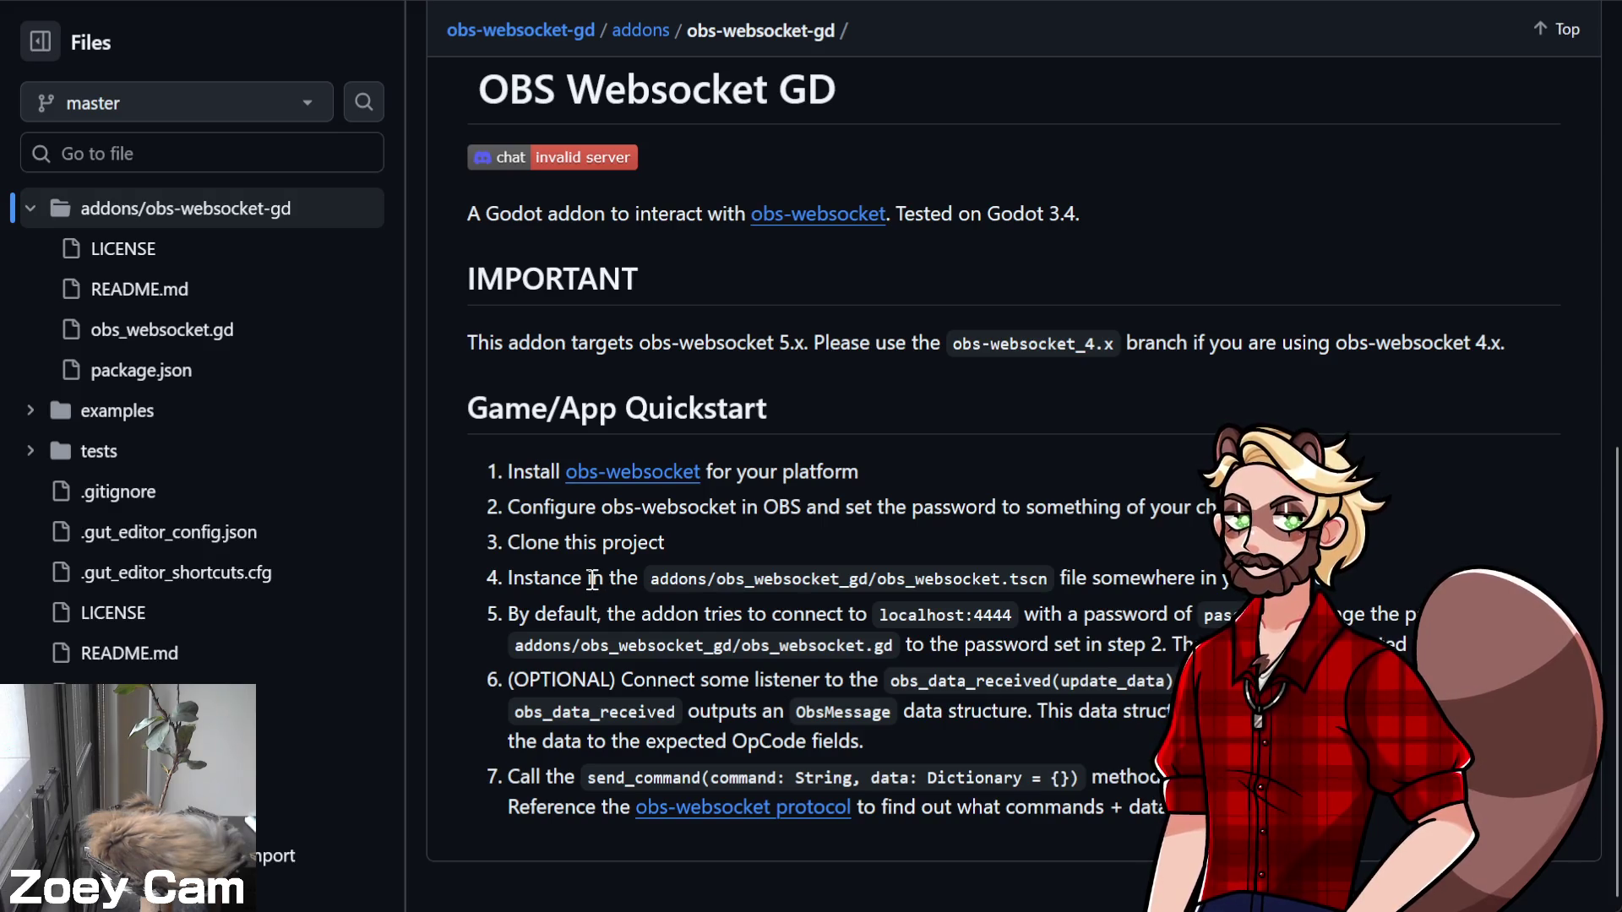
pyautogui.scroll(-1, 338, 646)
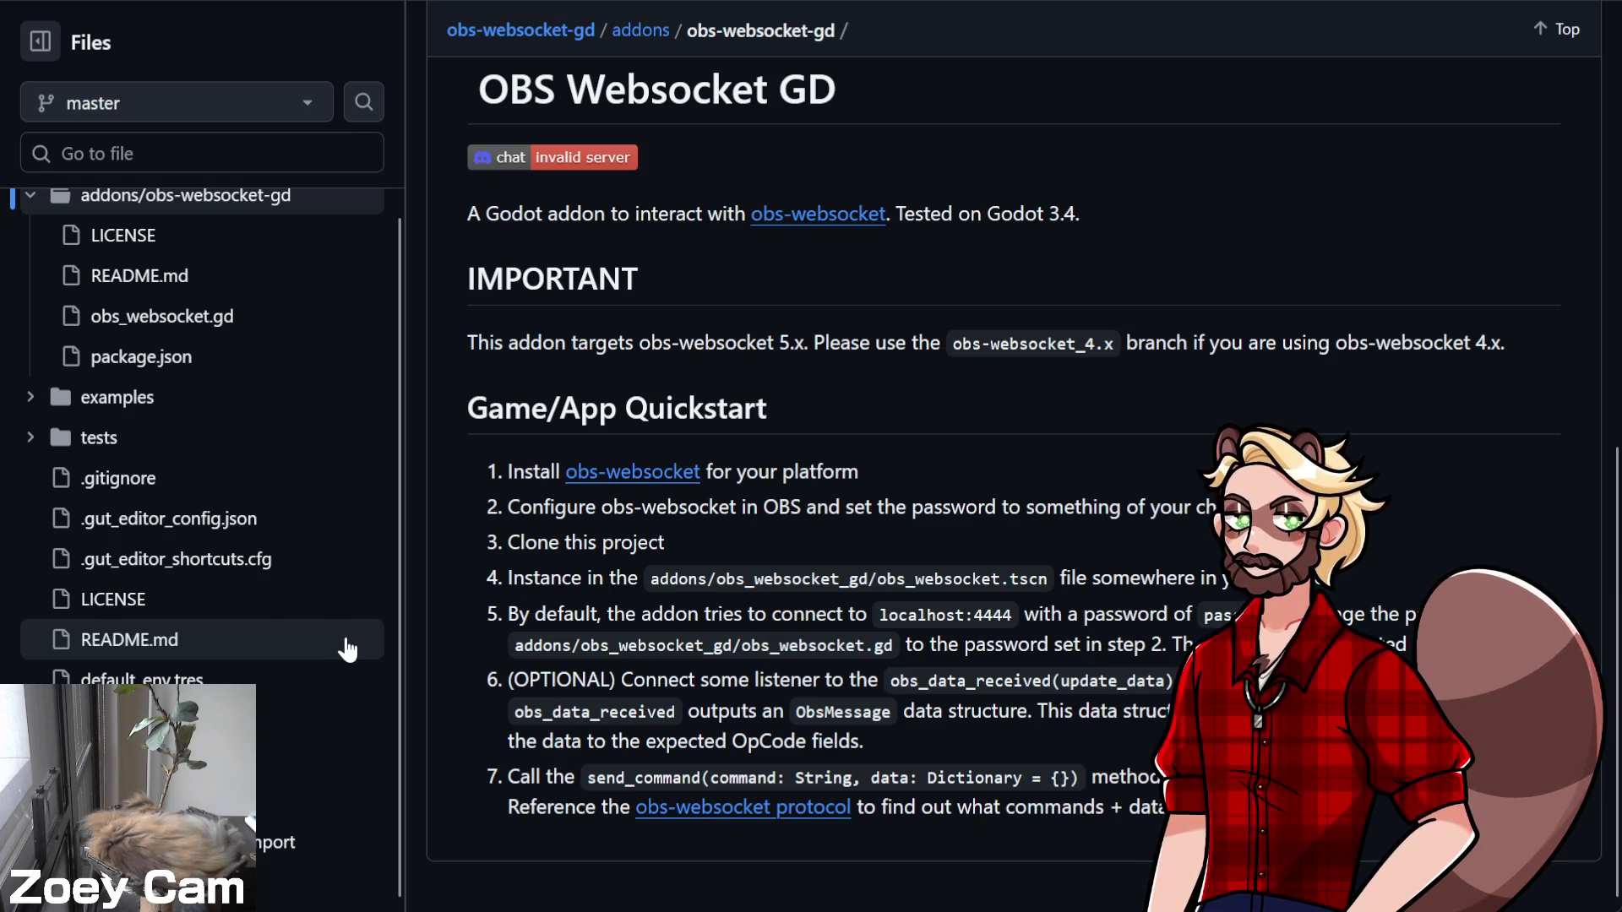
pyautogui.scroll(1, 271, 445)
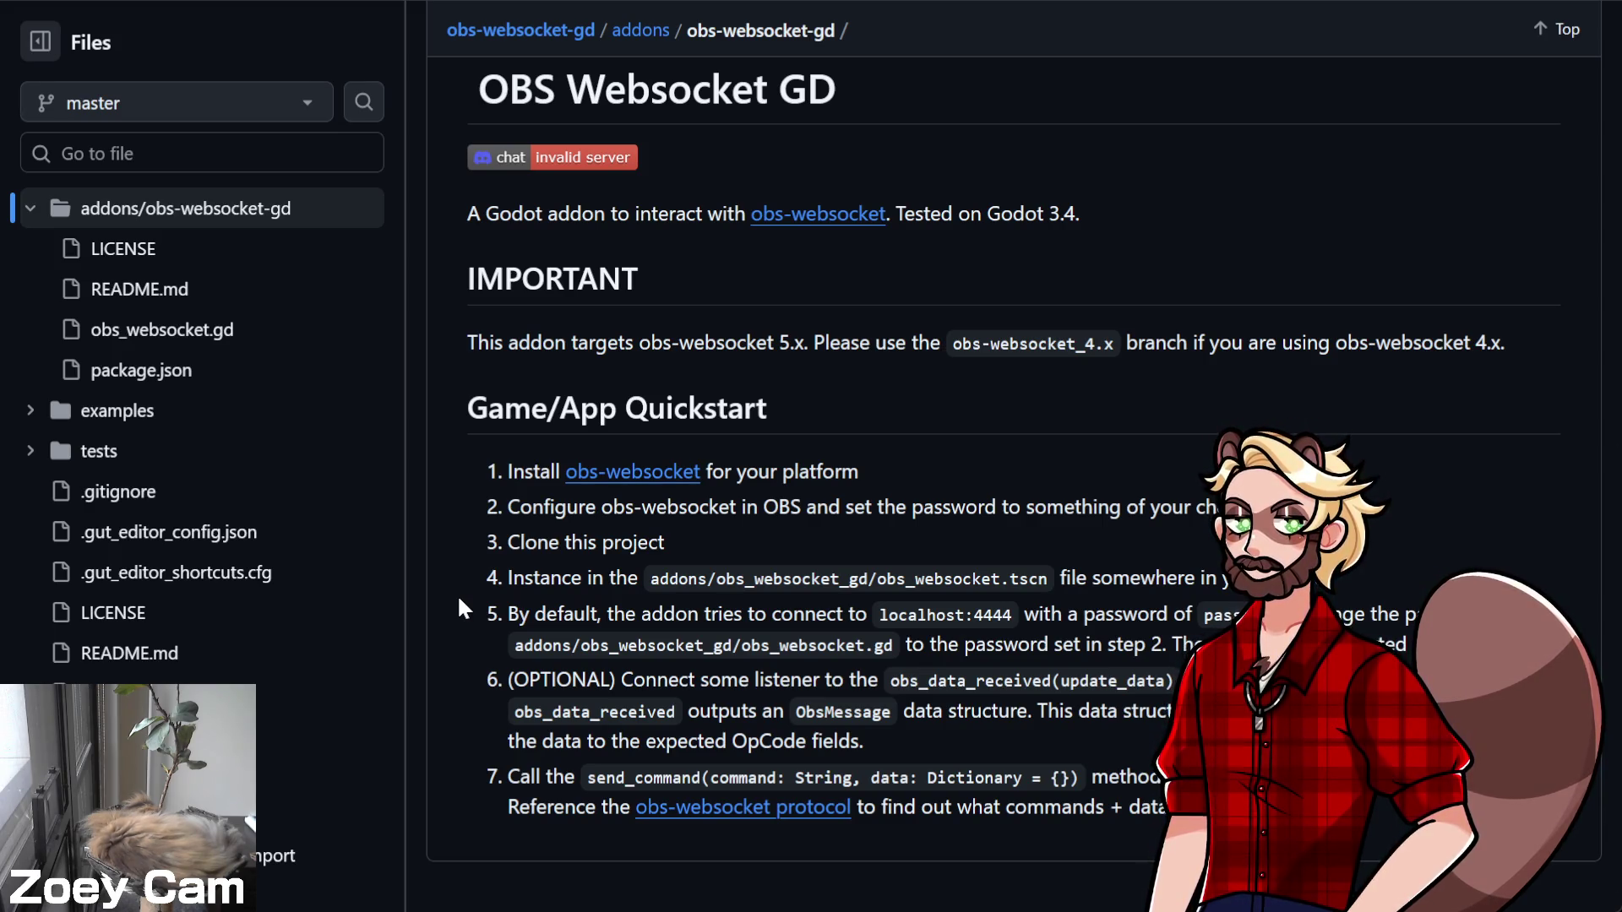
pyautogui.scroll(9, 473, 587)
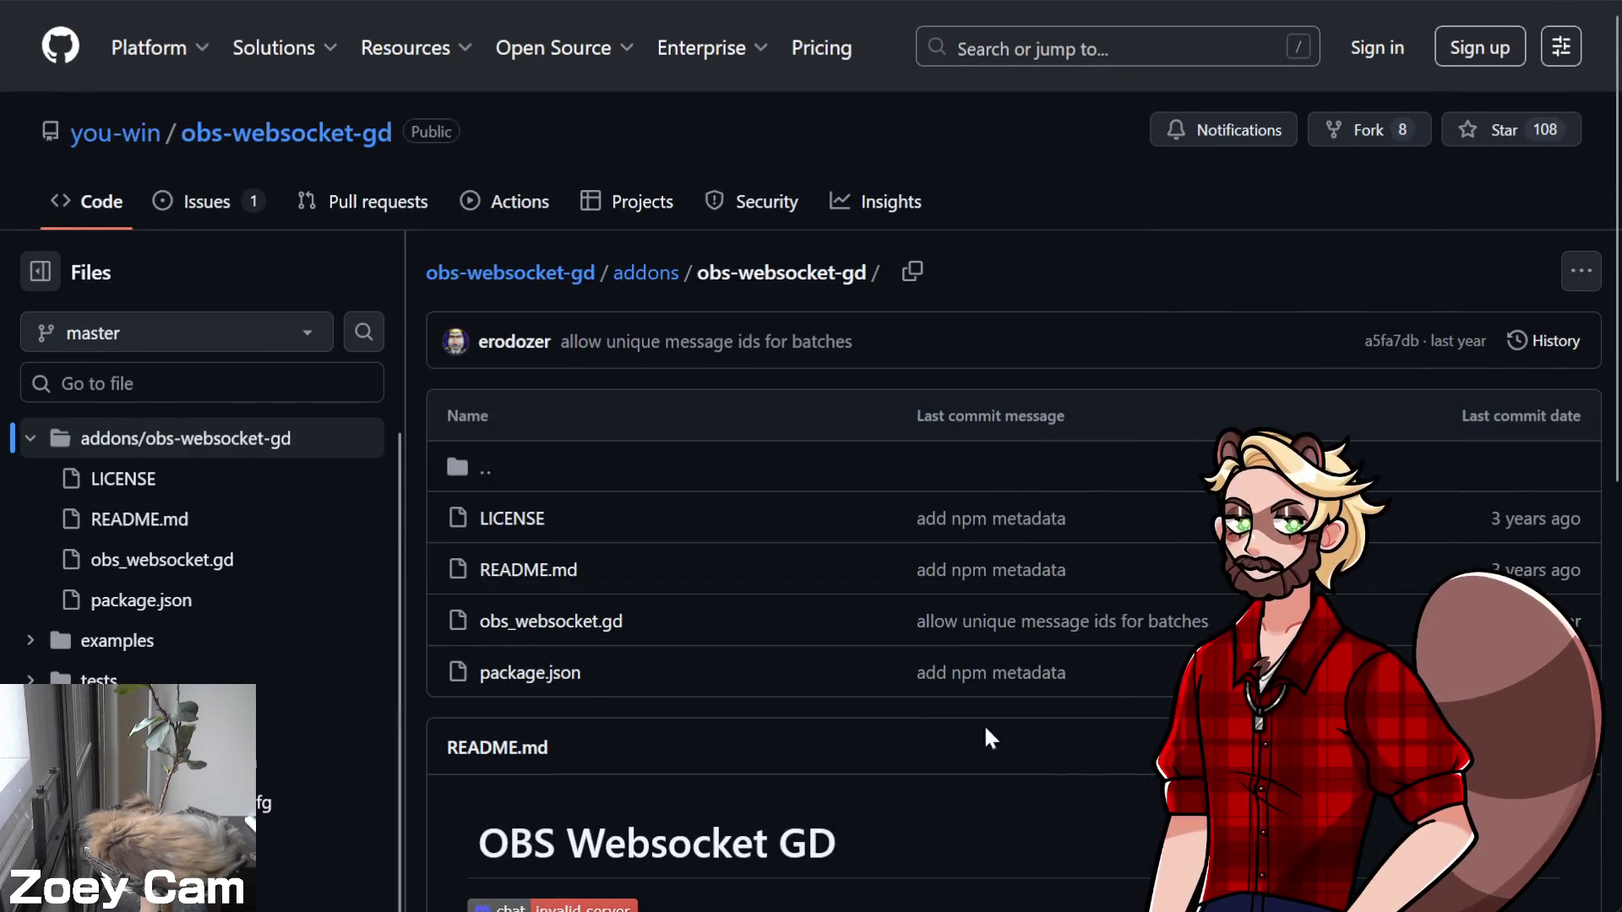
pyautogui.click(550, 274)
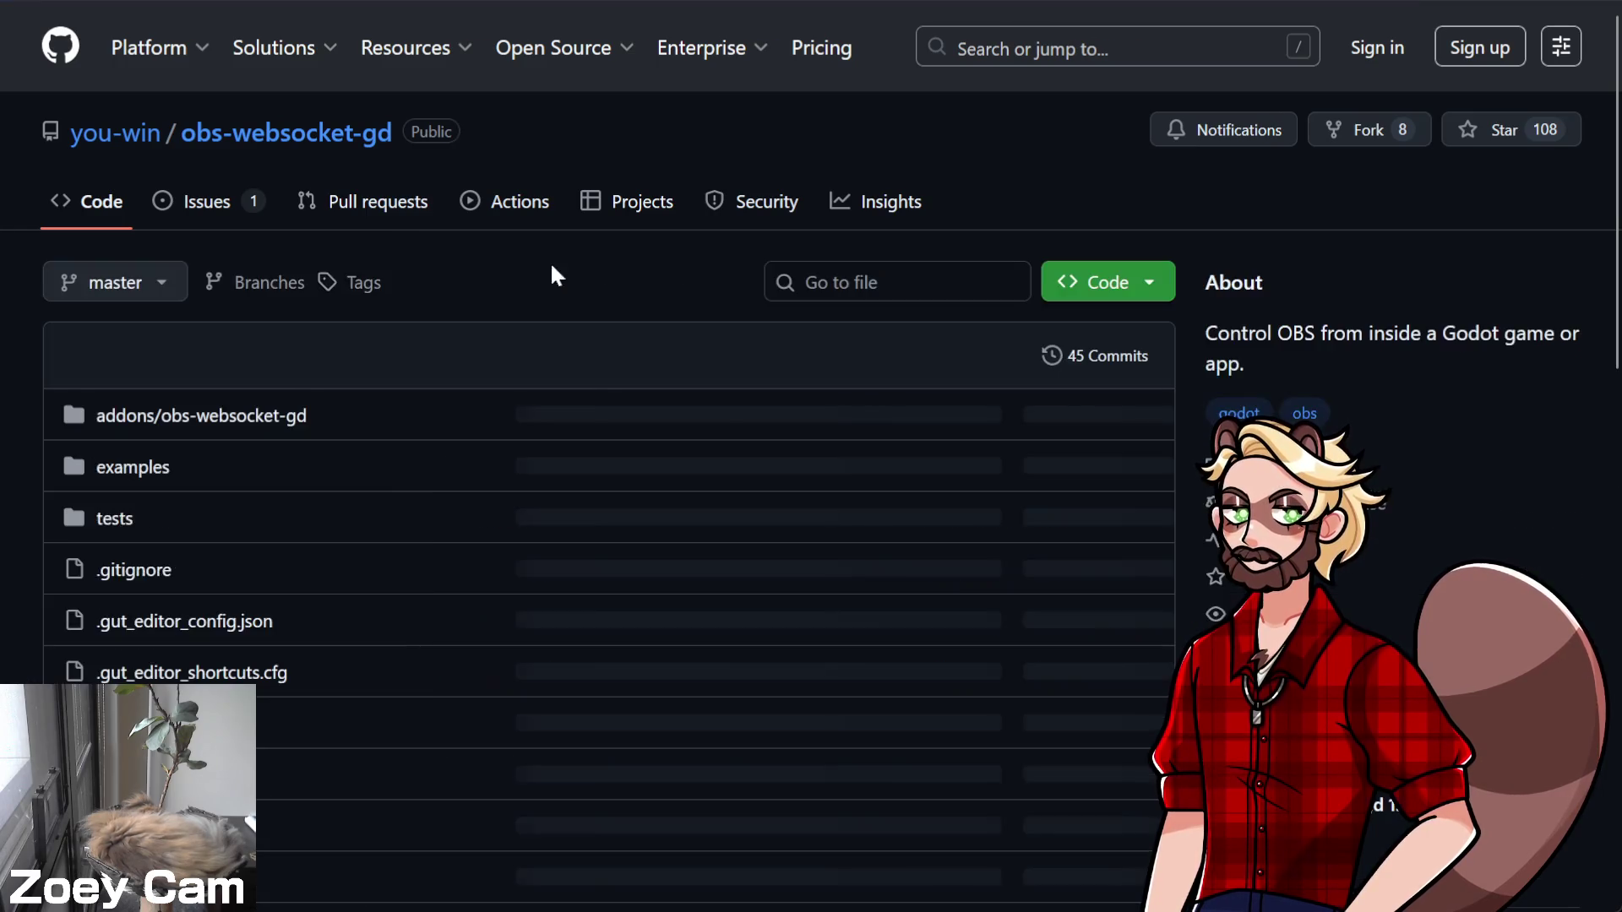
pyautogui.scroll(-3, 1031, 369)
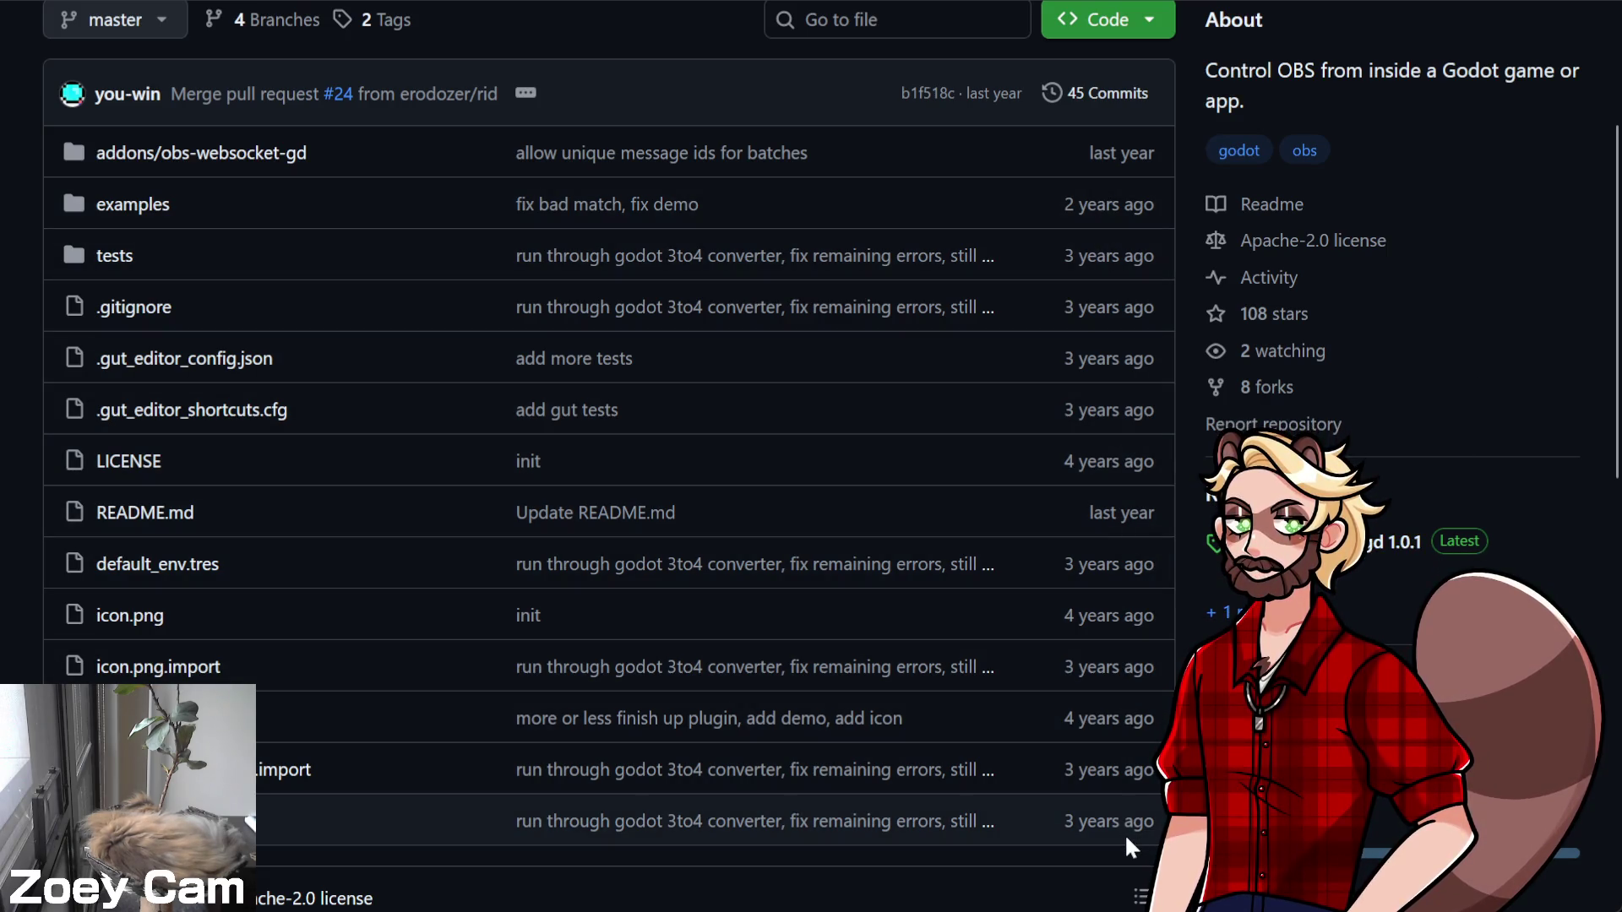
pyautogui.click(266, 159)
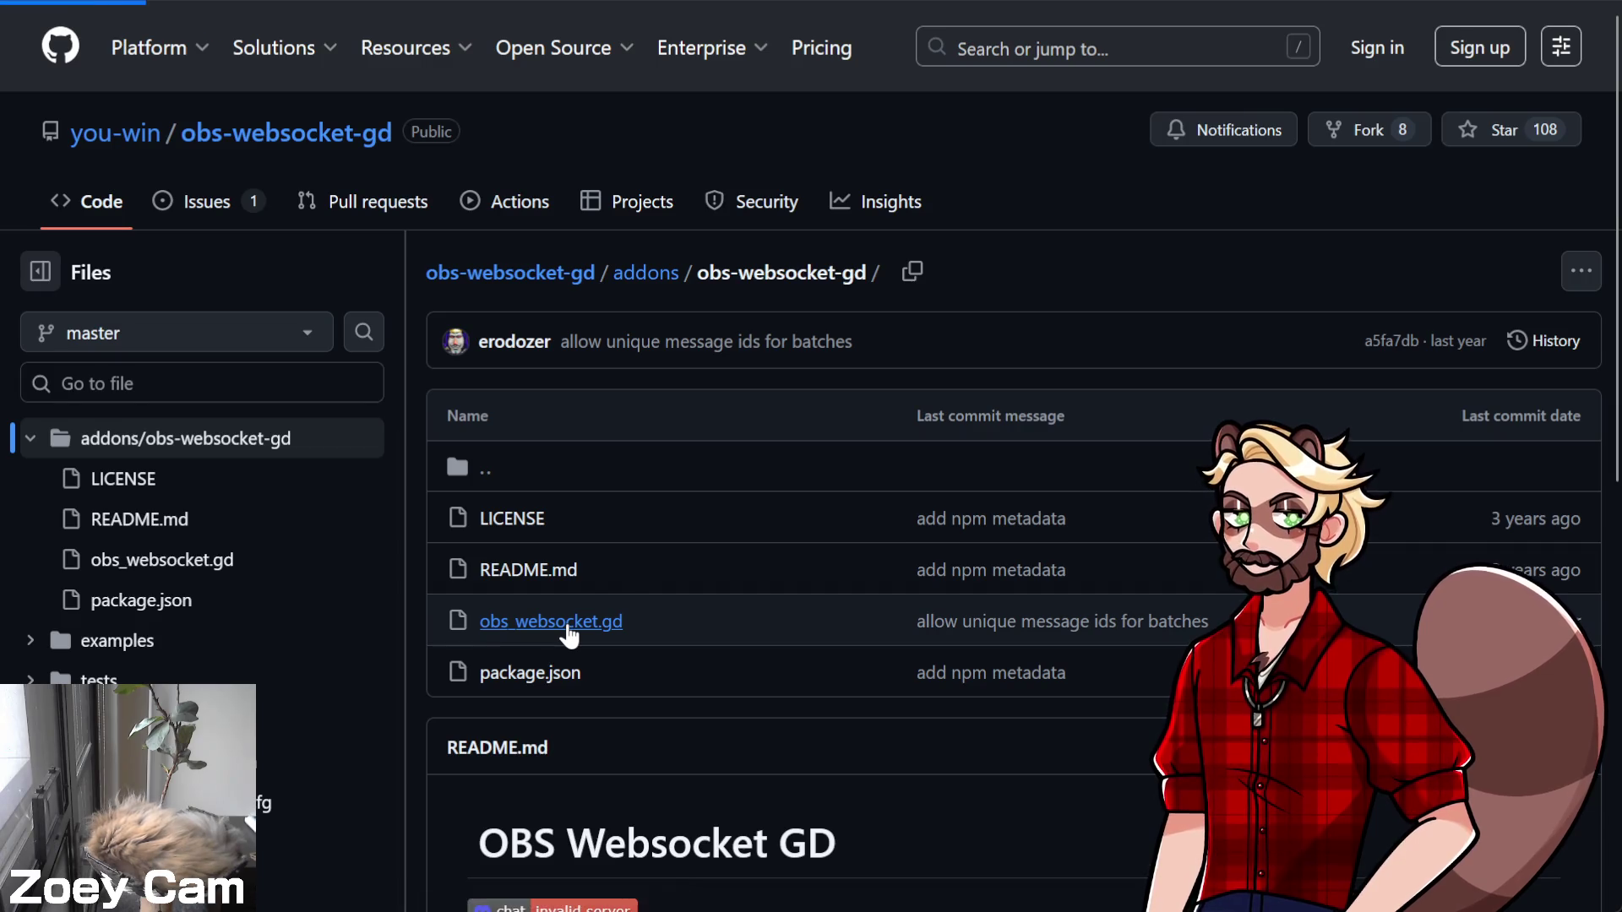
# Read obs_websocket.gd down to its RequestResponse class, then open a new browser tab
pyautogui.click(568, 622)
pyautogui.scroll(-8, 1049, 631)
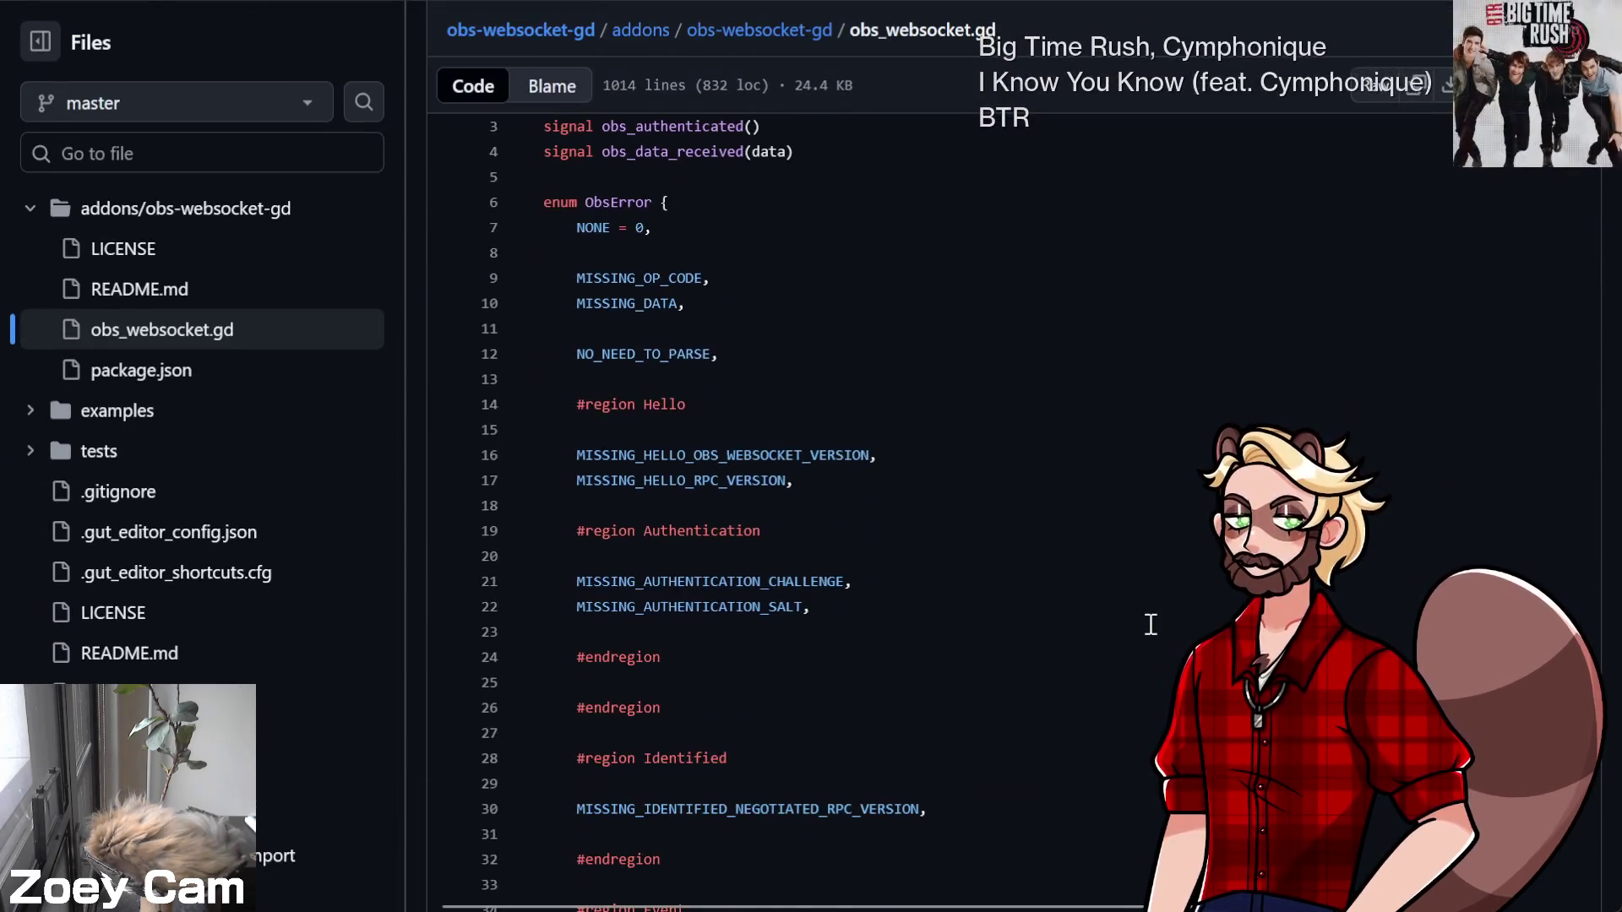
pyautogui.scroll(-10, 1098, 579)
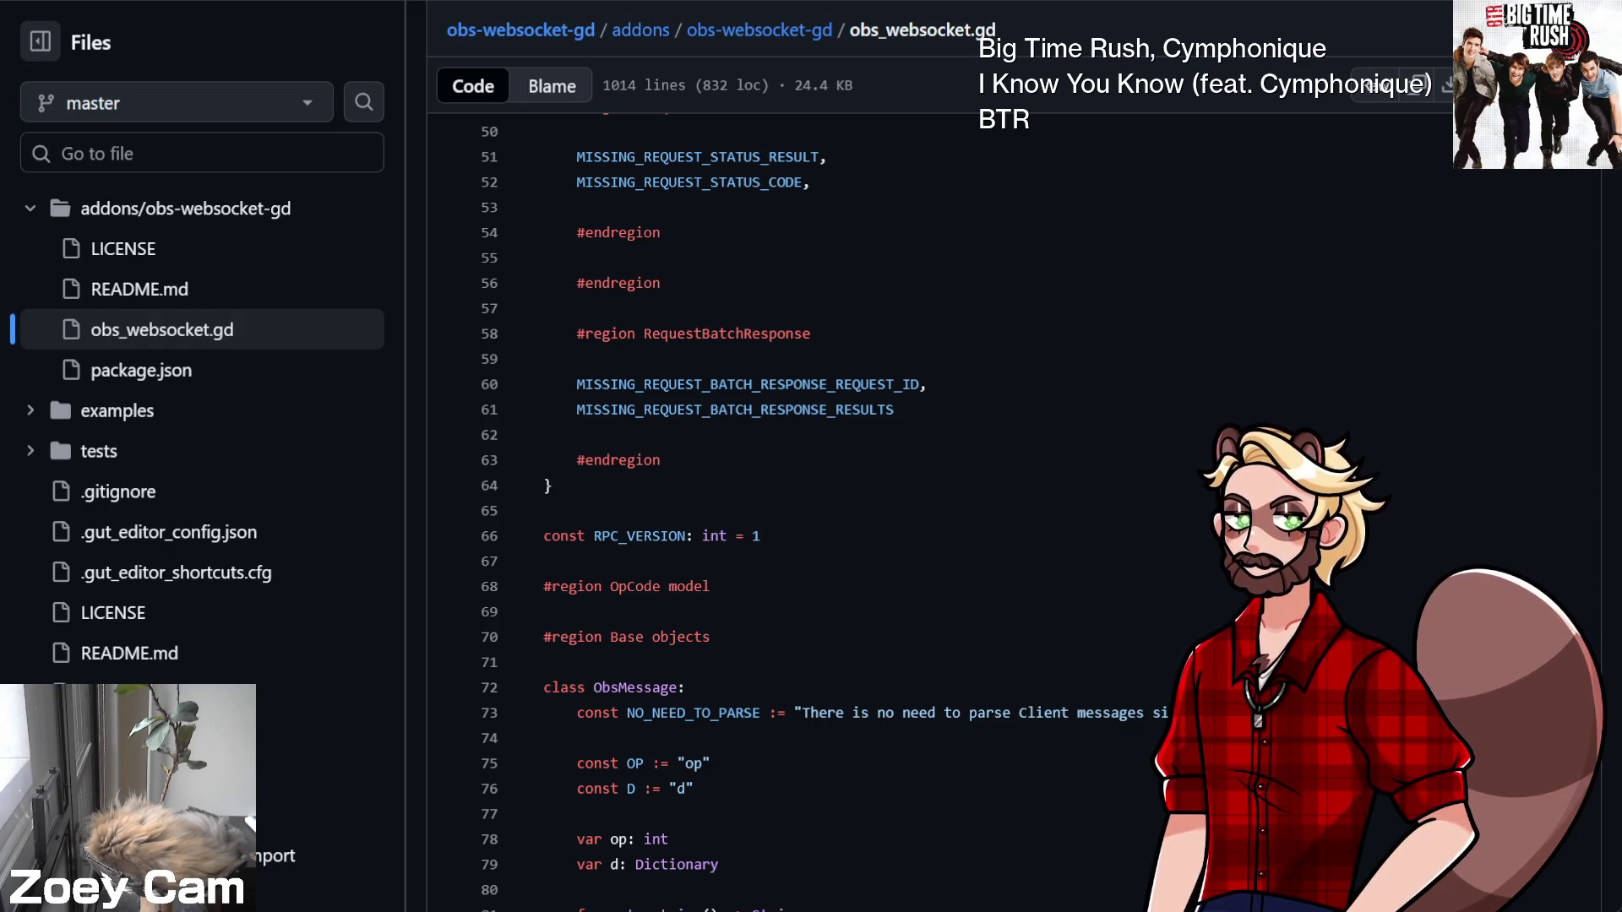
pyautogui.scroll(-5, 1093, 489)
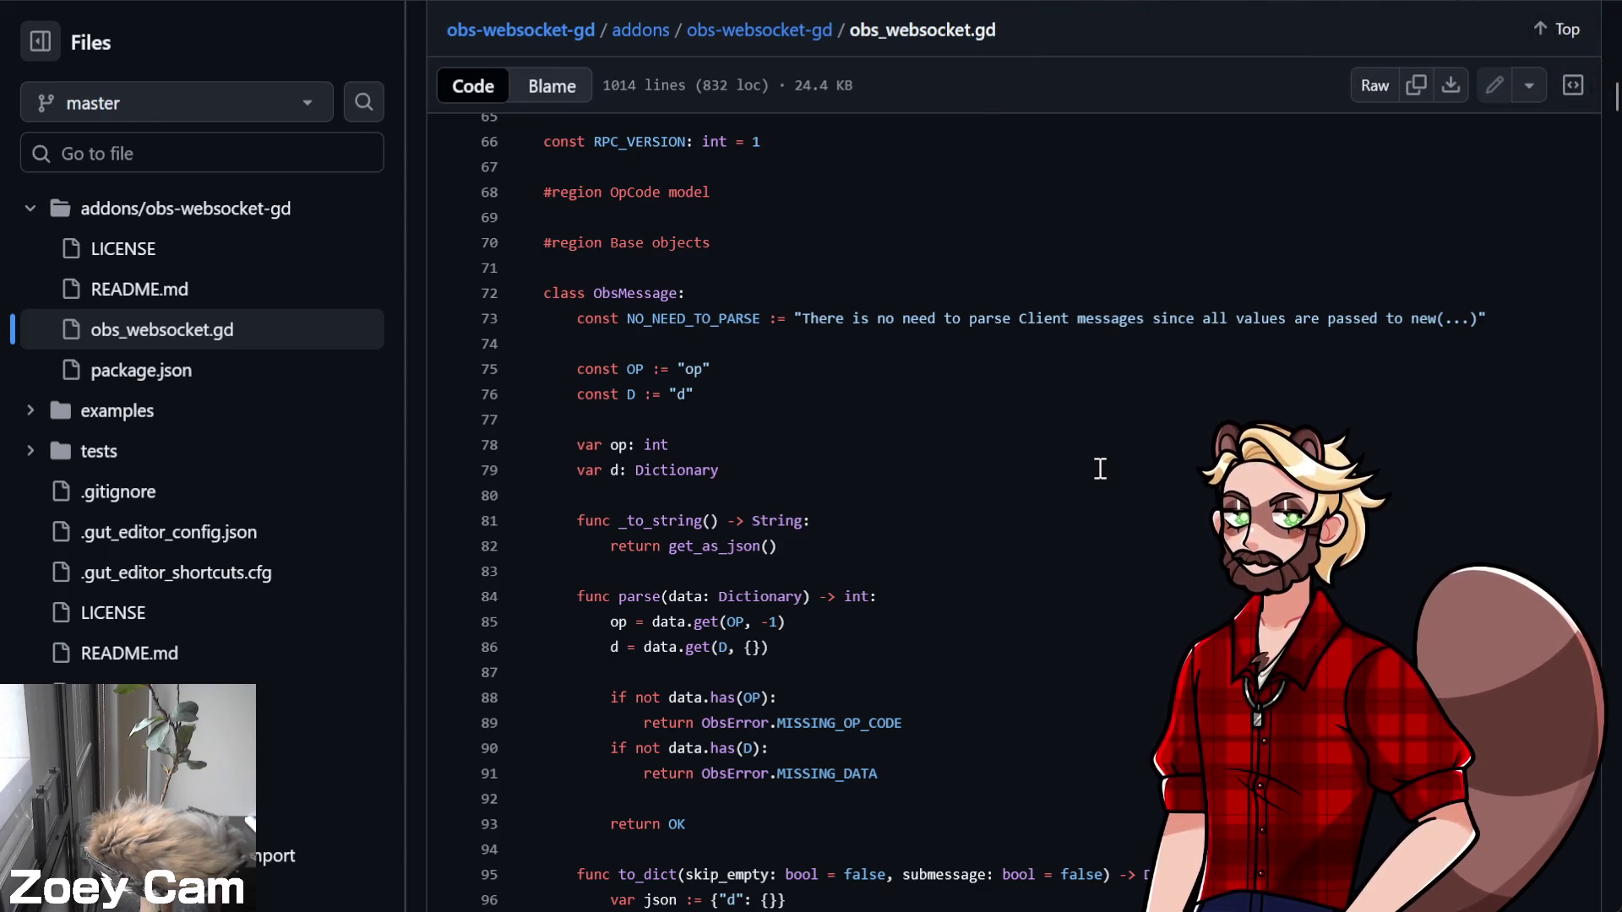
pyautogui.scroll(-5, 1036, 440)
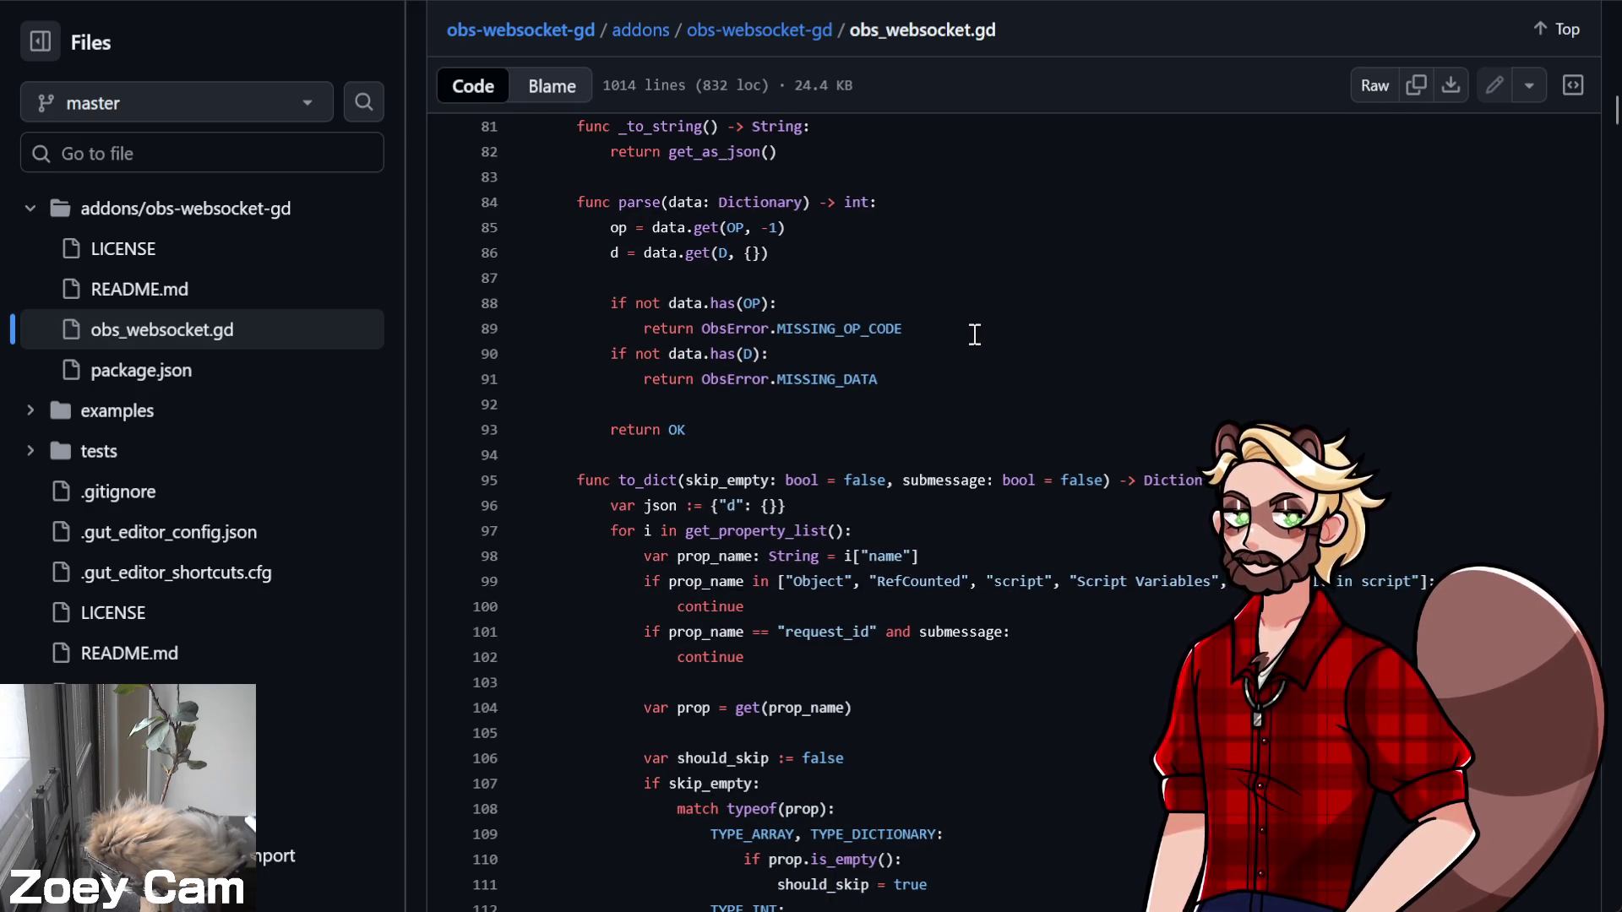
pyautogui.scroll(-14, 975, 335)
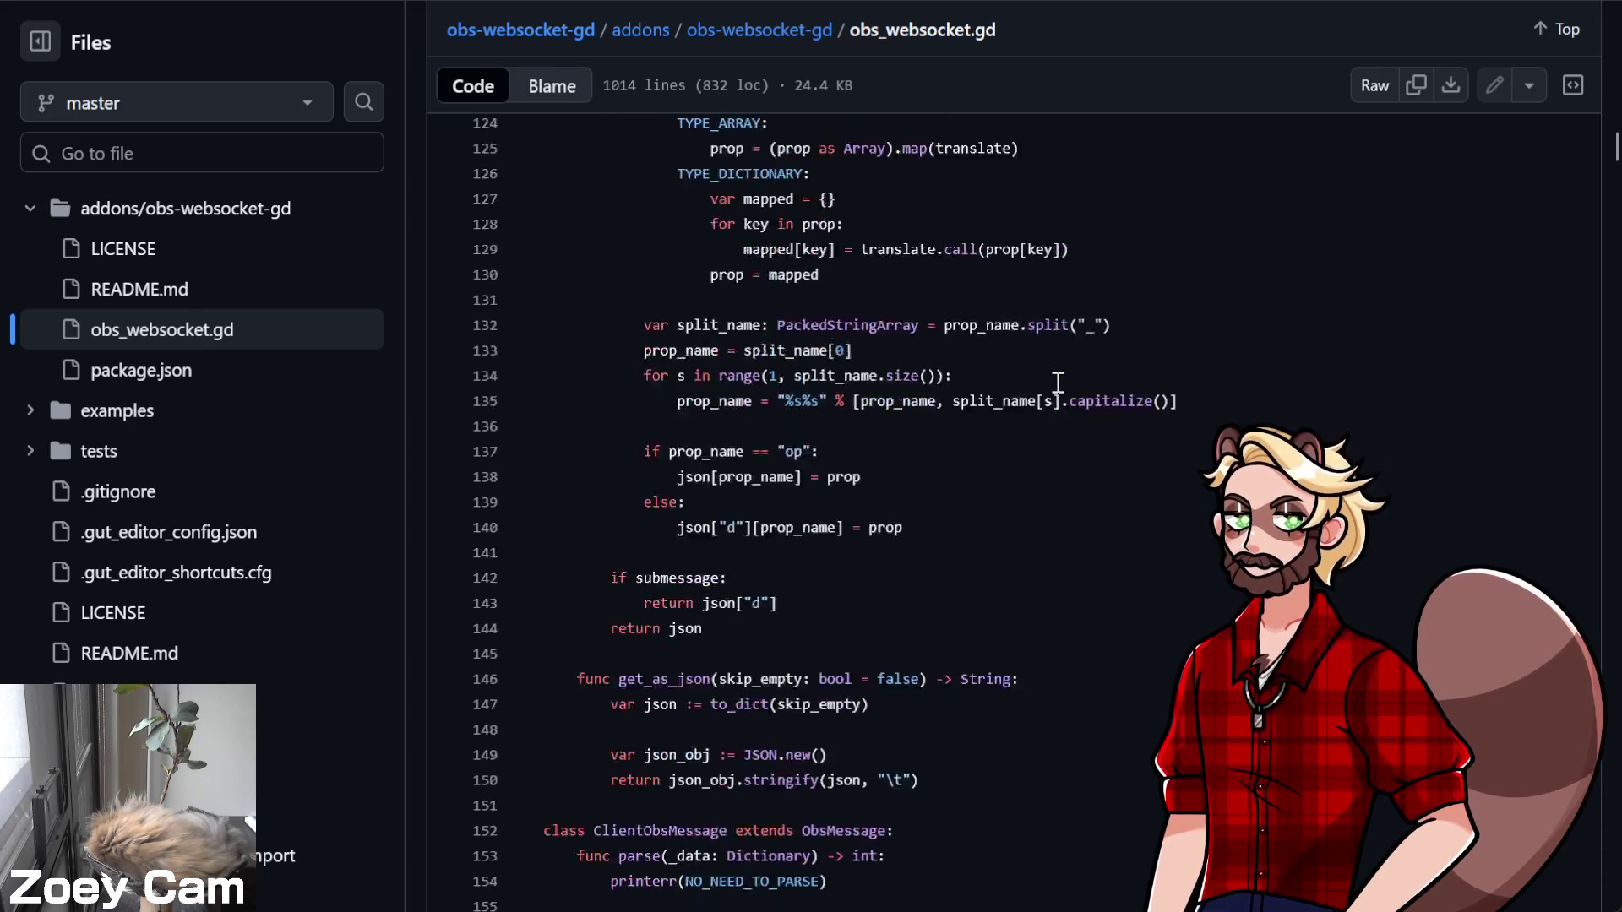
pyautogui.scroll(-5, 1057, 382)
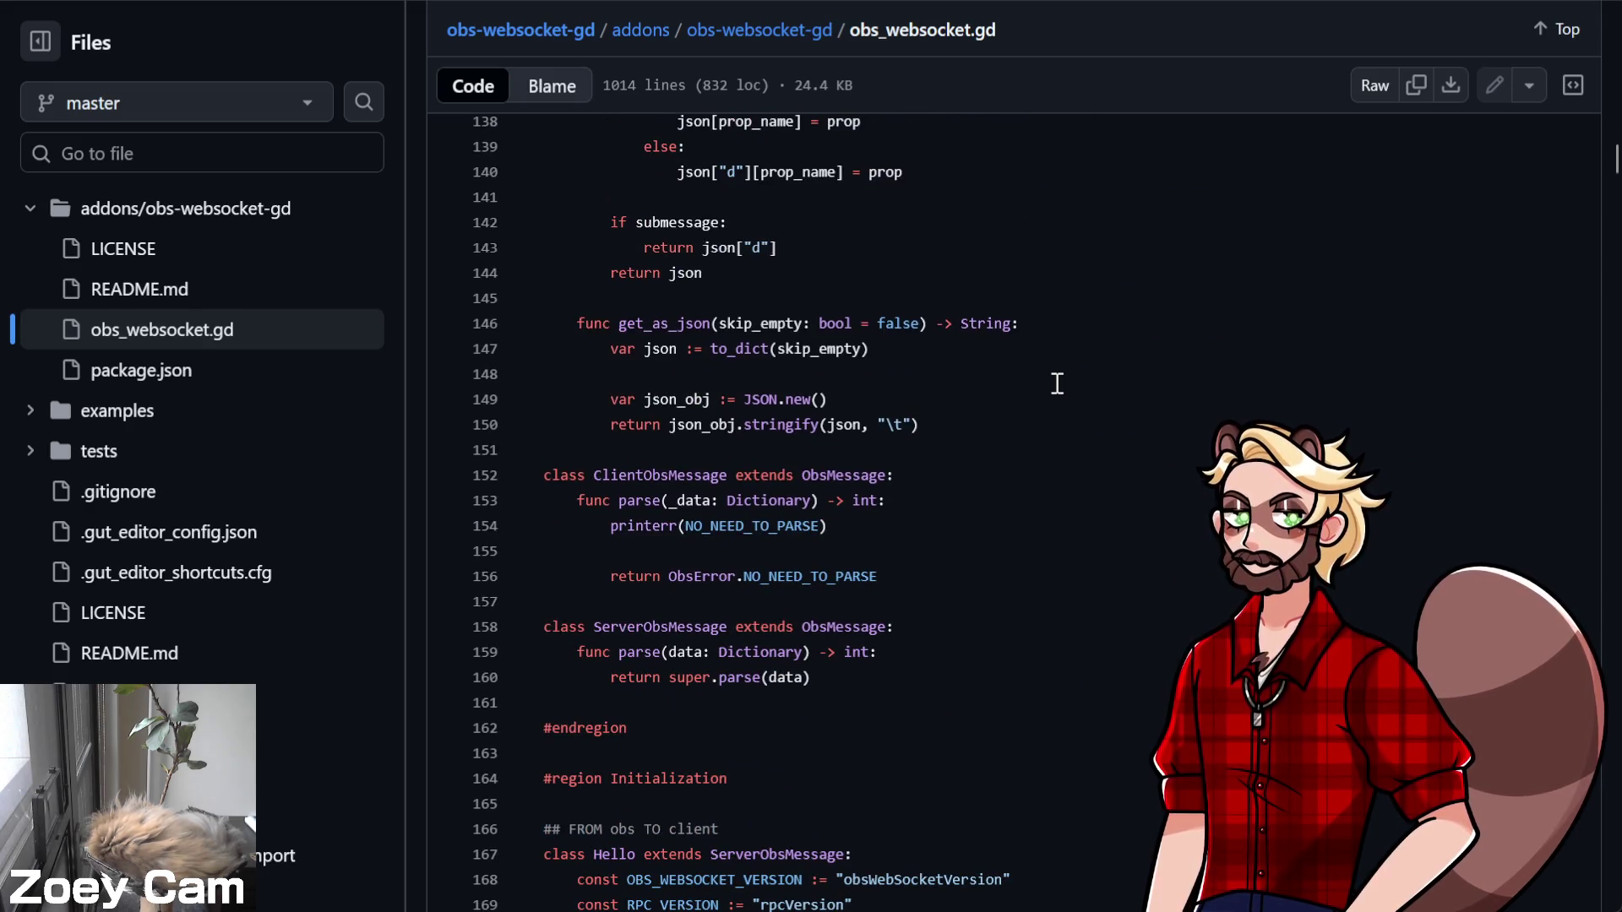
pyautogui.scroll(-5, 1055, 386)
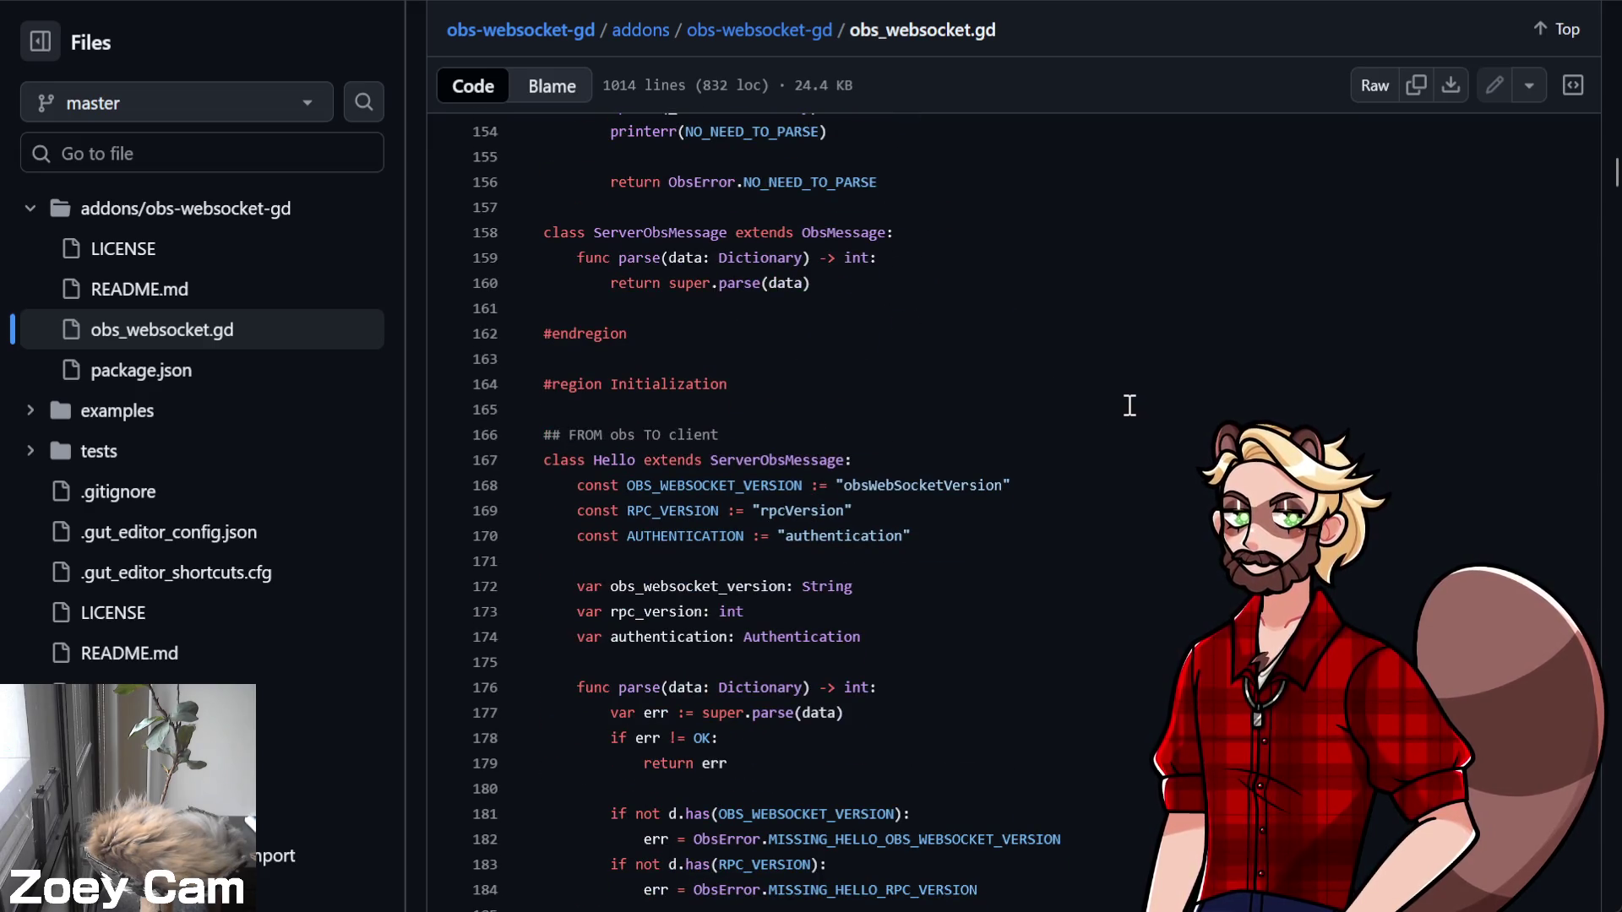
pyautogui.scroll(-20, 1130, 406)
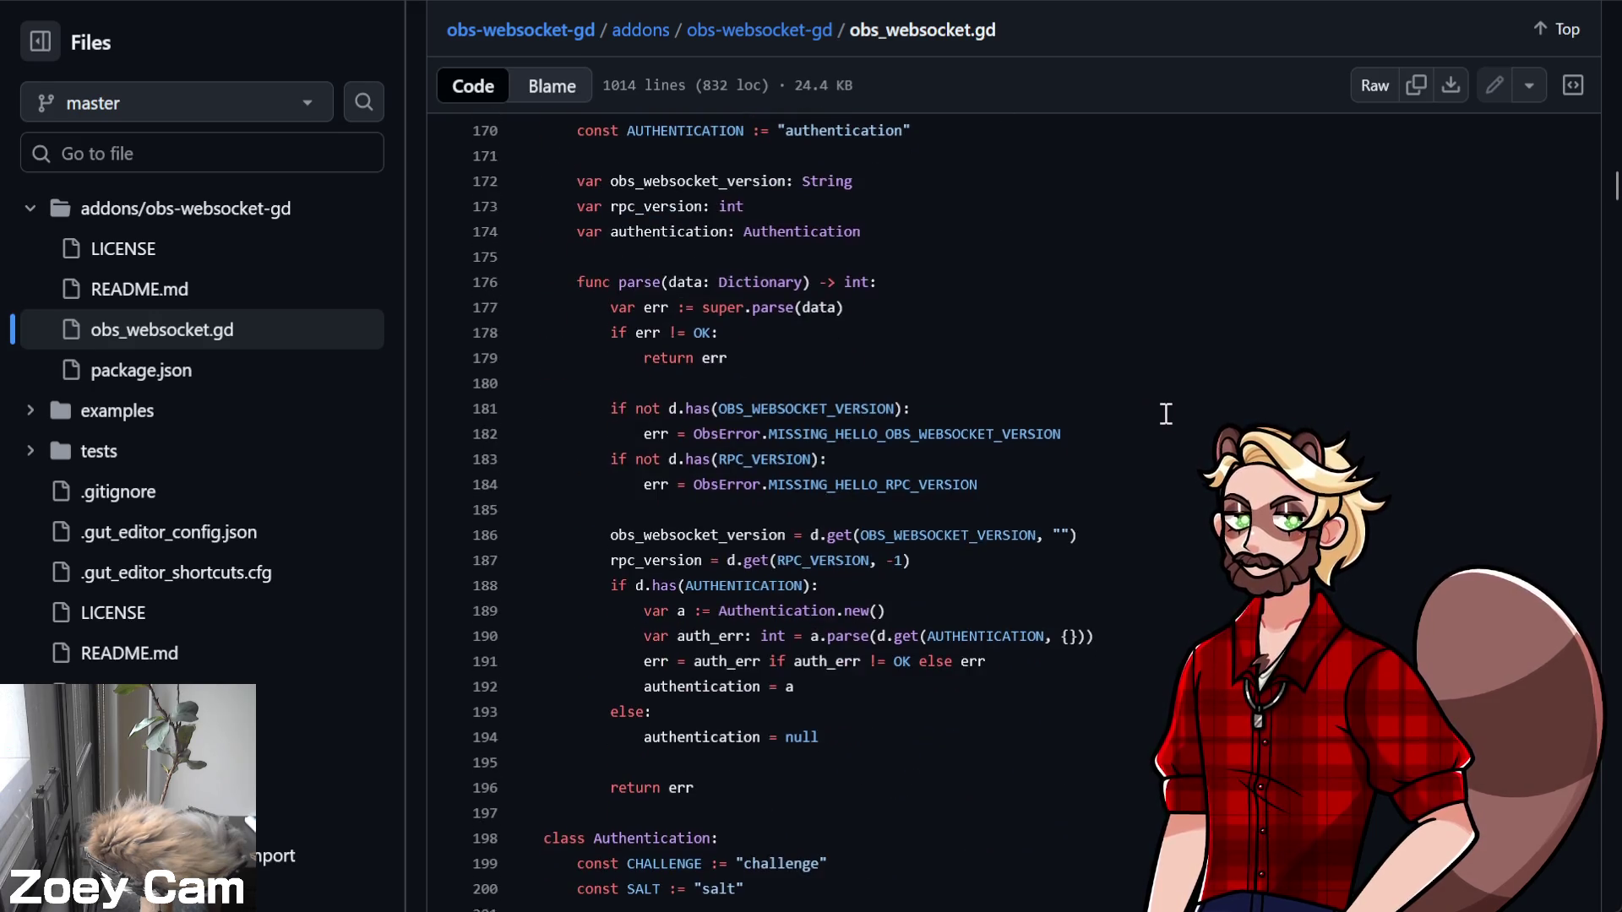
pyautogui.scroll(-20, 1161, 407)
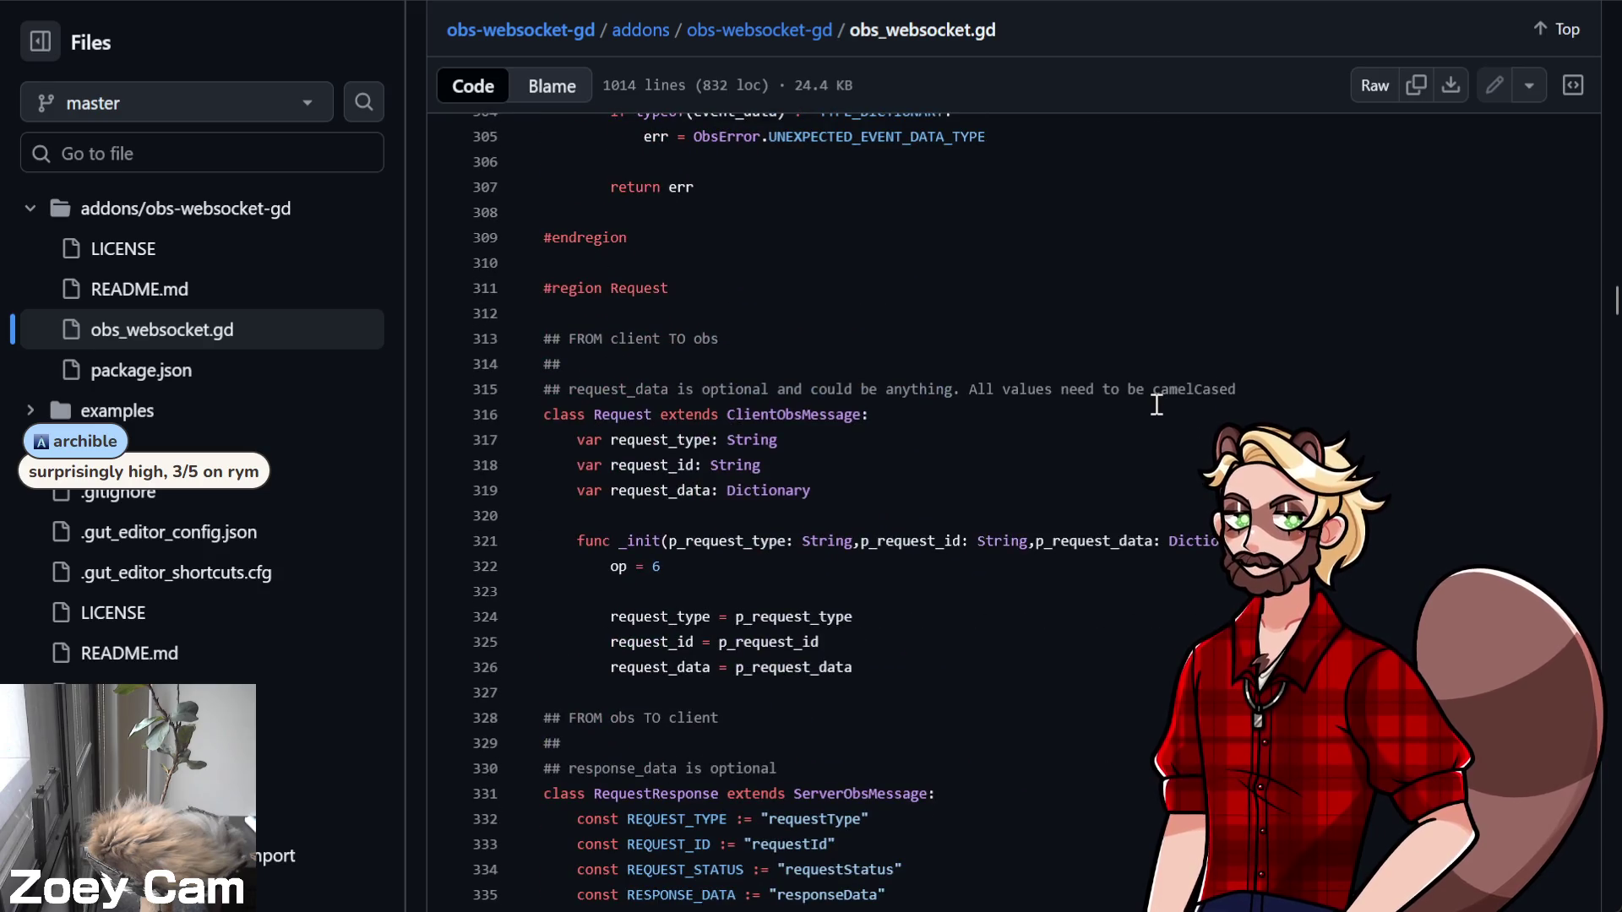
pyautogui.scroll(-9, 1157, 405)
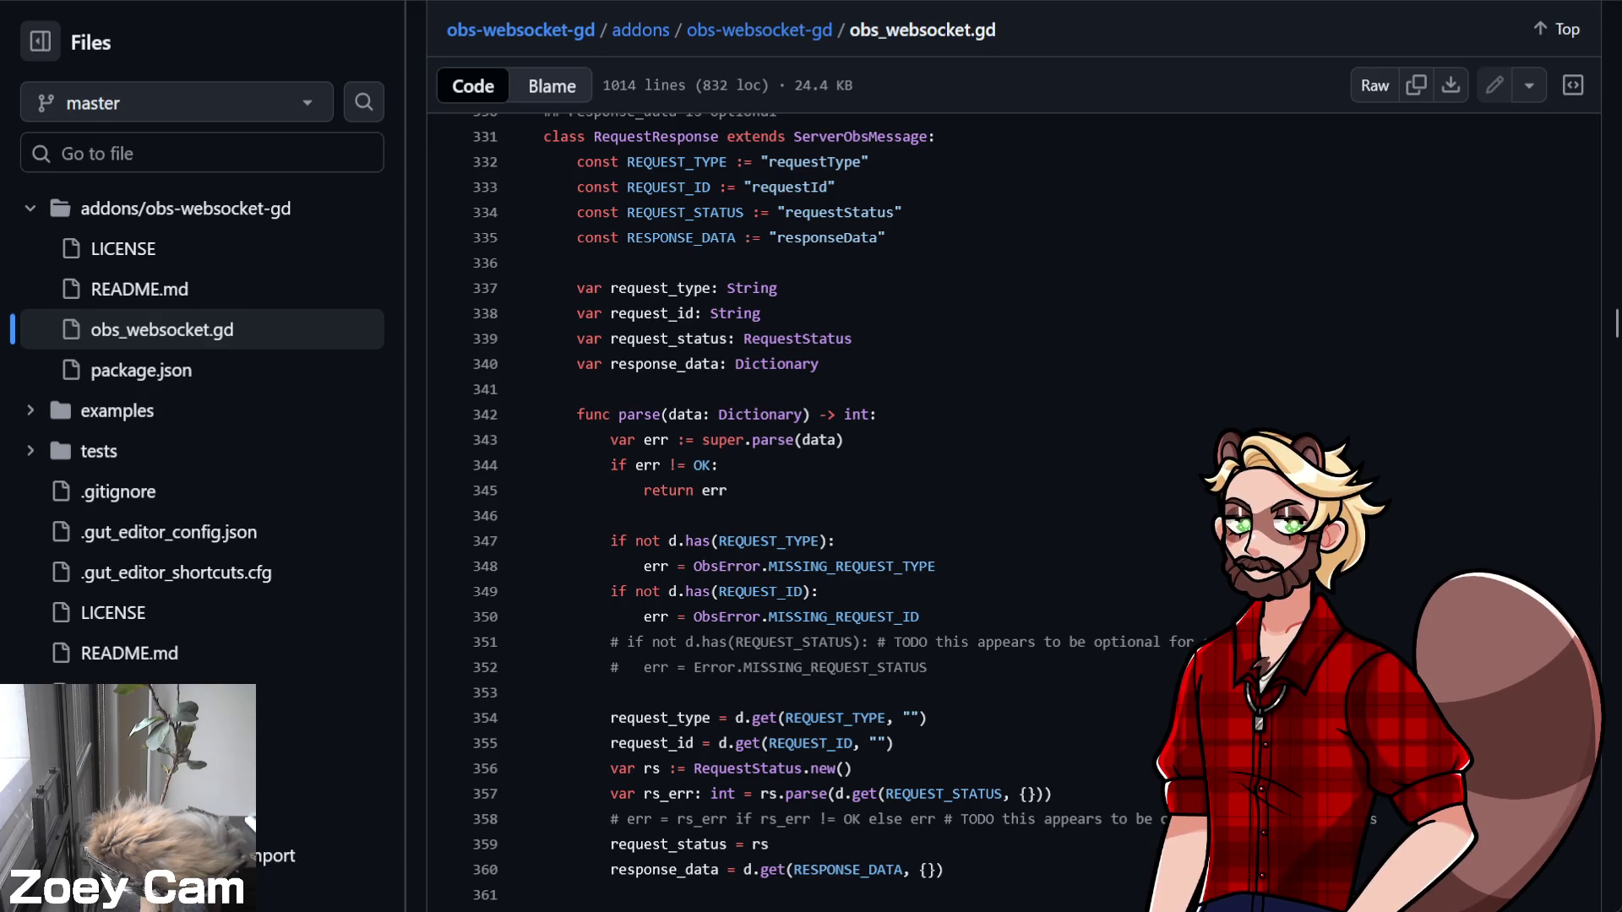
pyautogui.hotkey('ctrl', 't')
# Go to Rate Your Music, search for 'btr' and open Big Time Rush's BTR album
pyautogui.write('ra')
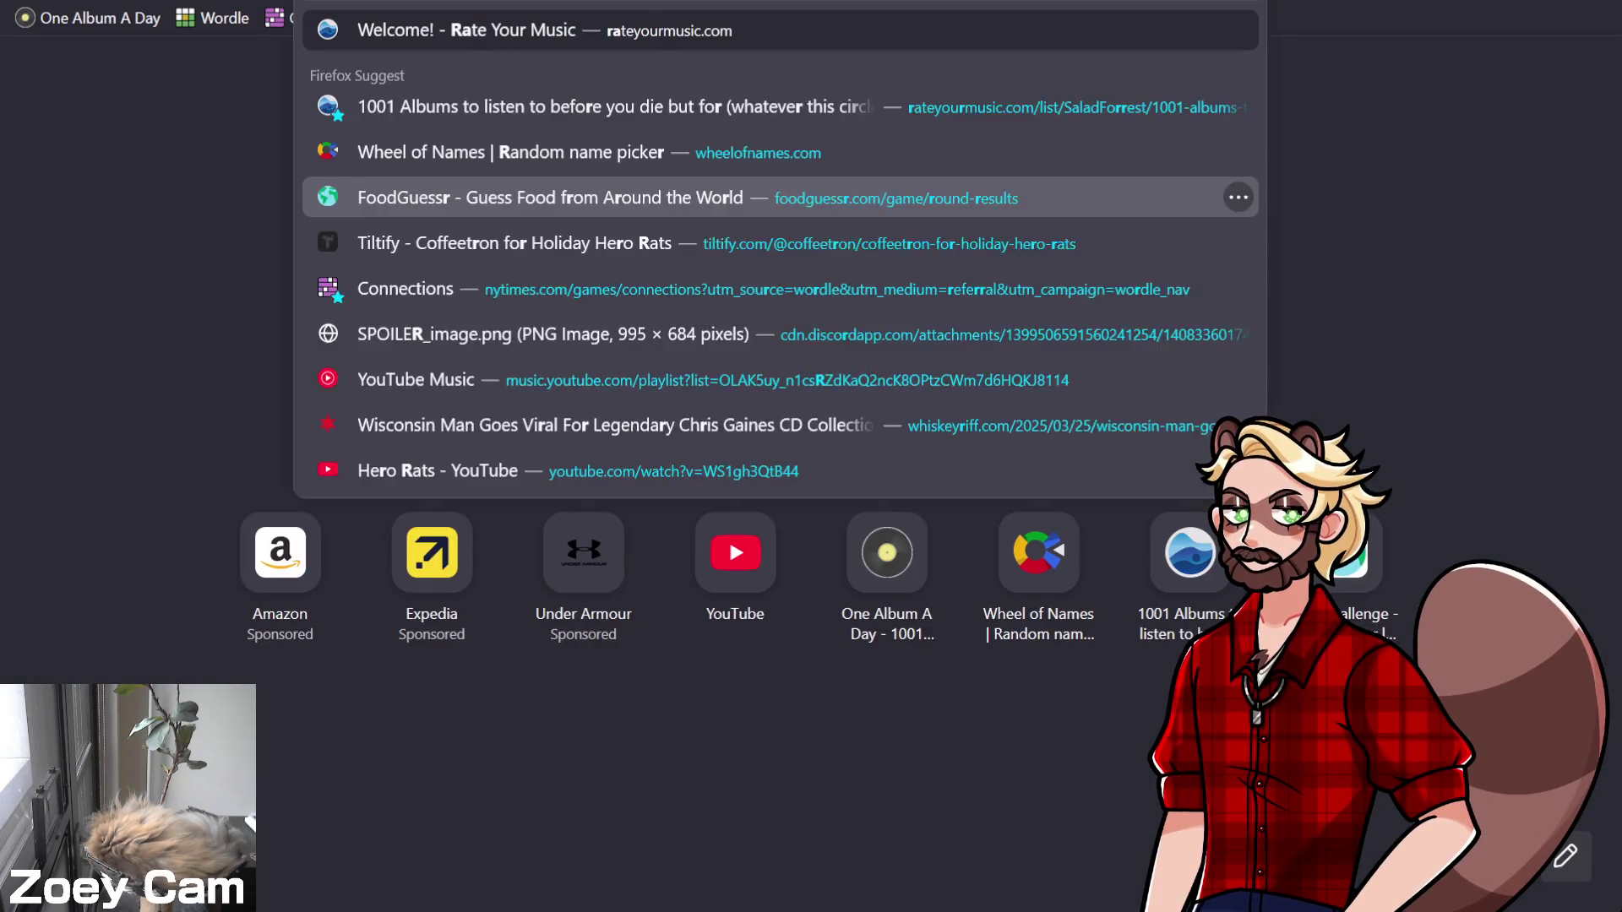
pyautogui.press('Return')
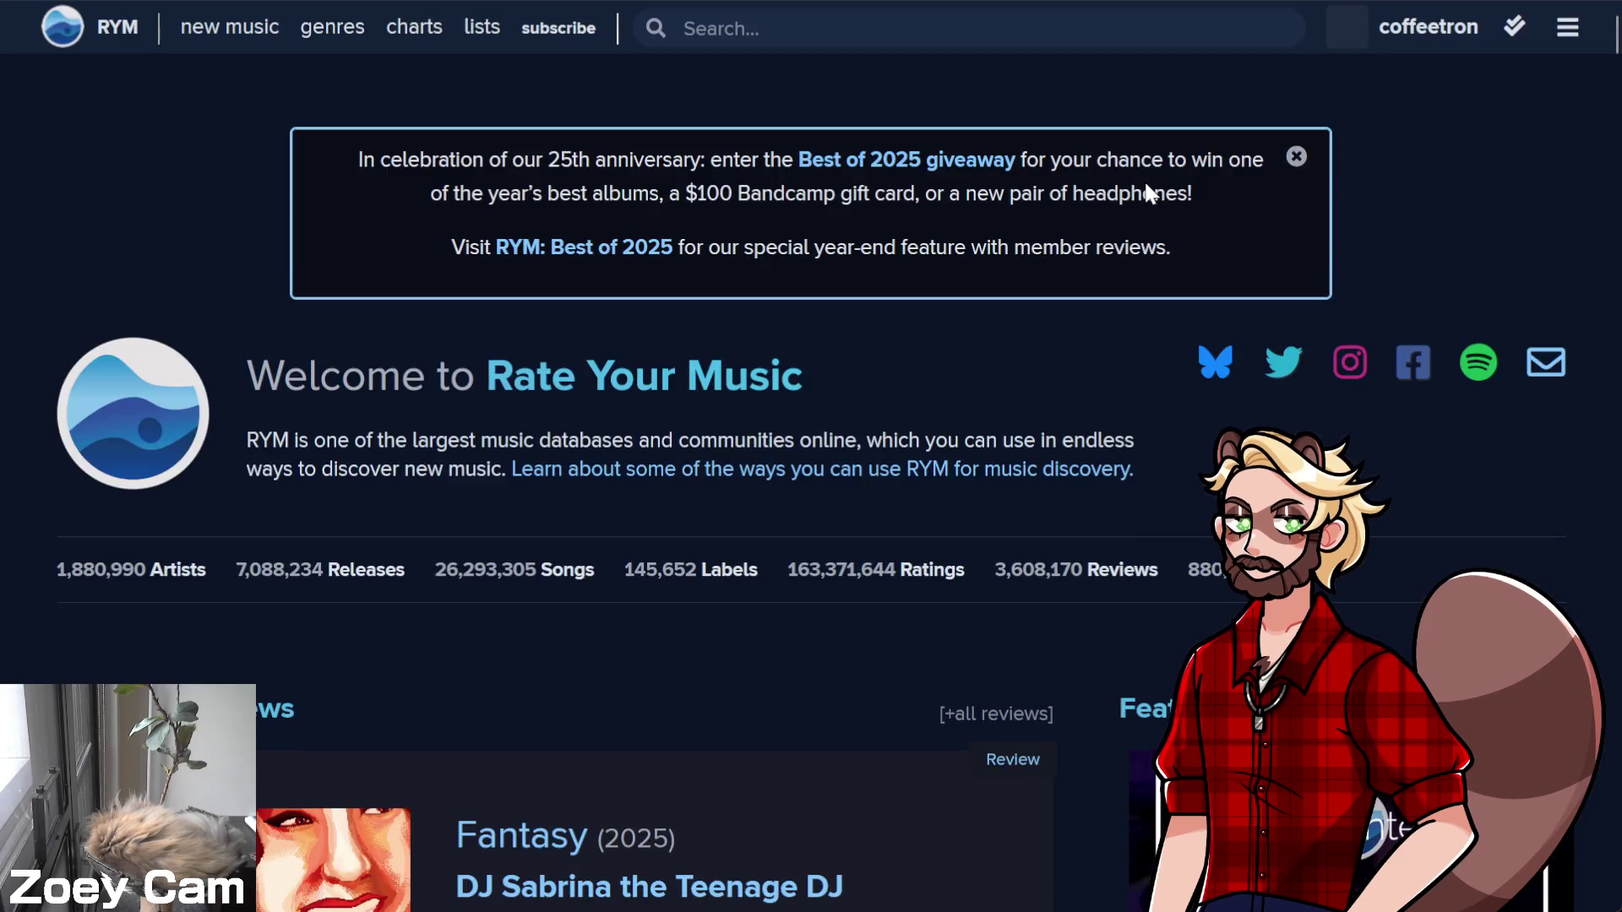
pyautogui.click(799, 29)
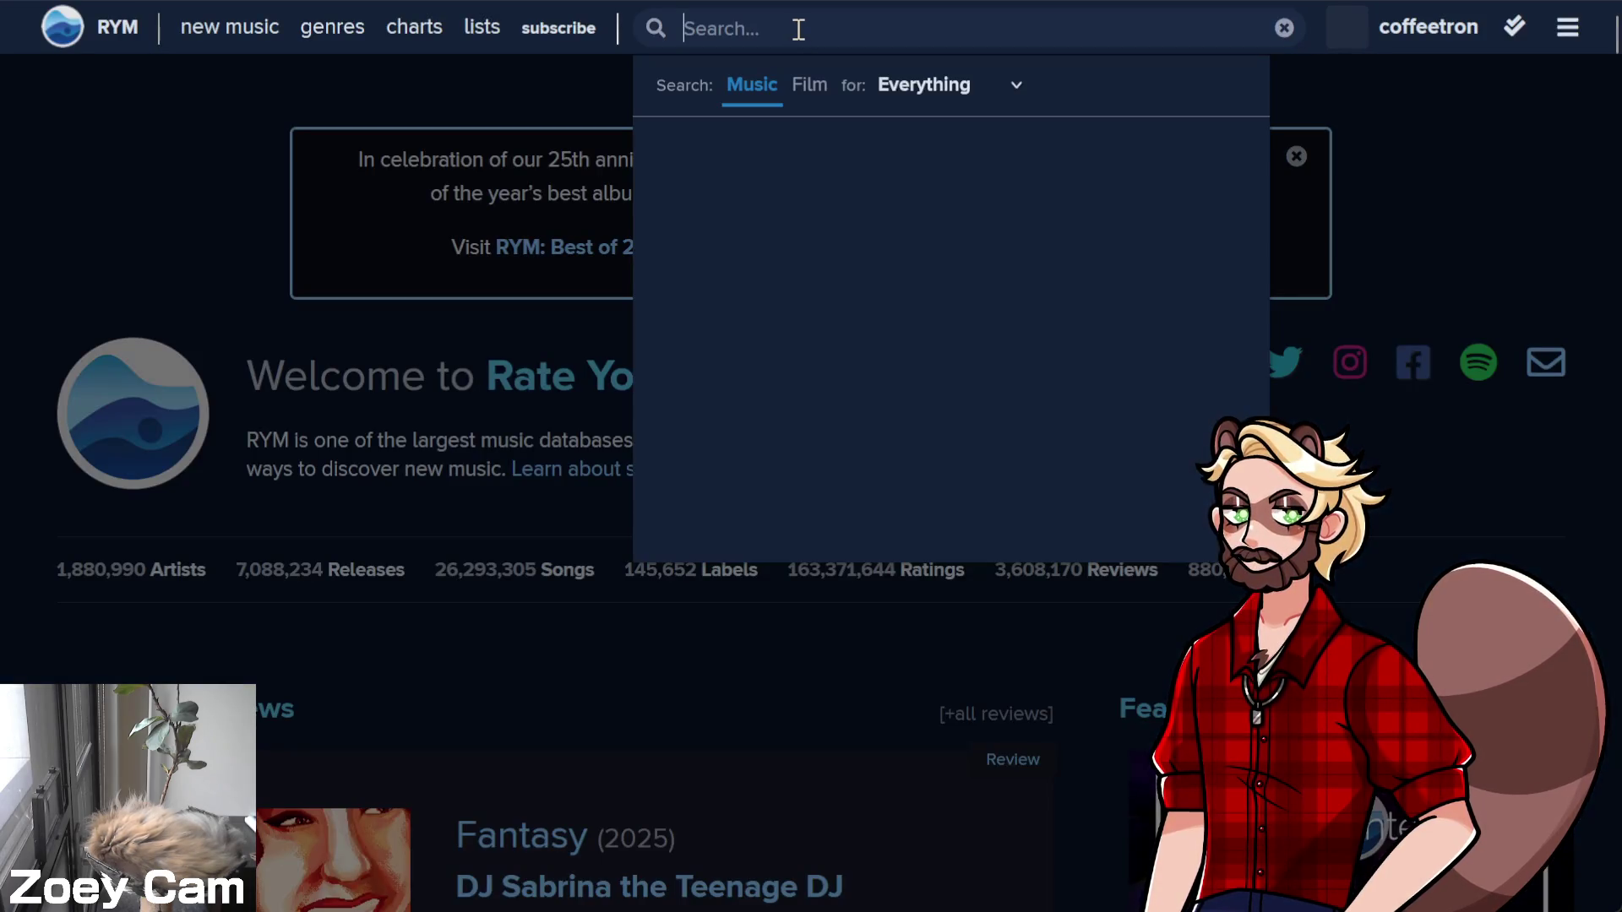
pyautogui.write('btr')
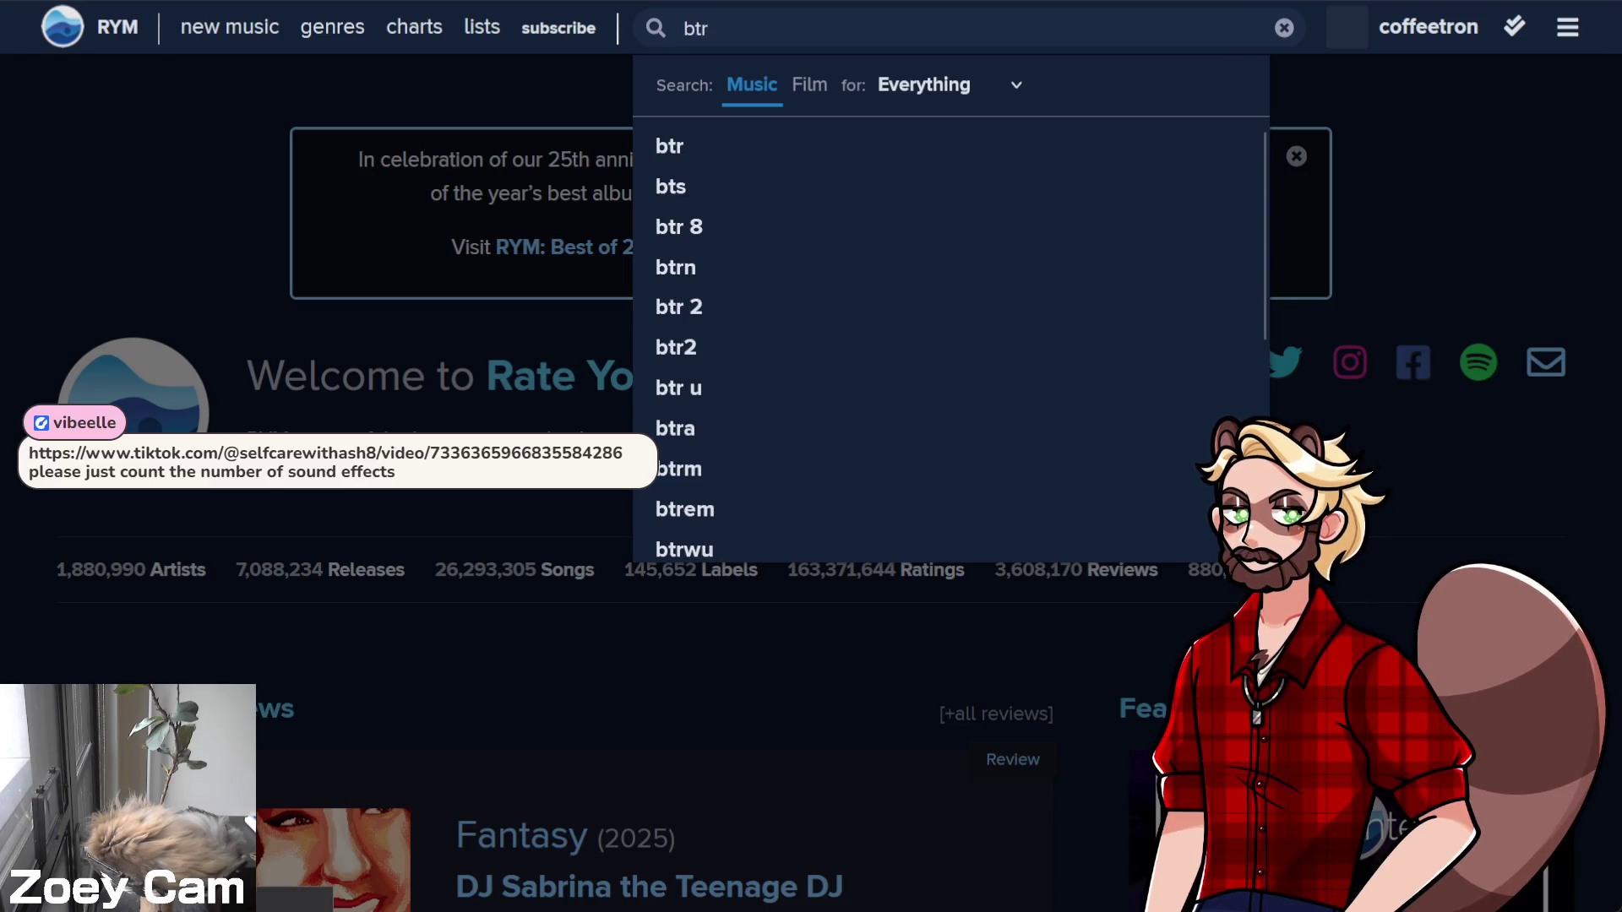
pyautogui.press('Return')
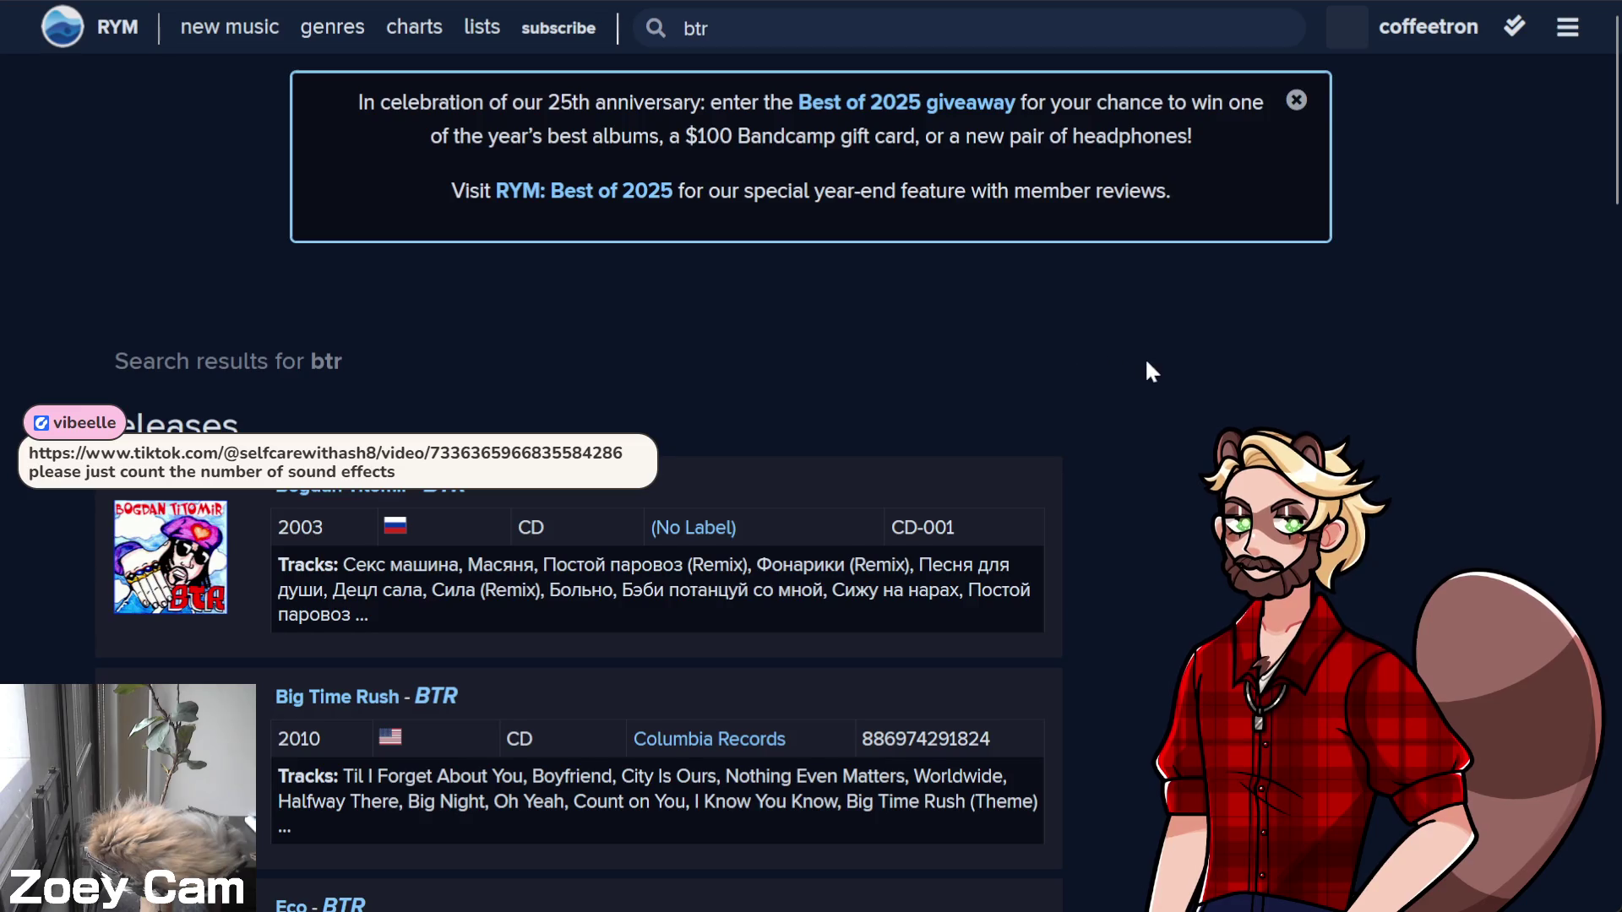
pyautogui.scroll(-3, 1011, 358)
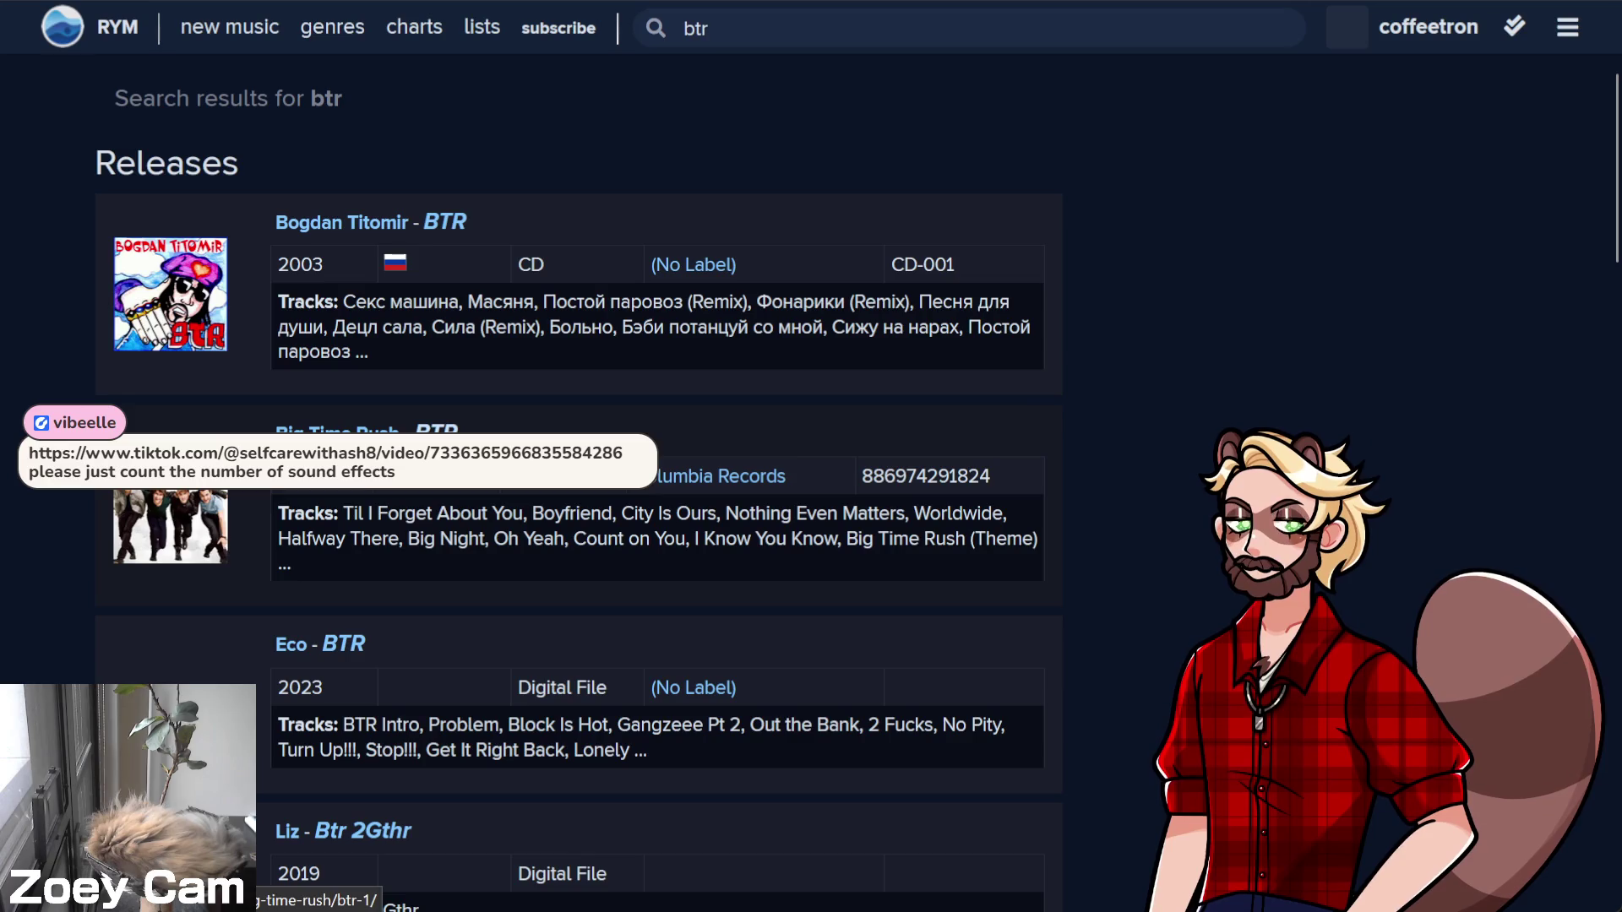
pyautogui.click(363, 432)
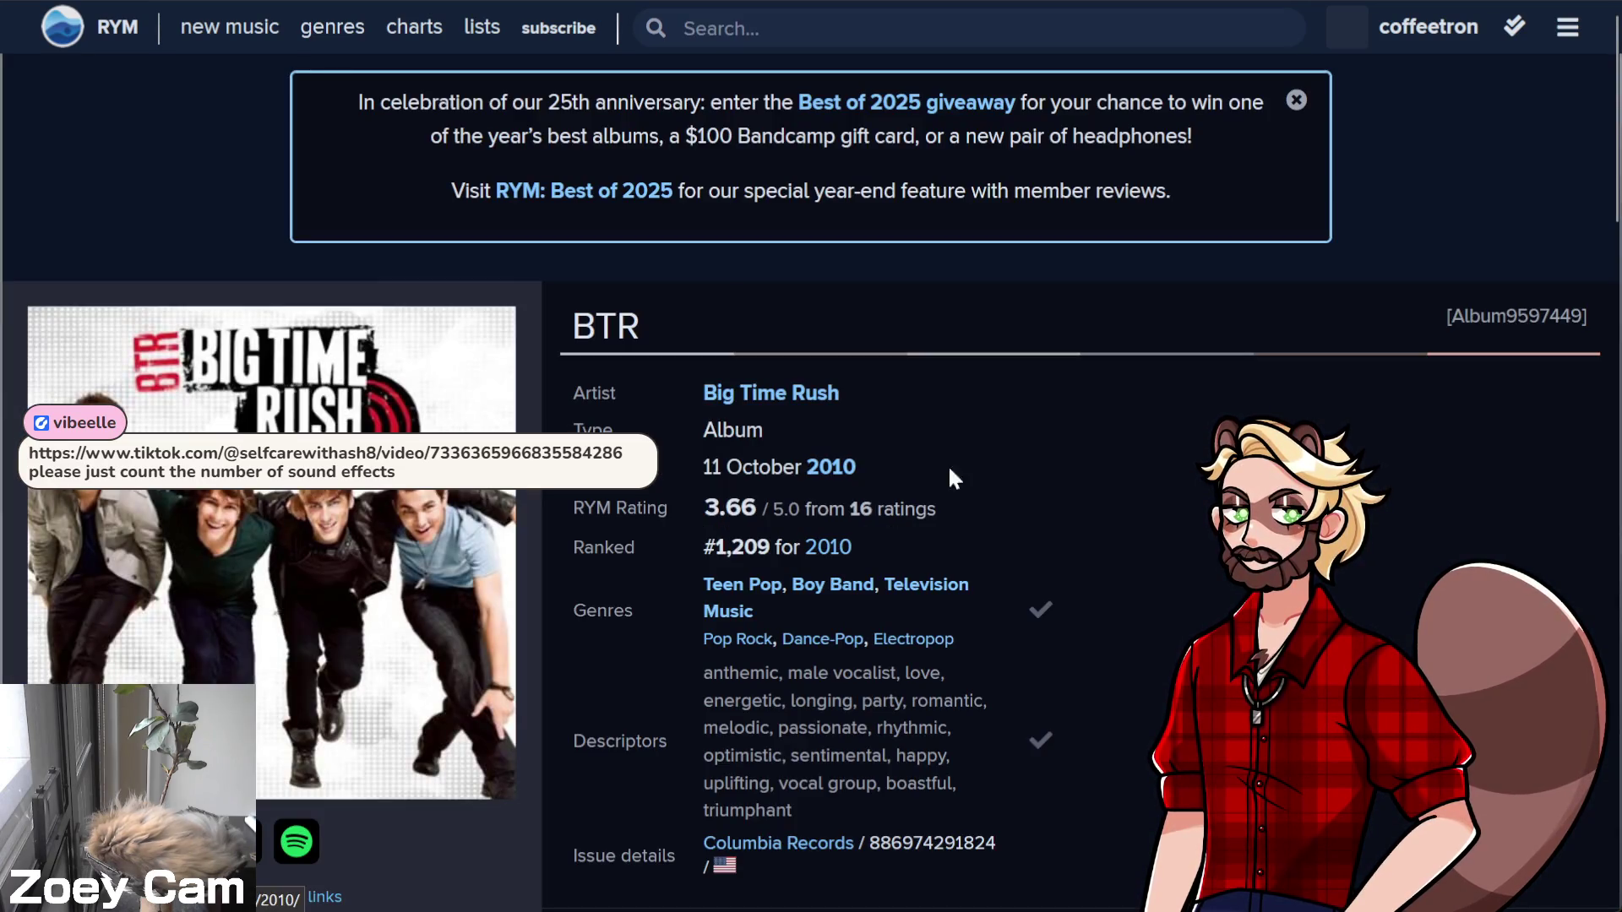
# Dismiss the 25th anniversary banner and scroll down to the BTR album's Reviews
pyautogui.click(1296, 100)
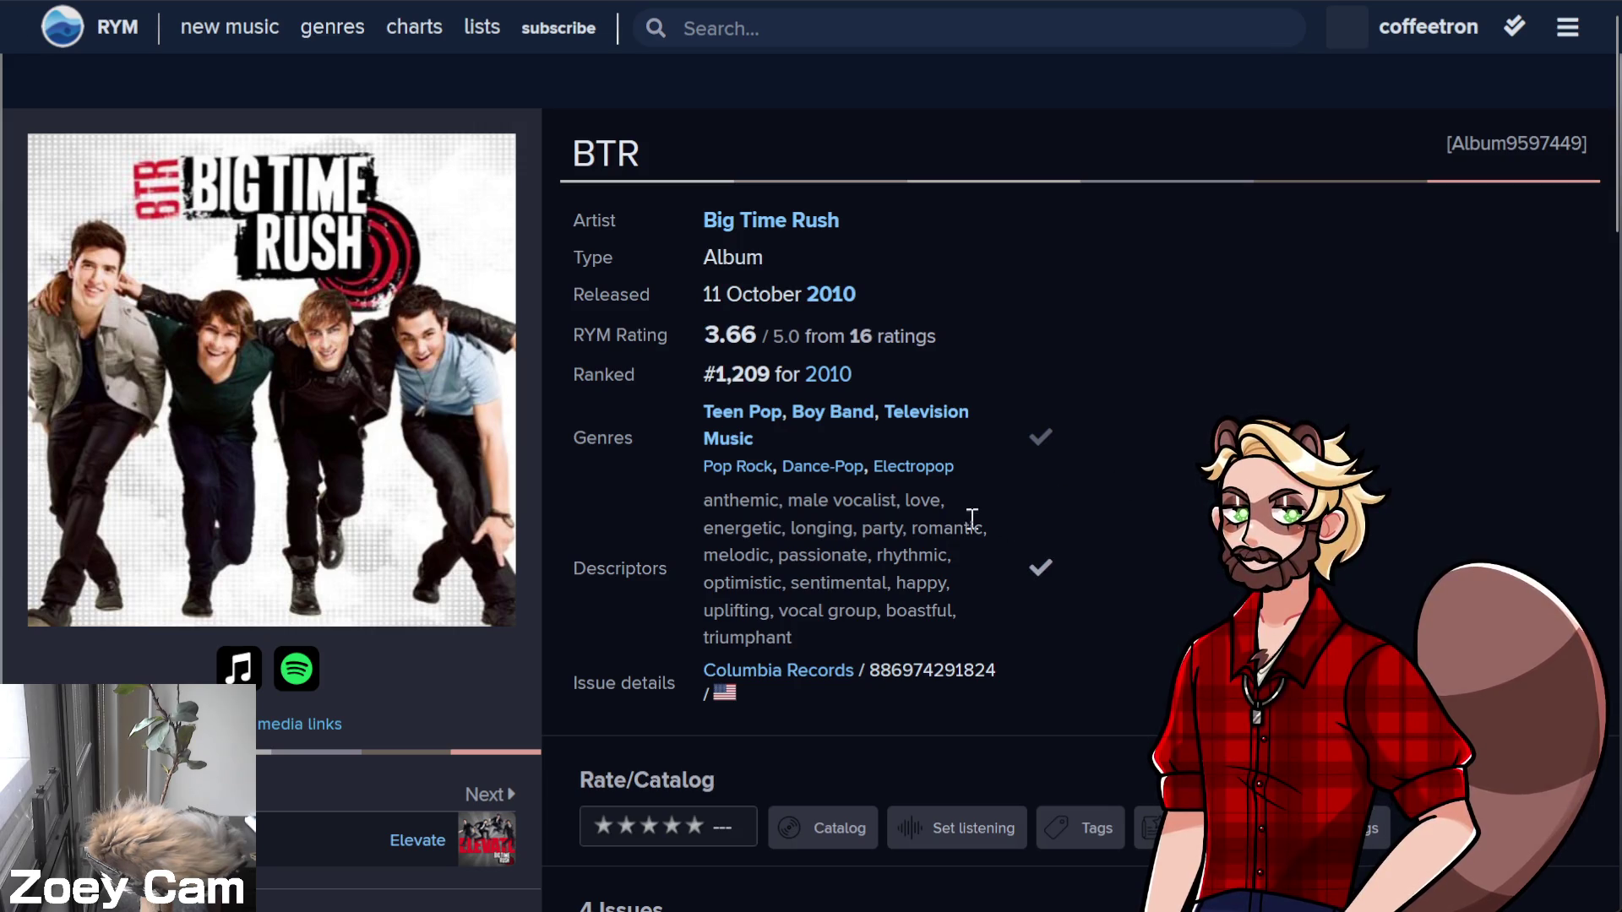
pyautogui.doubleClick(922, 501)
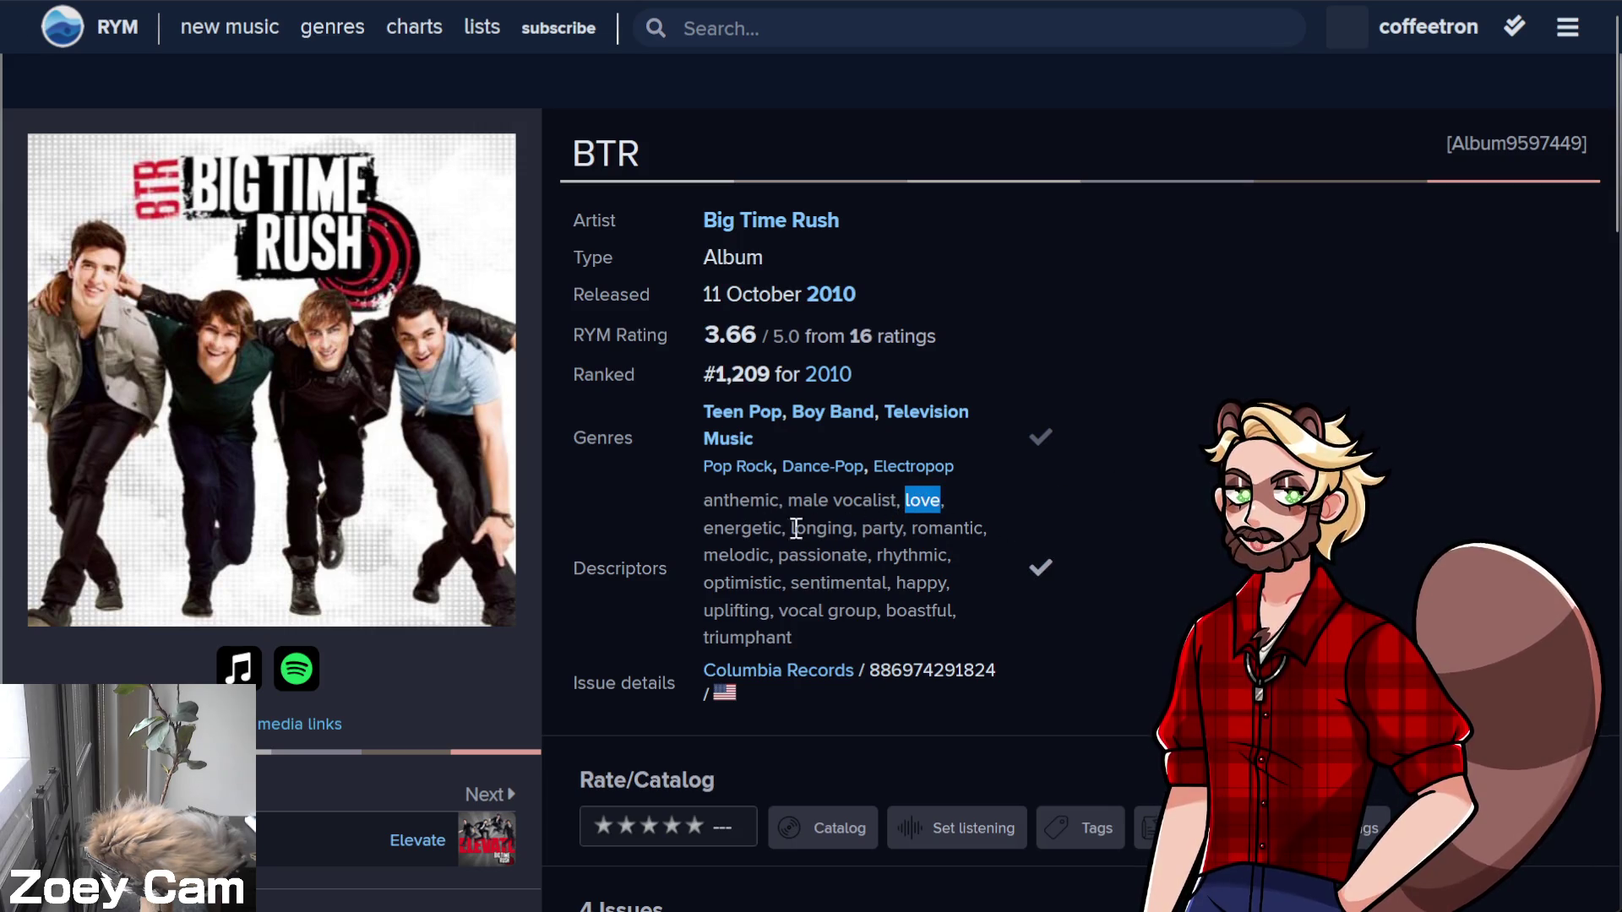
pyautogui.click(662, 518)
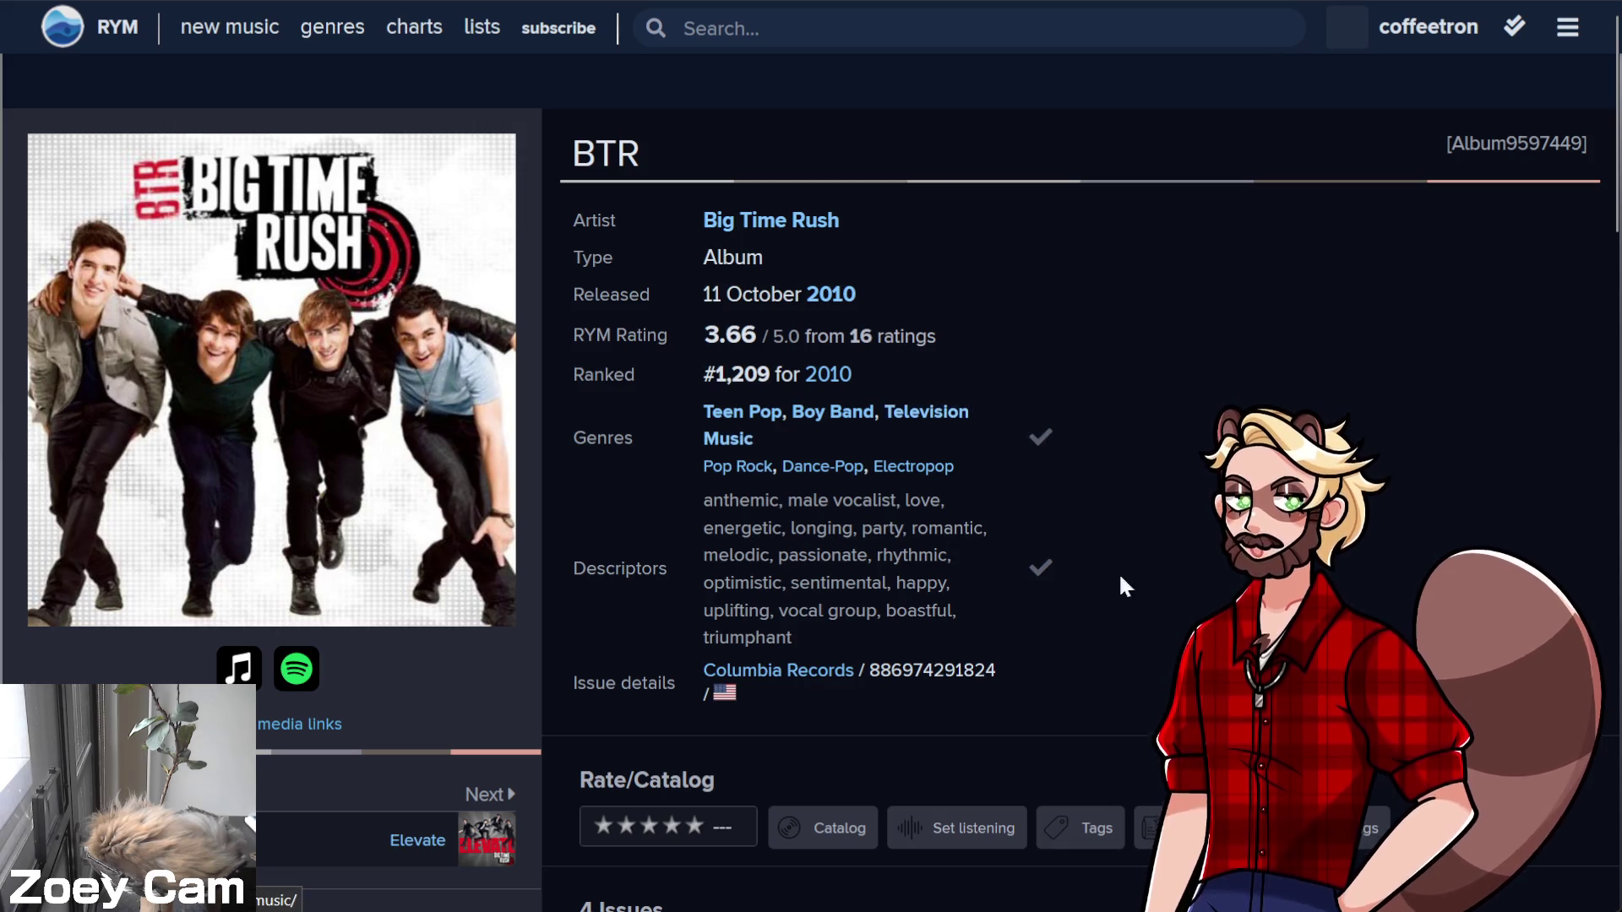
pyautogui.scroll(-6, 1121, 577)
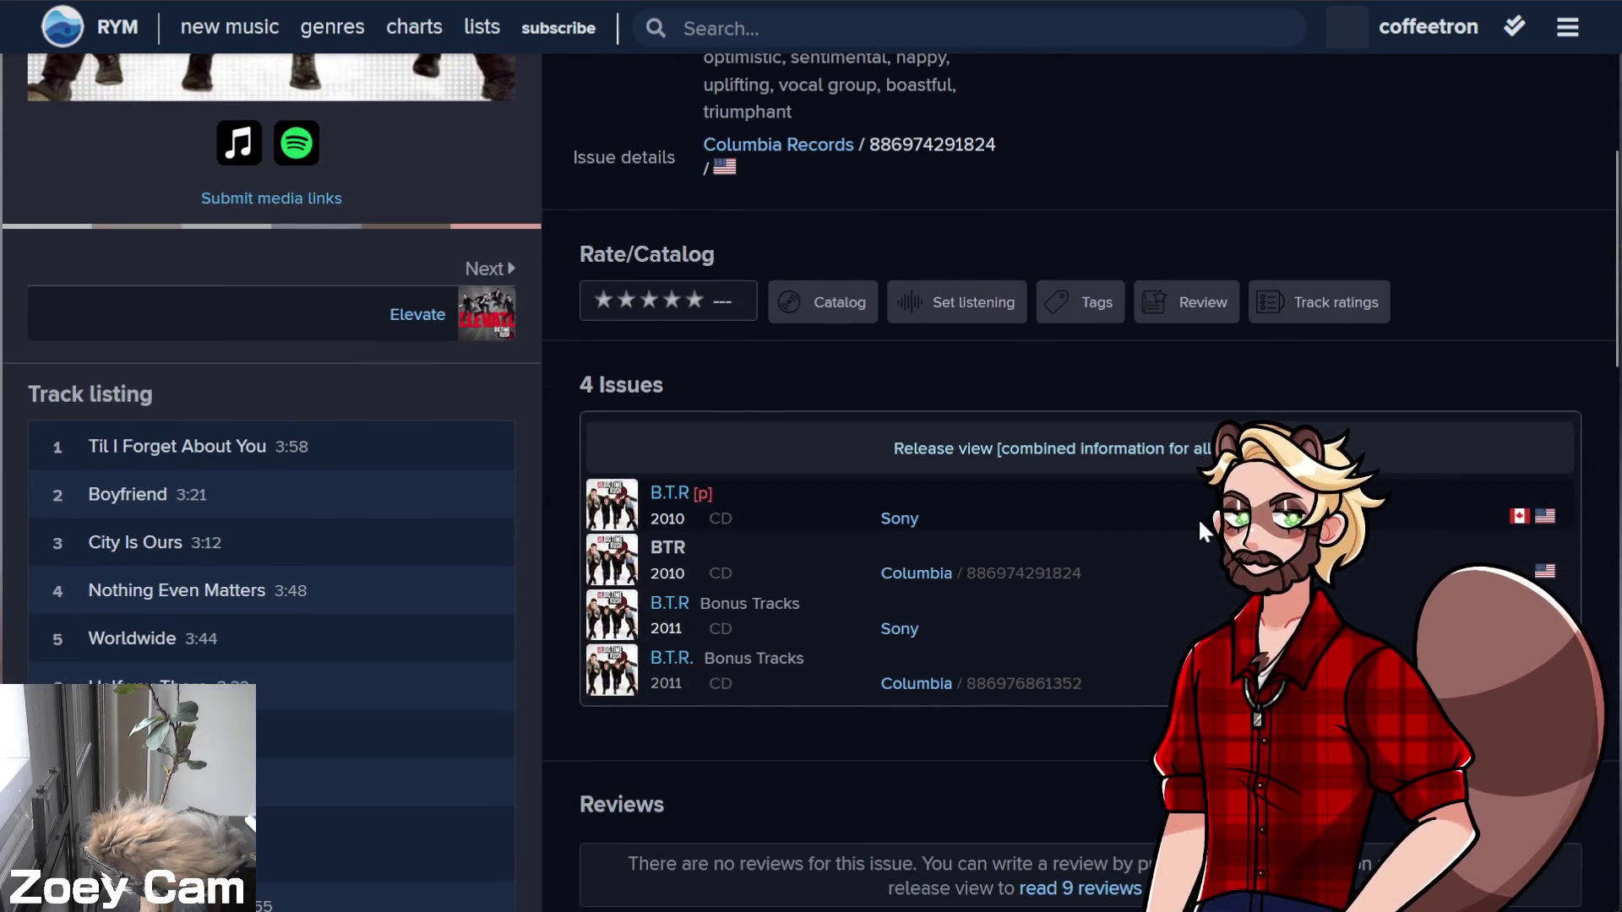
pyautogui.scroll(-20, 1198, 517)
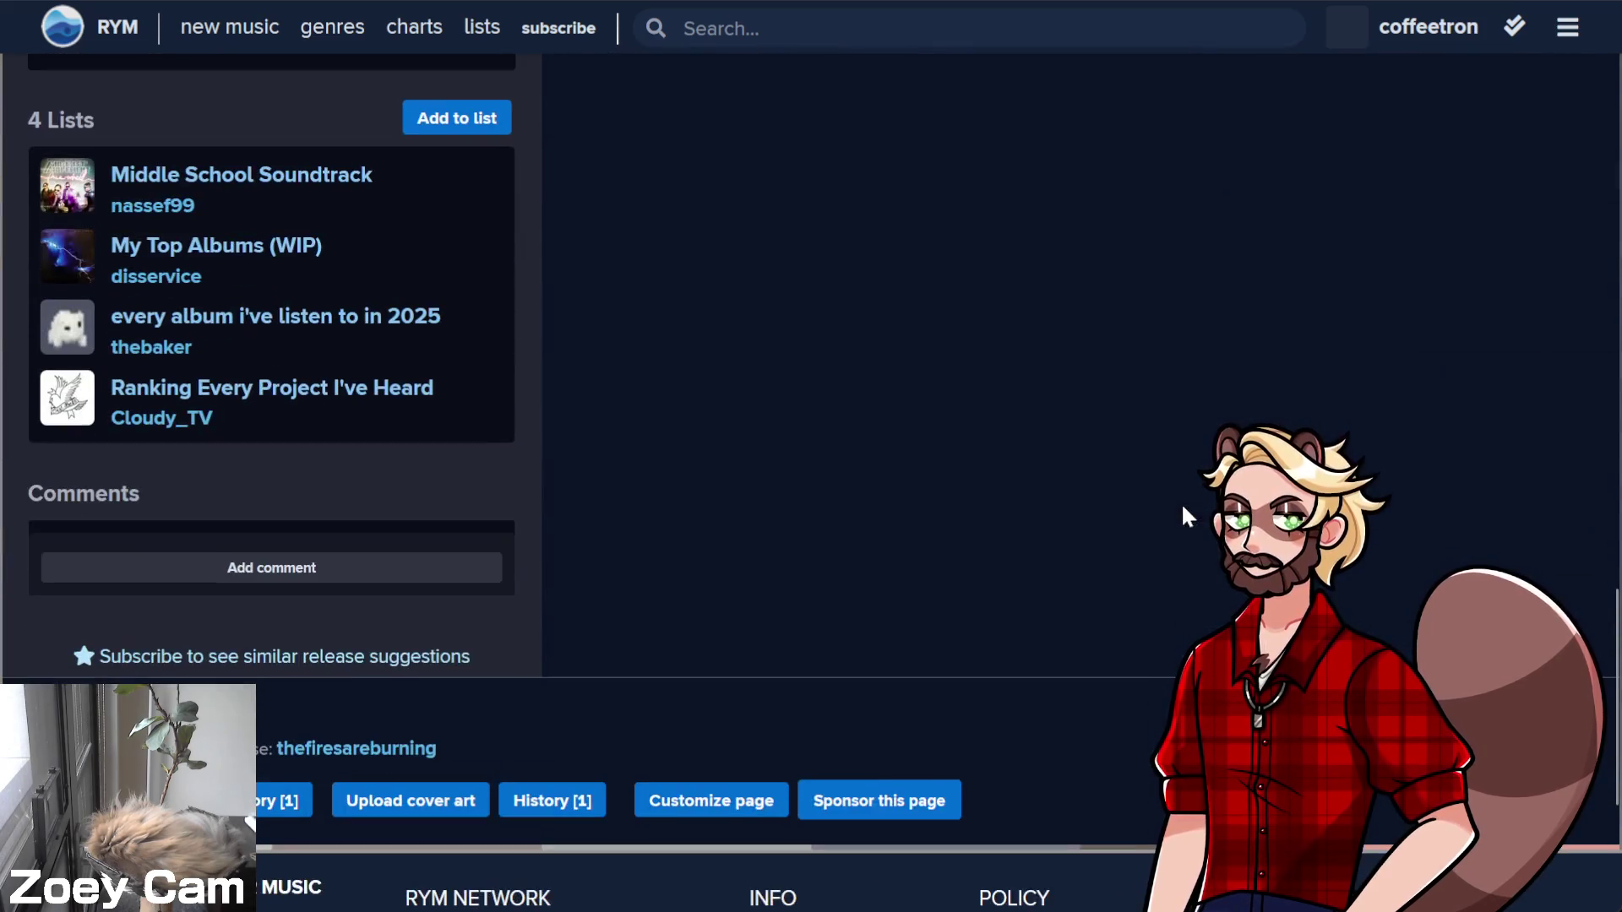
pyautogui.scroll(-4, 1182, 513)
pyautogui.scroll(17, 1183, 514)
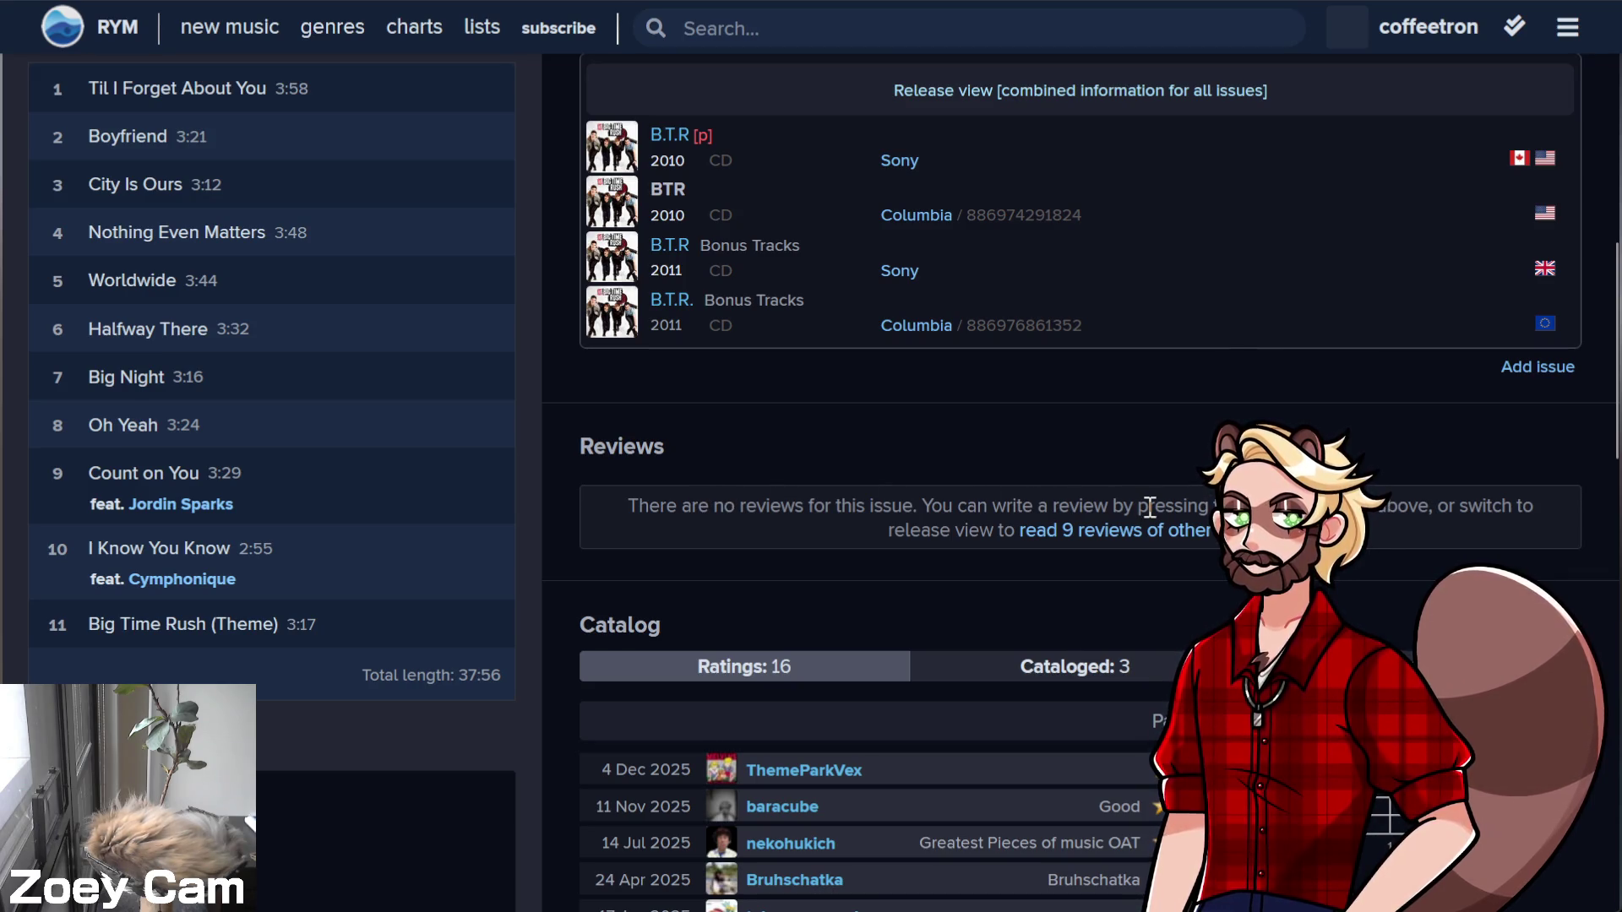
# Open all 9 reviews in the combined release view and read through reviews and comments
pyautogui.click(1071, 538)
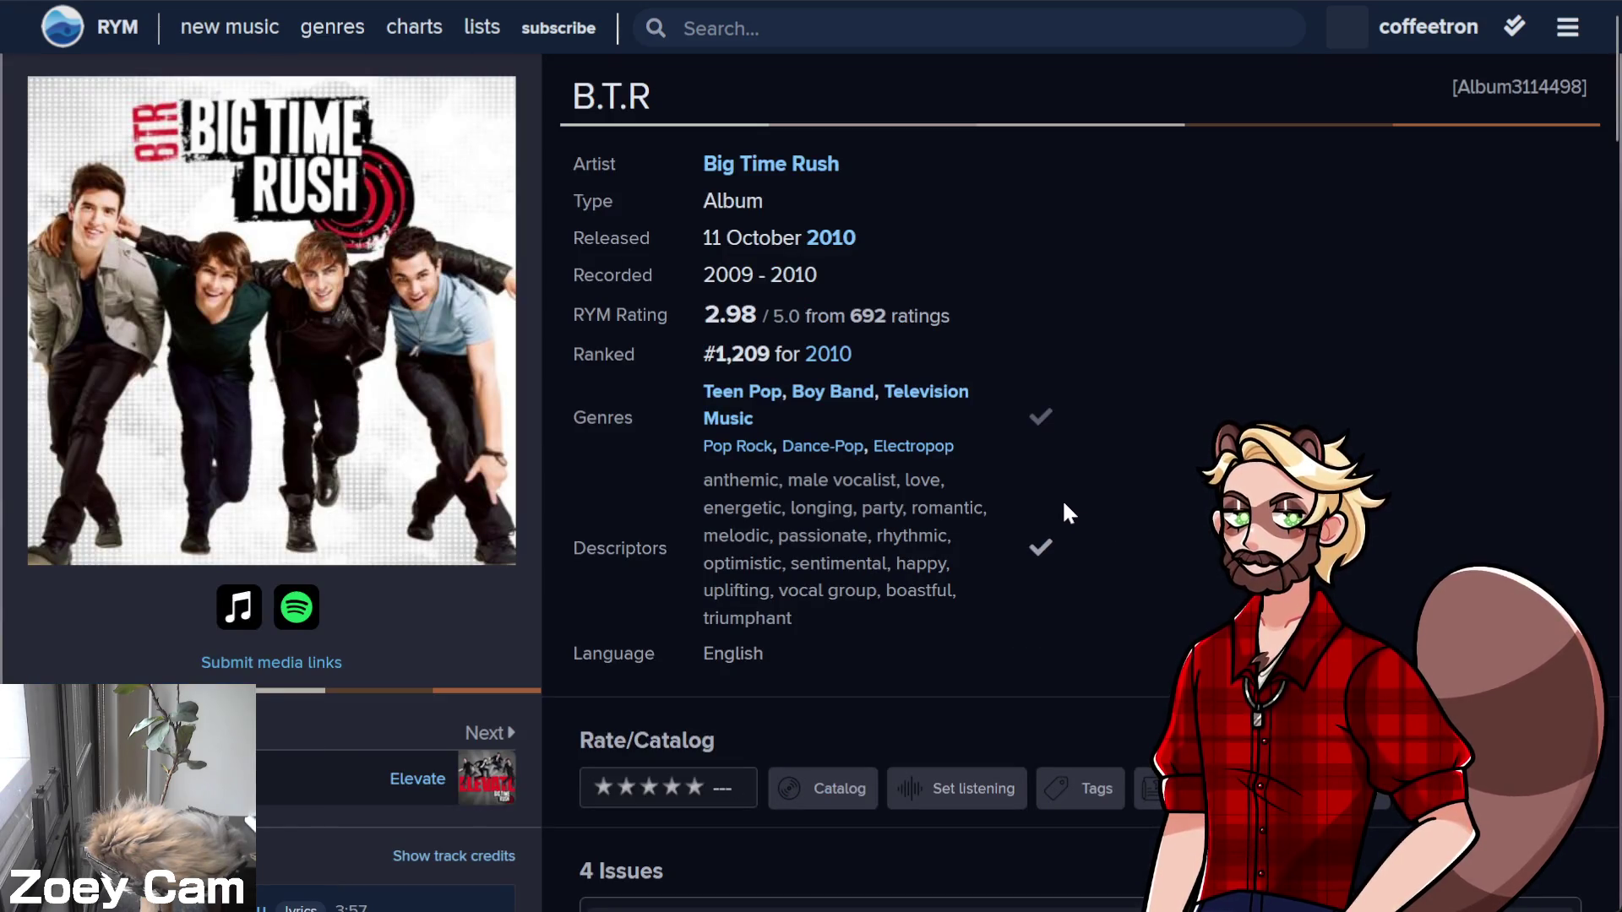
pyautogui.scroll(-10, 1060, 498)
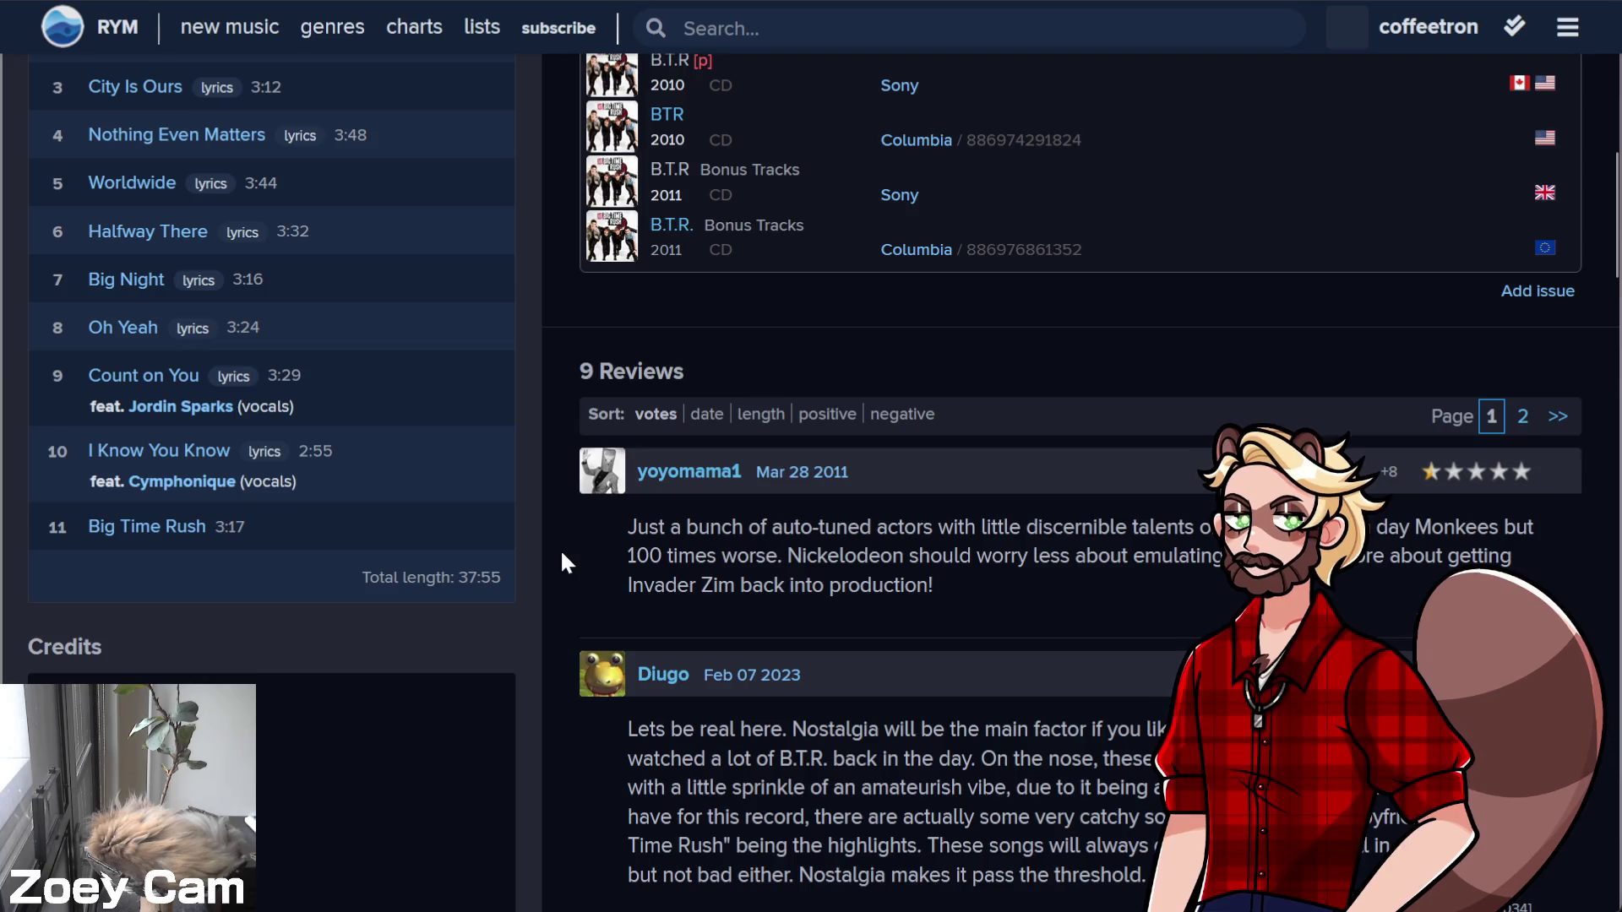
pyautogui.scroll(-5, 560, 549)
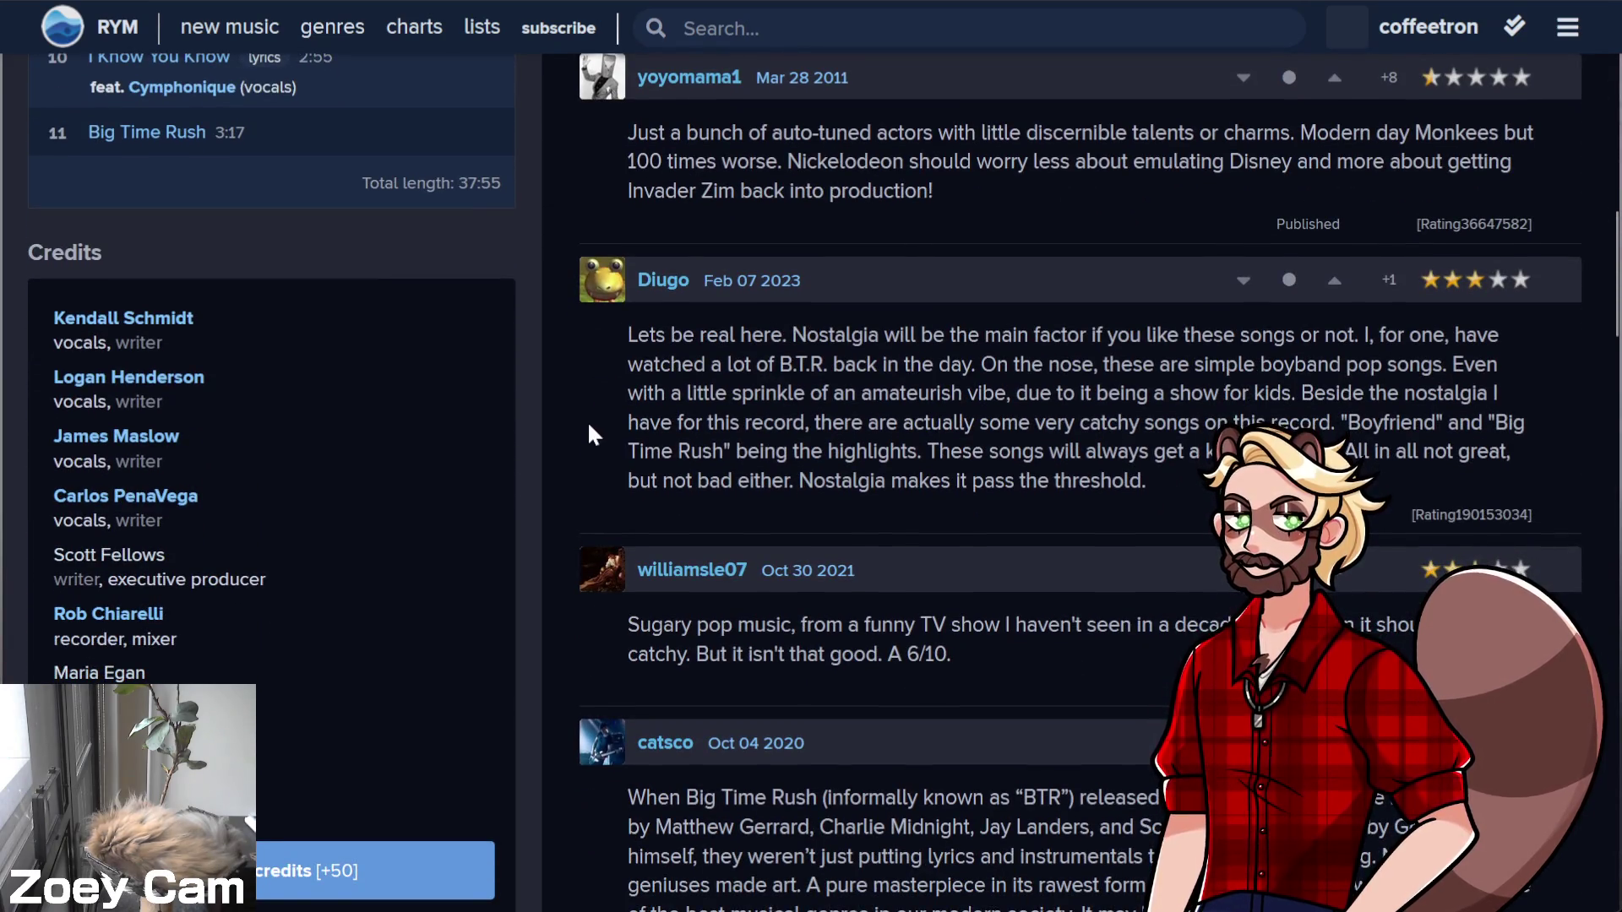
pyautogui.scroll(-5, 589, 434)
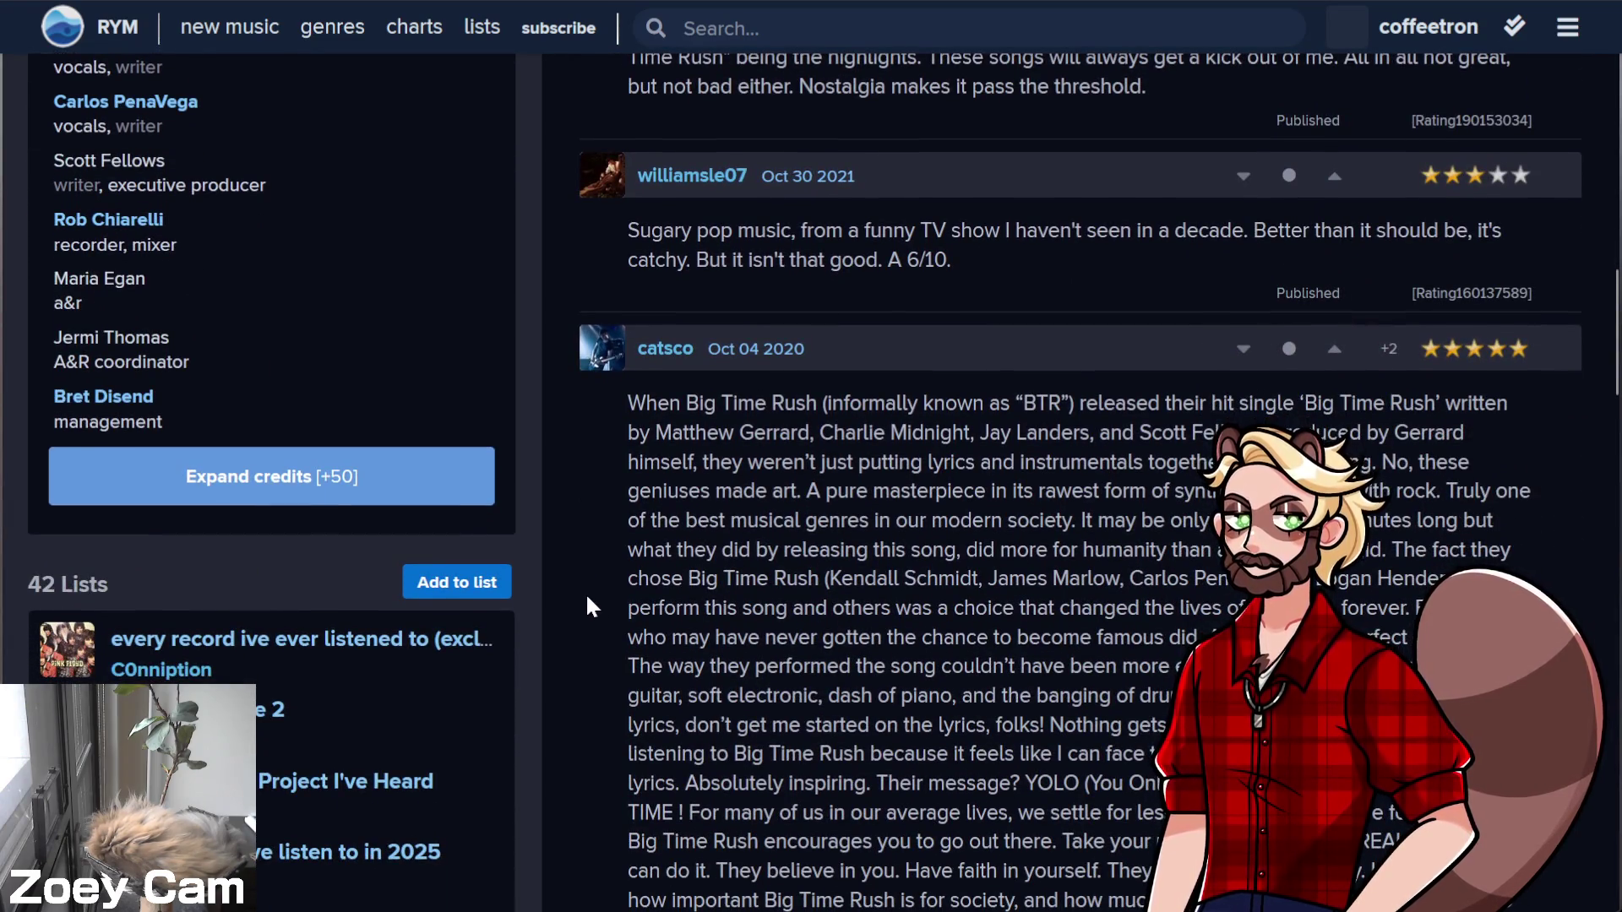
pyautogui.scroll(-5, 589, 601)
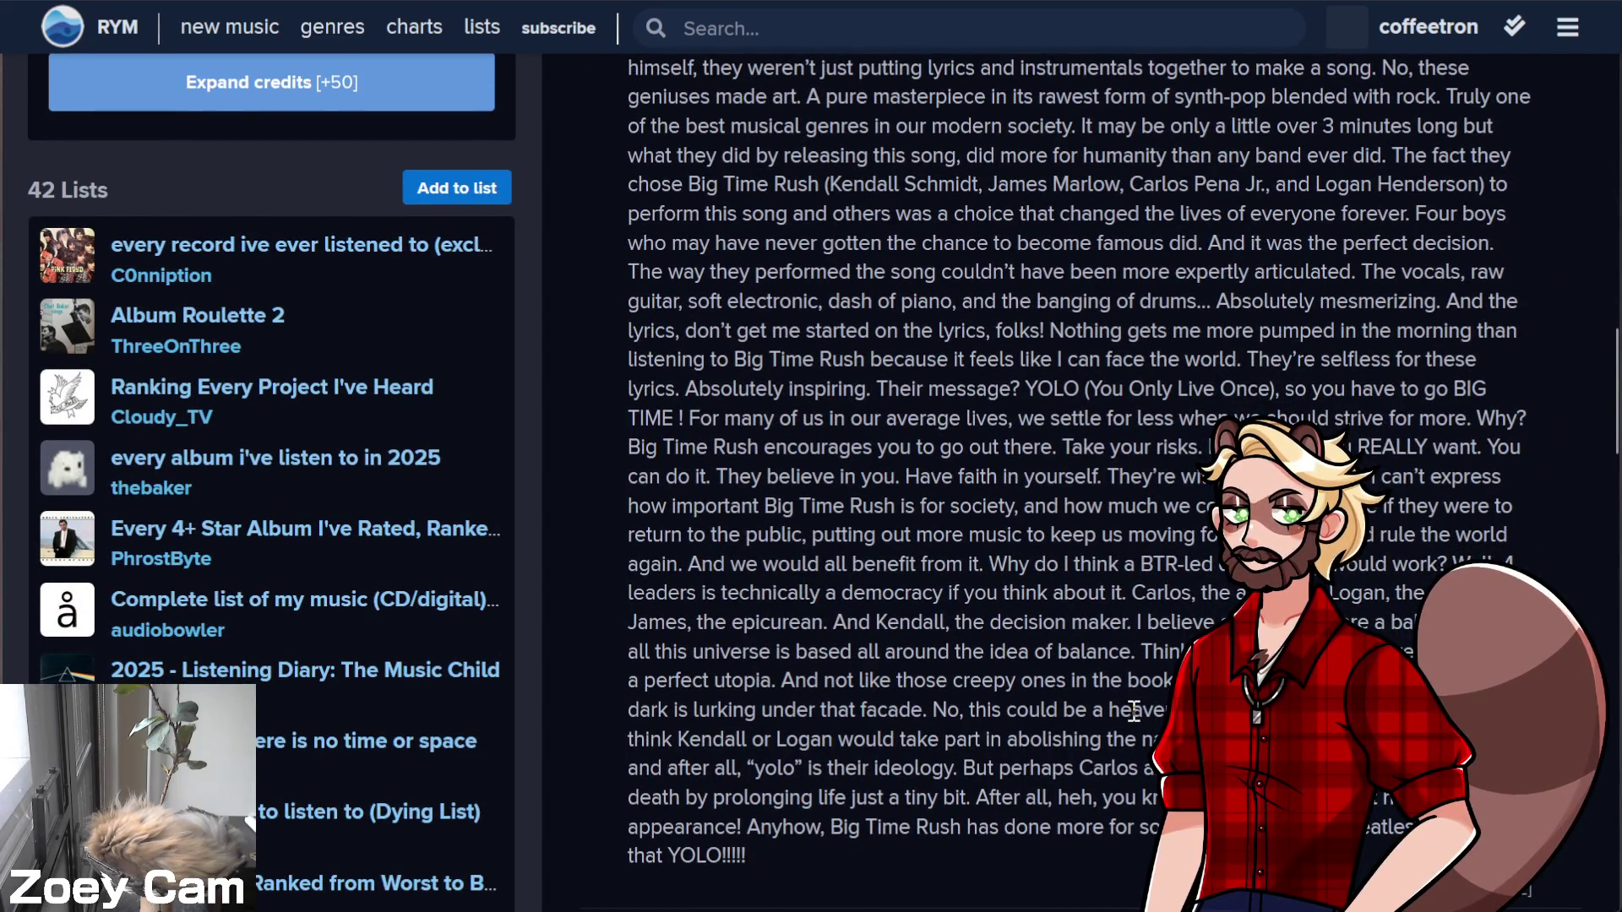
pyautogui.scroll(2, 1134, 712)
pyautogui.scroll(-10, 984, 463)
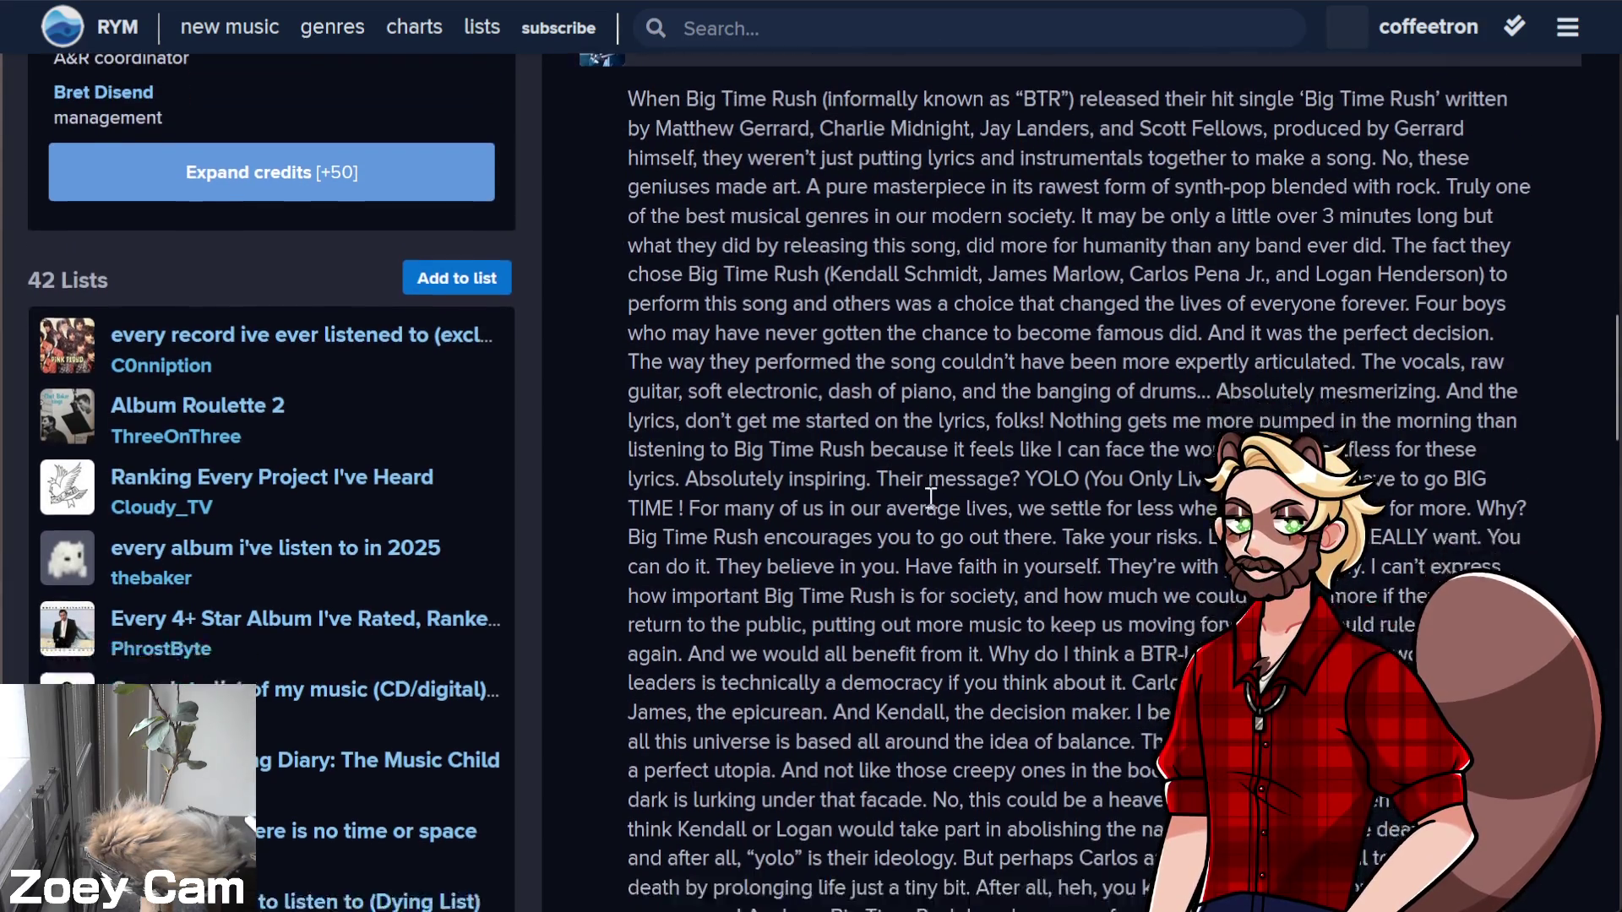
pyautogui.scroll(-3, 903, 490)
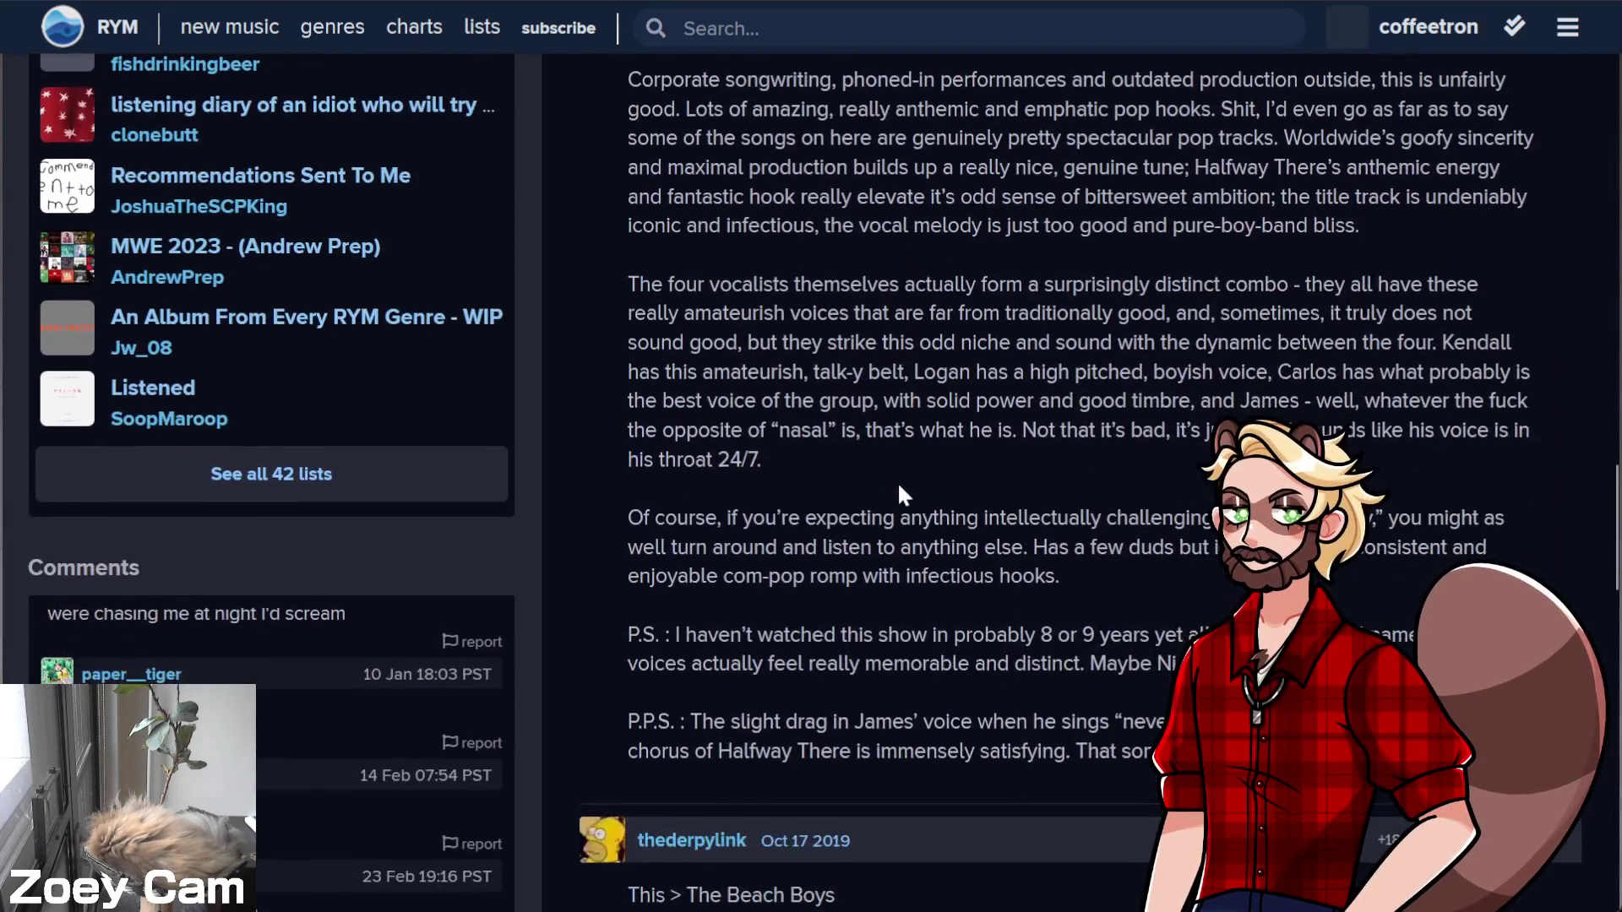
pyautogui.scroll(-6, 896, 493)
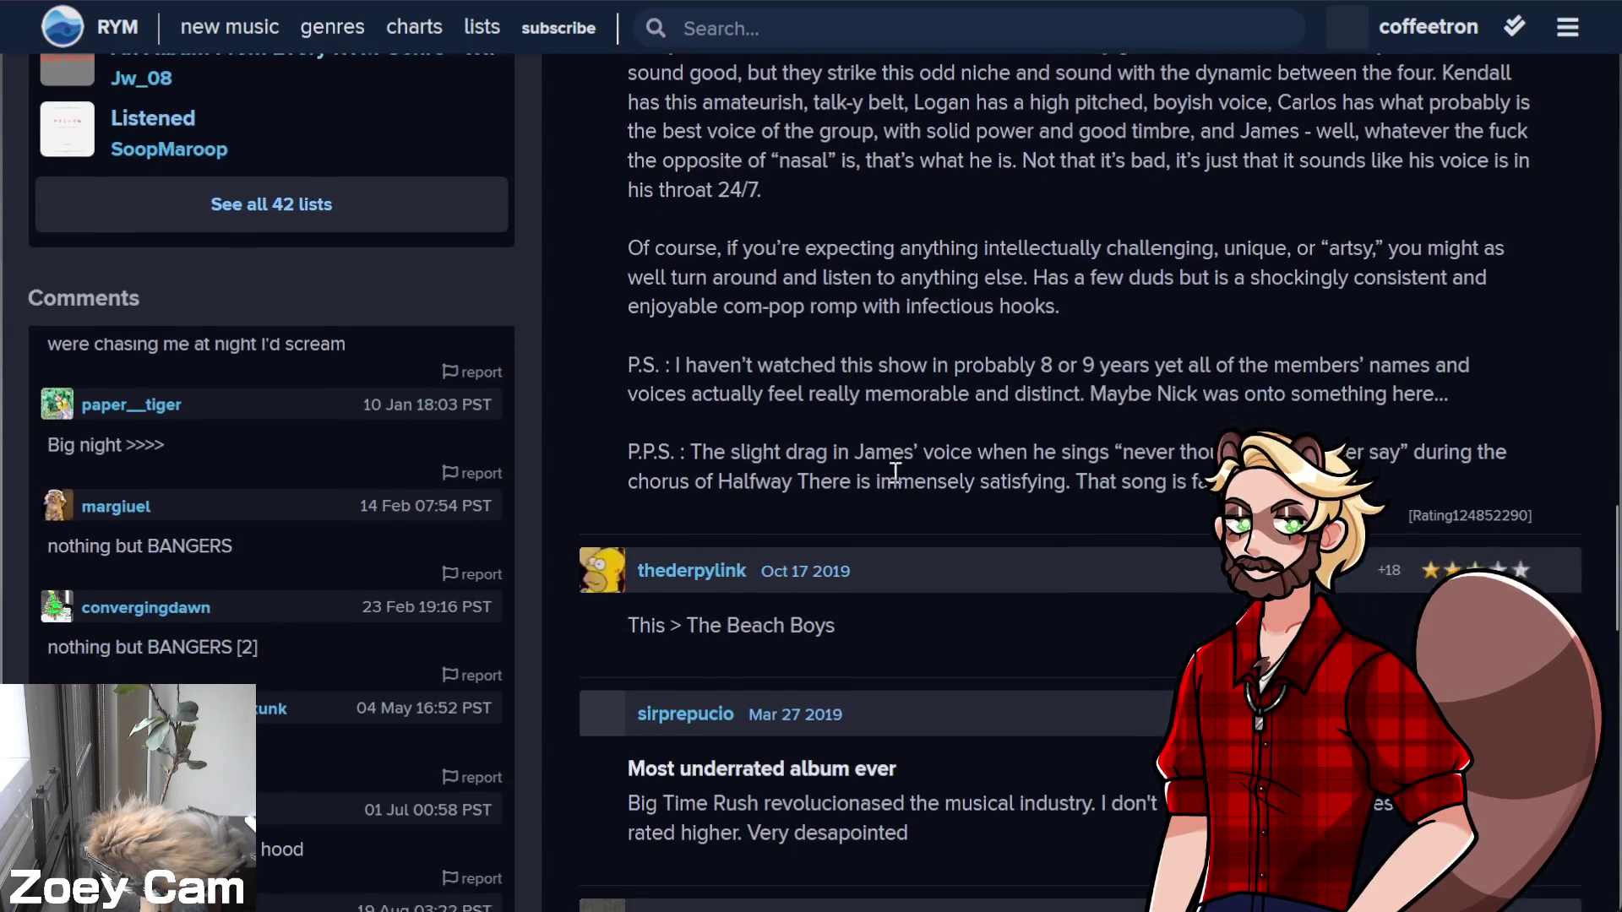
pyautogui.scroll(-2, 1018, 464)
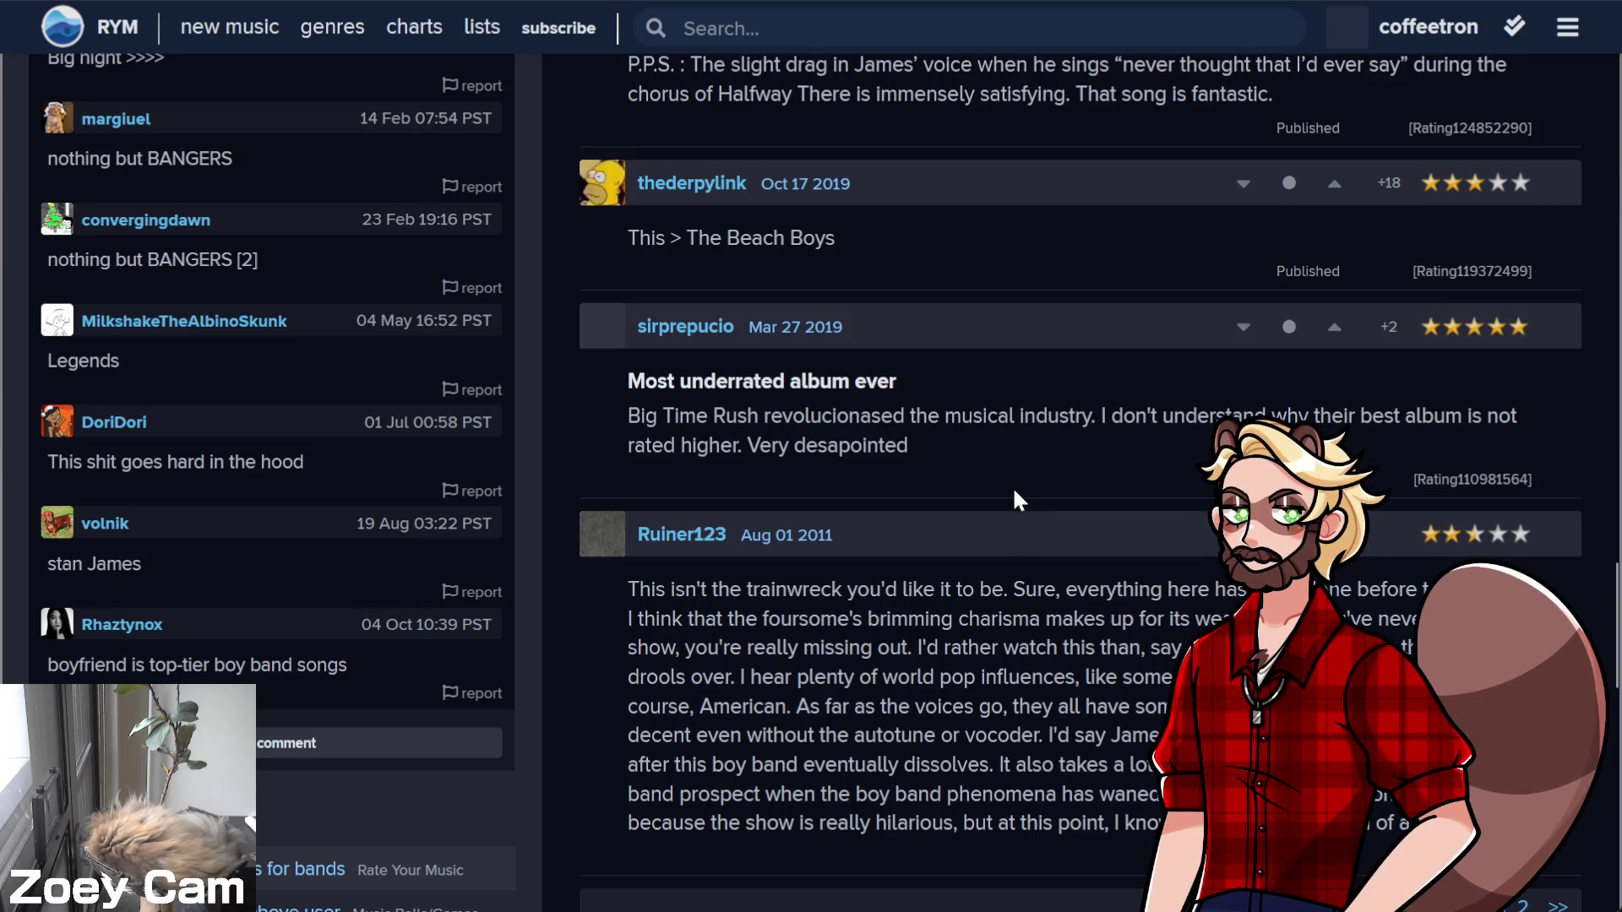
pyautogui.scroll(-6, 1014, 498)
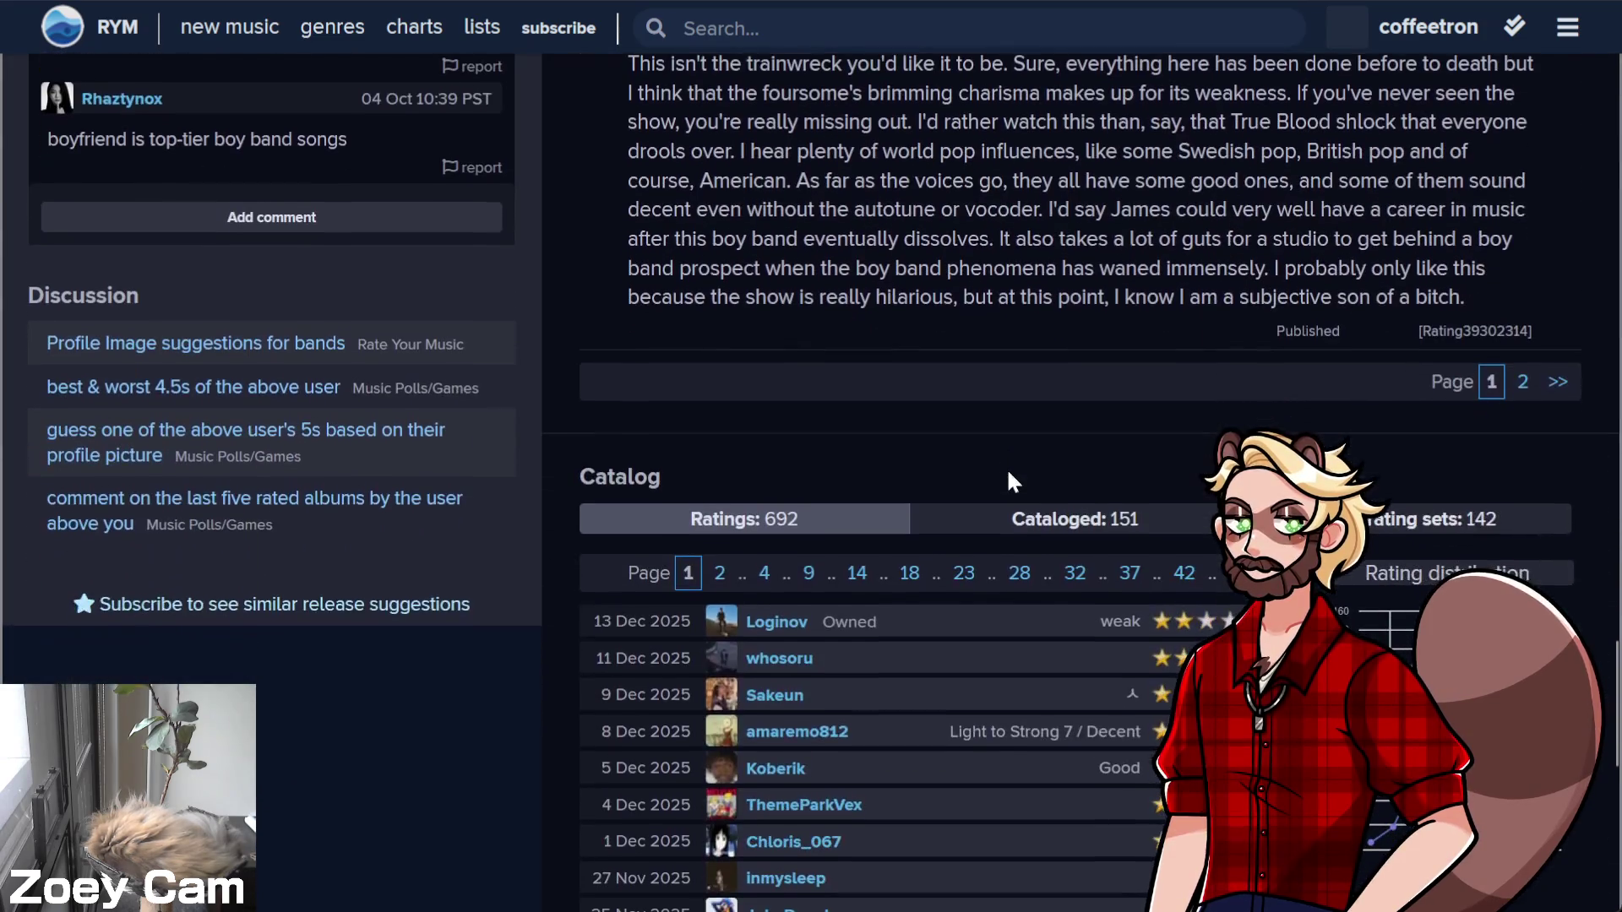
pyautogui.scroll(2, 943, 382)
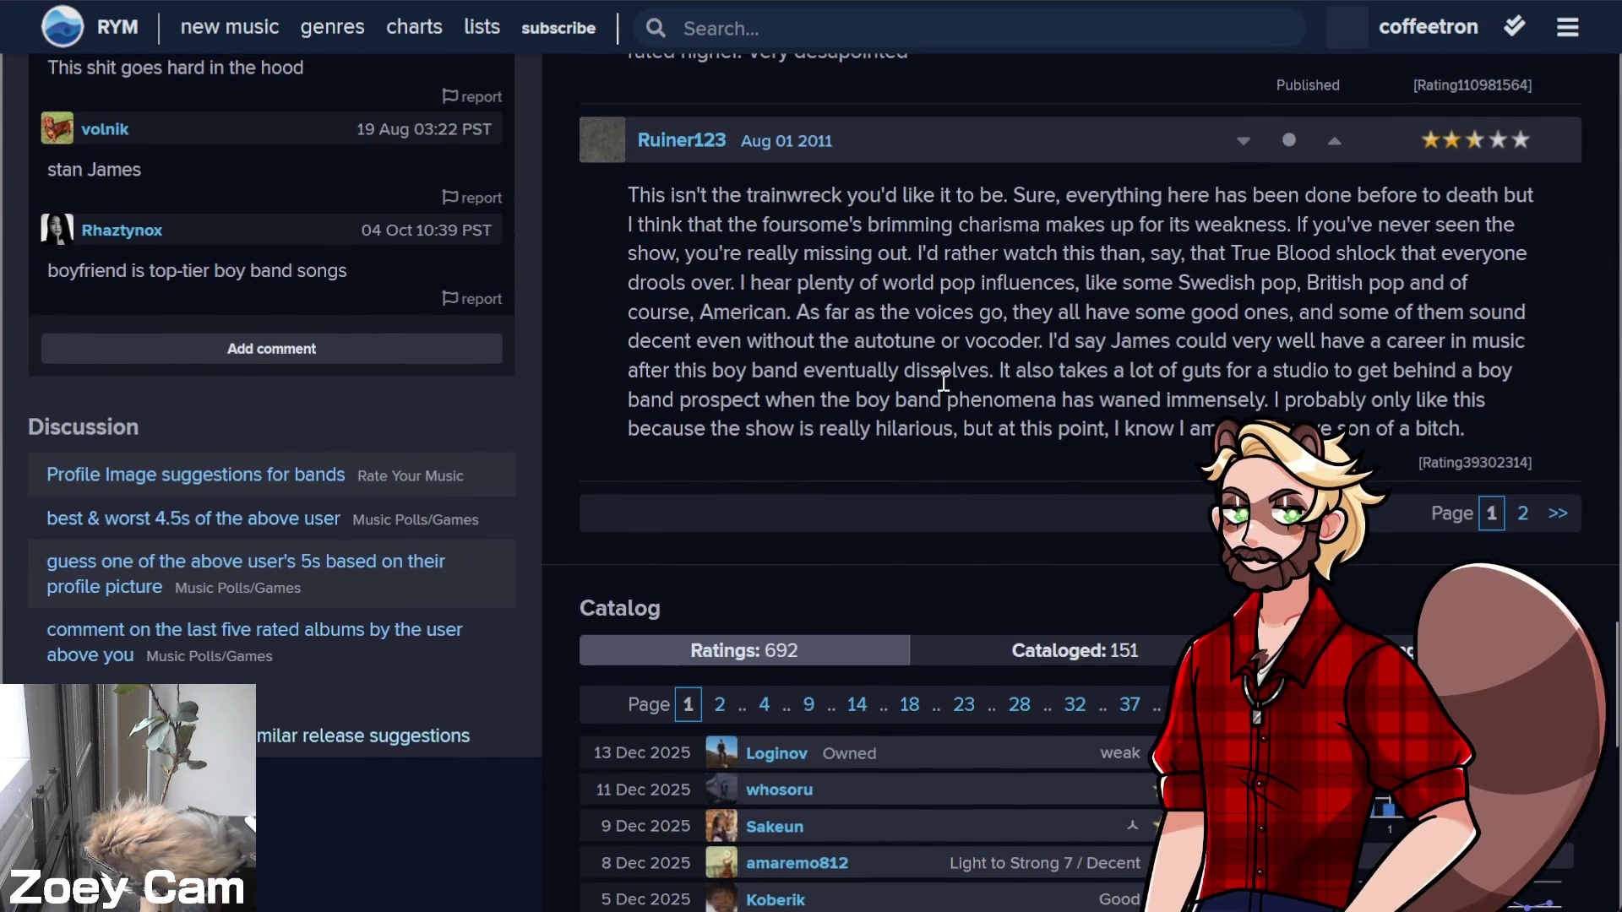
pyautogui.scroll(-2, 996, 412)
pyautogui.scroll(4, 1028, 415)
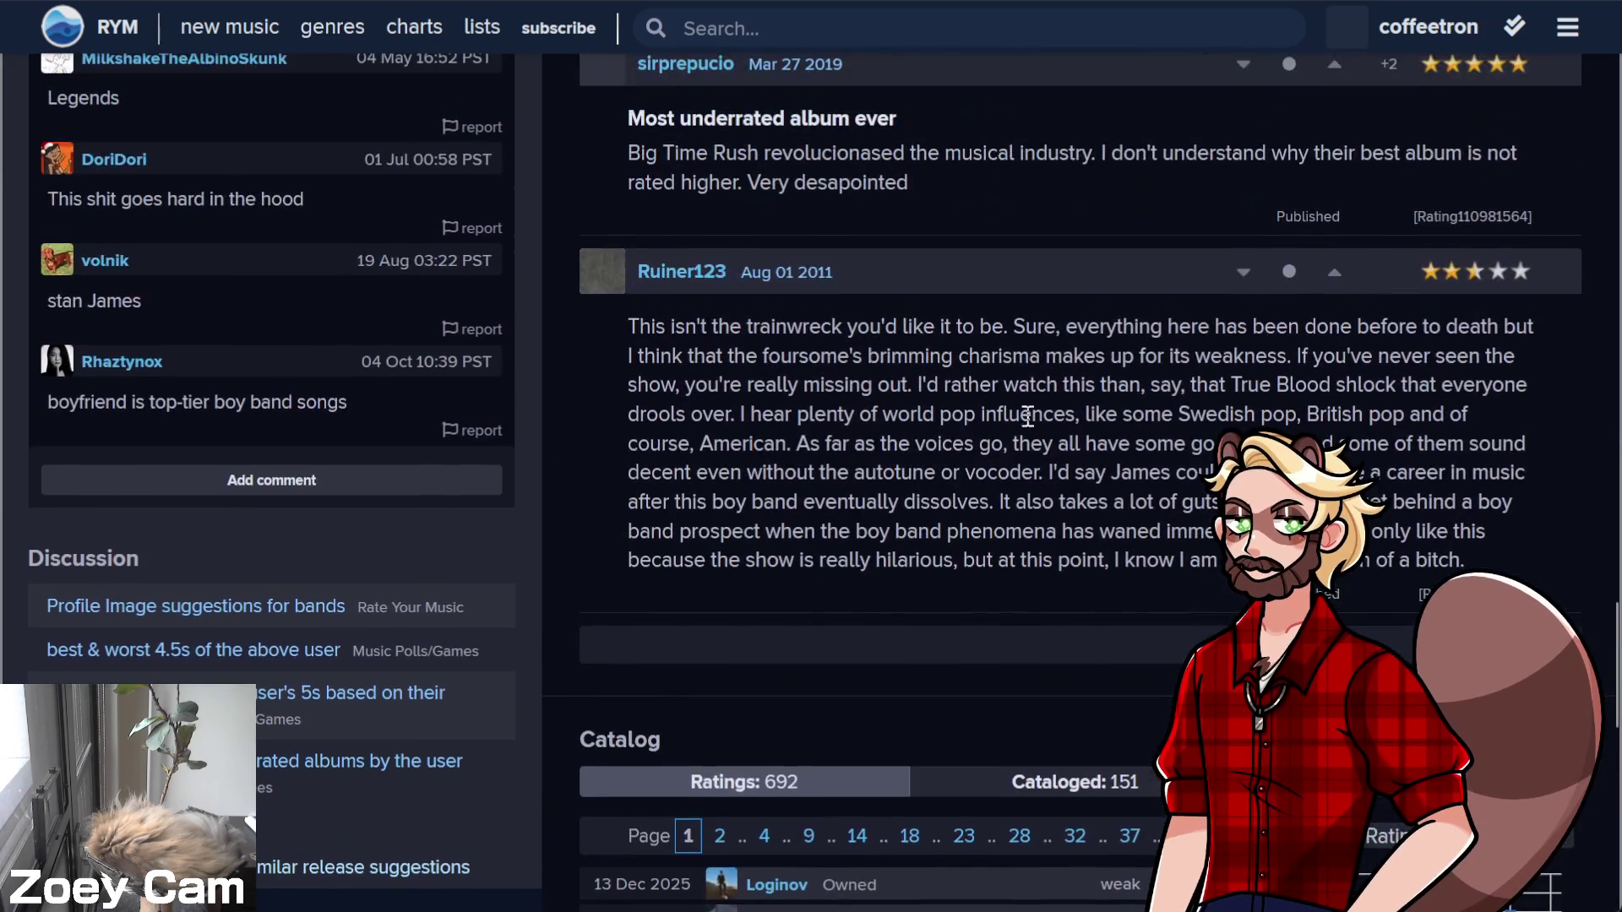
pyautogui.scroll(2, 1018, 445)
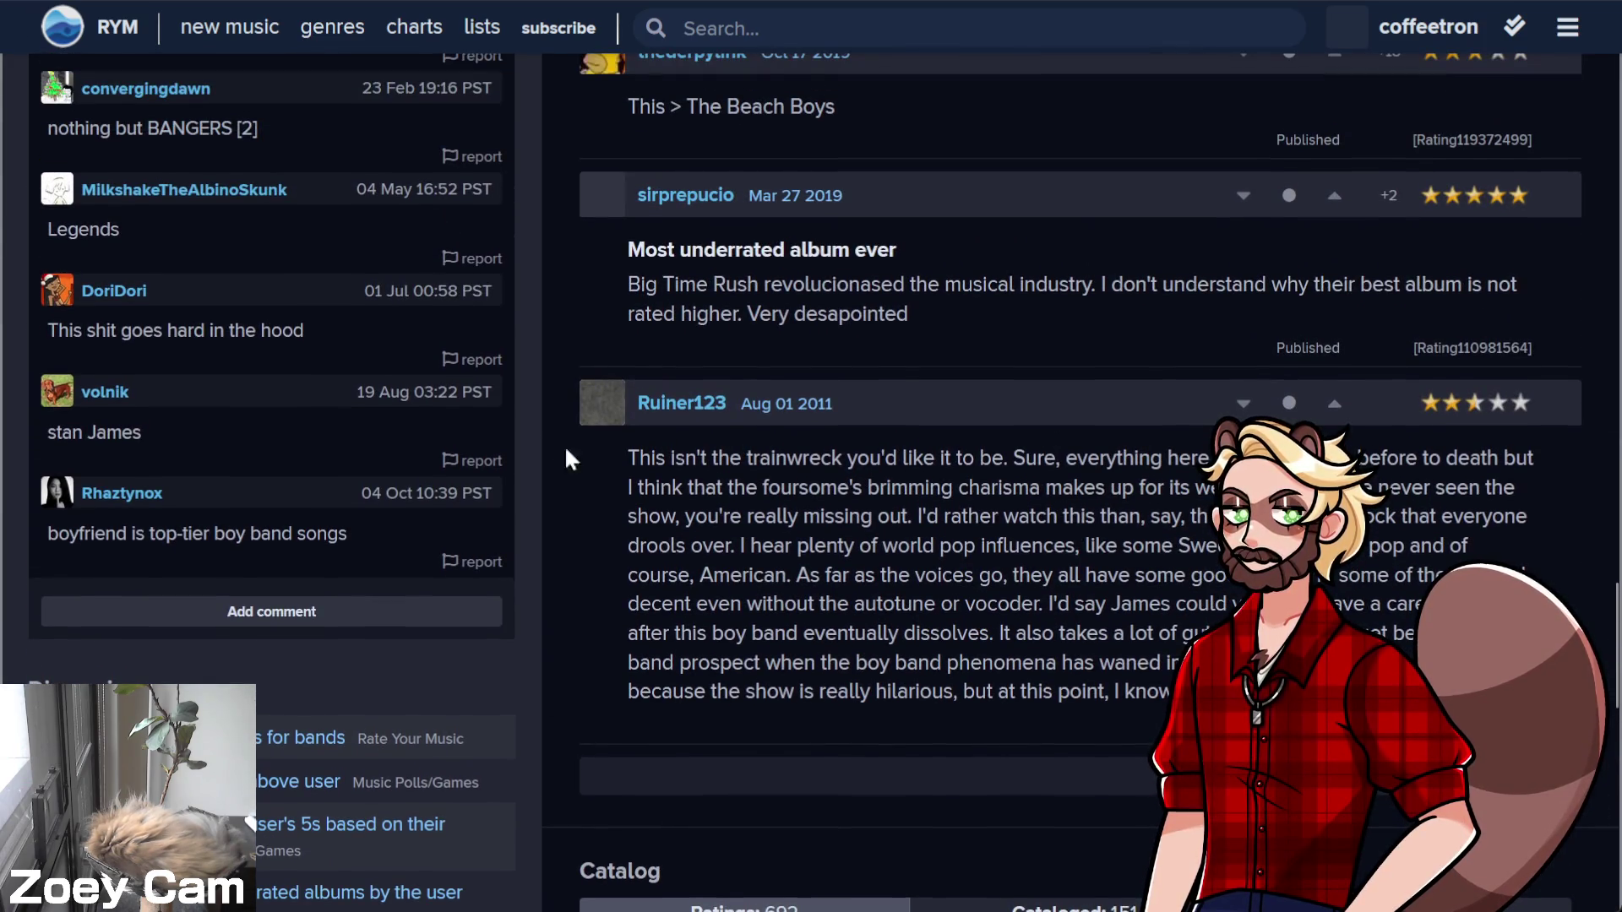
pyautogui.scroll(2, 170, 567)
pyautogui.scroll(-2, 327, 474)
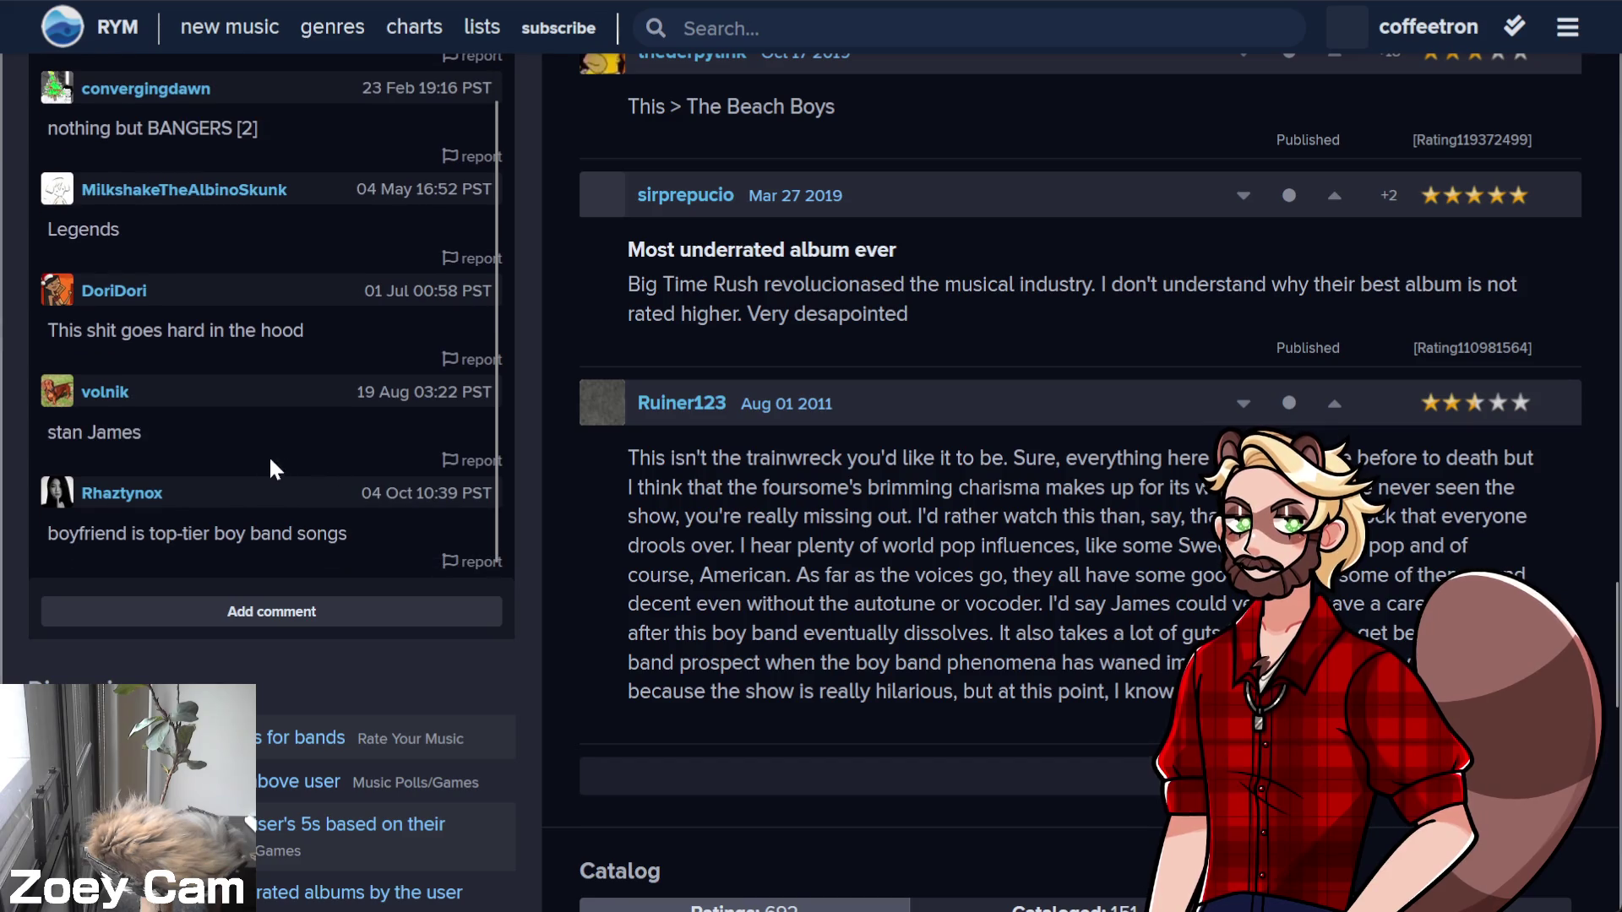
pyautogui.scroll(4, 639, 443)
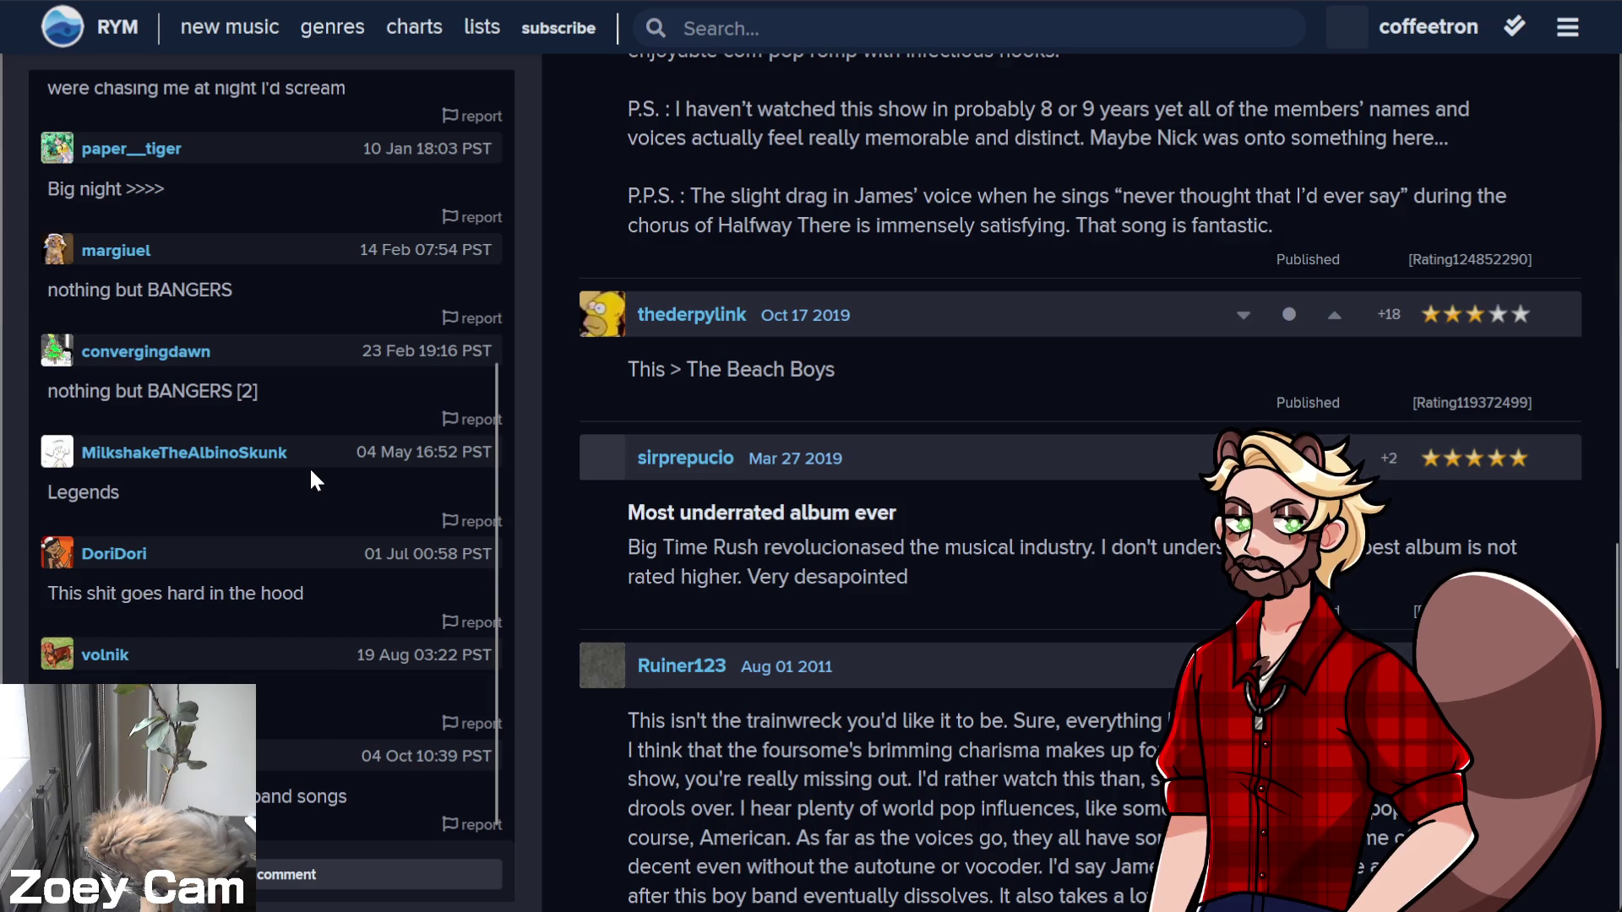
pyautogui.scroll(5, 309, 490)
pyautogui.scroll(3, 291, 583)
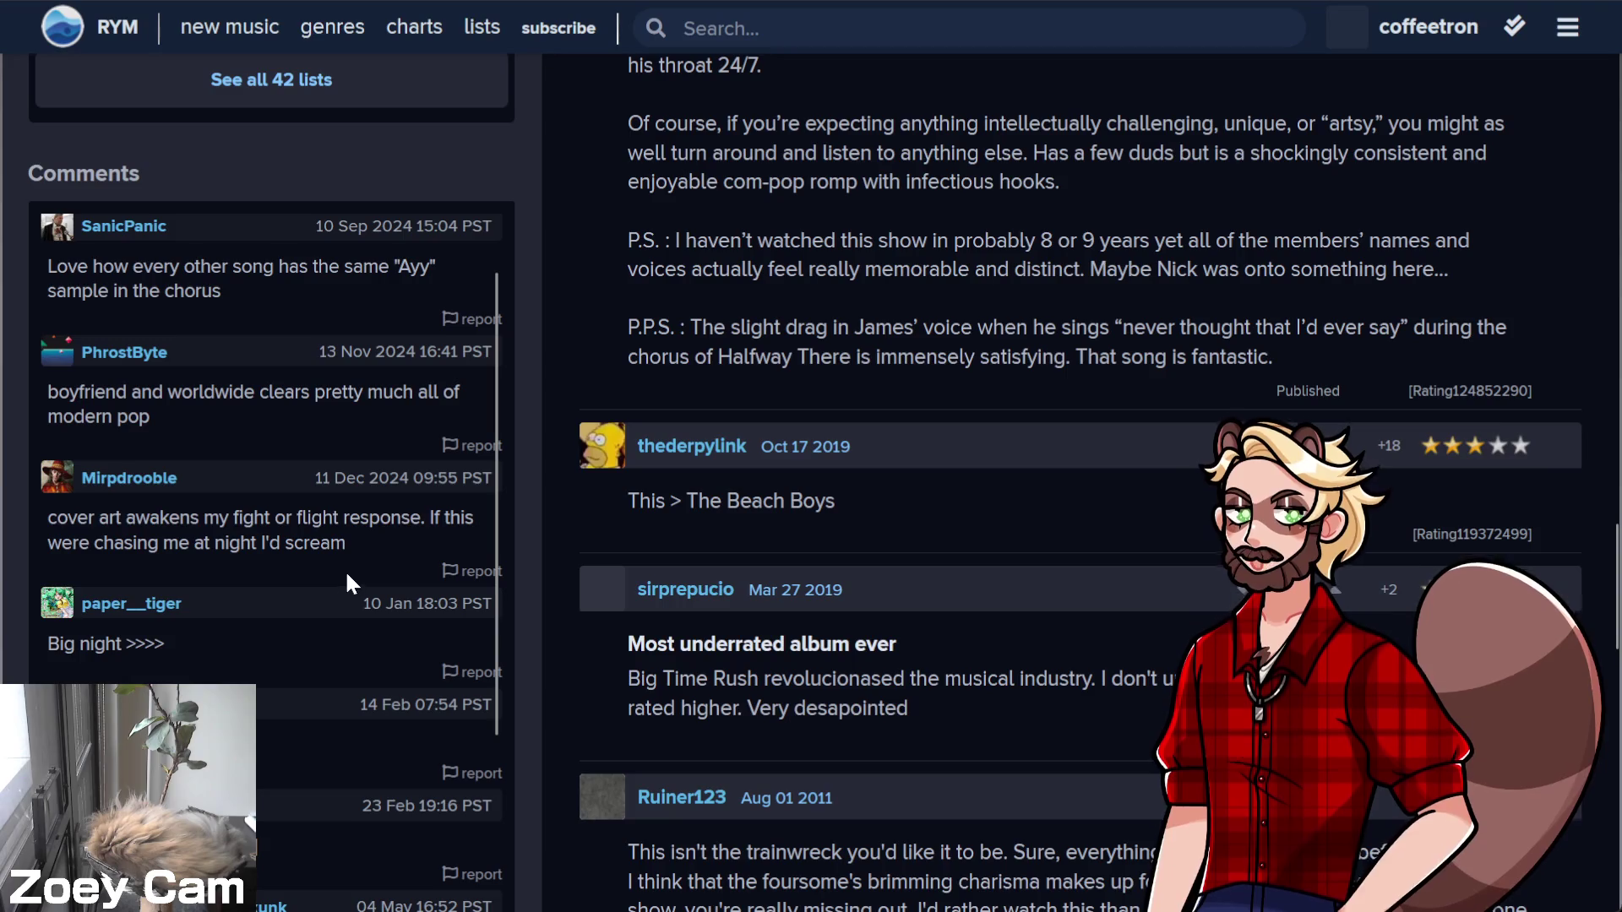
# Scroll back up to the B.T.R album header, then switch to the Wikipedia track listing
pyautogui.scroll(1, 338, 604)
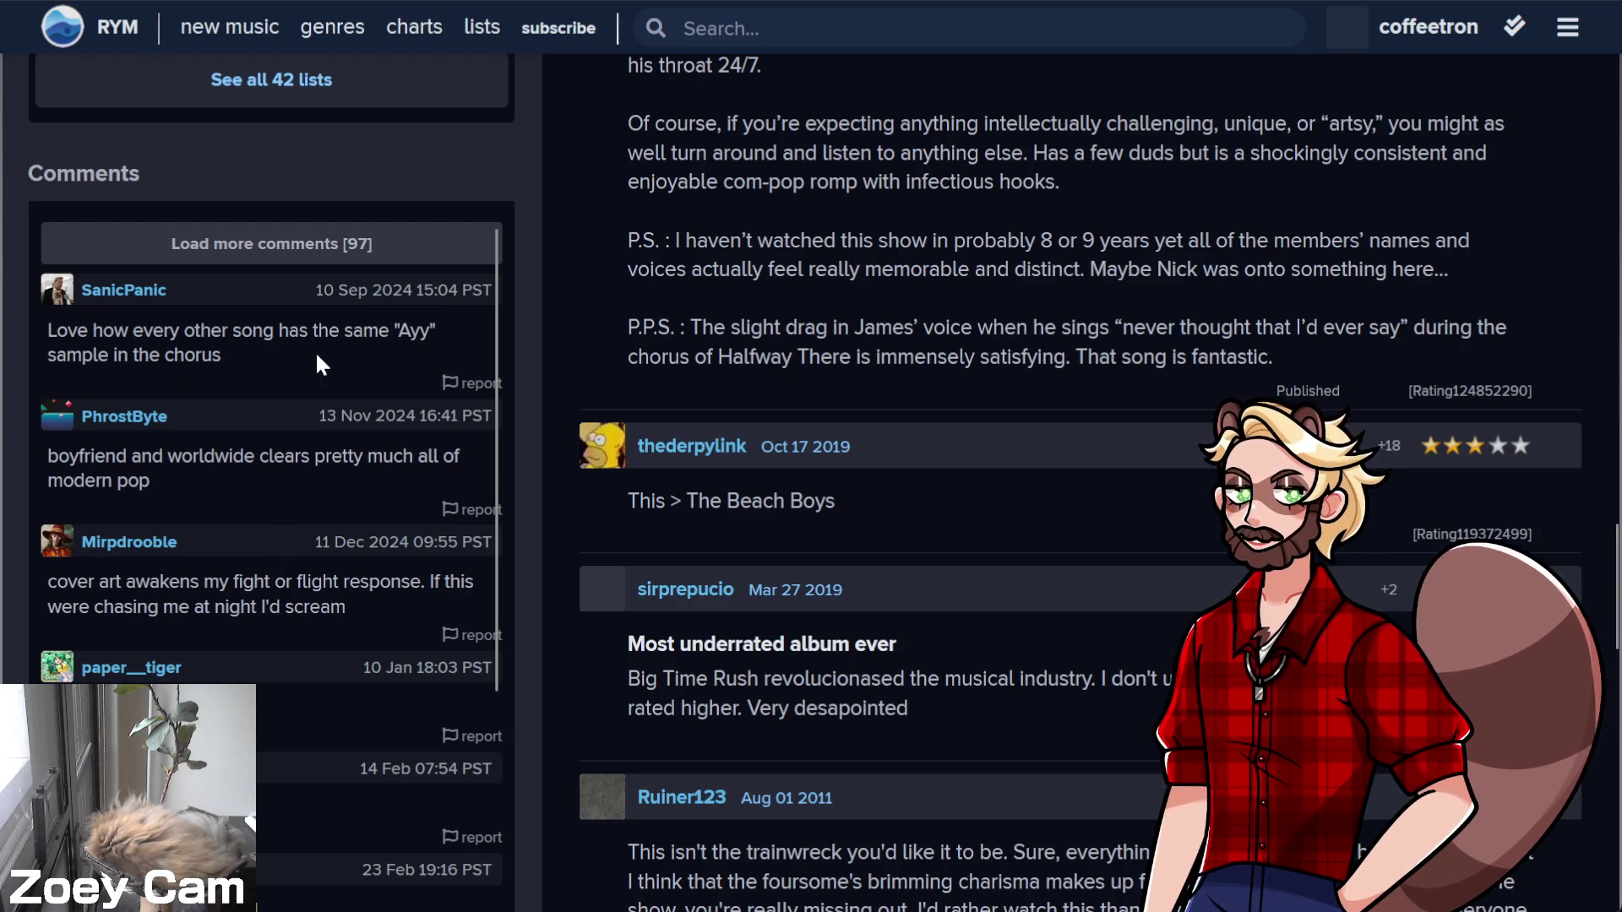
pyautogui.scroll(10, 571, 512)
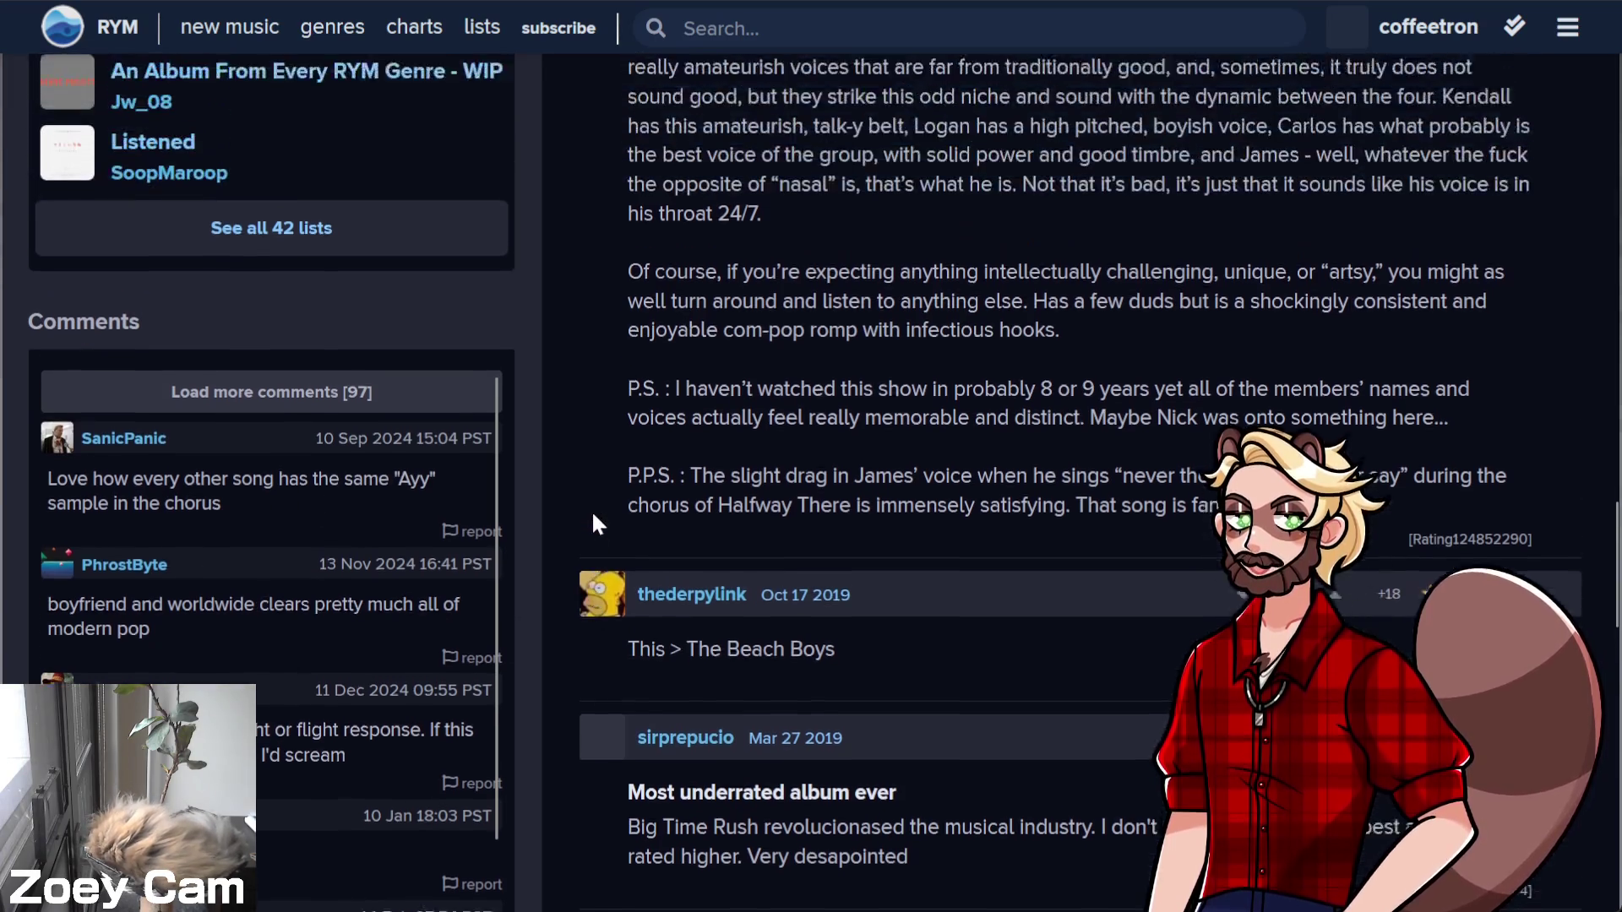
pyautogui.scroll(8, 525, 561)
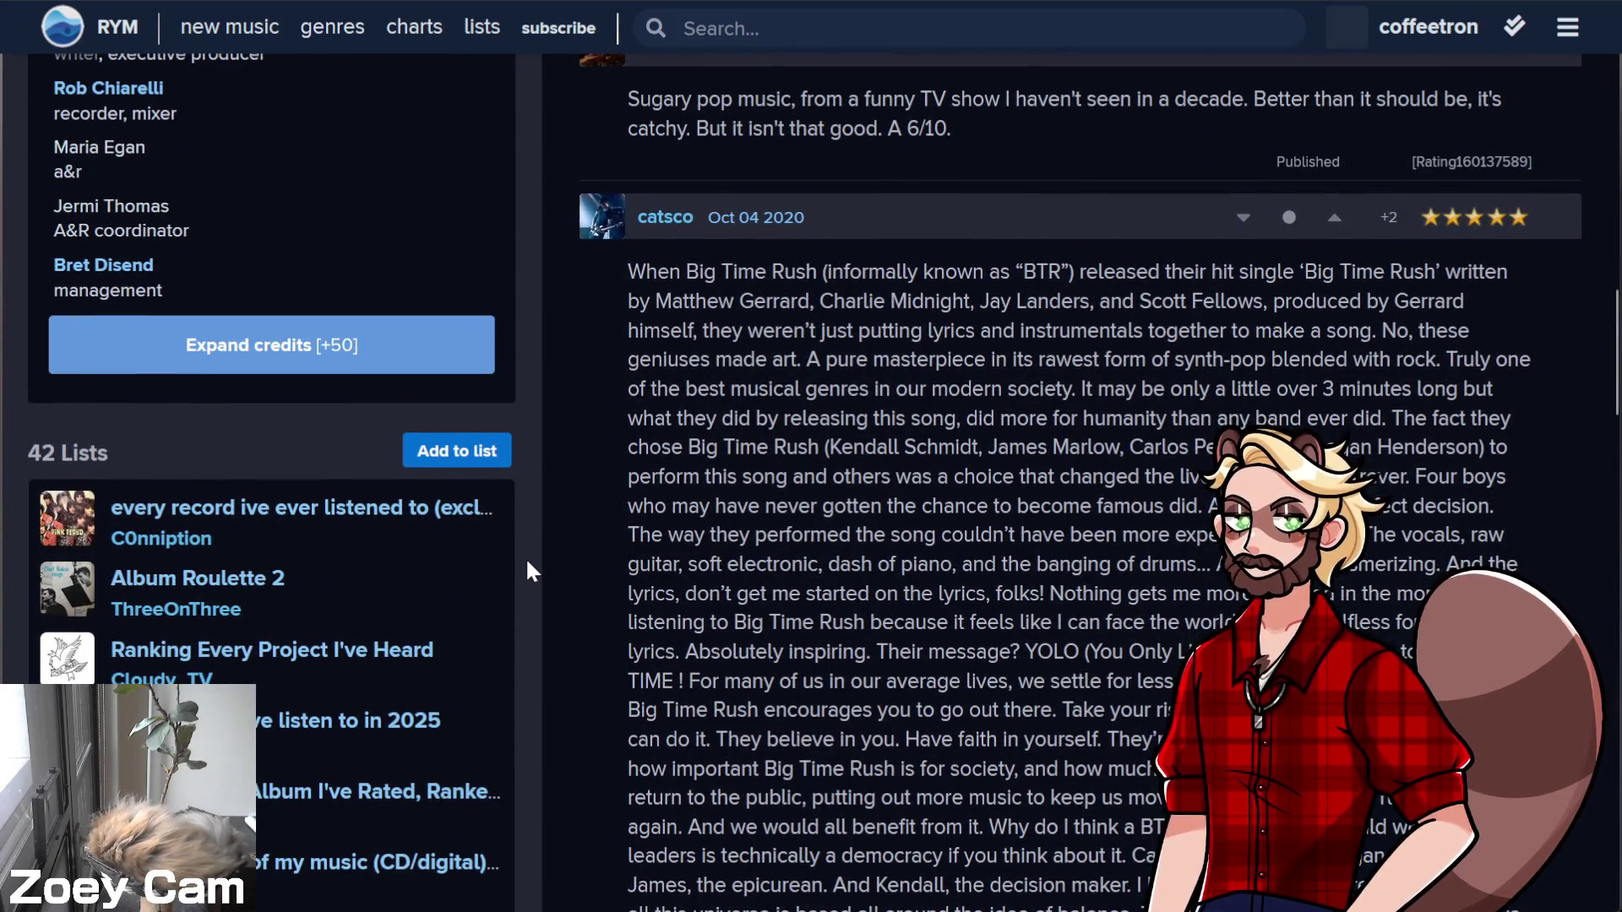
pyautogui.scroll(15, 526, 556)
pyautogui.scroll(8, 531, 561)
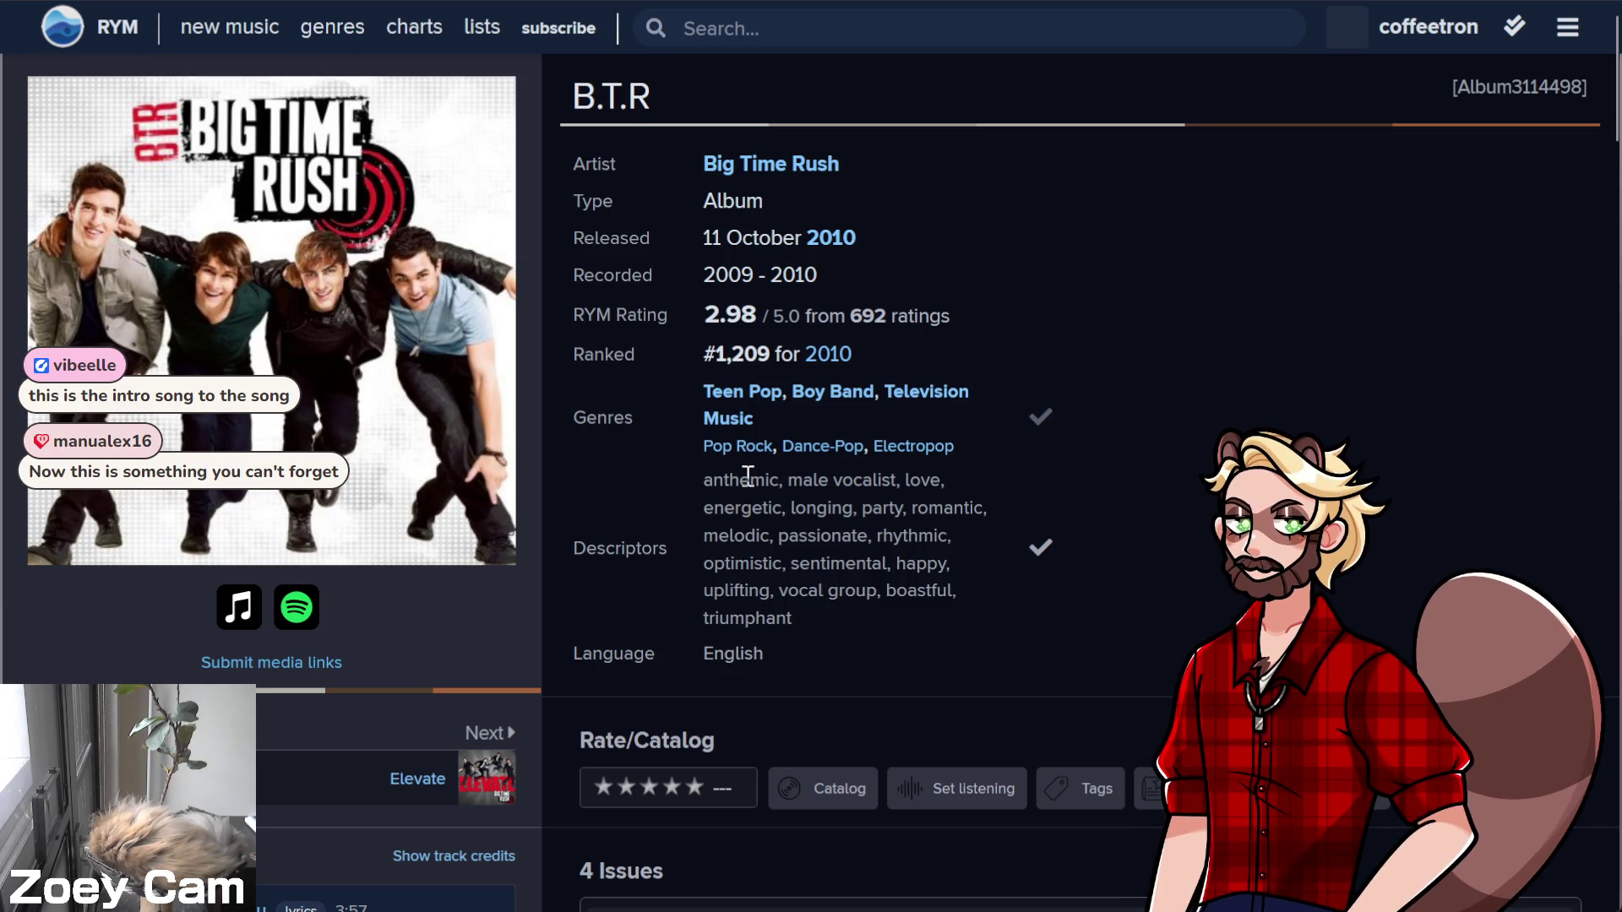
pyautogui.hotkey('ctrl', 'Tab')
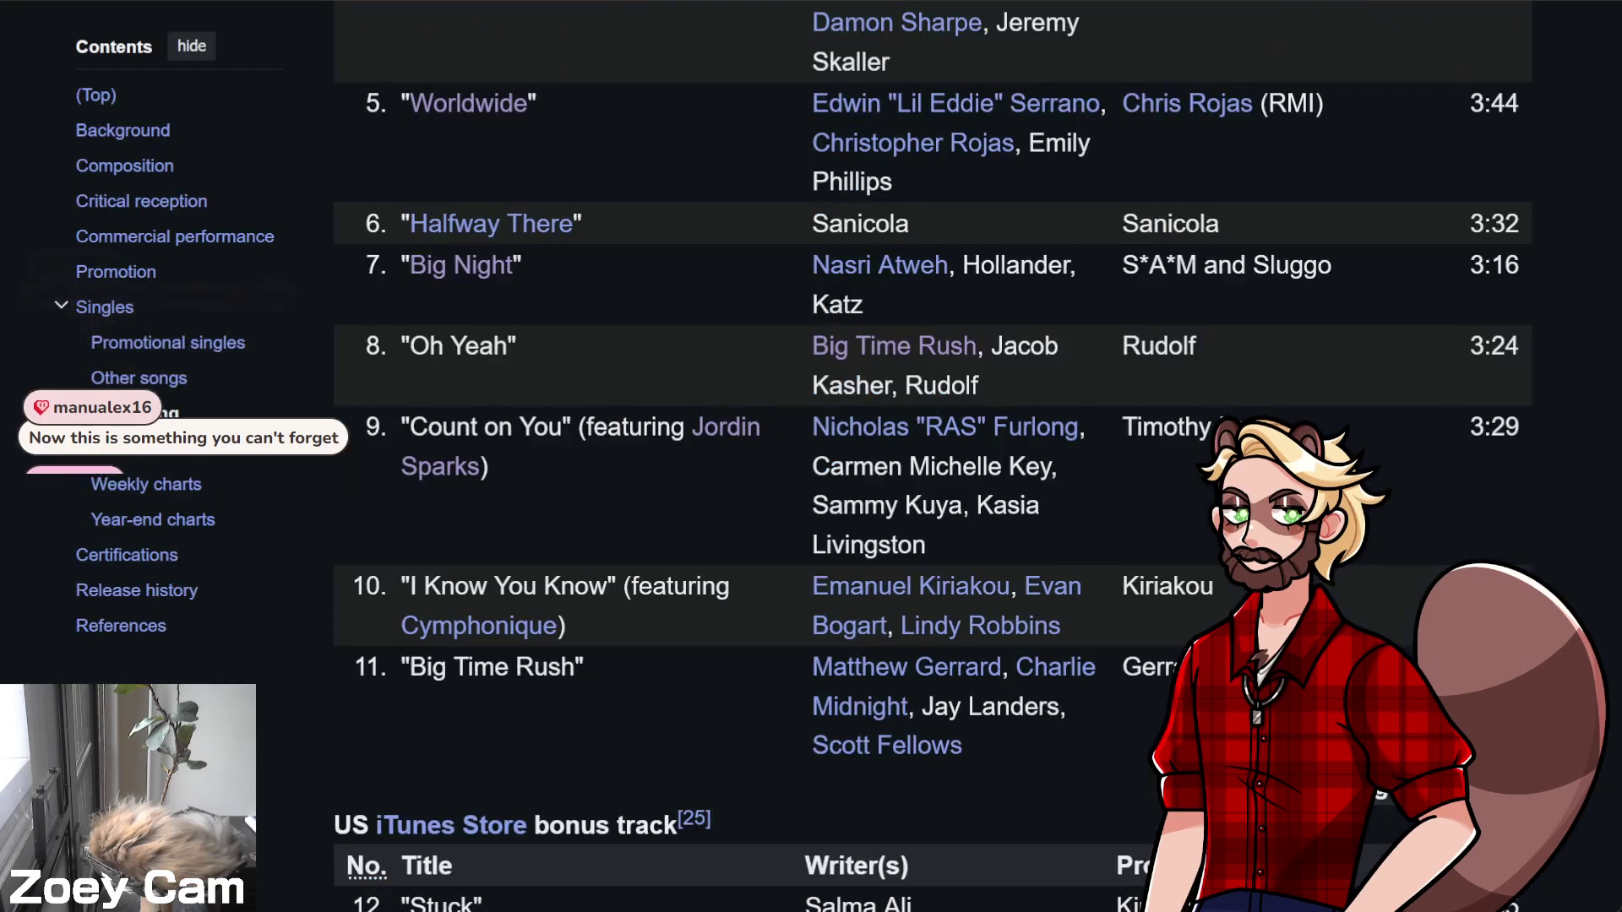
# Follow the Big Time Rush link in the BTR album's Background section to the TV series article
pyautogui.scroll(-2, 656, 461)
pyautogui.scroll(10, 676, 473)
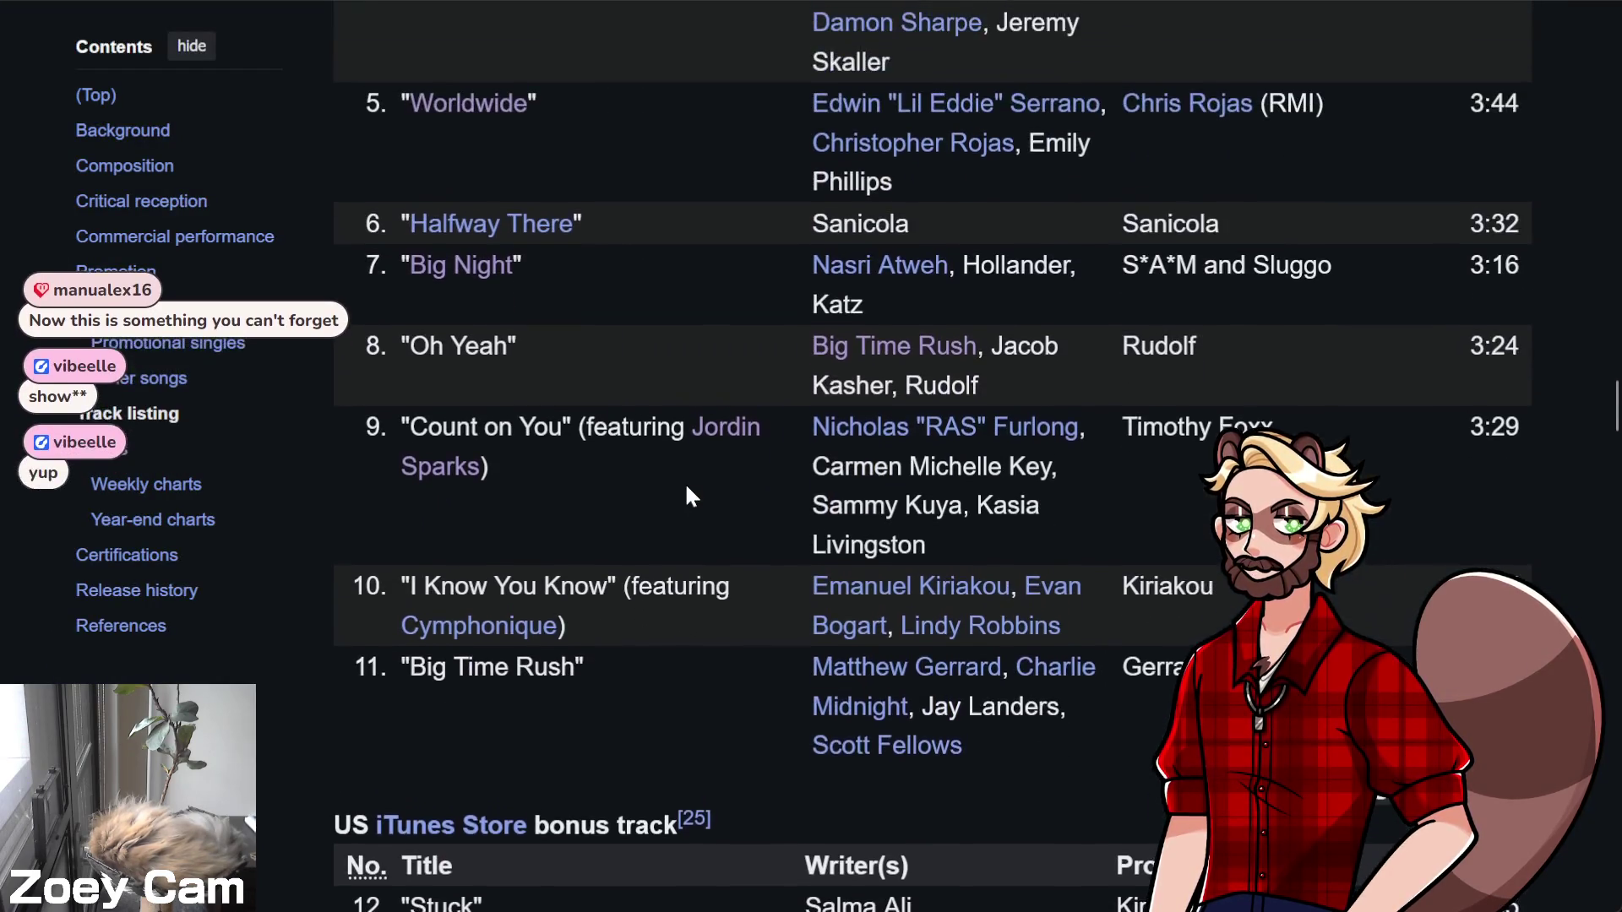
pyautogui.scroll(10, 698, 511)
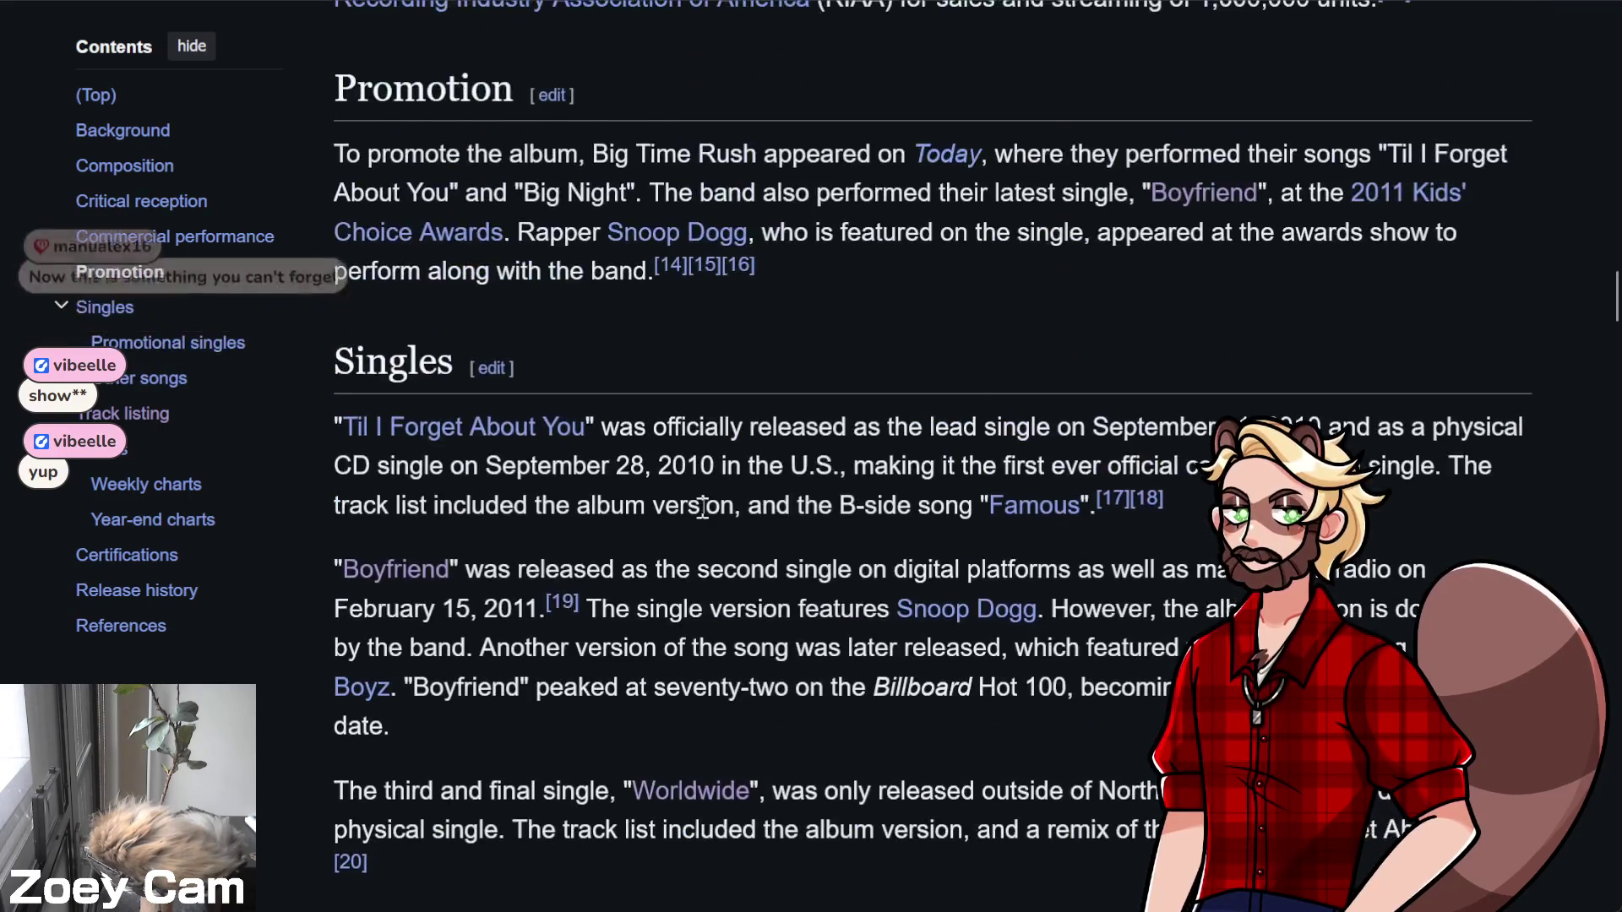
pyautogui.scroll(-15, 657, 504)
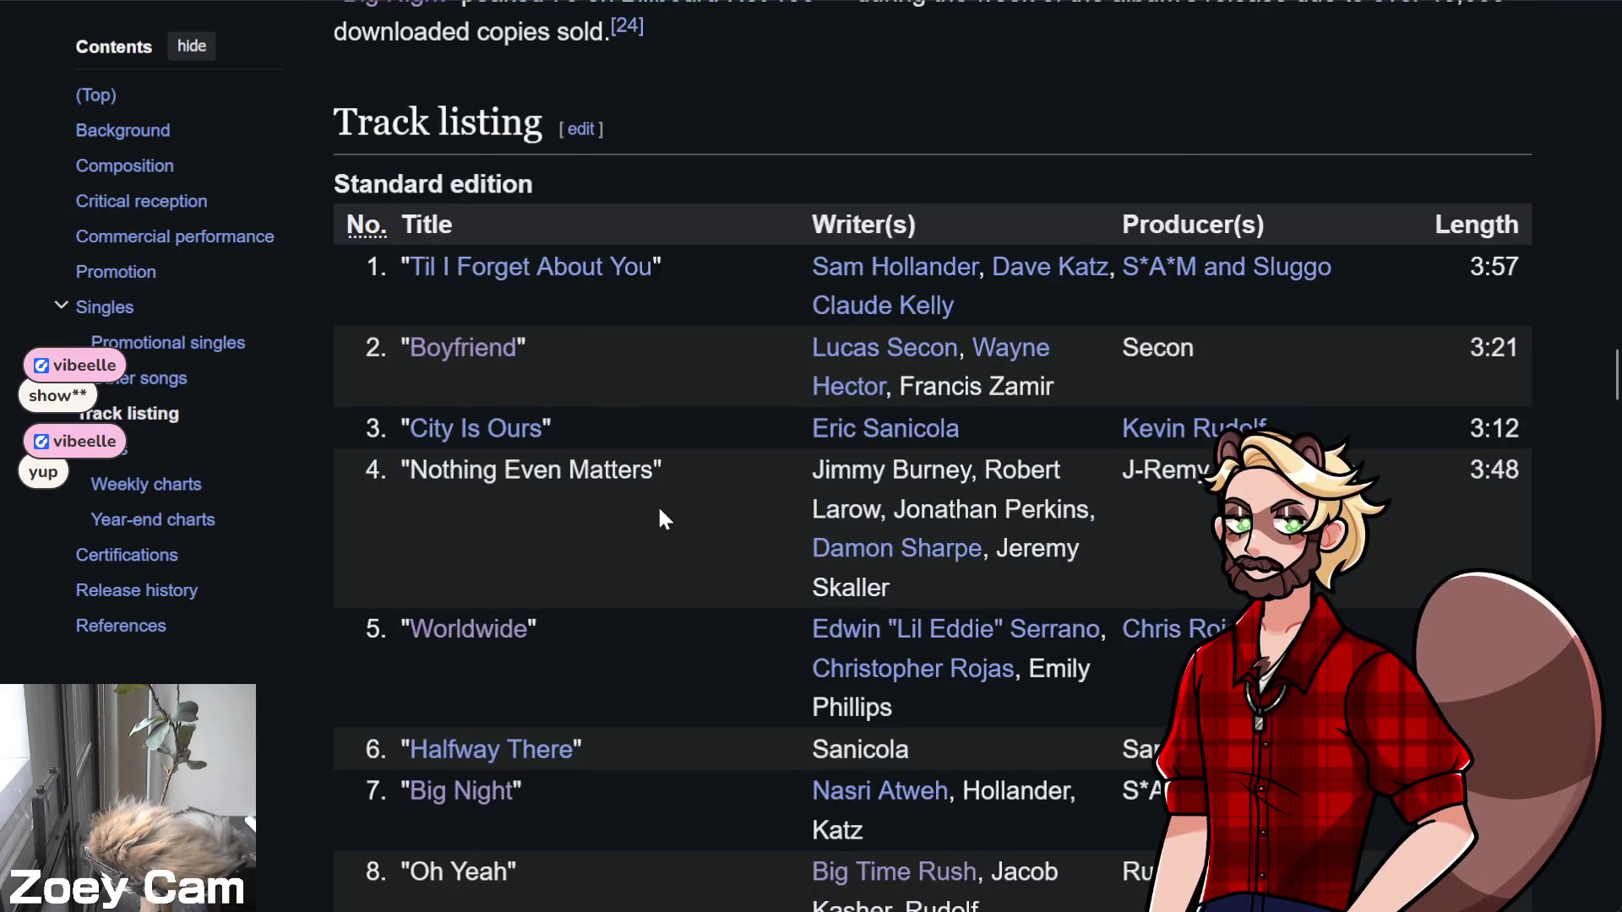
pyautogui.scroll(-2, 706, 558)
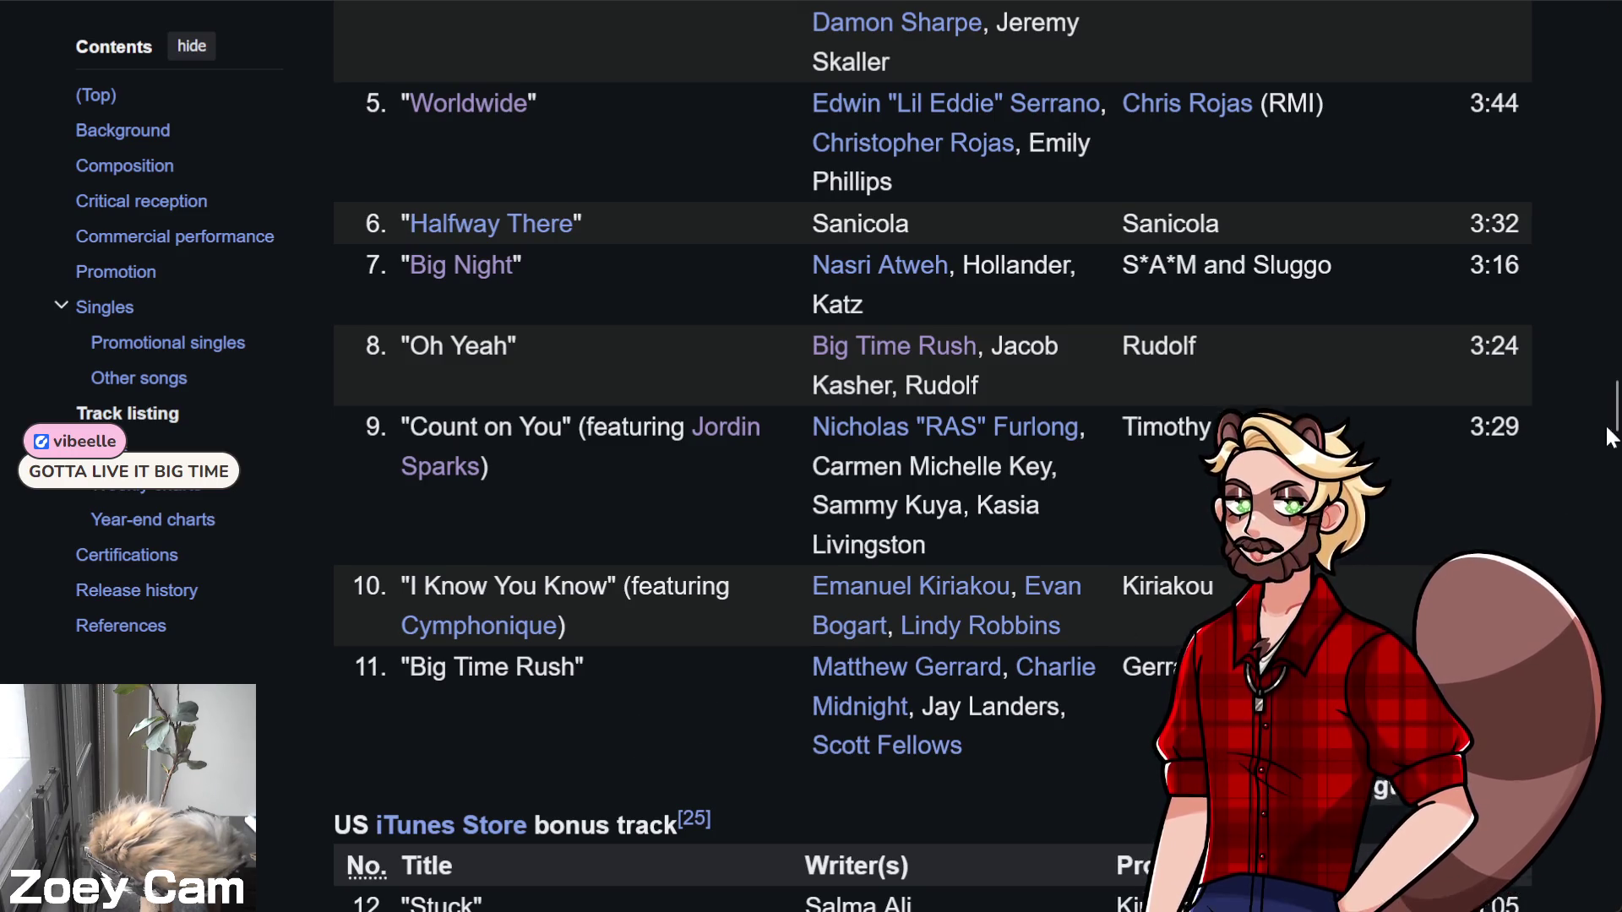
pyautogui.moveTo(1612, 423); pyautogui.dragTo(1611, 42)
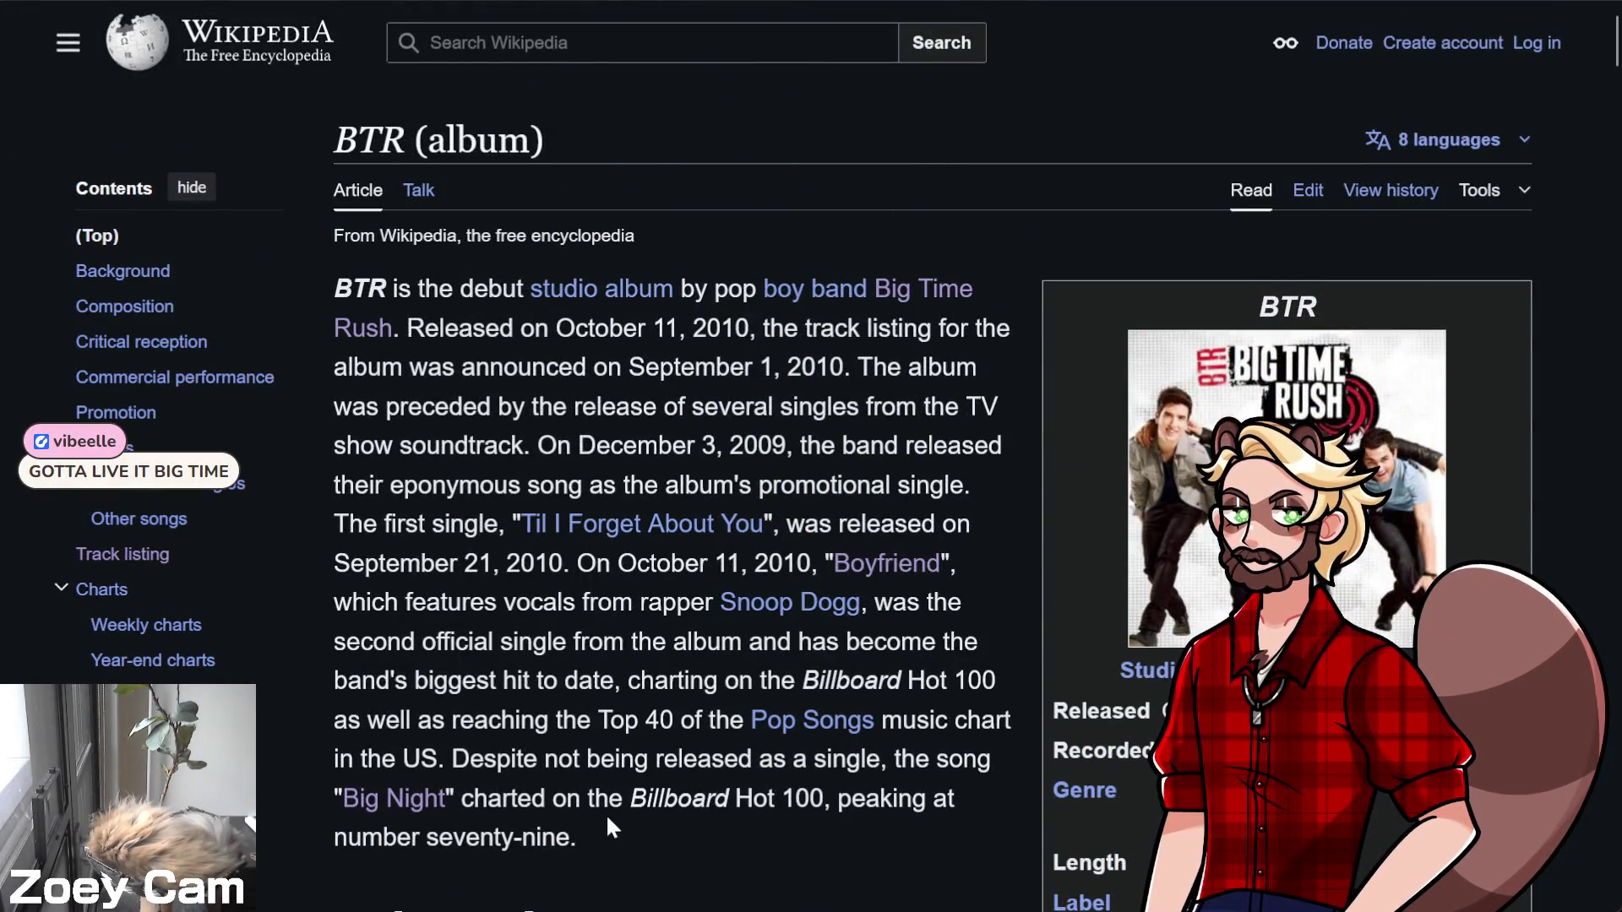
pyautogui.scroll(-3, 642, 825)
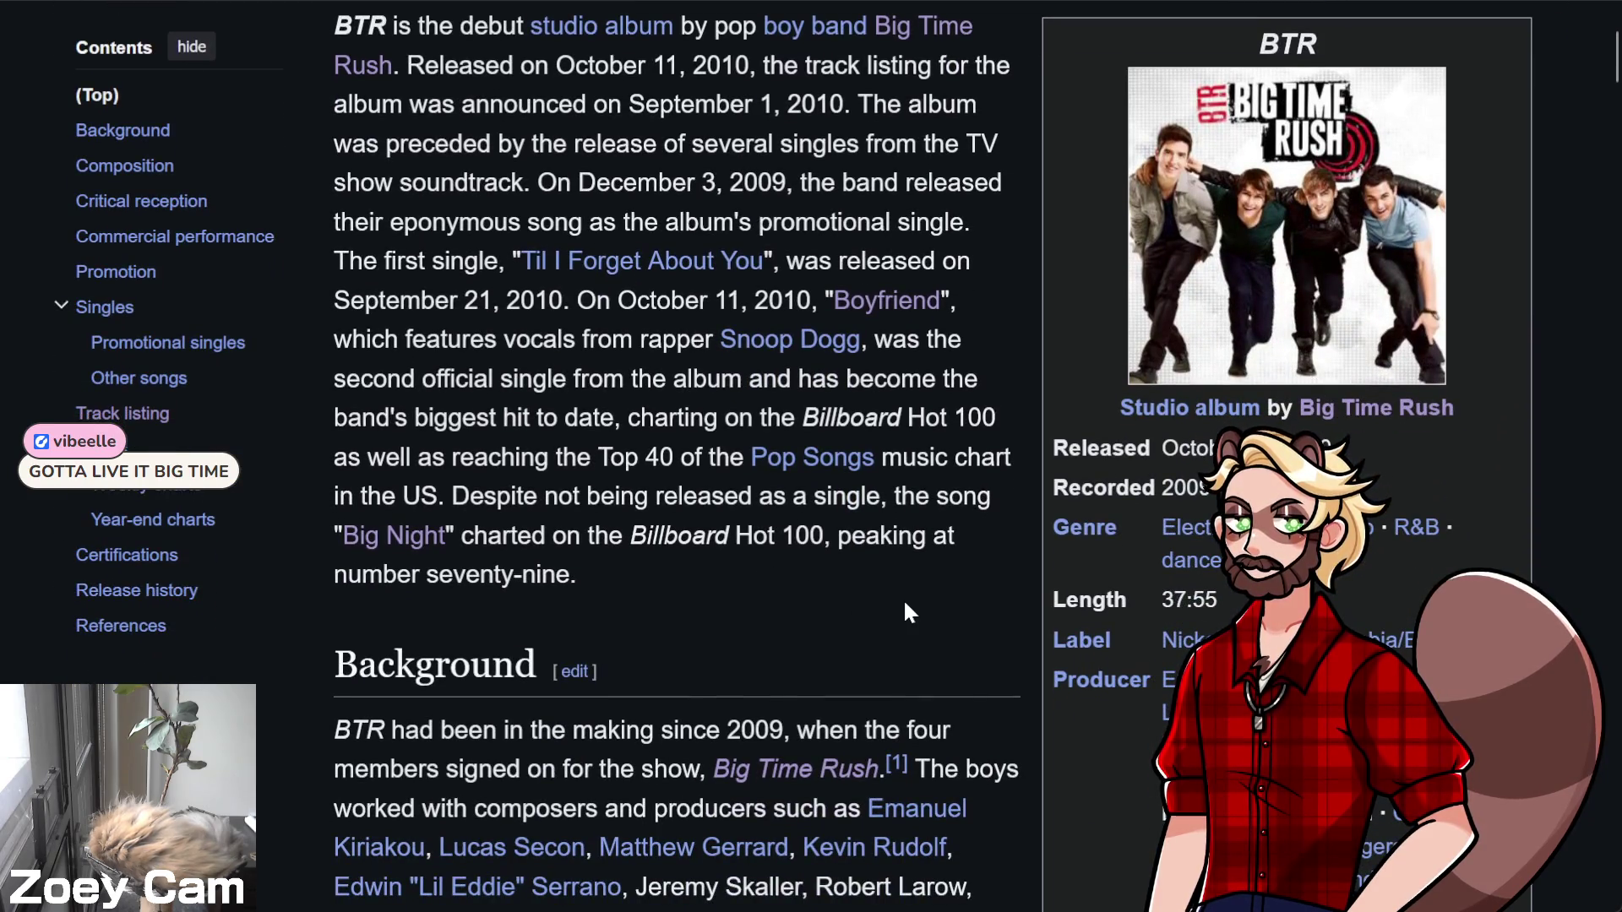
pyautogui.click(795, 773)
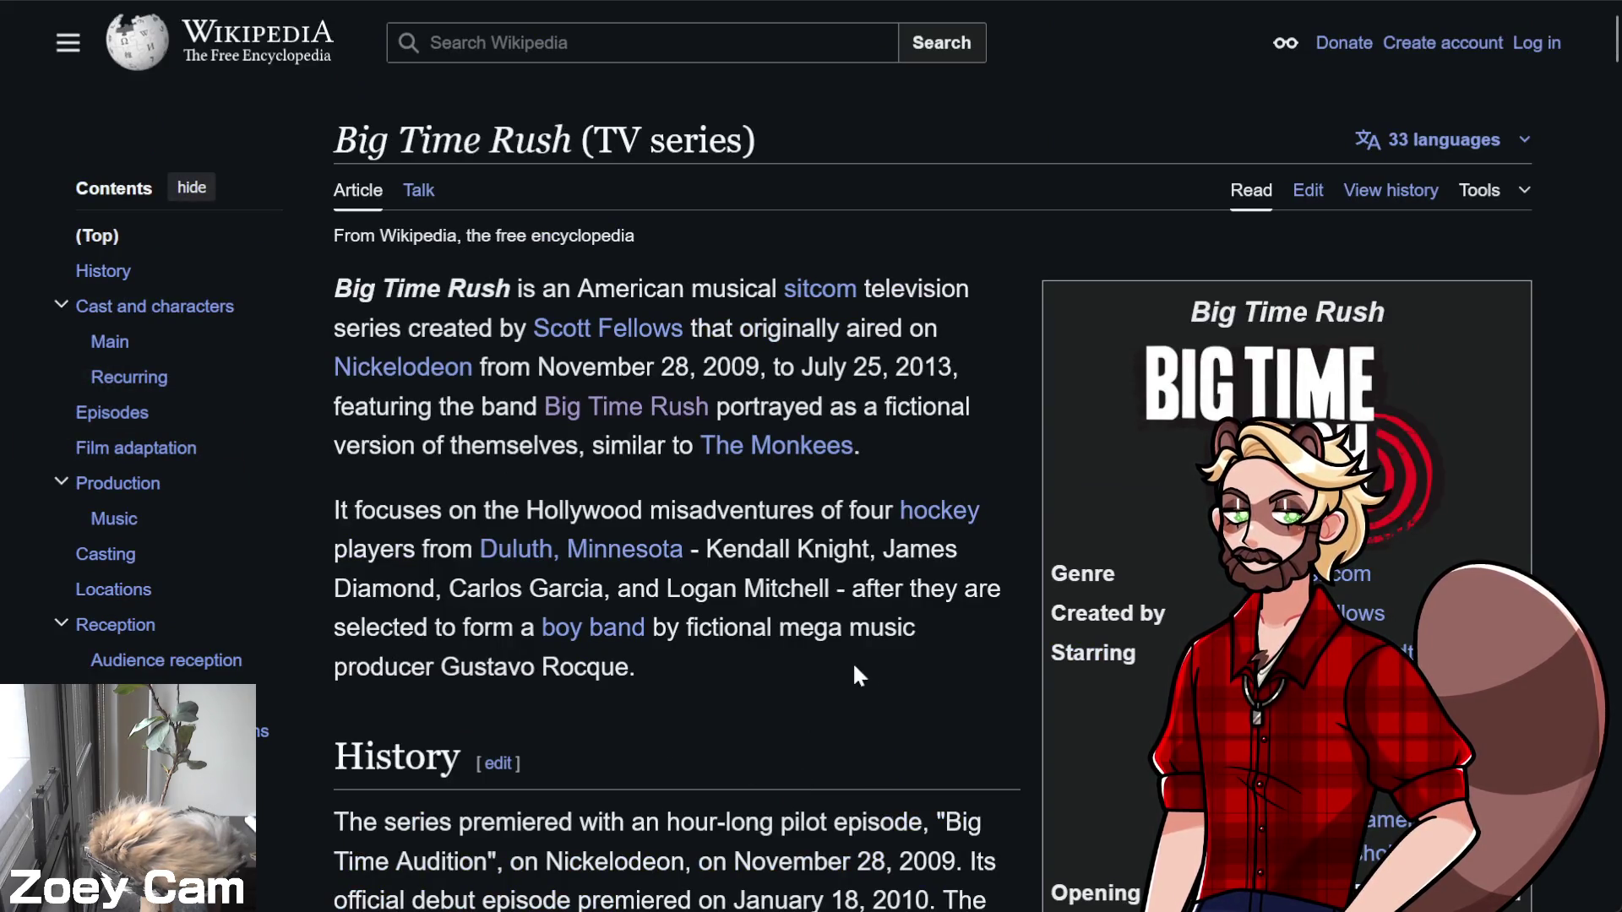
pyautogui.scroll(-5, 797, 748)
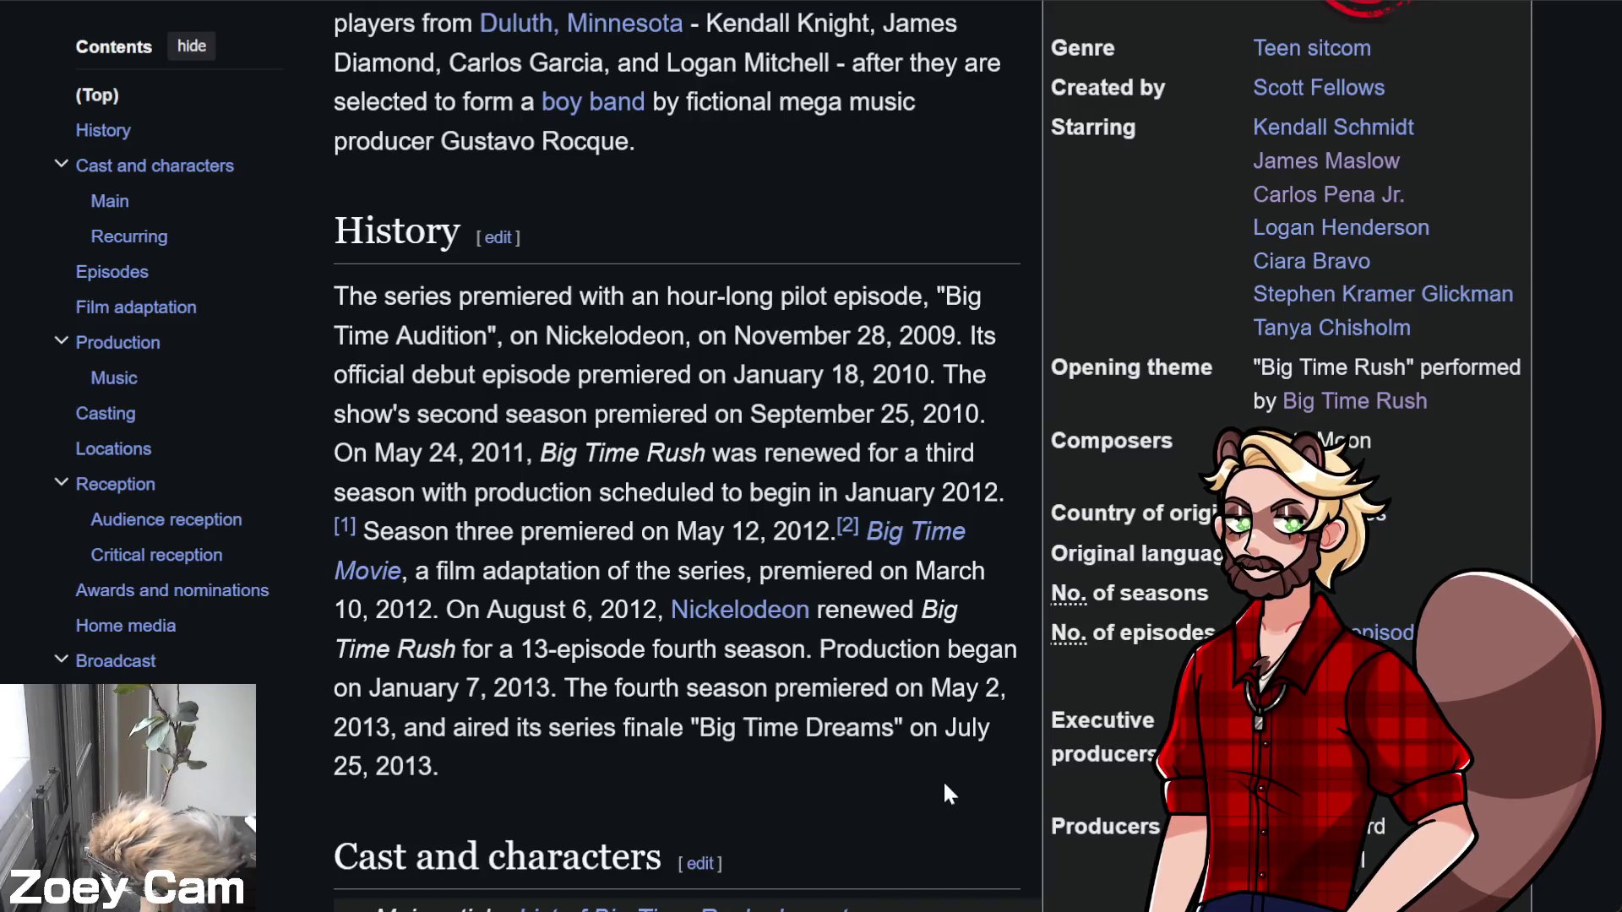
pyautogui.click(101, 803)
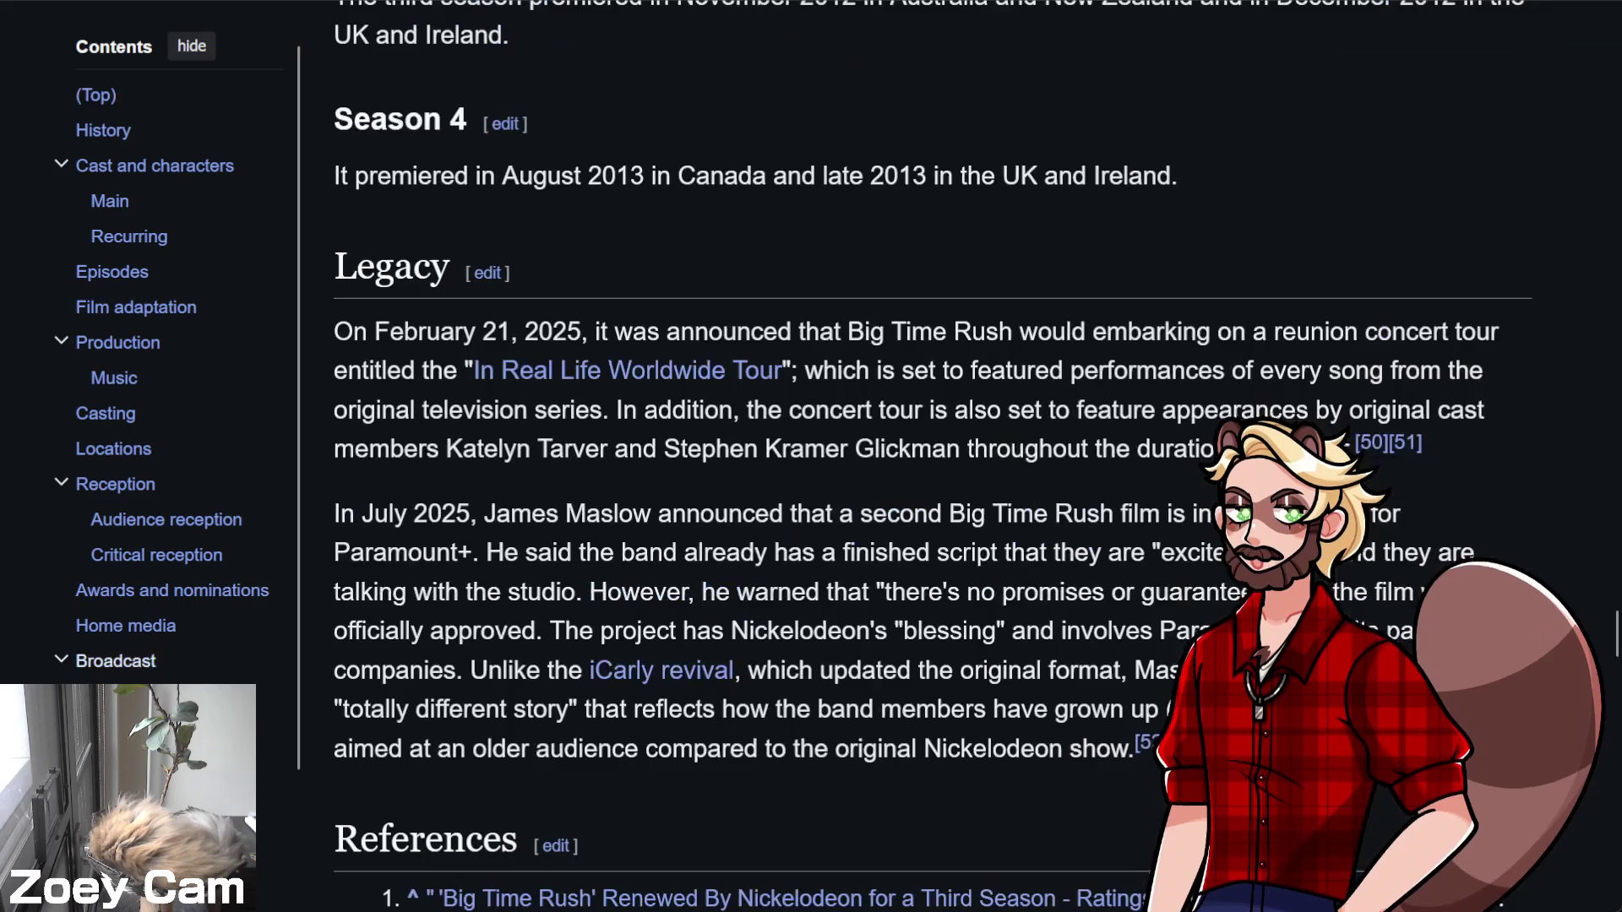
pyautogui.scroll(9, 984, 642)
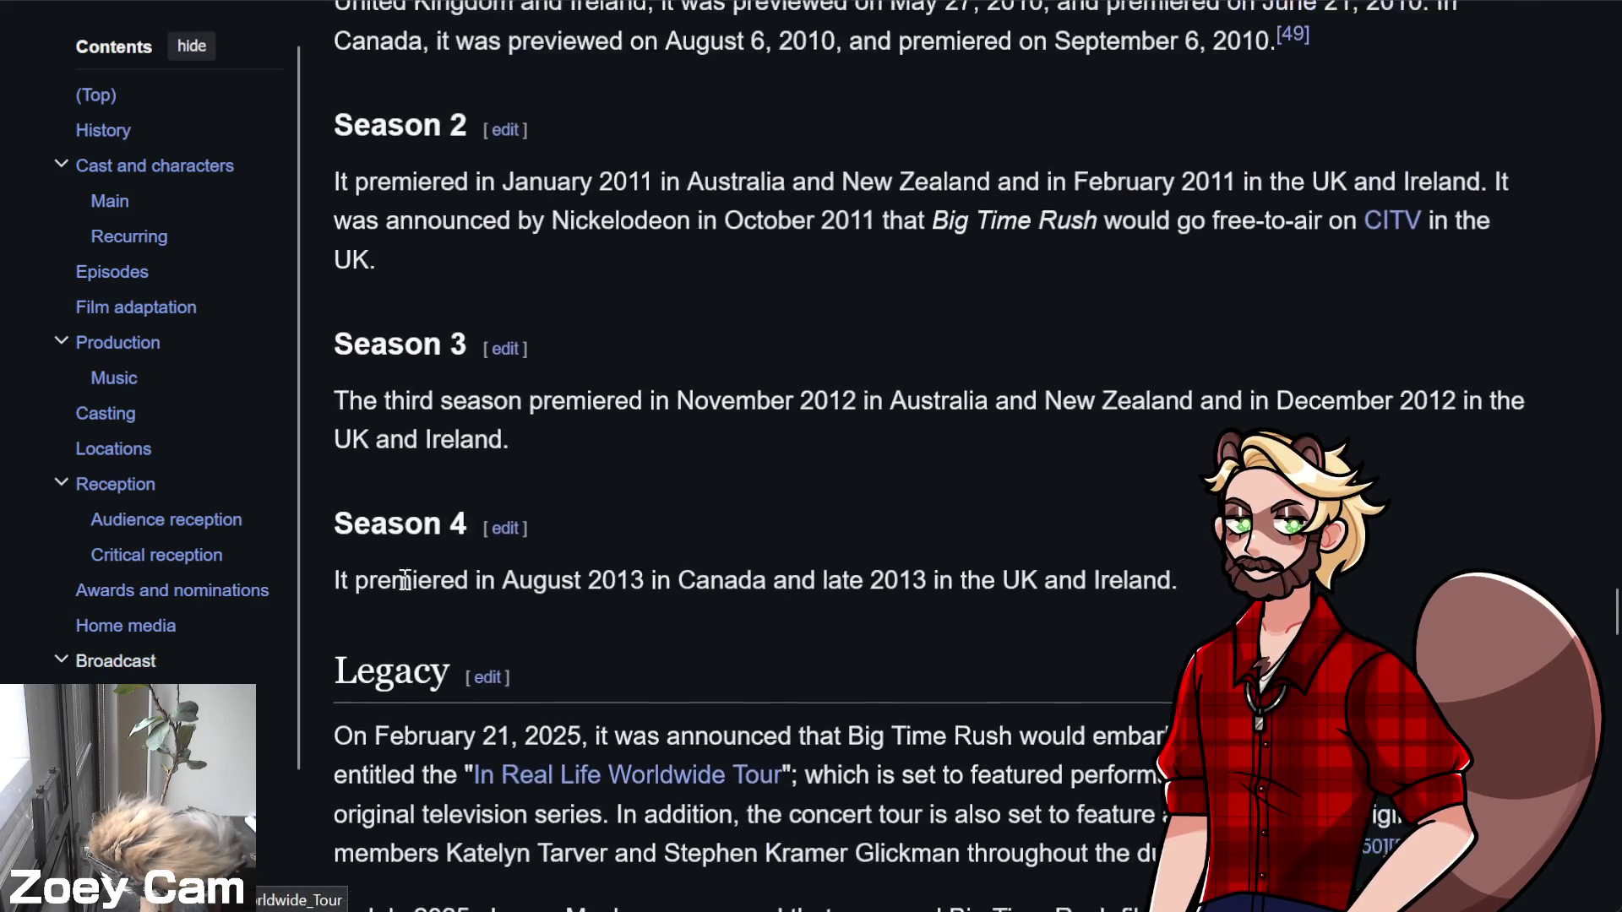
pyautogui.scroll(15, 1008, 698)
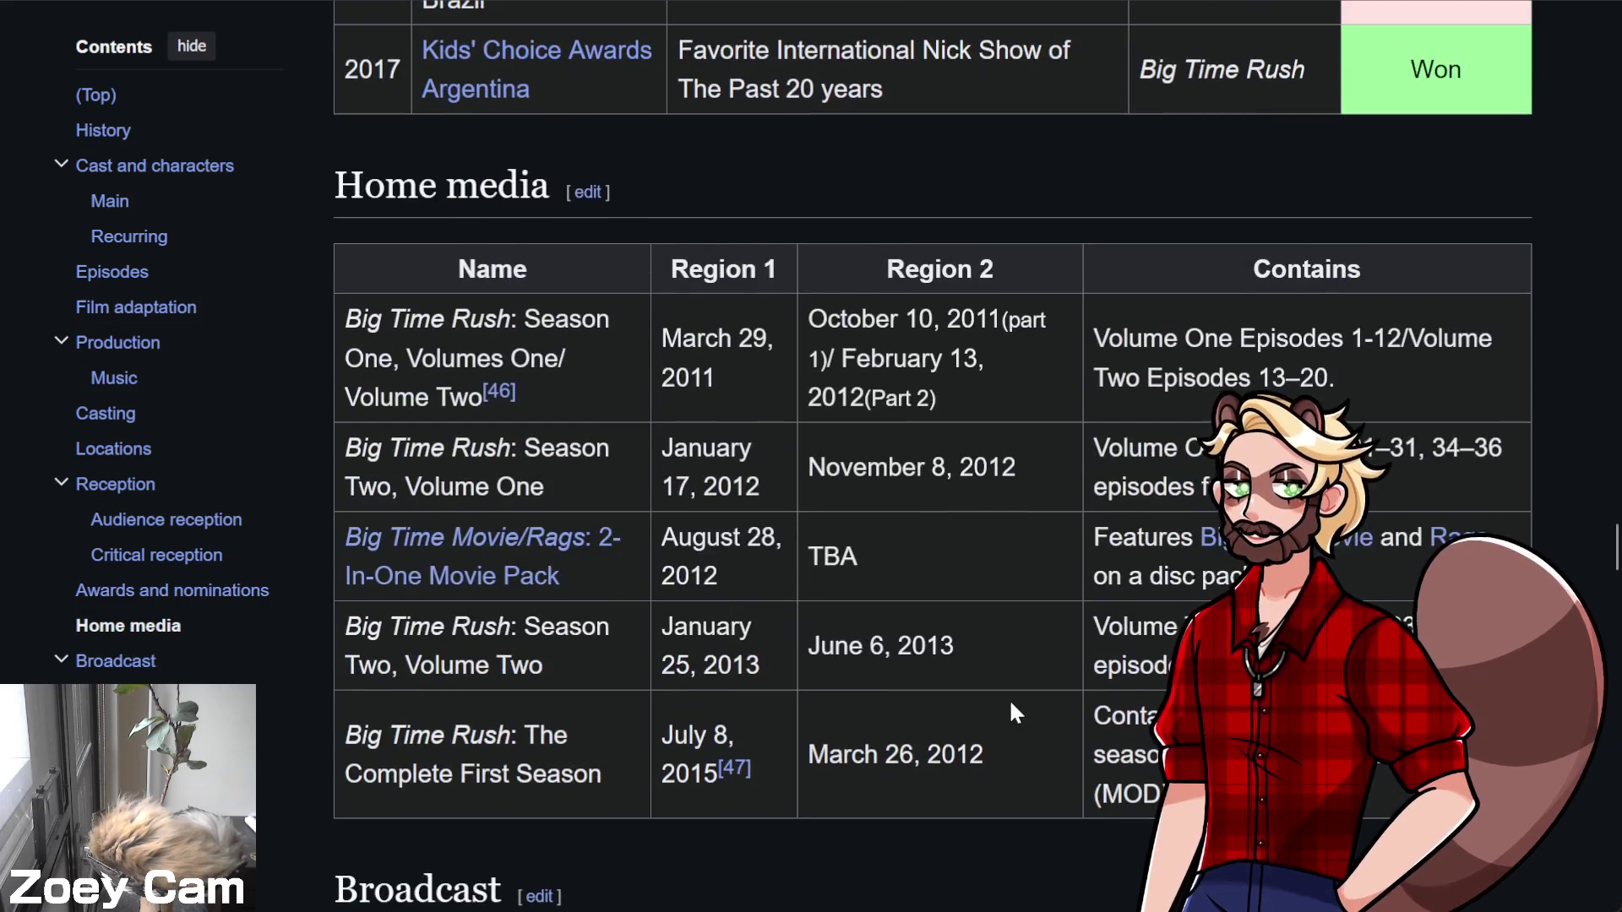
pyautogui.scroll(10, 1022, 708)
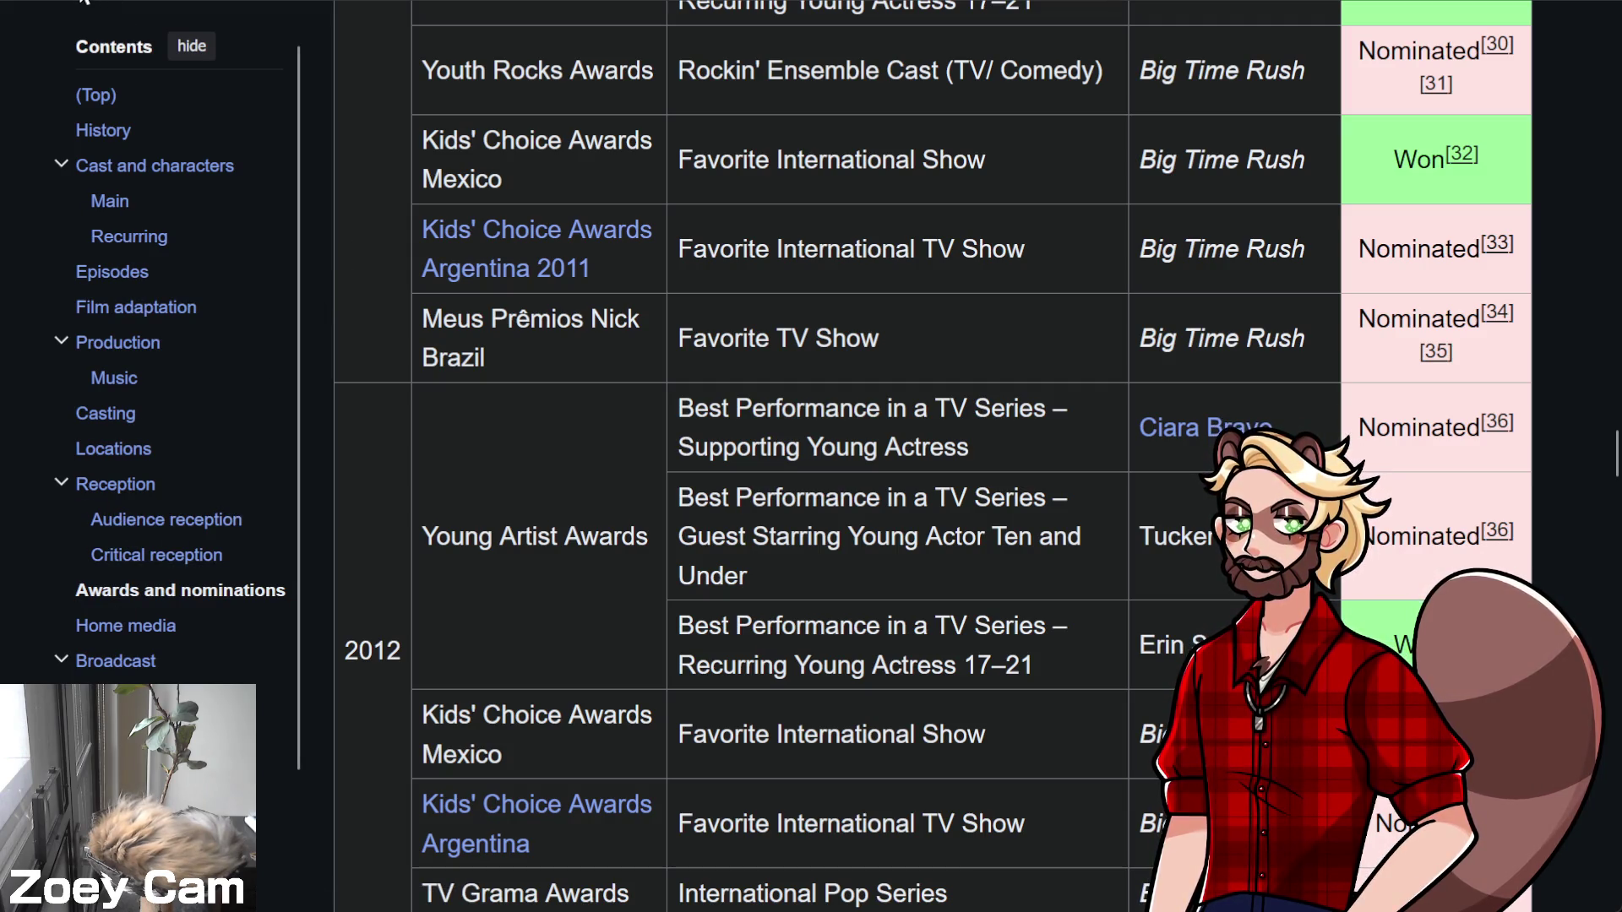
pyautogui.hotkey('alt', 'Left')
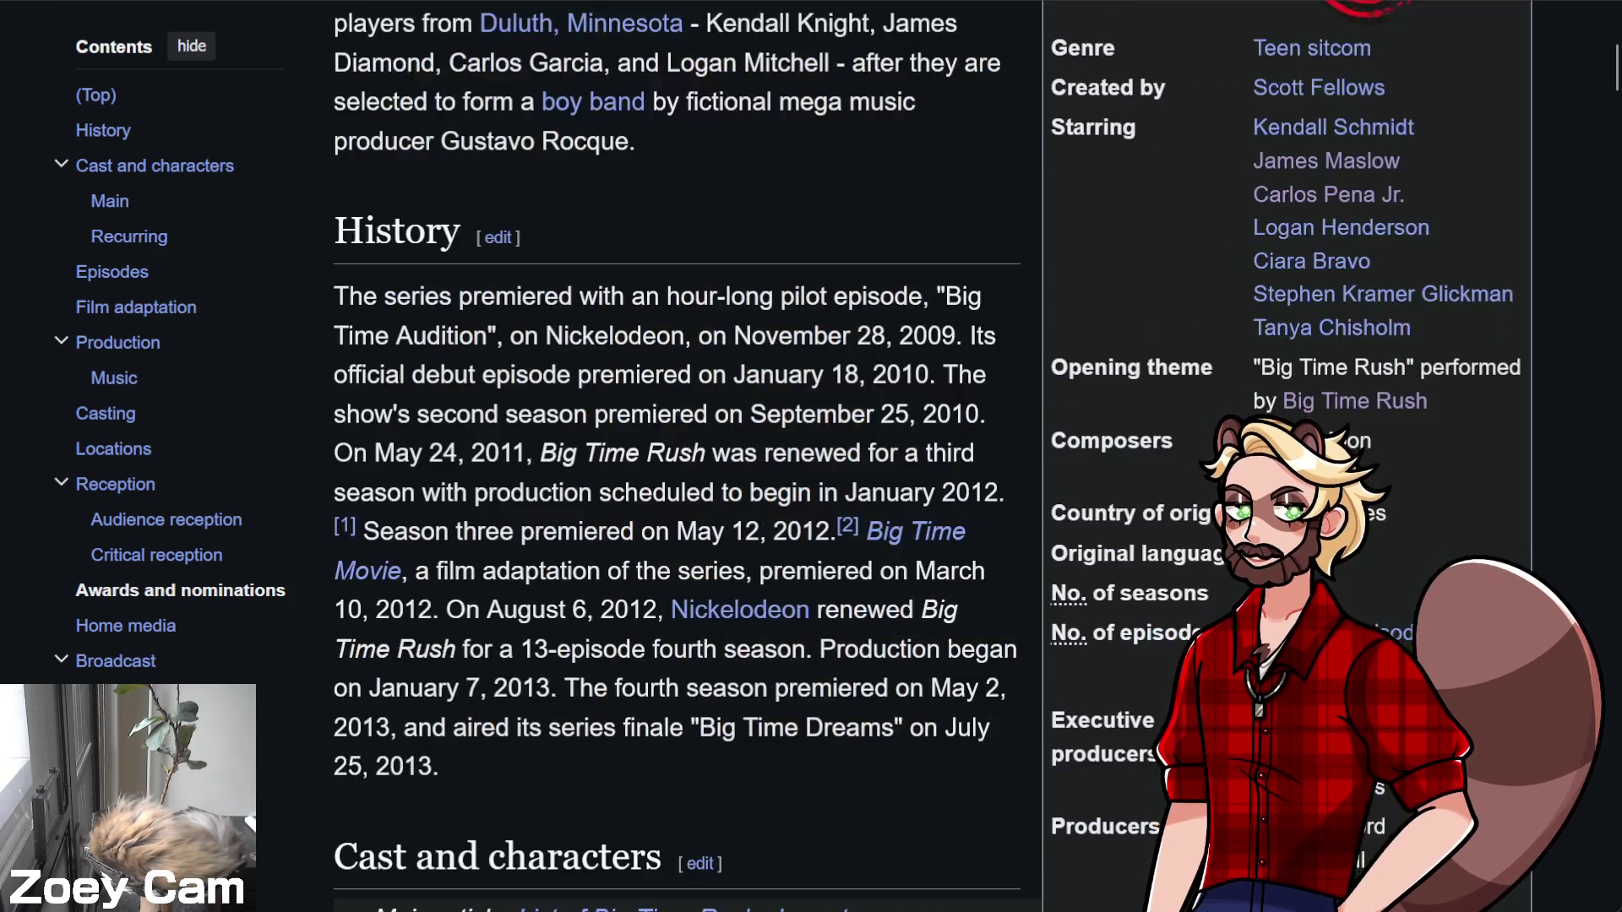
# Go back to the BTR album article's Track listing section
pyautogui.hotkey('alt', 'Left')
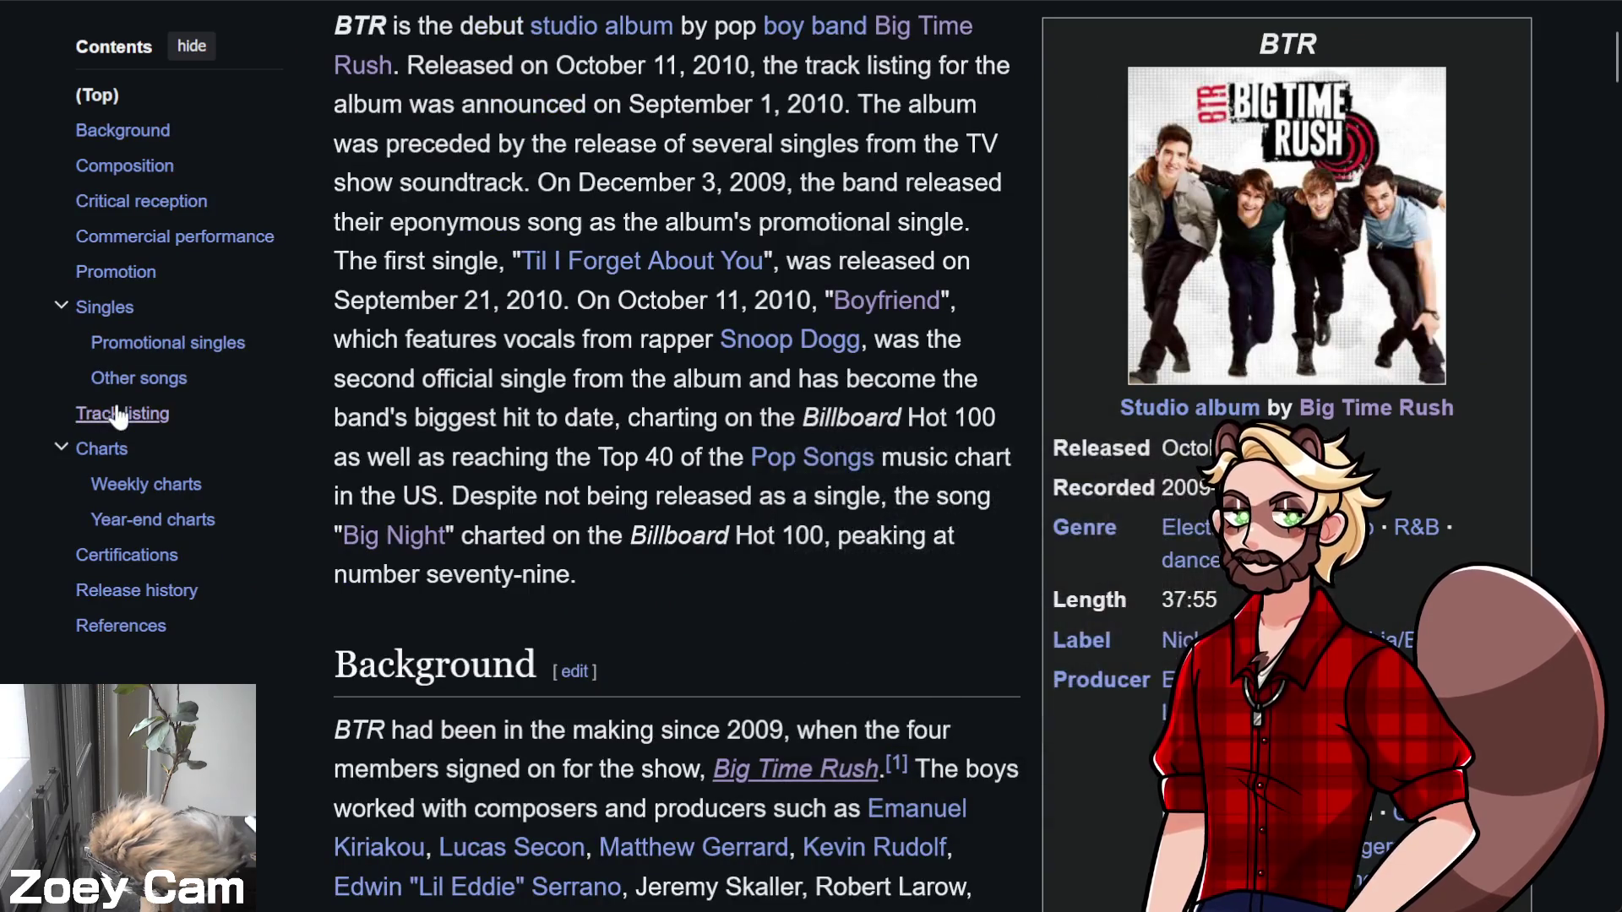
pyautogui.click(127, 413)
pyautogui.scroll(-2, 612, 429)
pyautogui.scroll(-3, 642, 426)
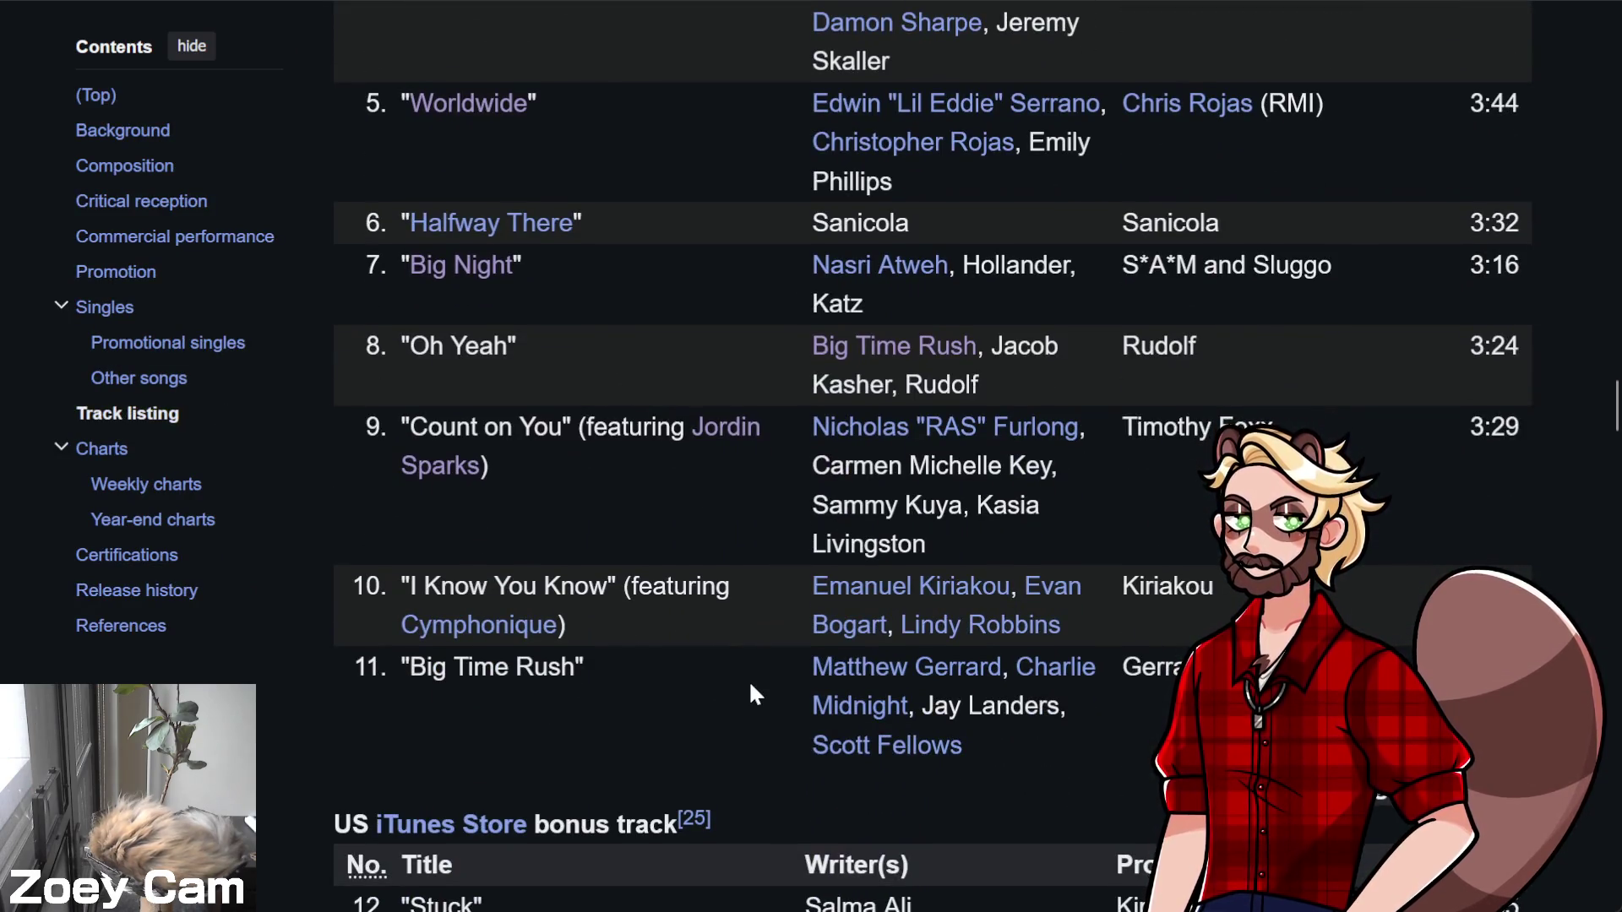
pyautogui.scroll(-6, 752, 686)
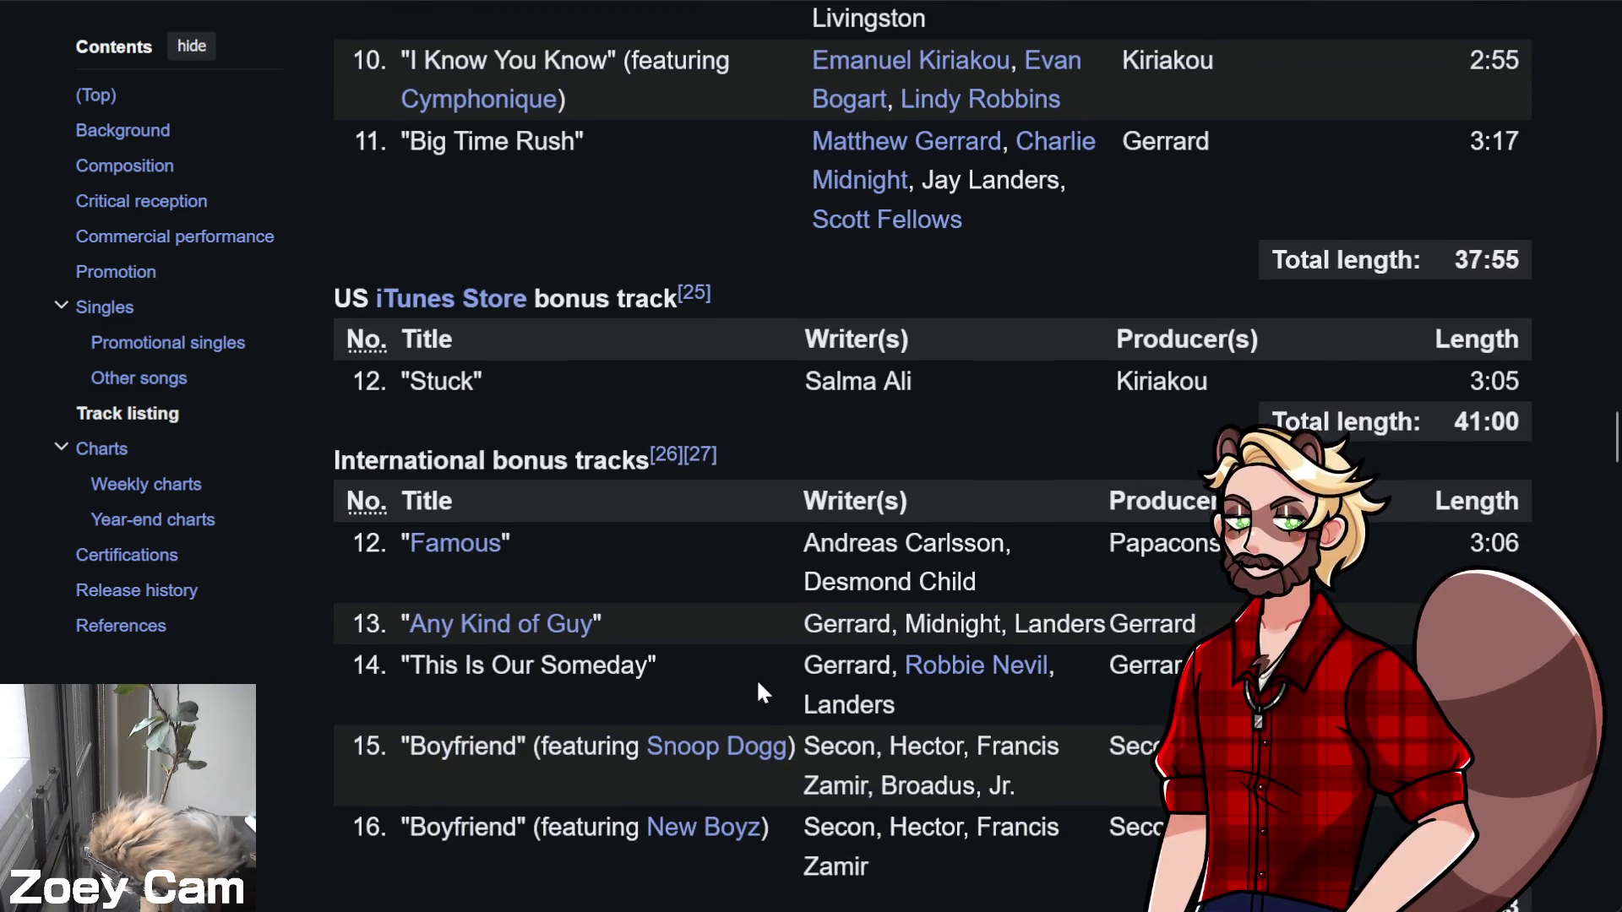
# Highlight the international bonus tracks and track 15's title, then open a blank tab
pyautogui.moveTo(354, 461)
pyautogui.mouseDown()
pyautogui.moveTo(769, 834)
pyautogui.moveTo(909, 876)
pyautogui.mouseUp()
pyautogui.click(951, 875)
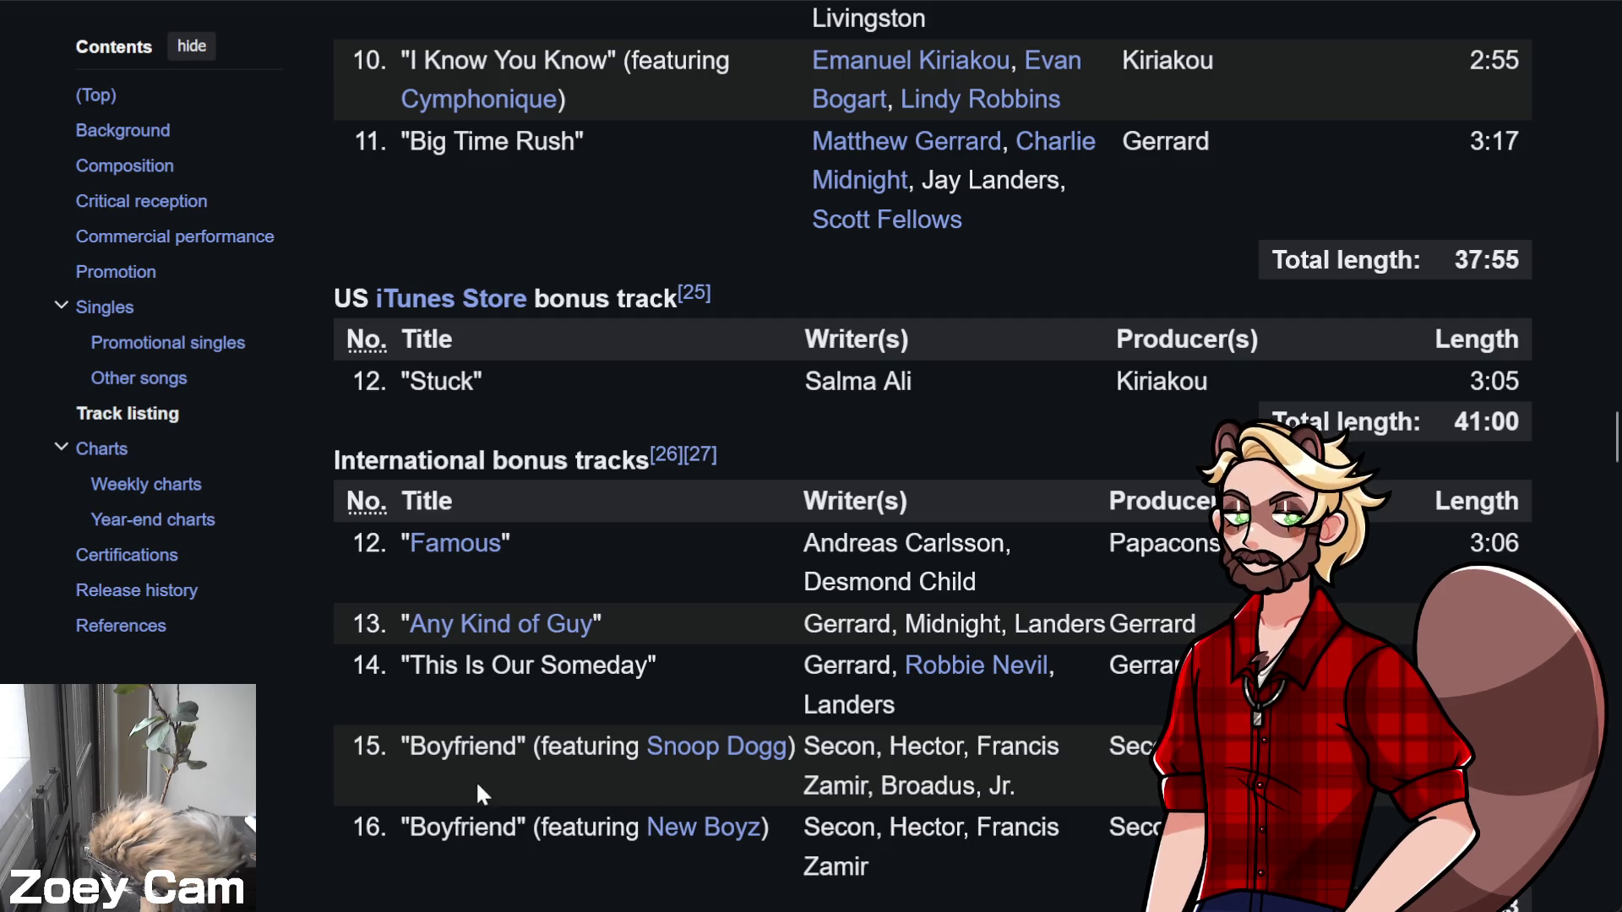
pyautogui.tripleClick(433, 751)
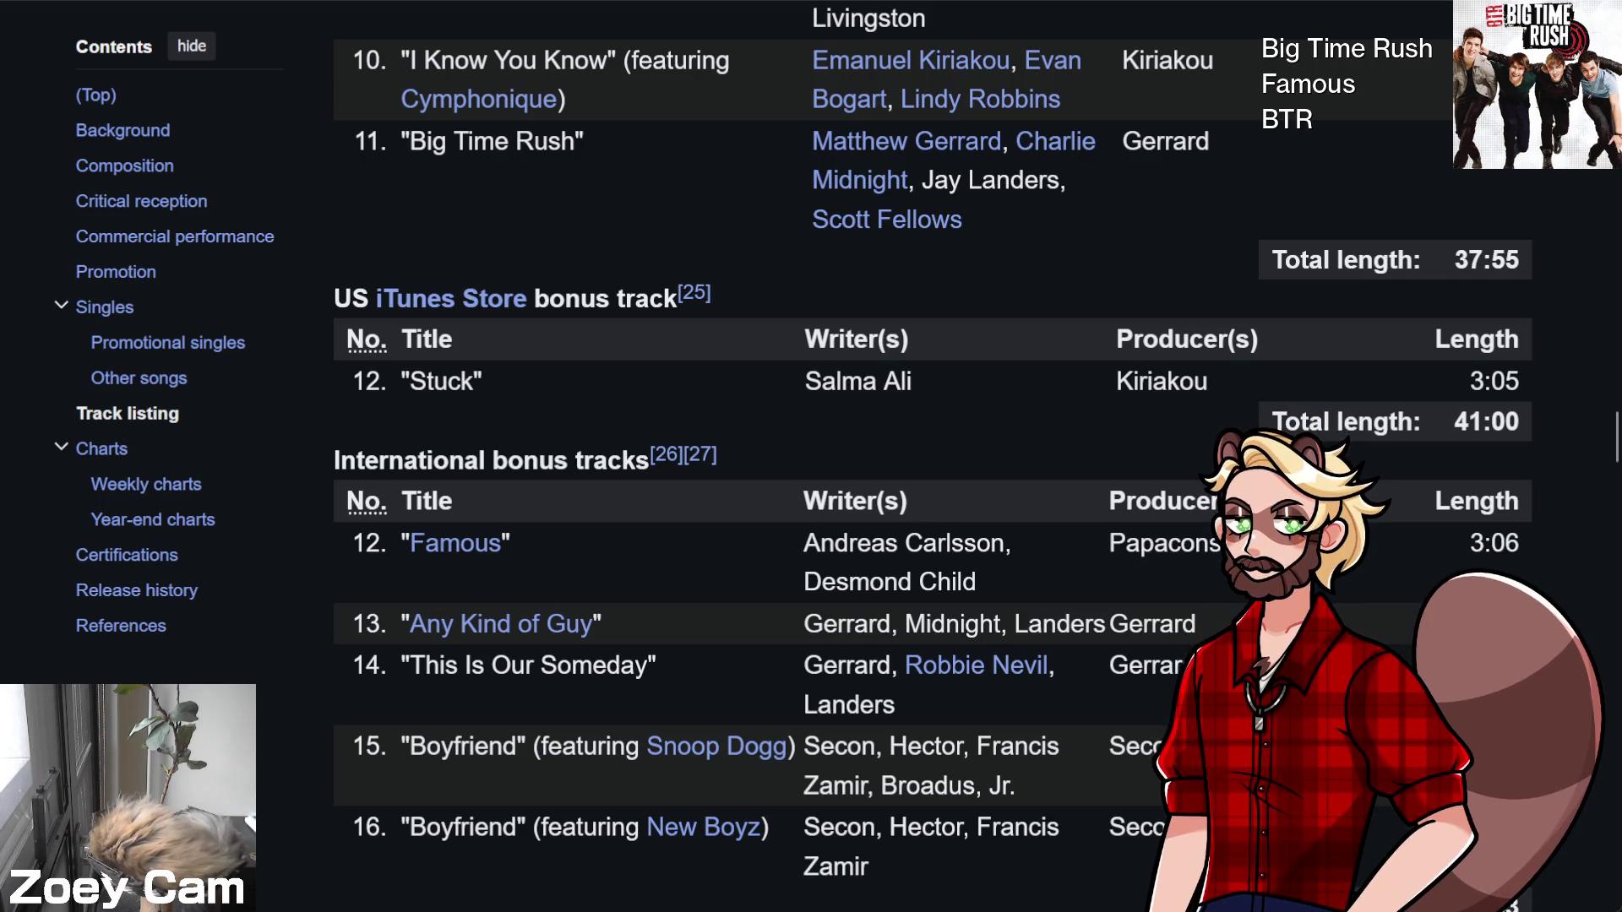
pyautogui.hotkey('ctrl', 't')
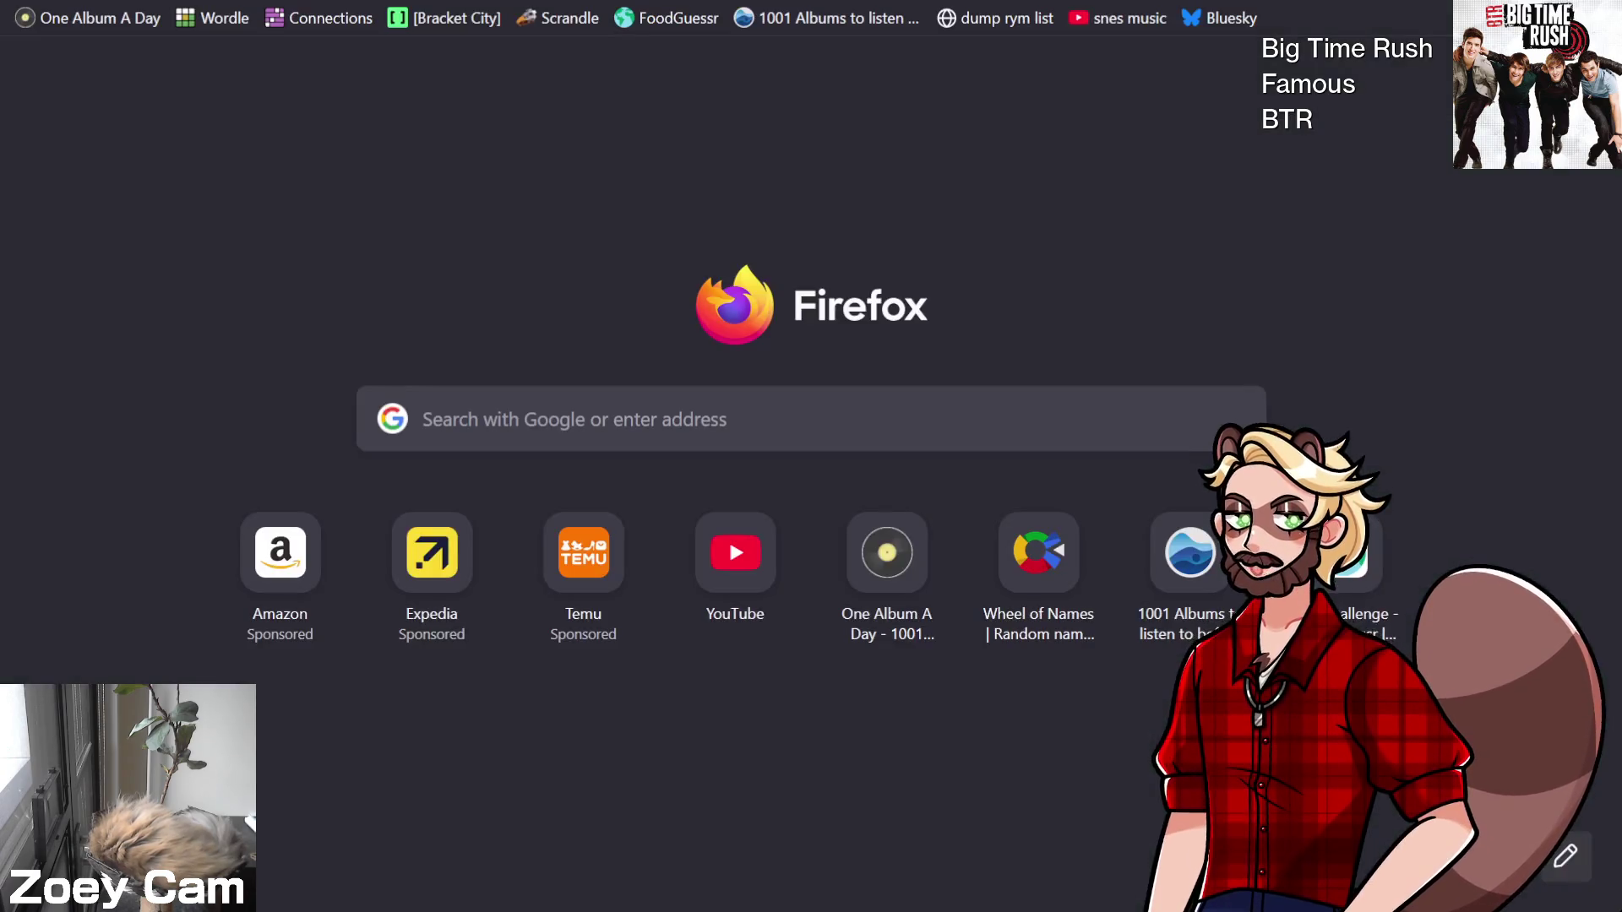
# Load the Big Time Rush sound-effects TikTok video and unmute it
pyautogui.hotkey('ctrl', 'v')
pyautogui.press('Return')
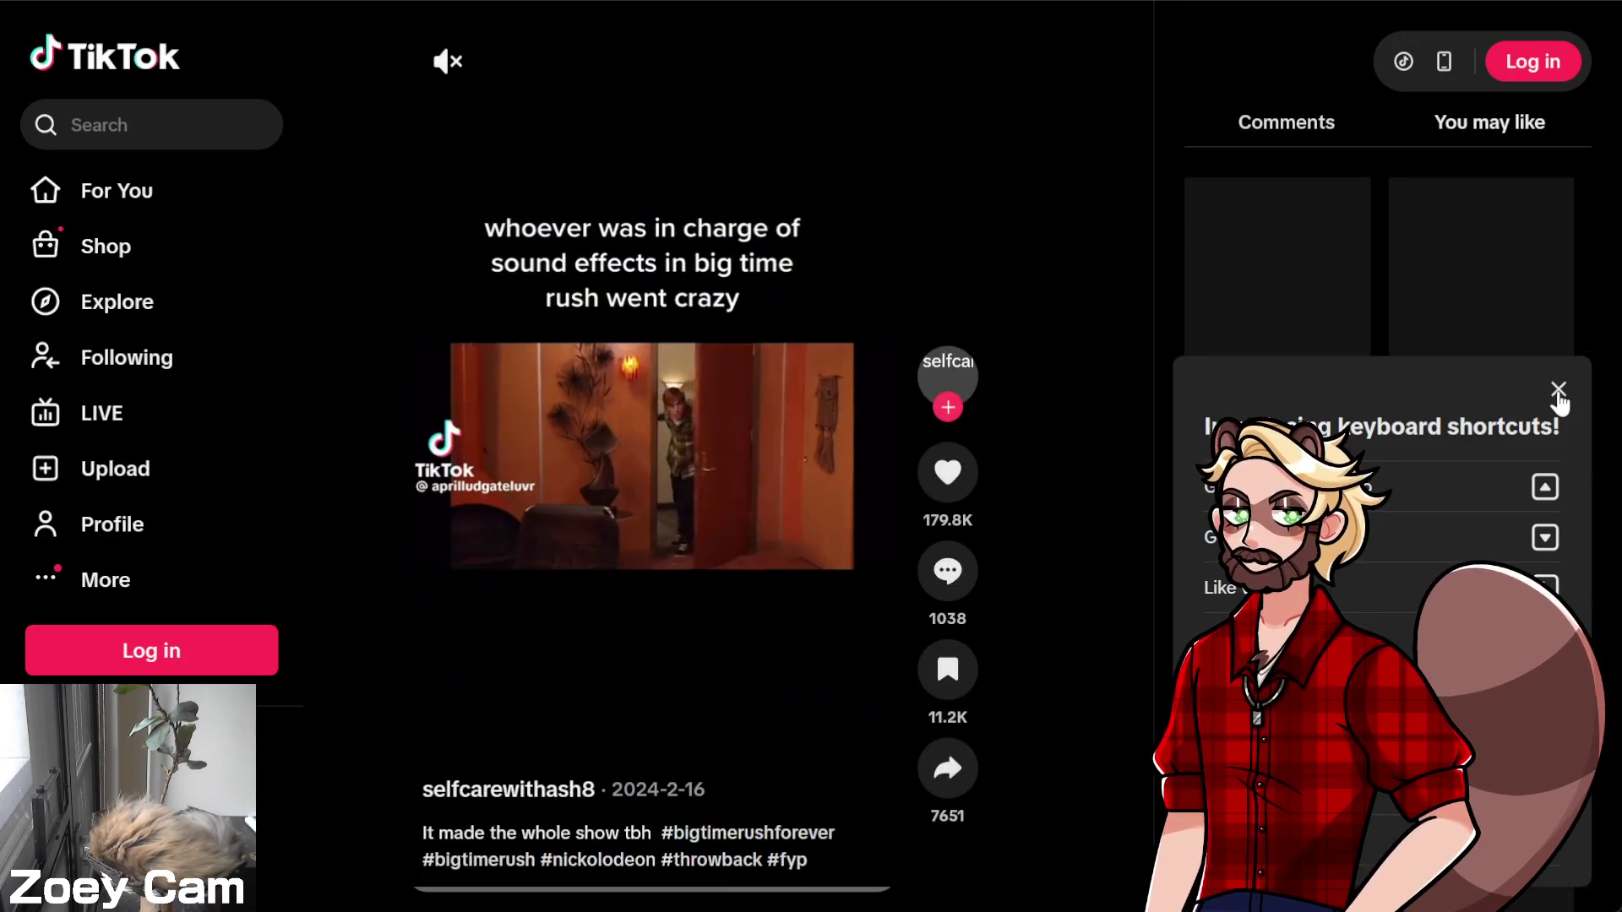
pyautogui.click(1559, 388)
pyautogui.click(445, 63)
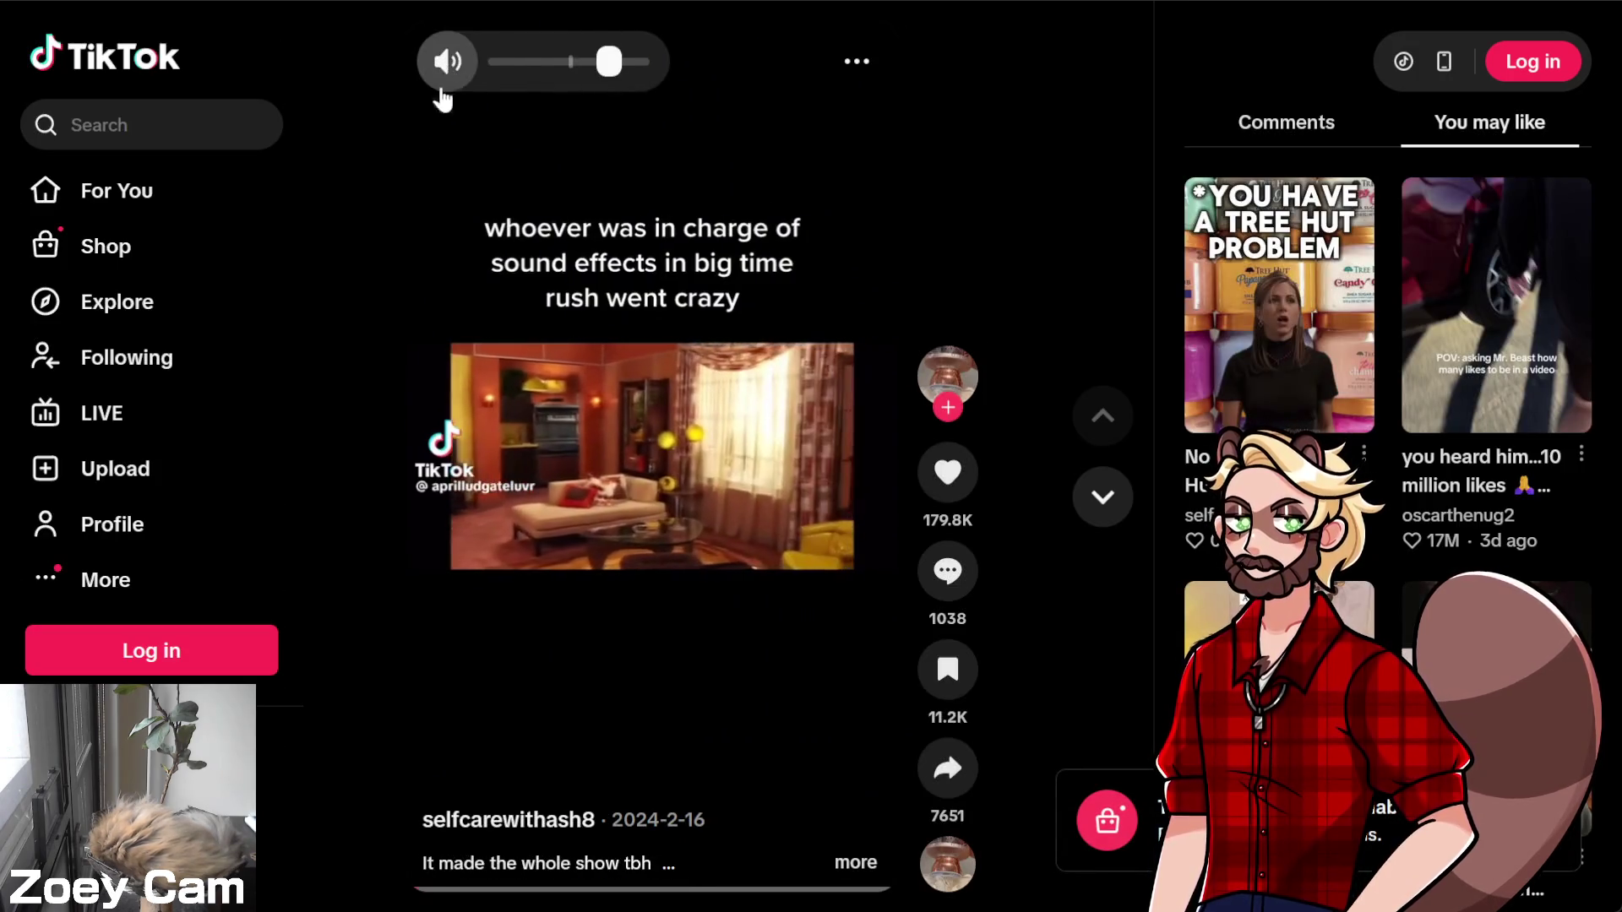
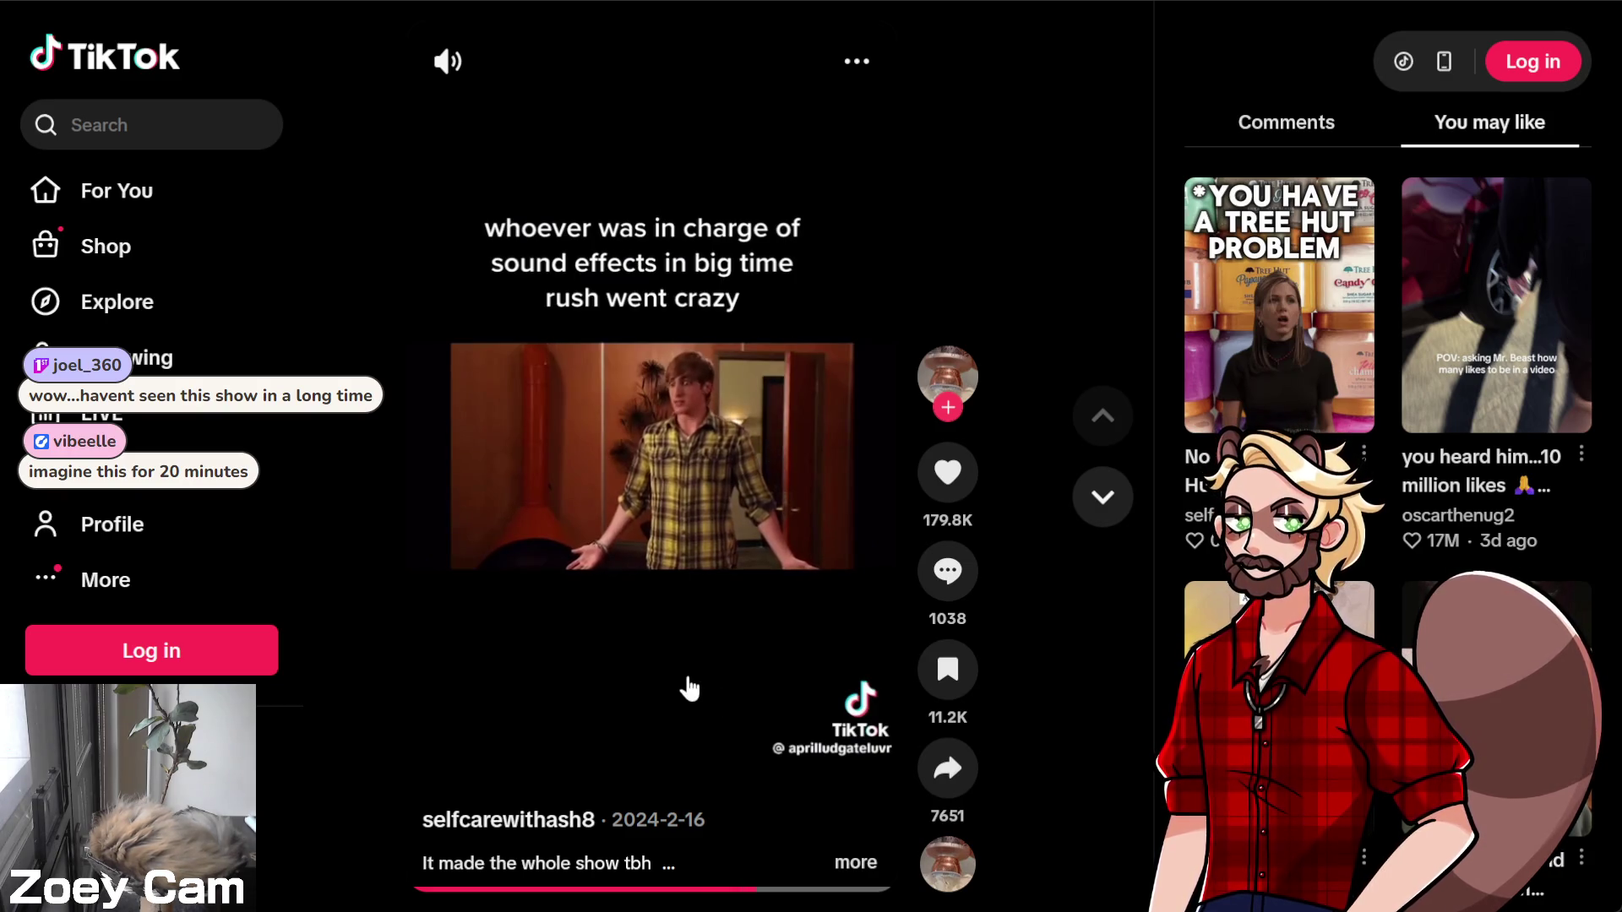
# Pause the Big Time Rush sound-effects TikTok and switch to the Wikipedia album track listing
pyautogui.click(579, 622)
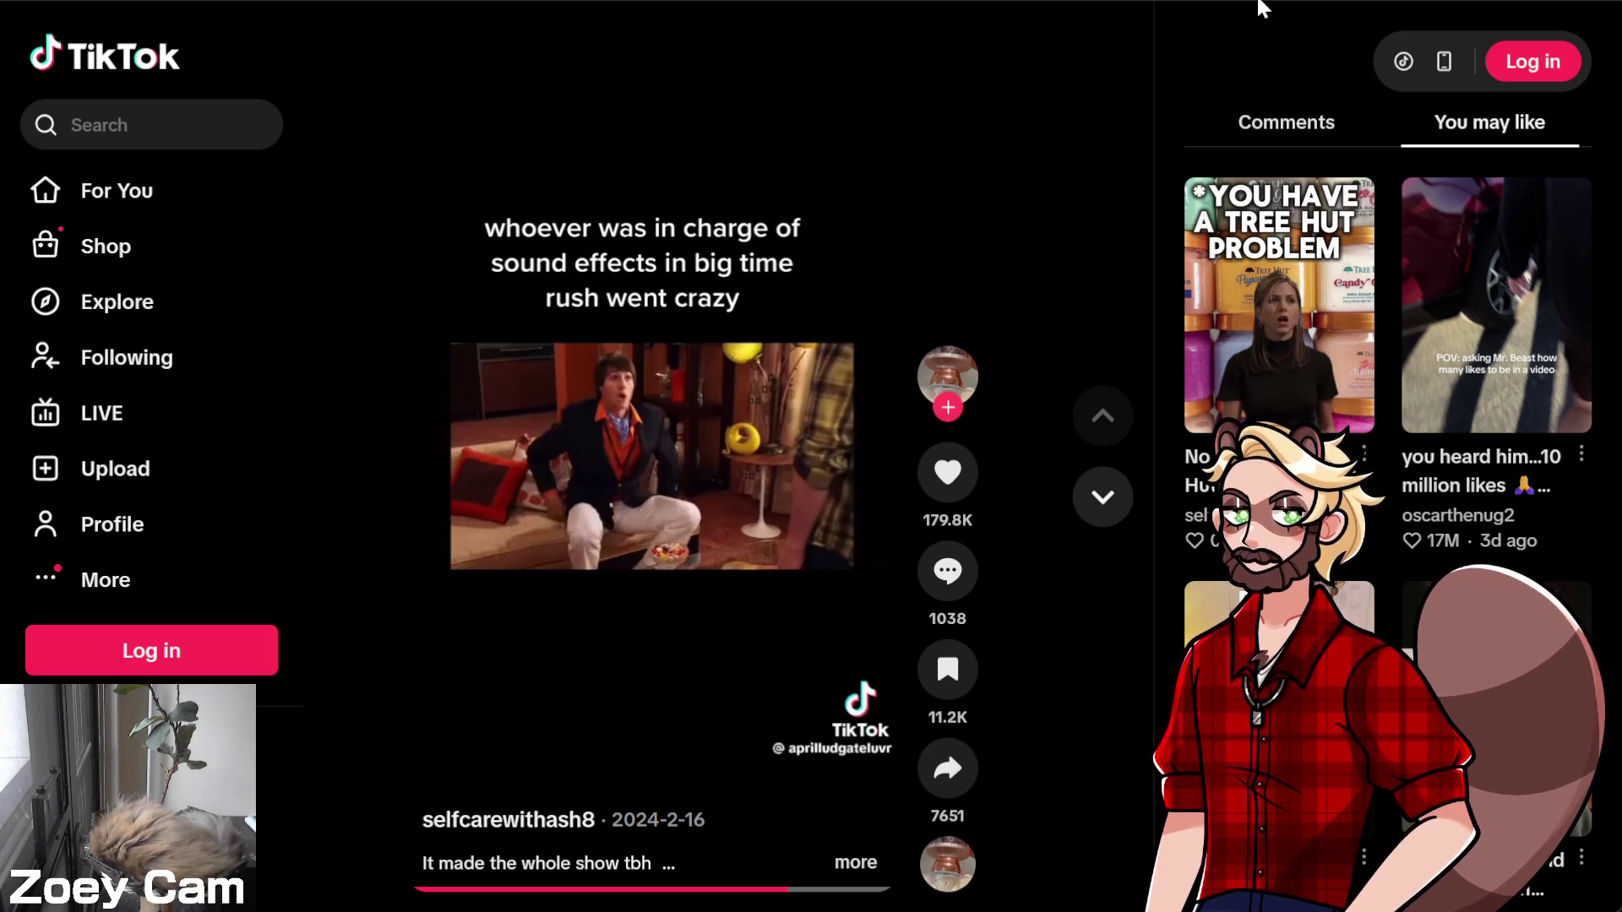
pyautogui.hotkey('ctrl', 'Tab')
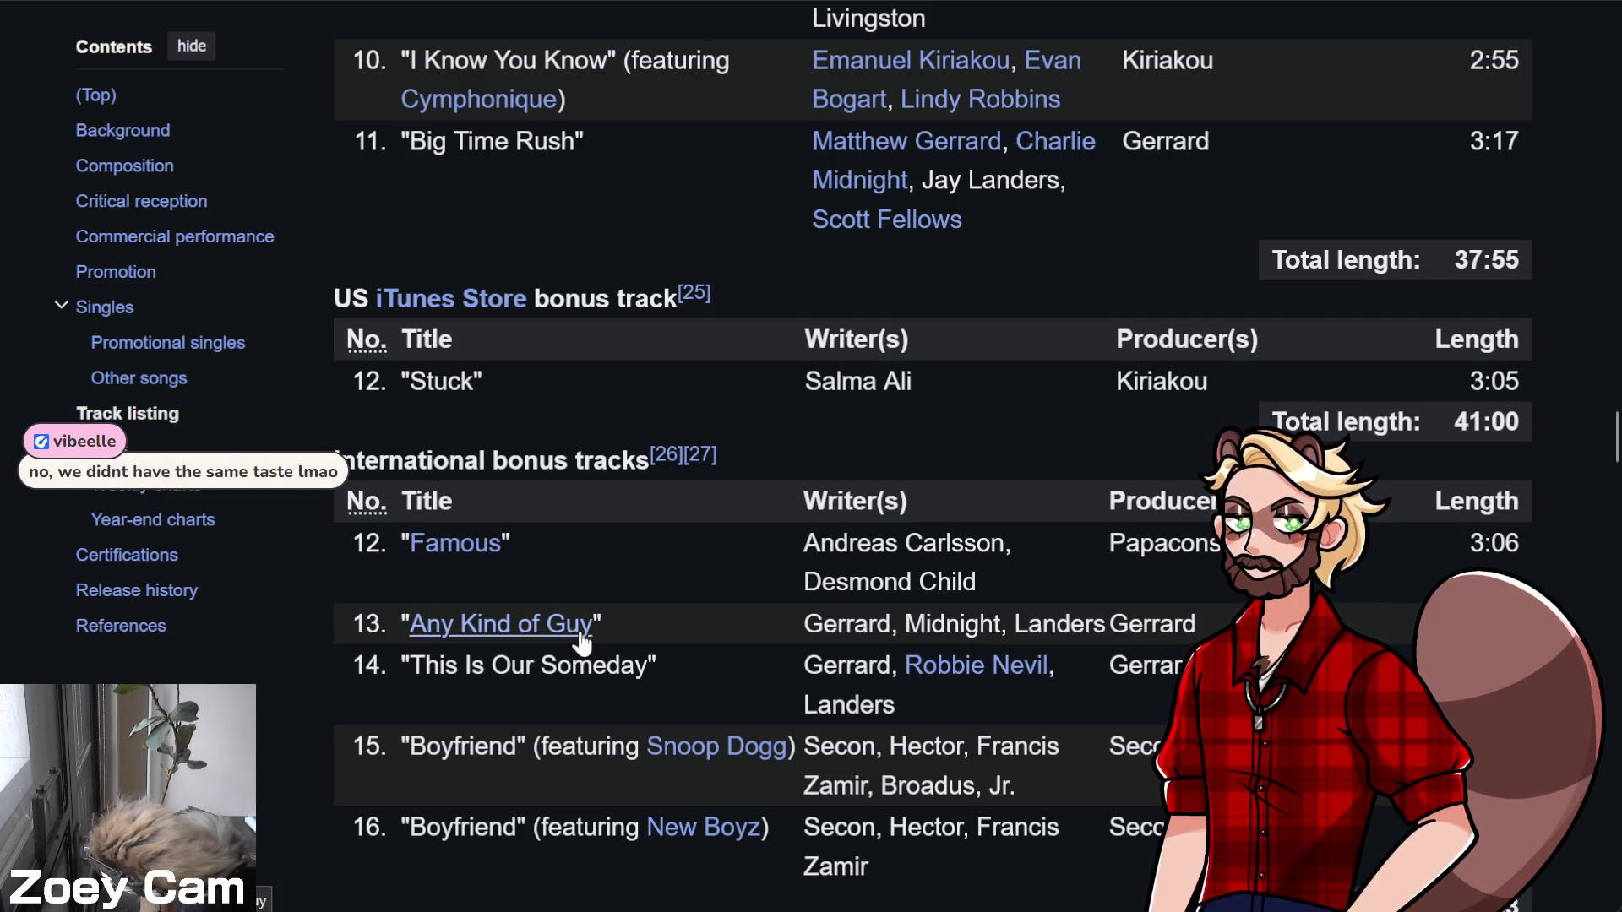
# Scroll through the international bonus tracks, then switch to the obs_websocket.gd source on GitHub
pyautogui.scroll(-2, 431, 711)
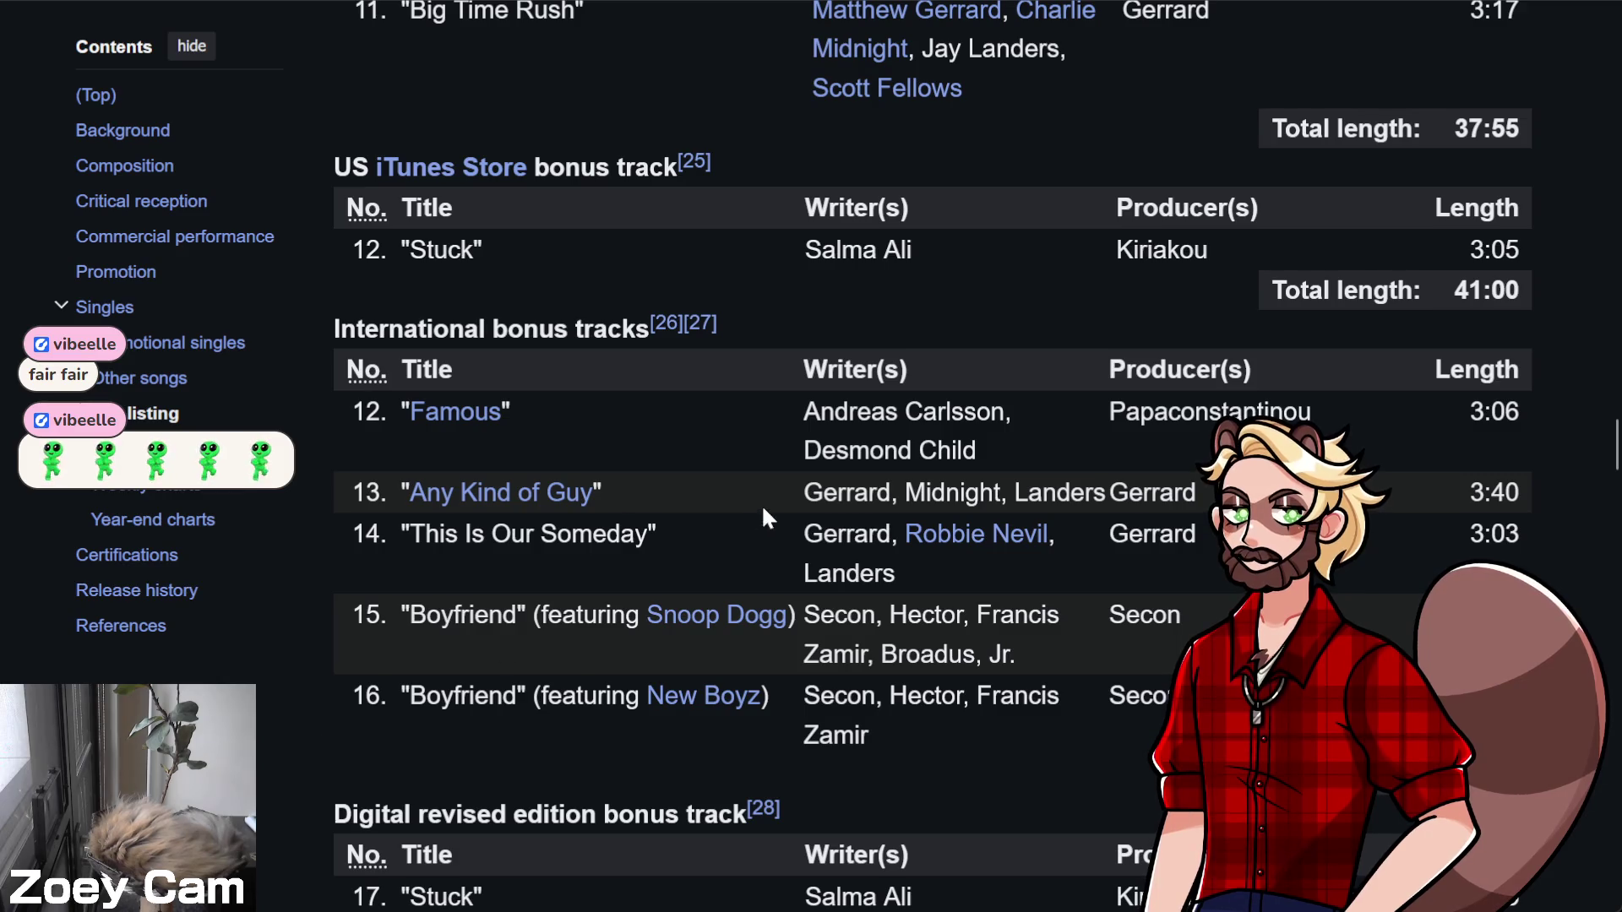
pyautogui.hotkey('ctrl', 'Tab')
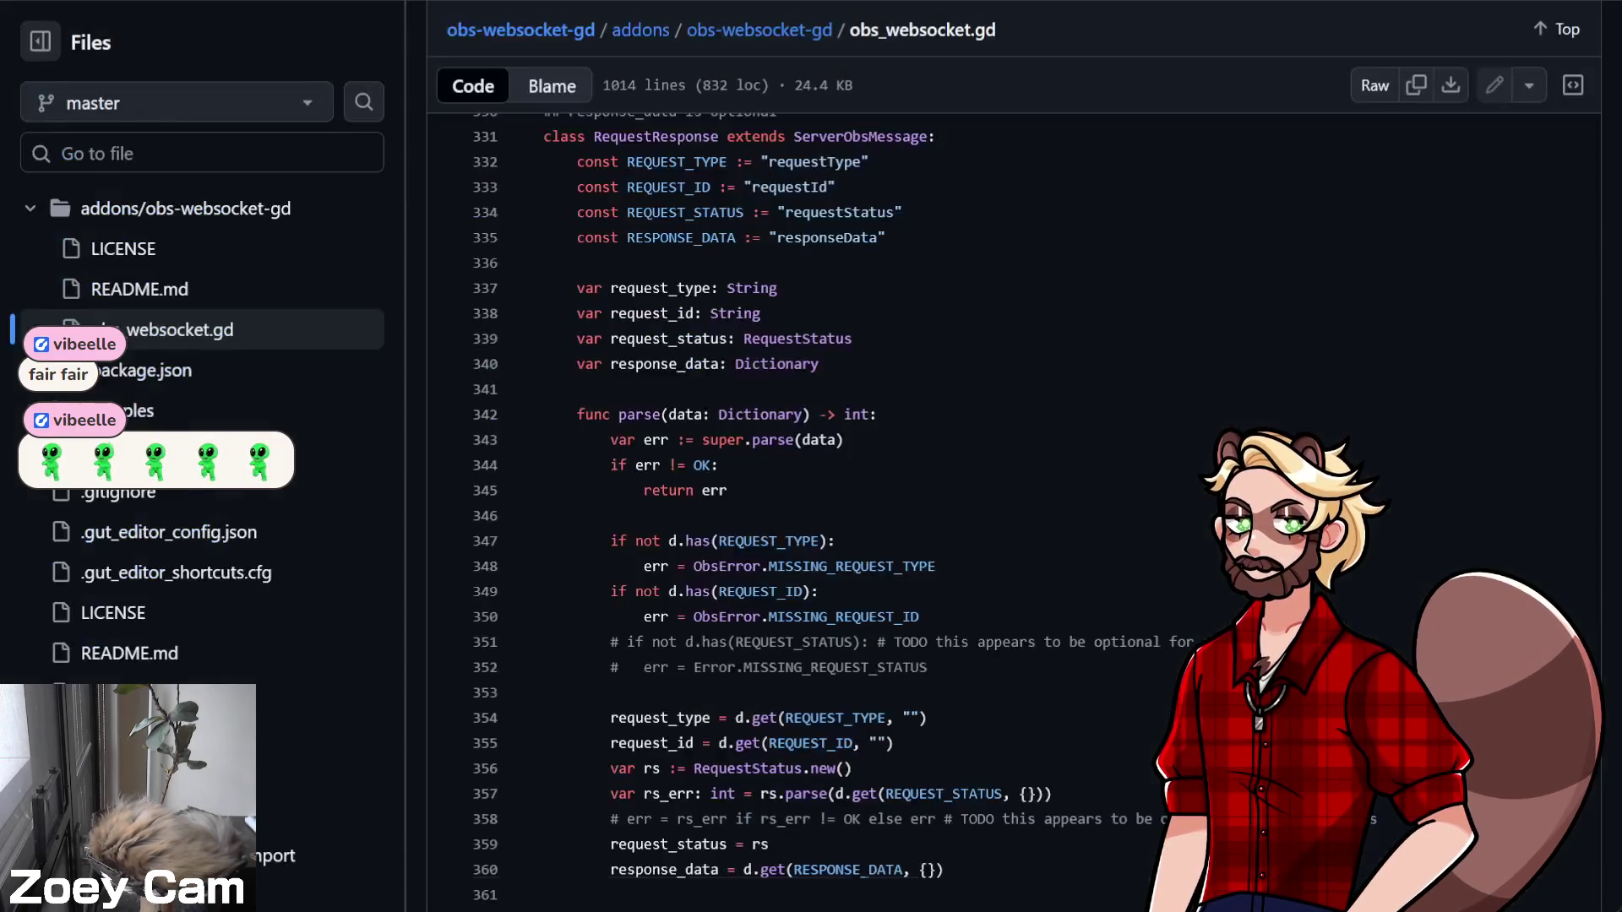
# Look inside the addons/obs-websocket-gd folder and the repository's releases page, returning to the main page each time
pyautogui.click(185, 208)
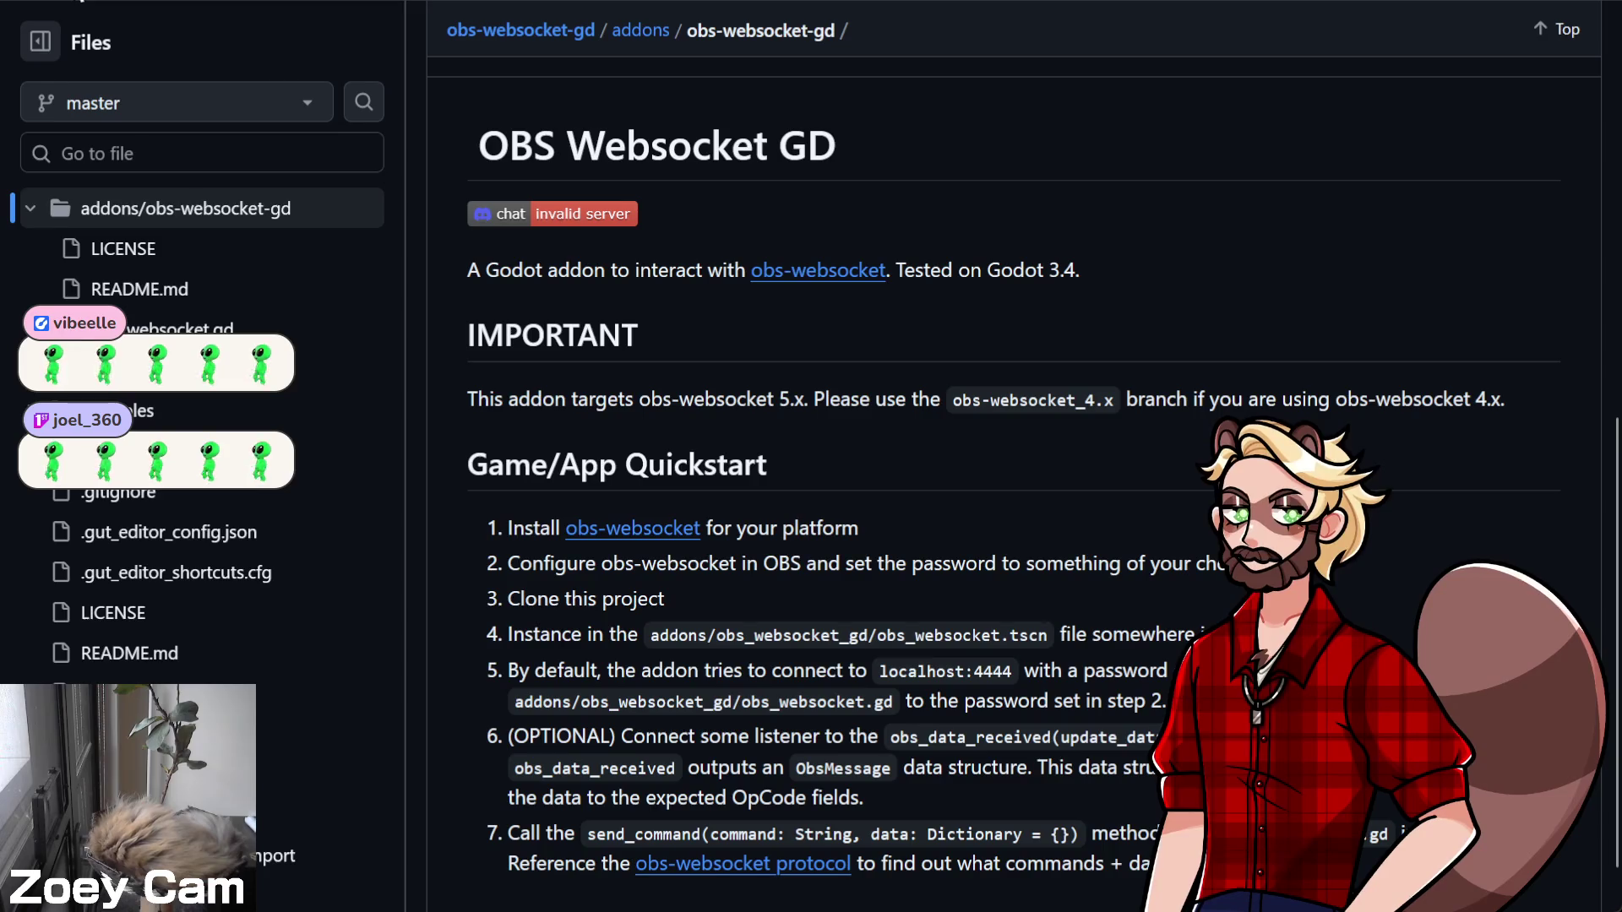
pyautogui.hotkey('alt', 'Left')
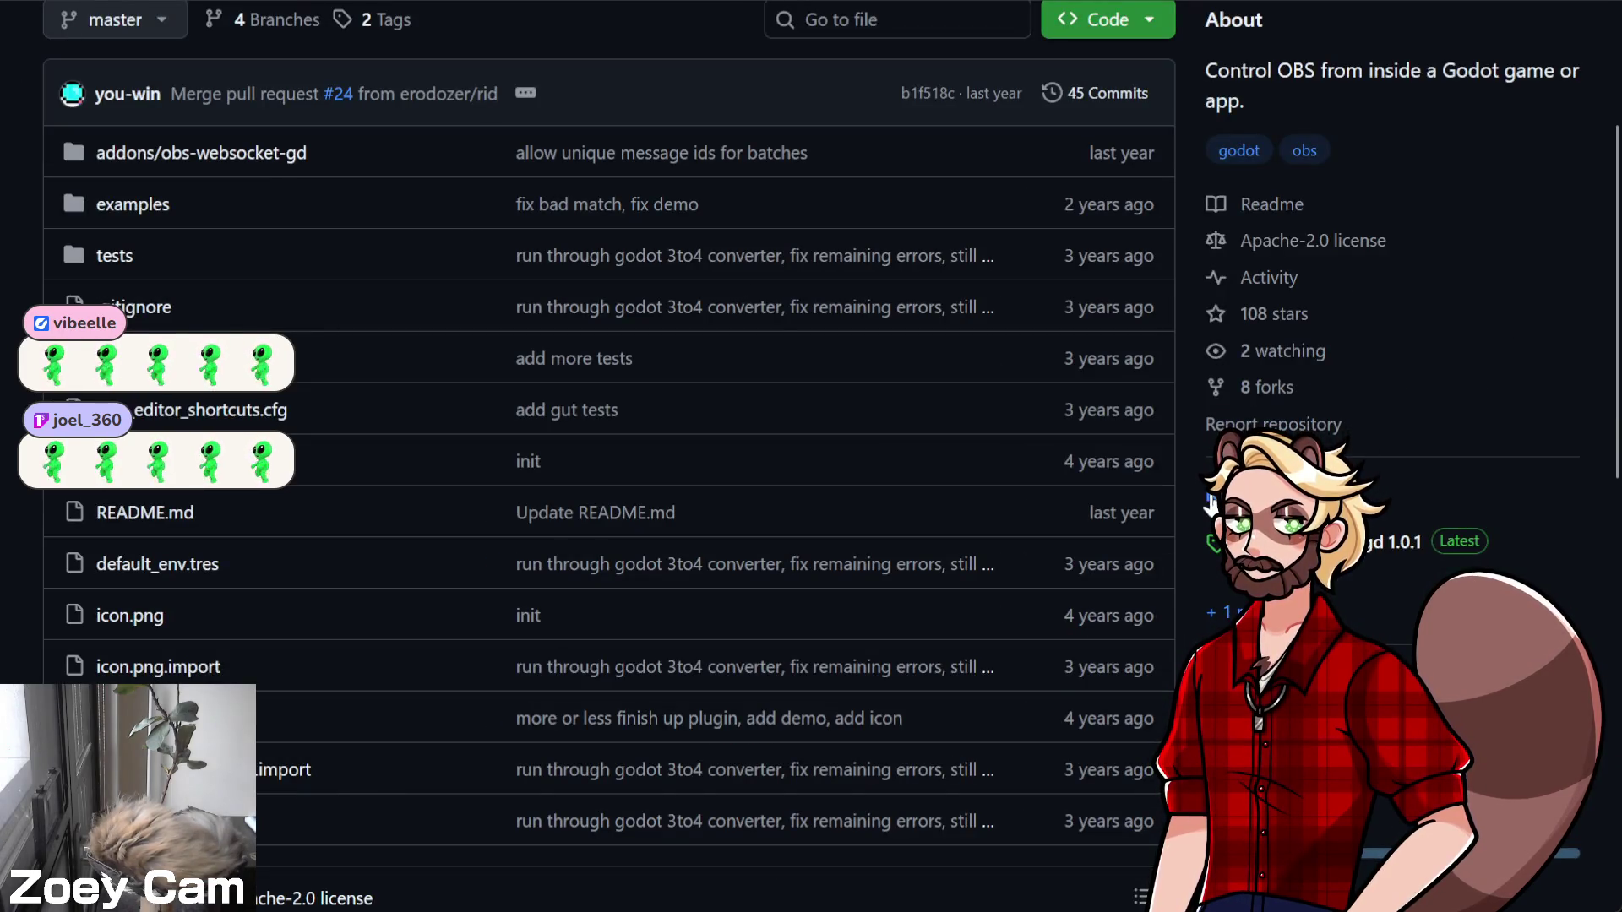
pyautogui.click(1234, 495)
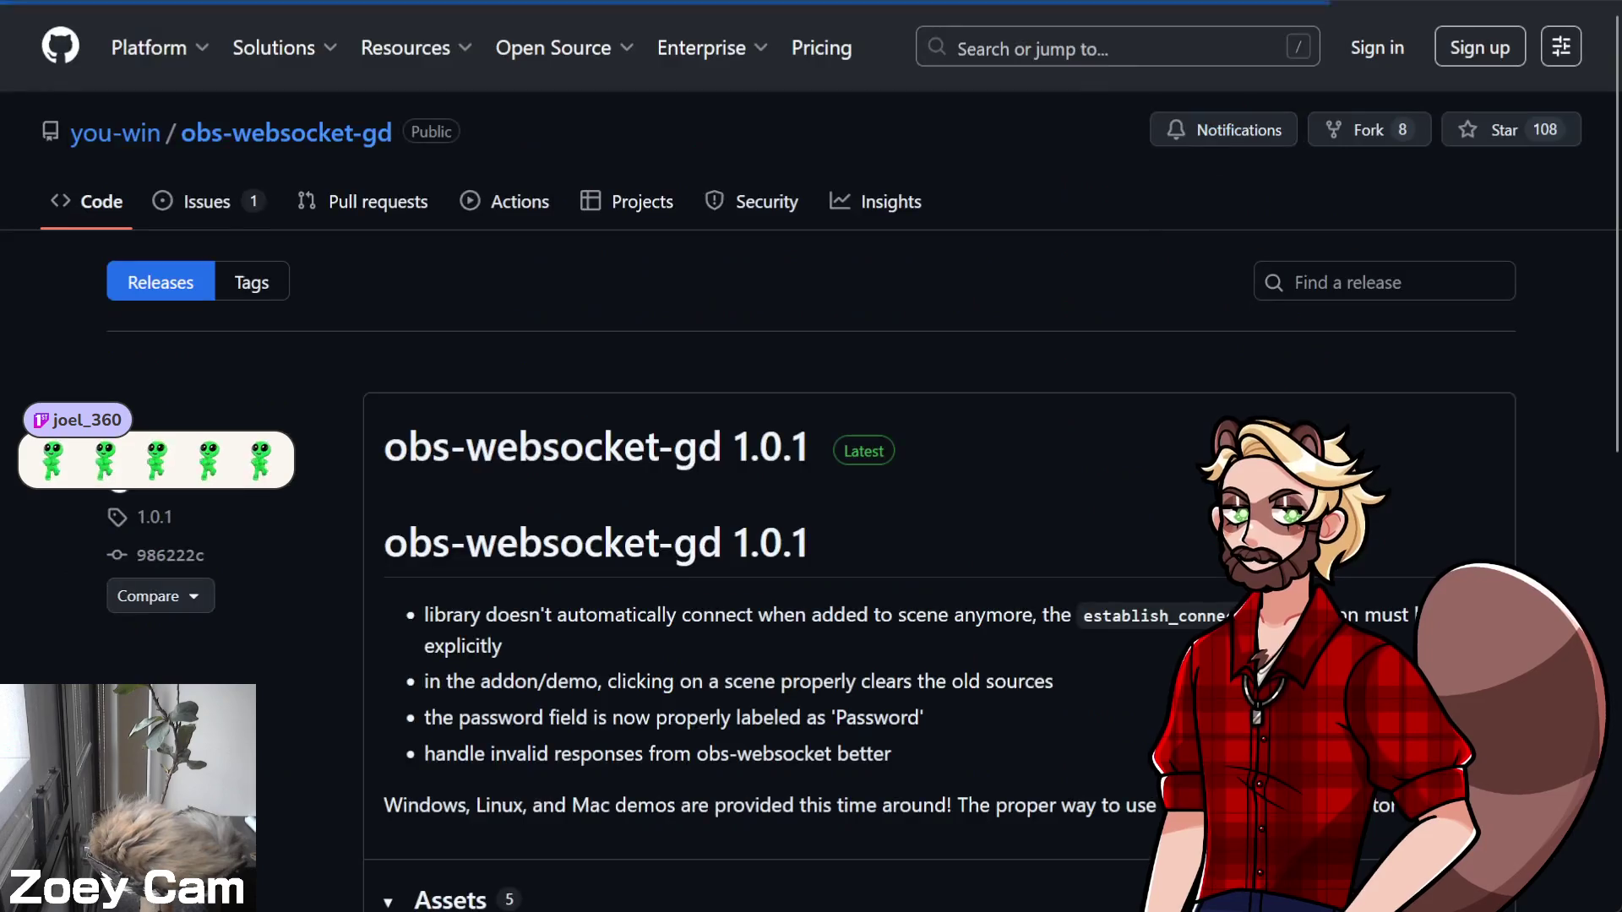
pyautogui.scroll(-3, 524, 384)
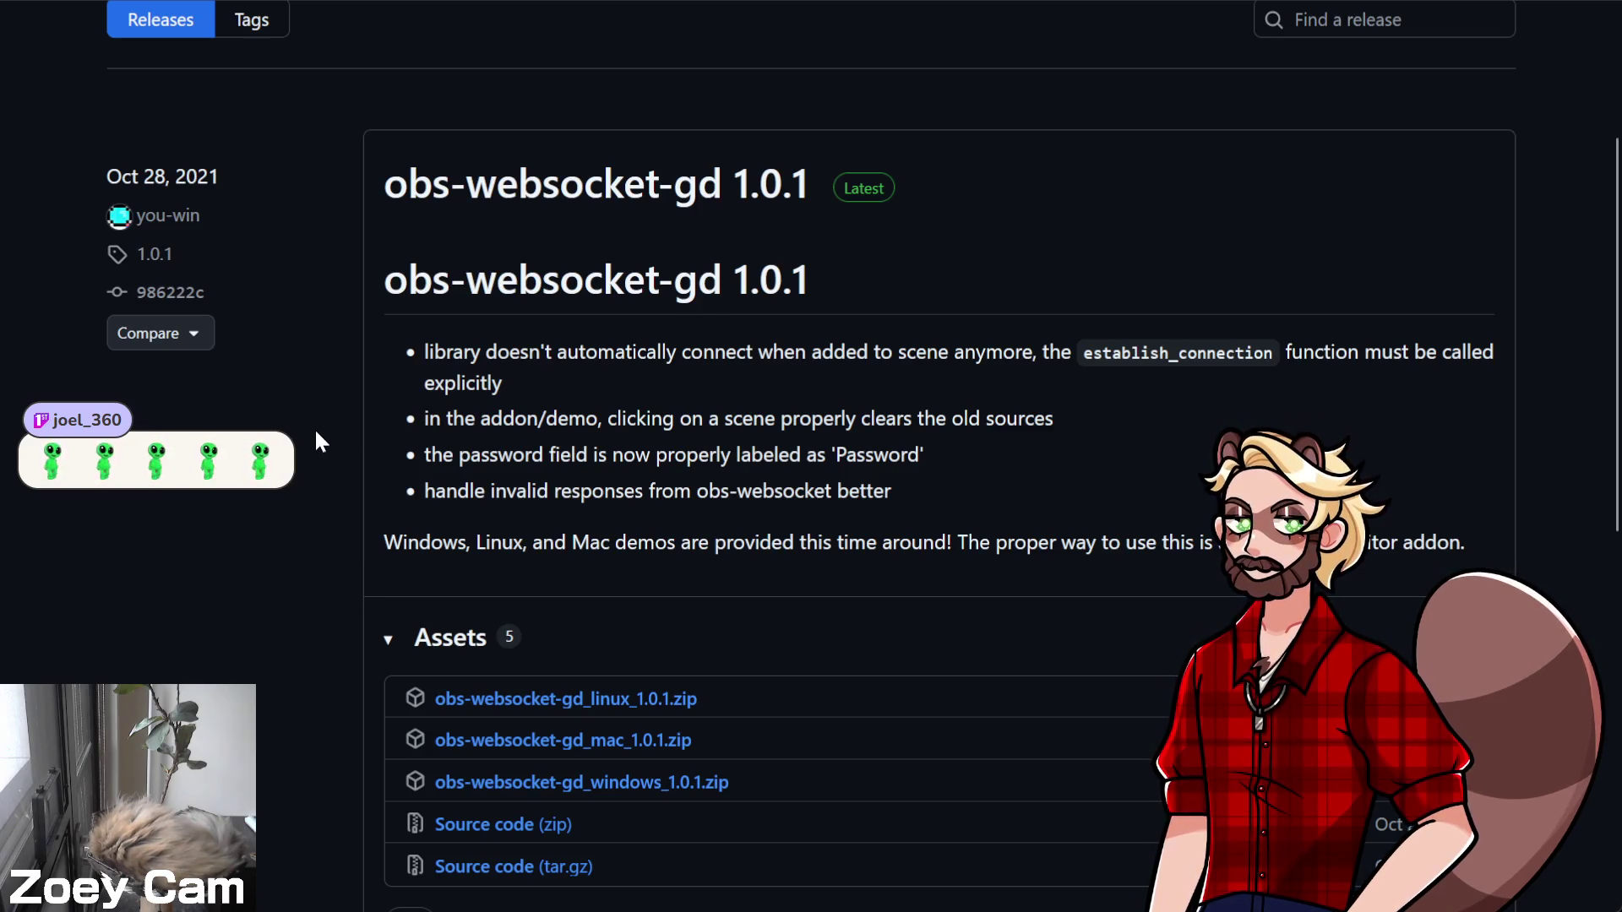
pyautogui.hotkey('alt', 'Left')
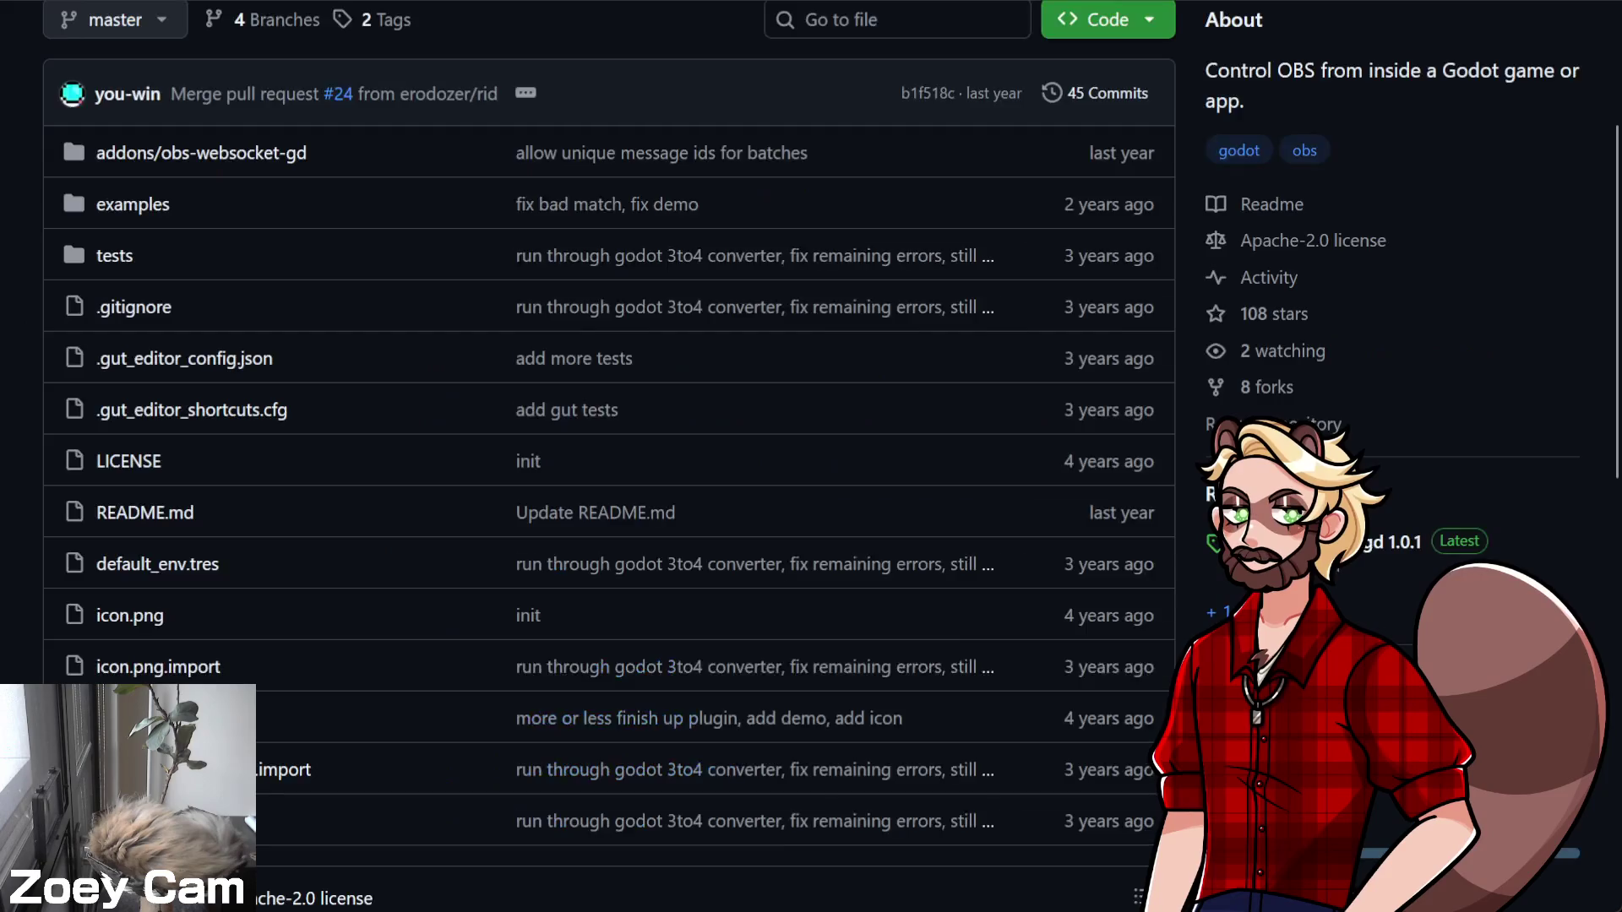
# Browse the 45-commit history, then return to the file list and show the Code clone options
pyautogui.scroll(3, 265, 154)
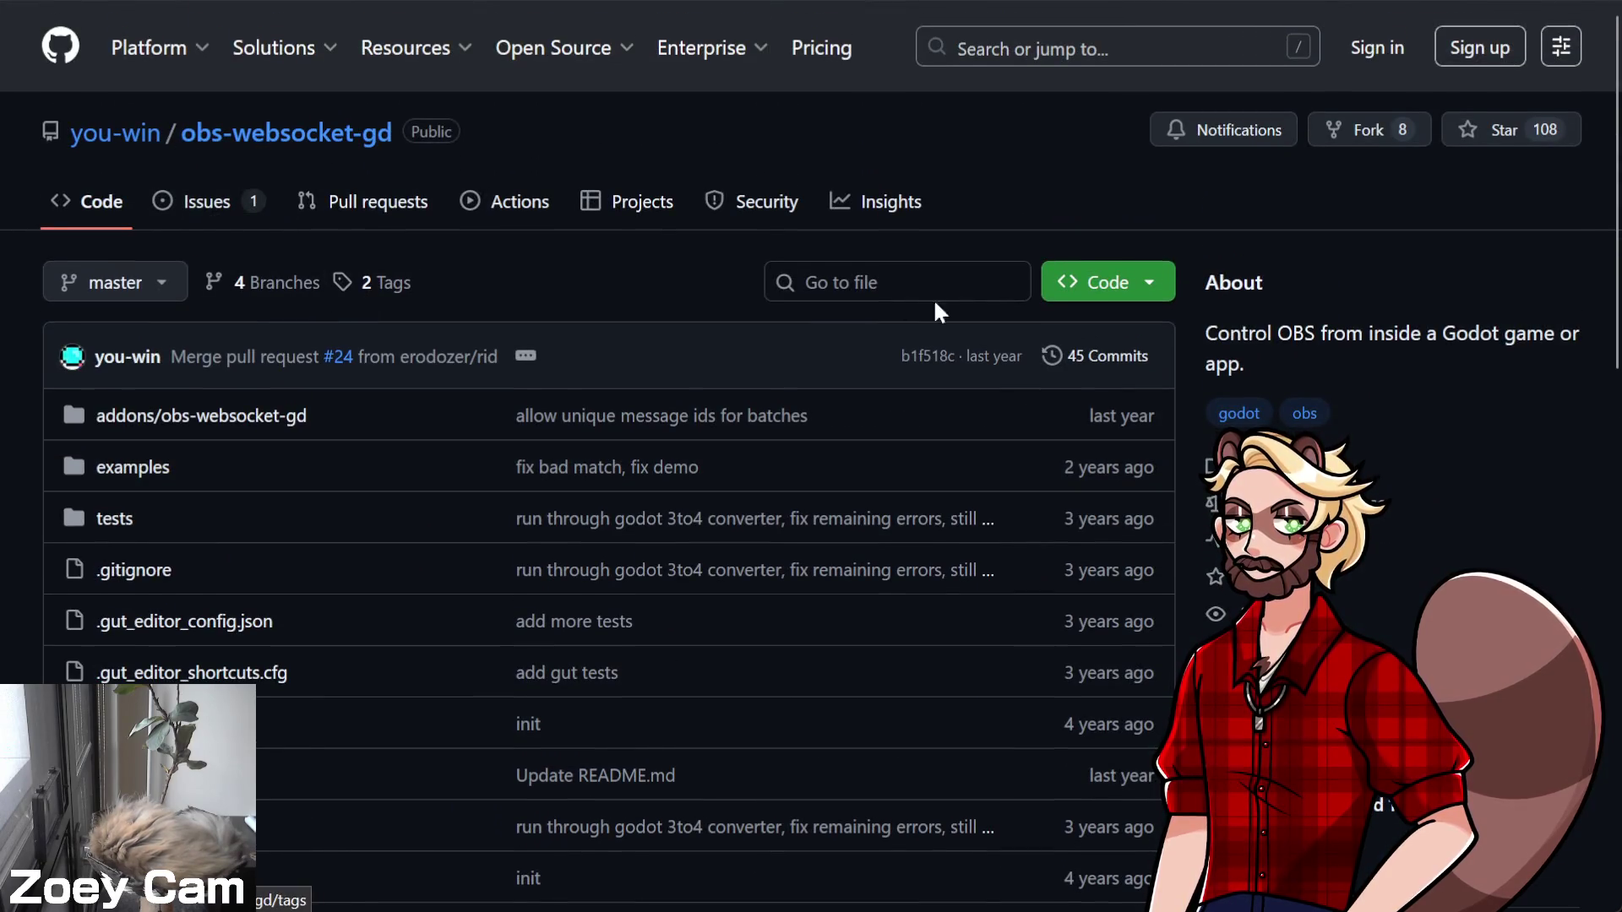
pyautogui.click(1099, 365)
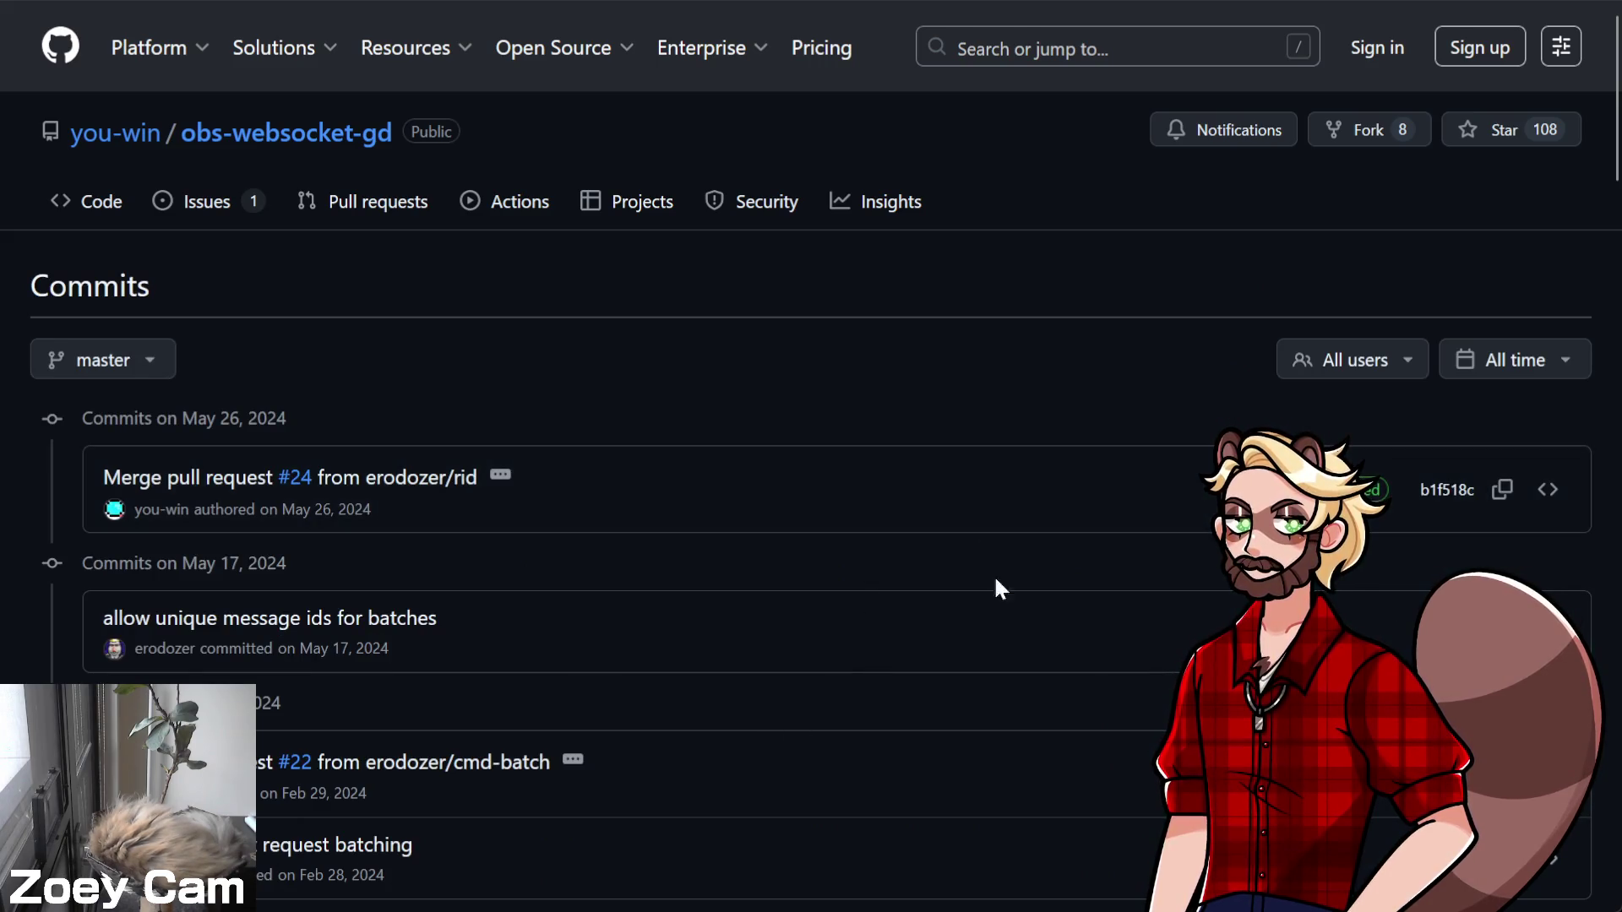
pyautogui.scroll(-3, 1022, 649)
pyautogui.scroll(-3, 971, 723)
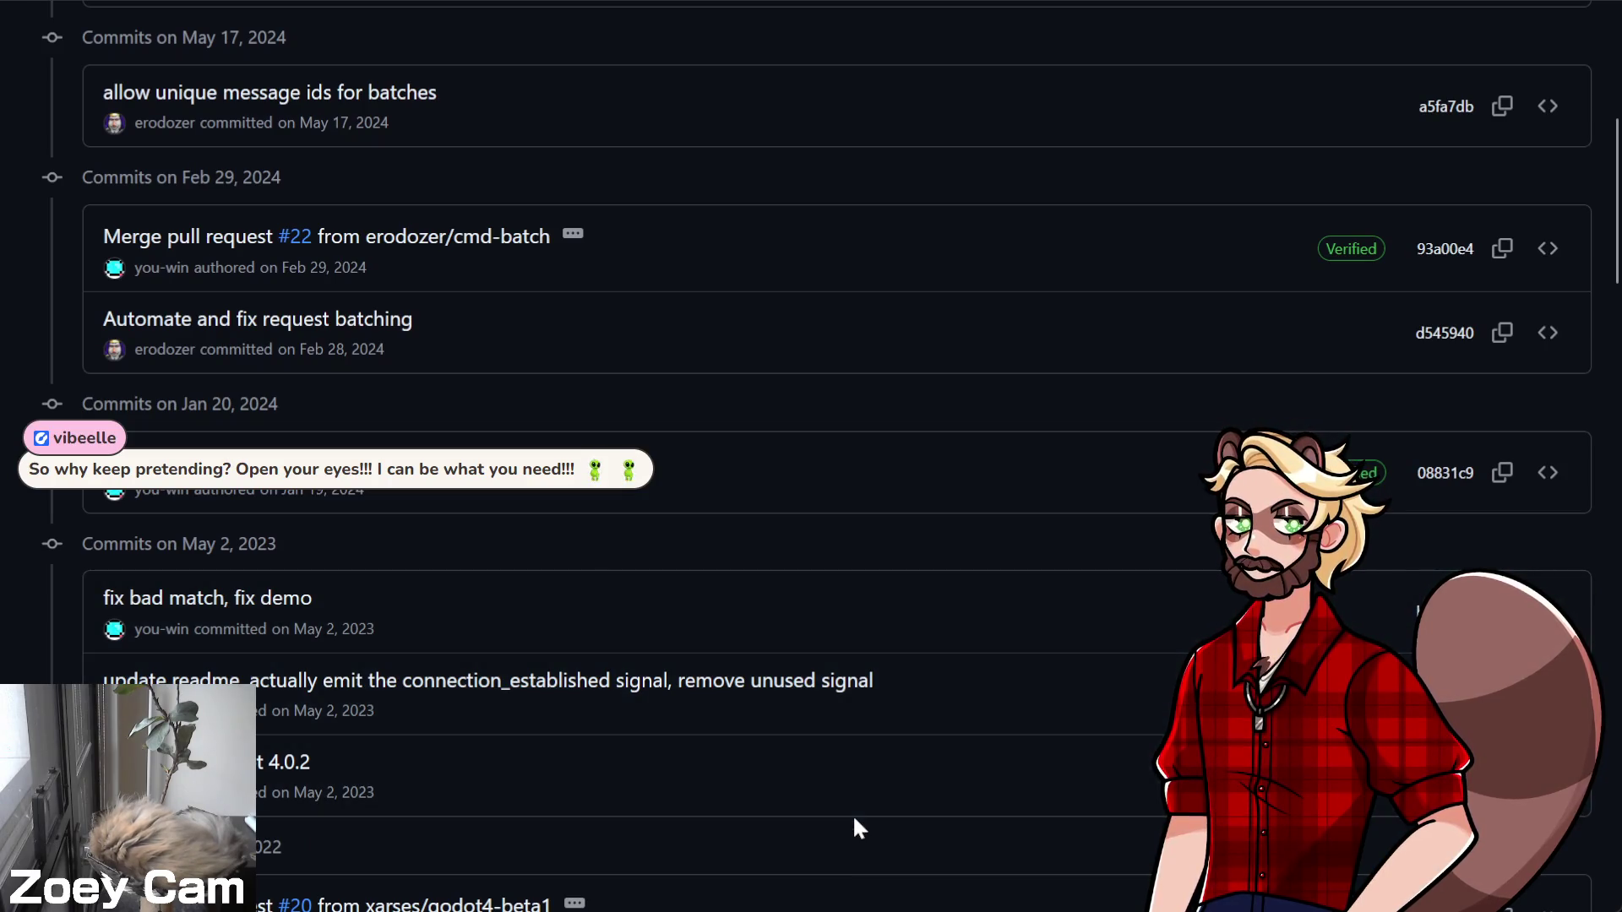
pyautogui.scroll(-5, 854, 811)
pyautogui.scroll(-3, 850, 806)
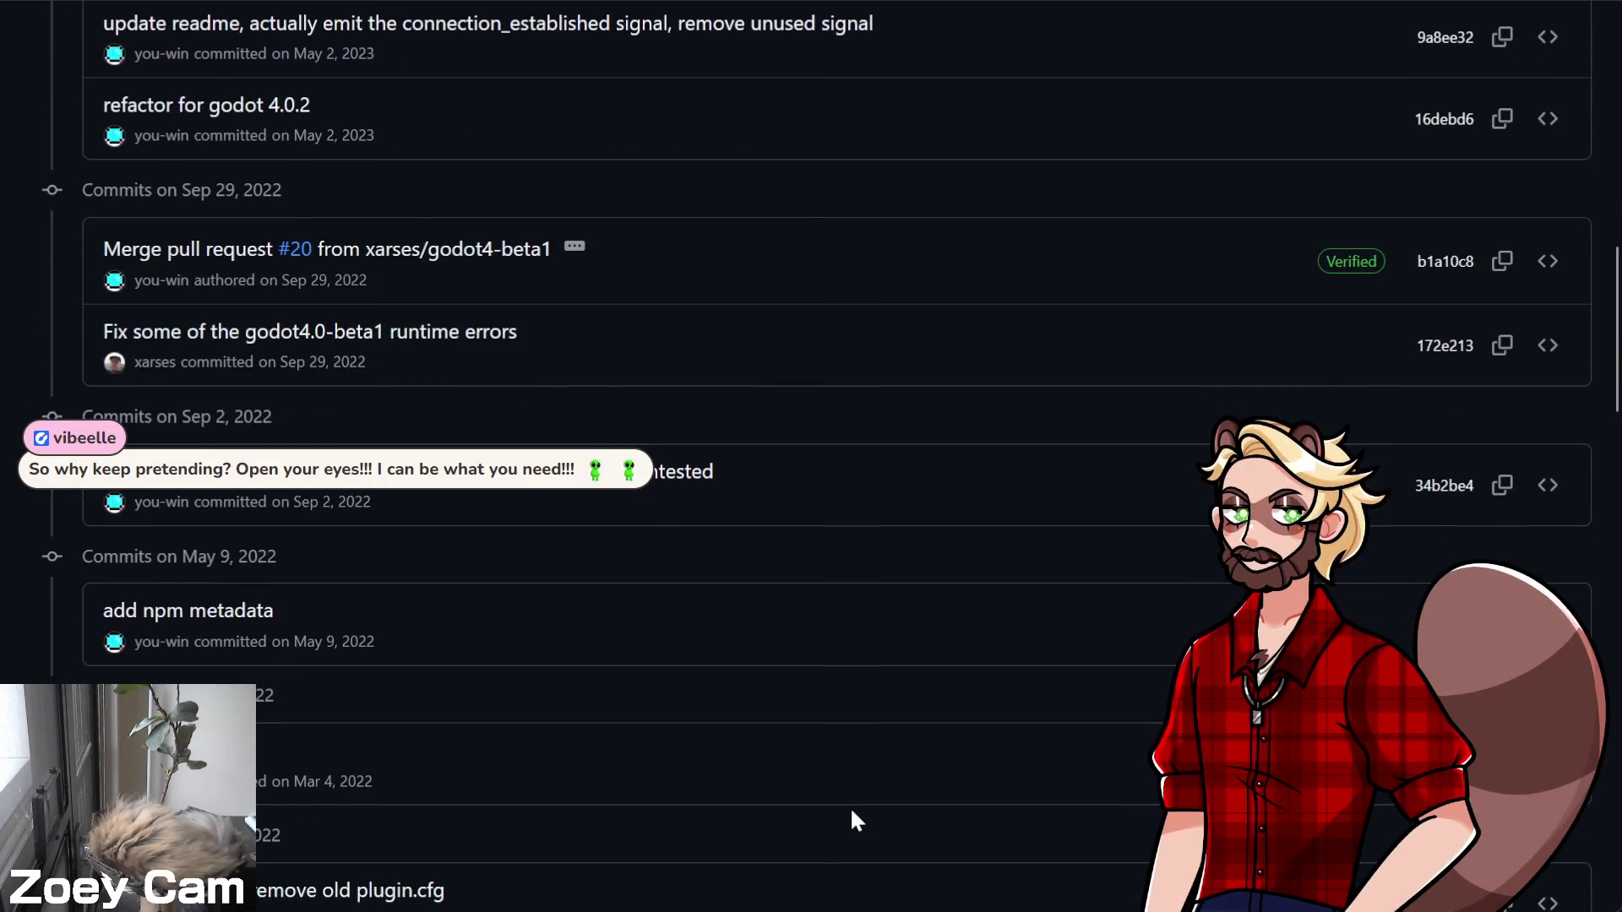
pyautogui.scroll(15, 849, 806)
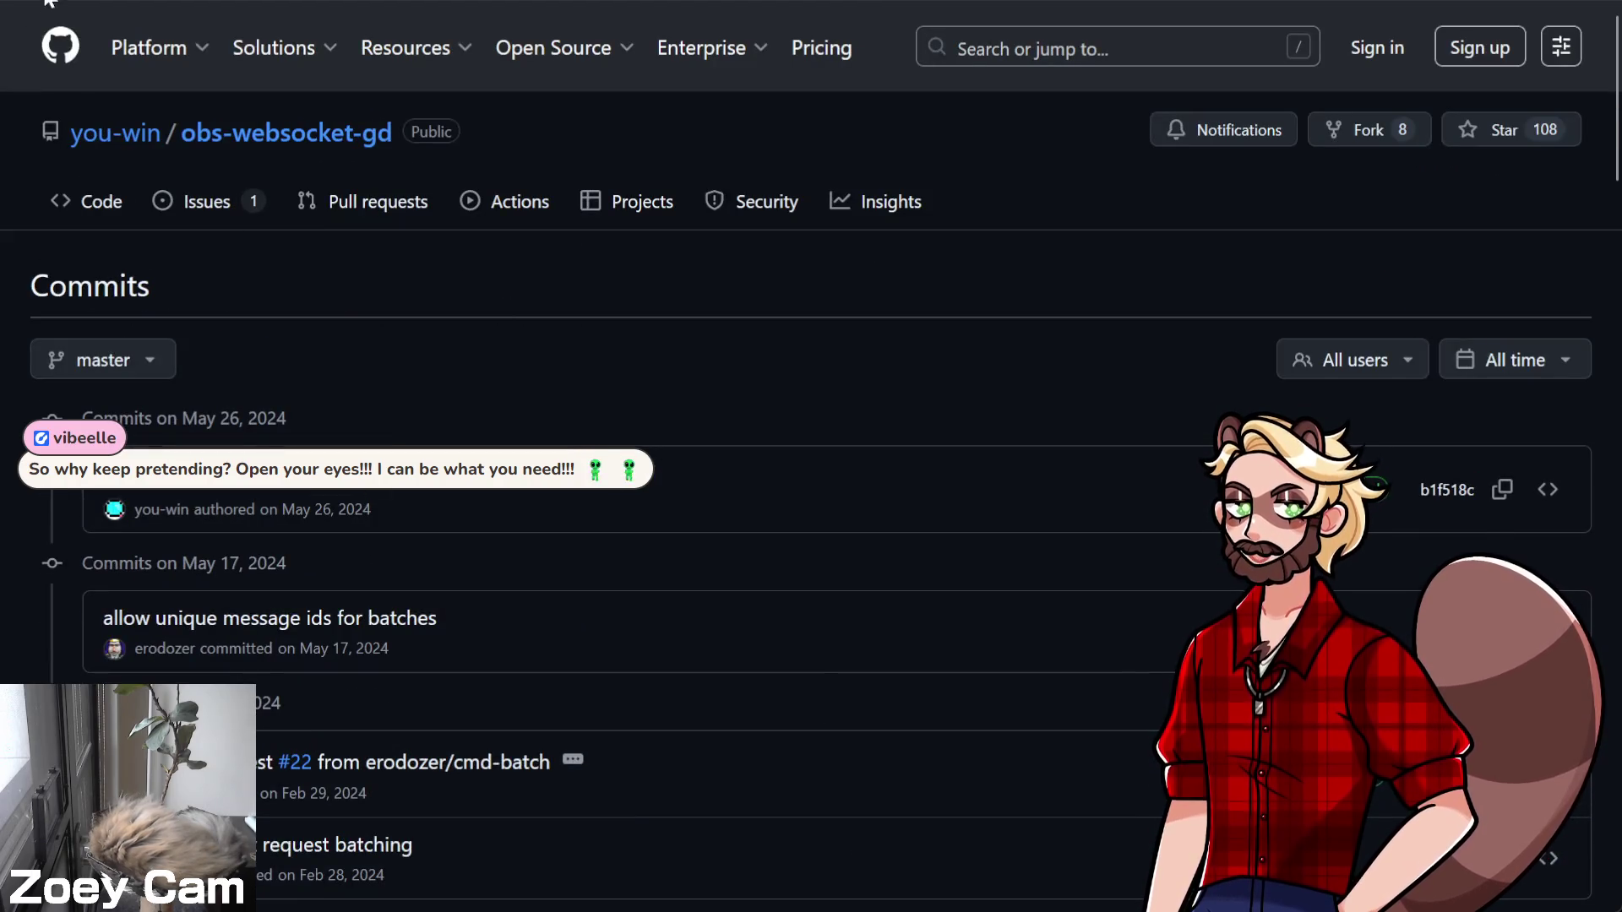
pyautogui.click(97, 201)
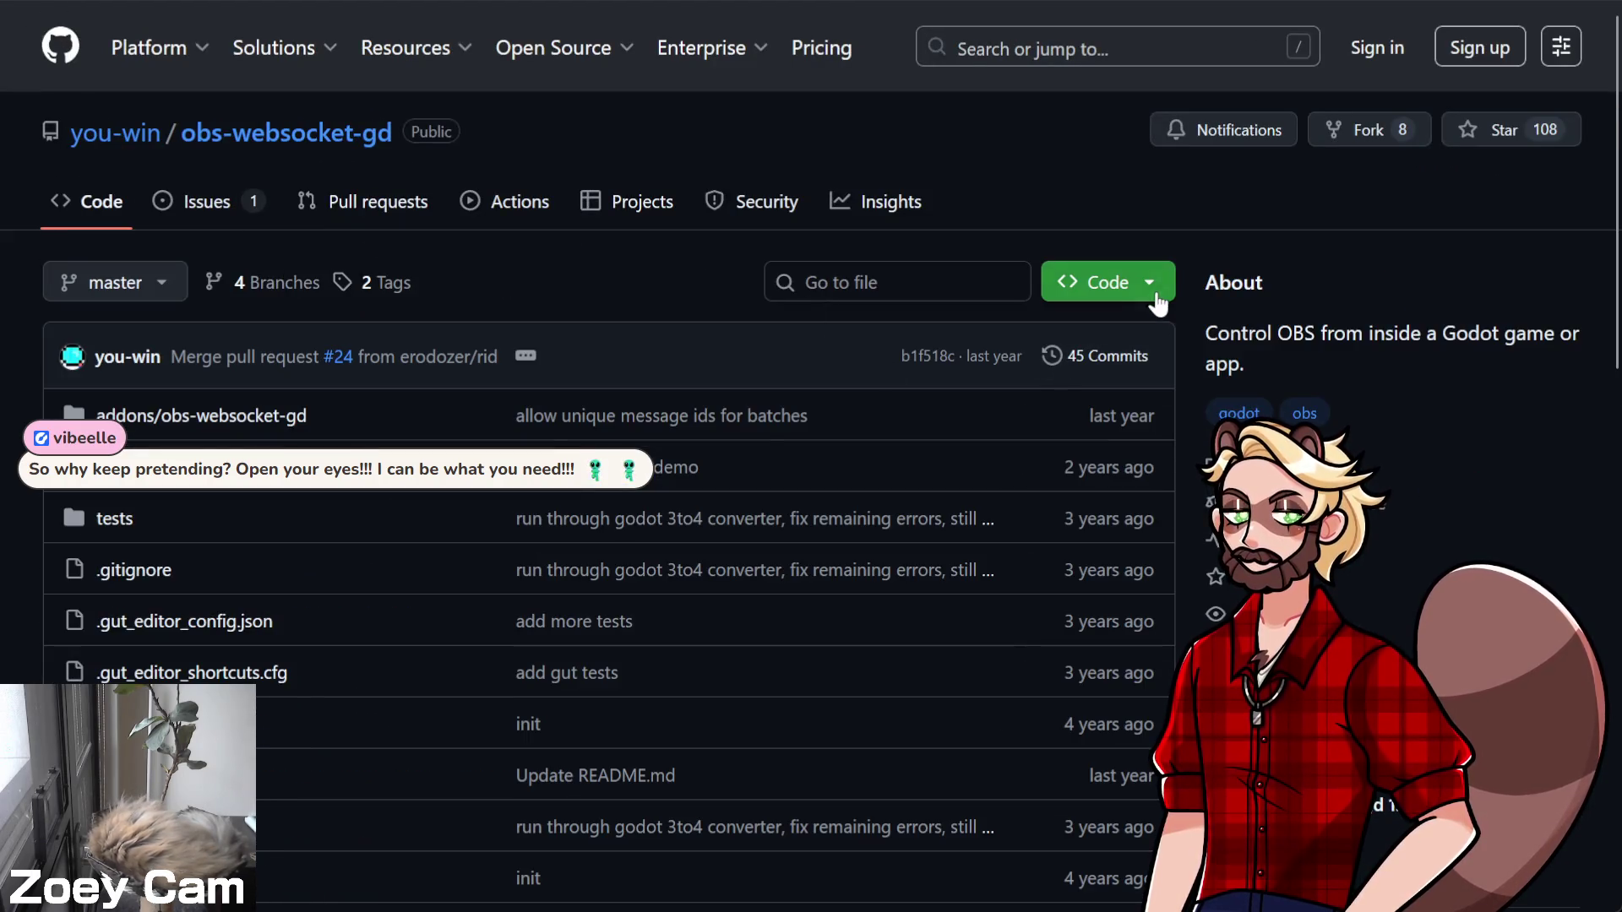
pyautogui.click(1136, 283)
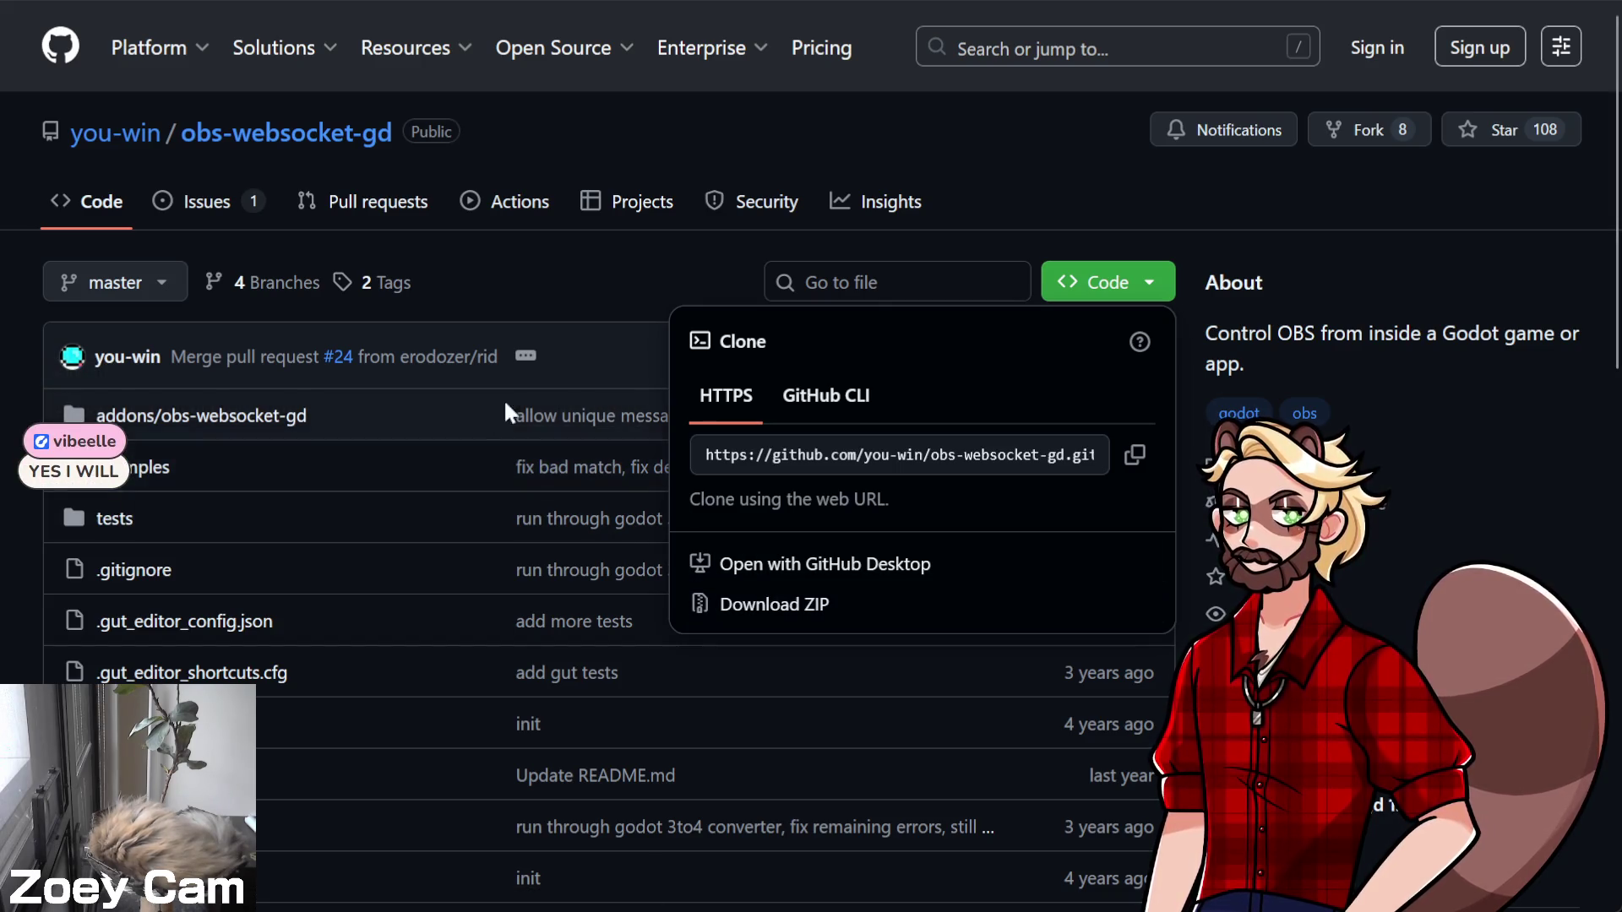
# Dismiss the Code clone dropdown by clicking elsewhere on the page
pyautogui.click(668, 125)
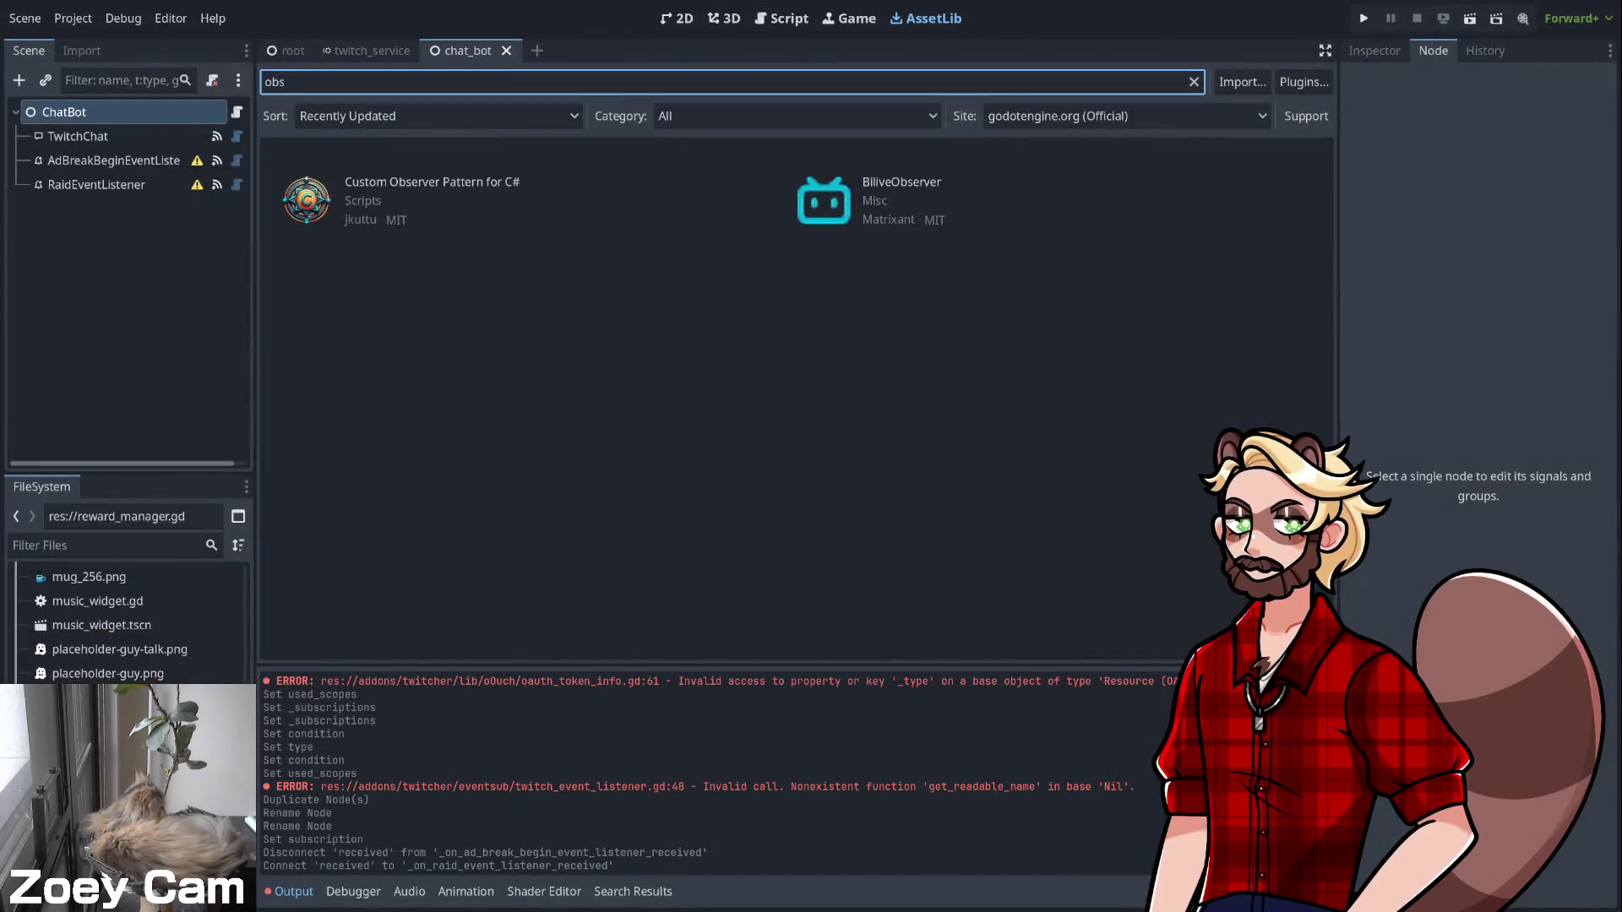
# Expand the addons folder in the FileSystem dock to reveal obs-websocket-gd, then switch to the Script editor
pyautogui.scroll(5, 127, 616)
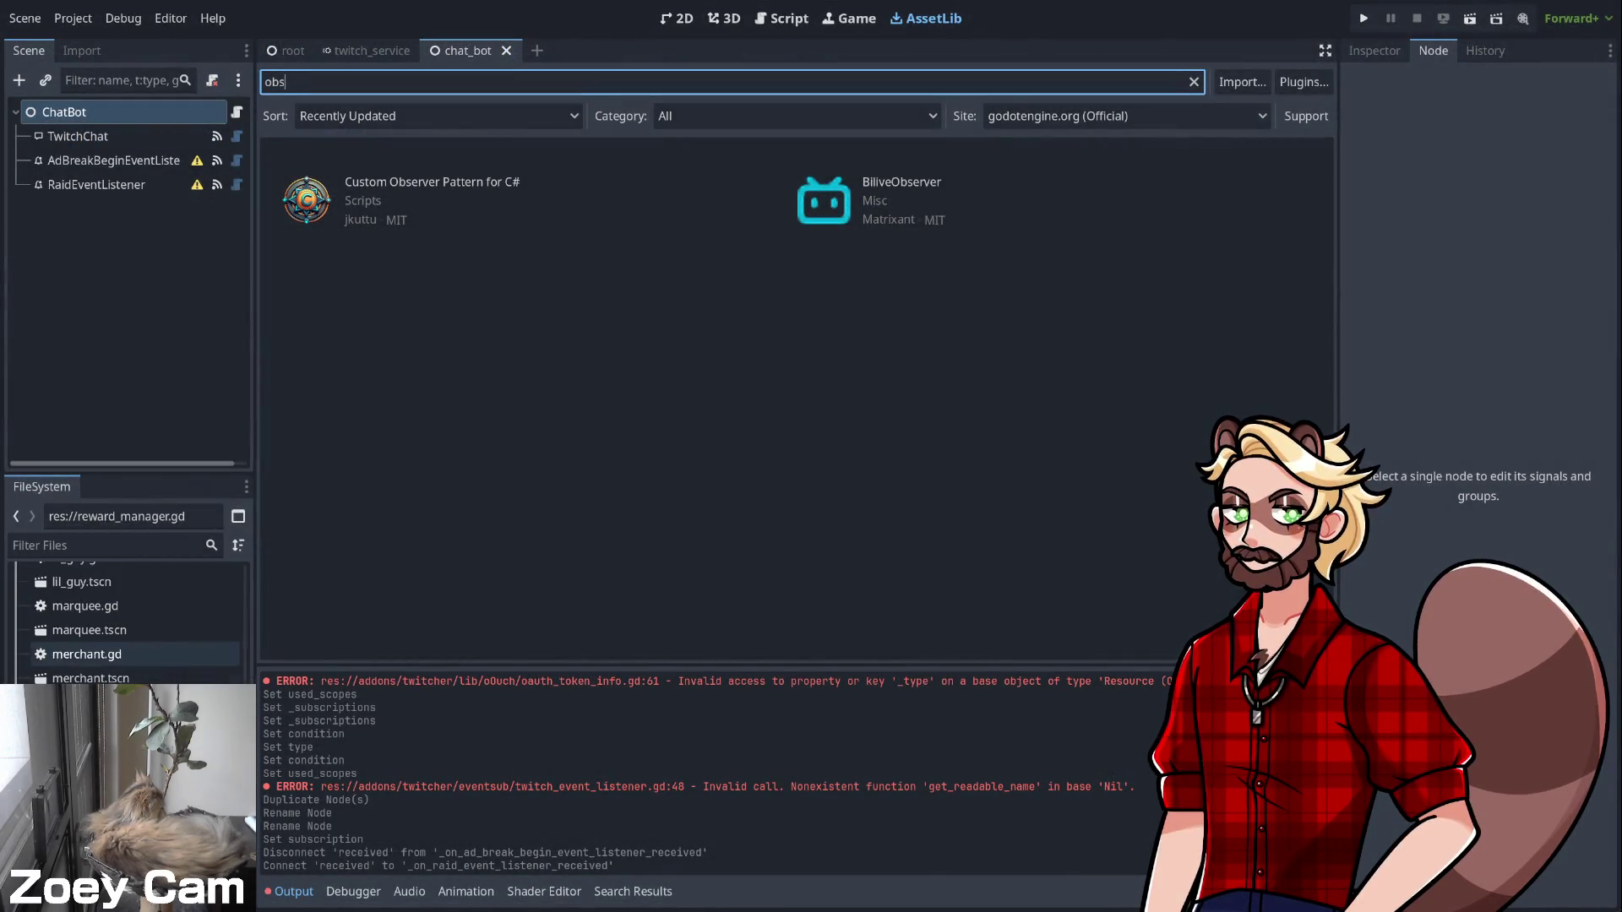
pyautogui.scroll(3, 127, 625)
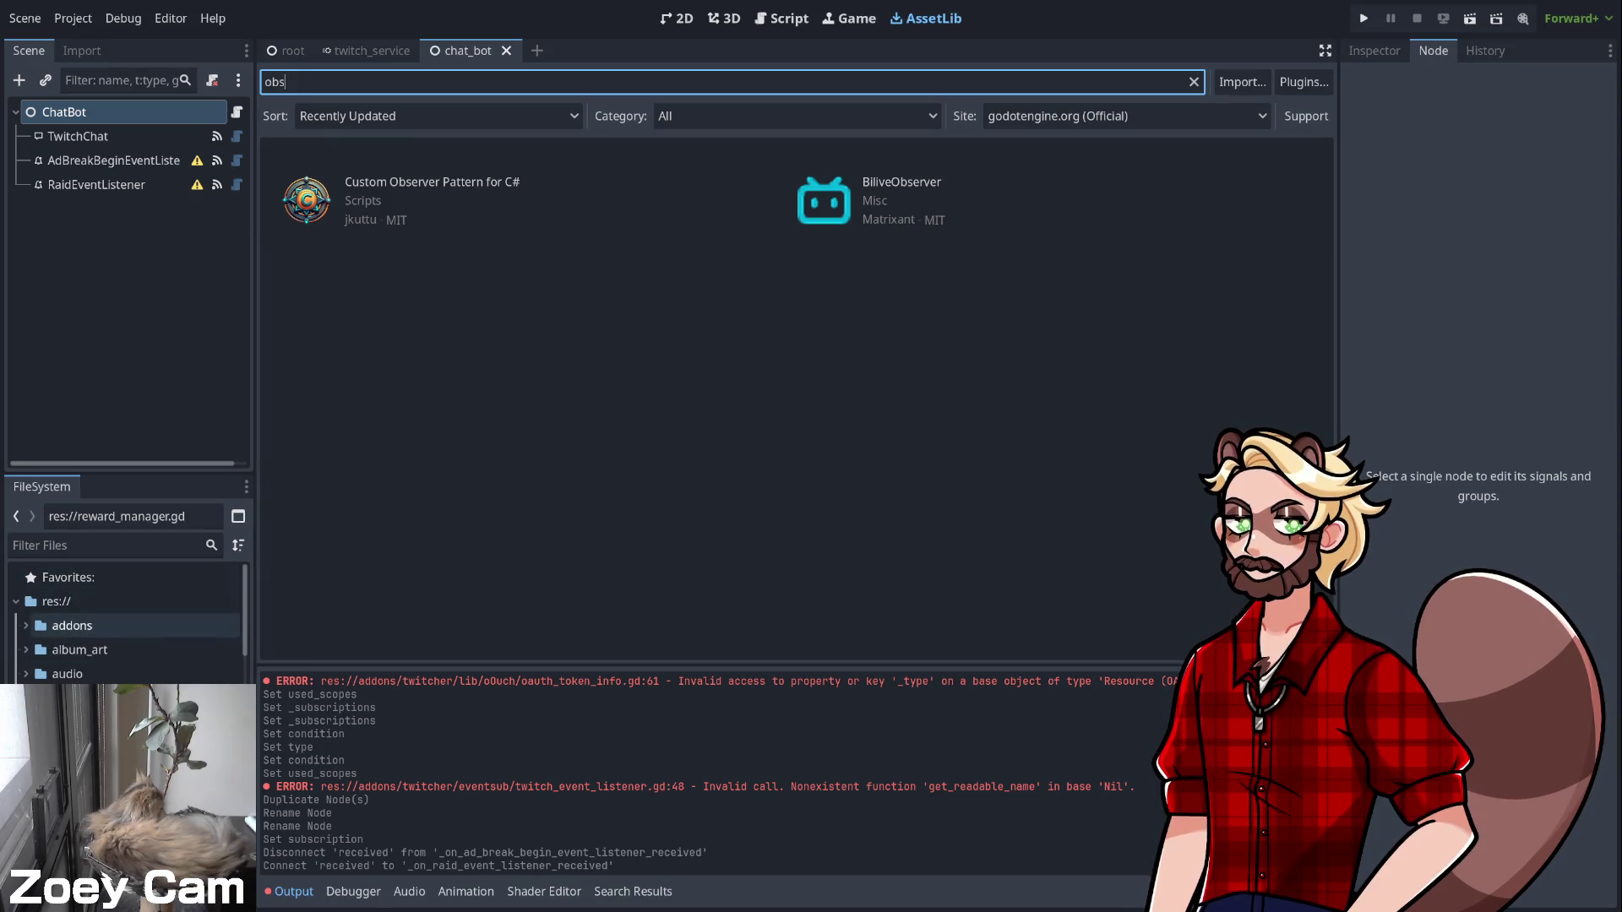
pyautogui.click(26, 625)
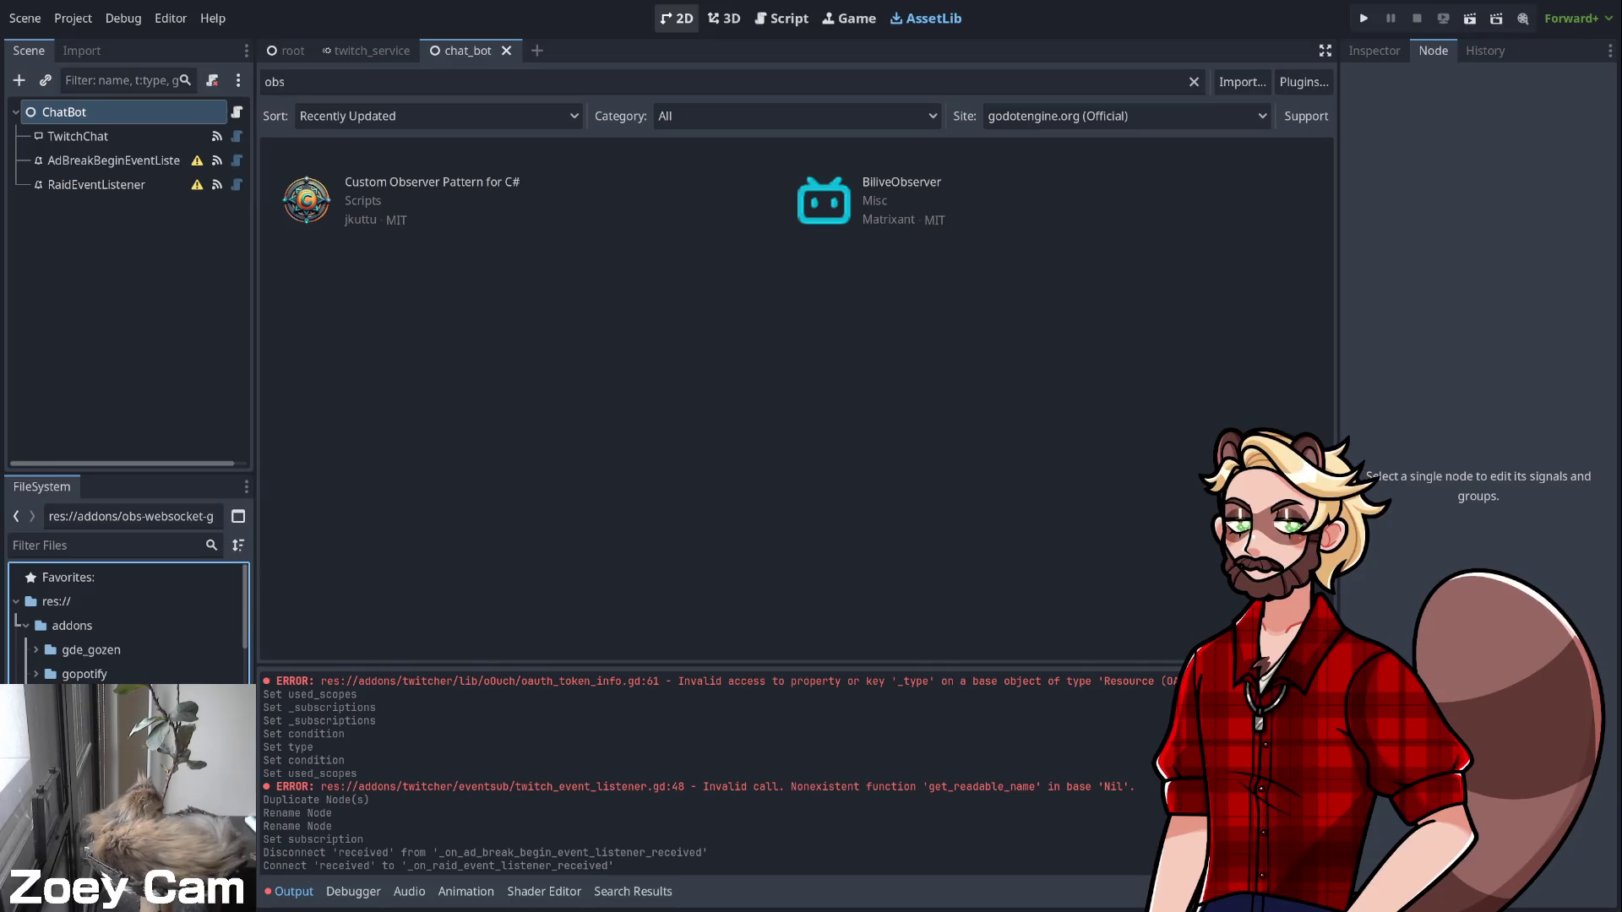
pyautogui.click(781, 18)
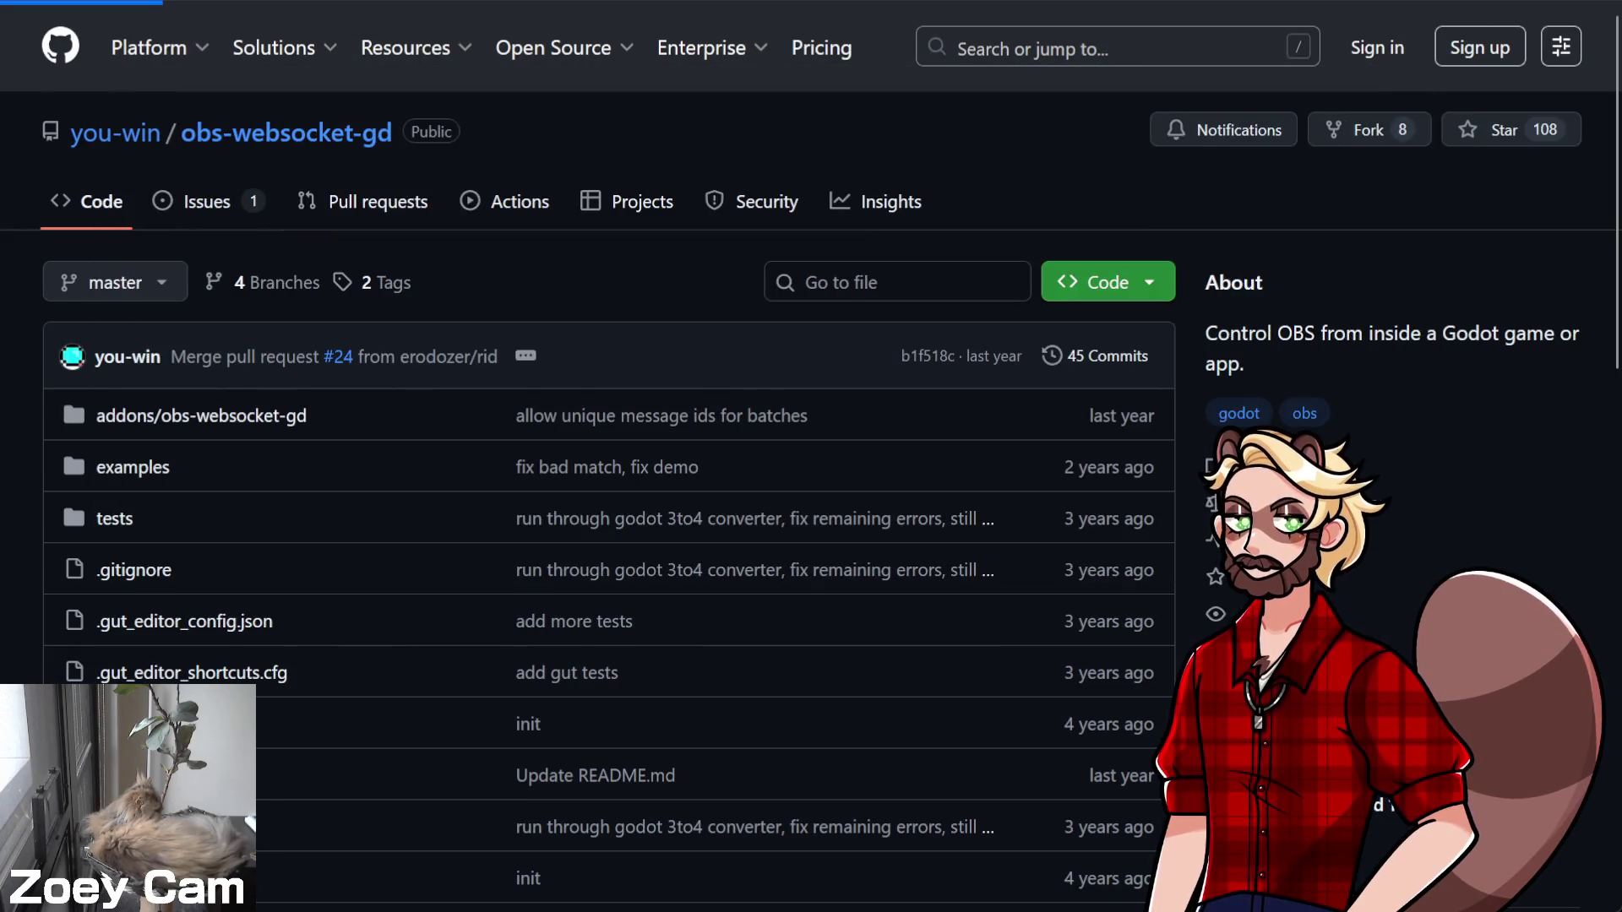
# Open the addons/obs-websocket-gd folder and scroll down to its README Quickstart
pyautogui.click(201, 414)
pyautogui.scroll(-9, 955, 551)
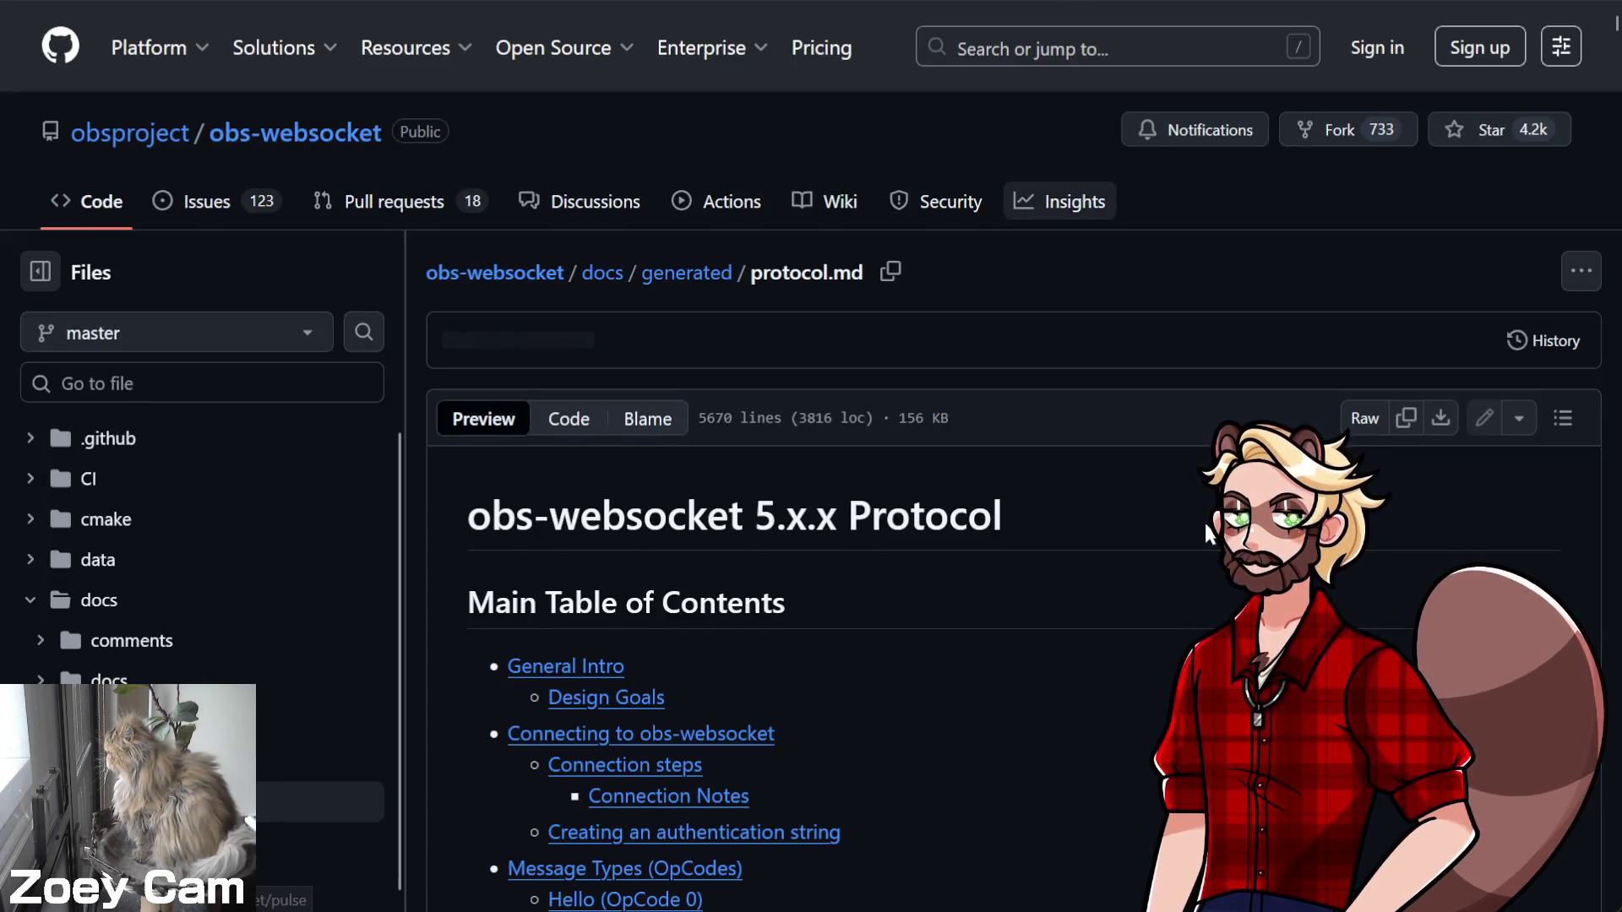
pyautogui.scroll(-5, 845, 507)
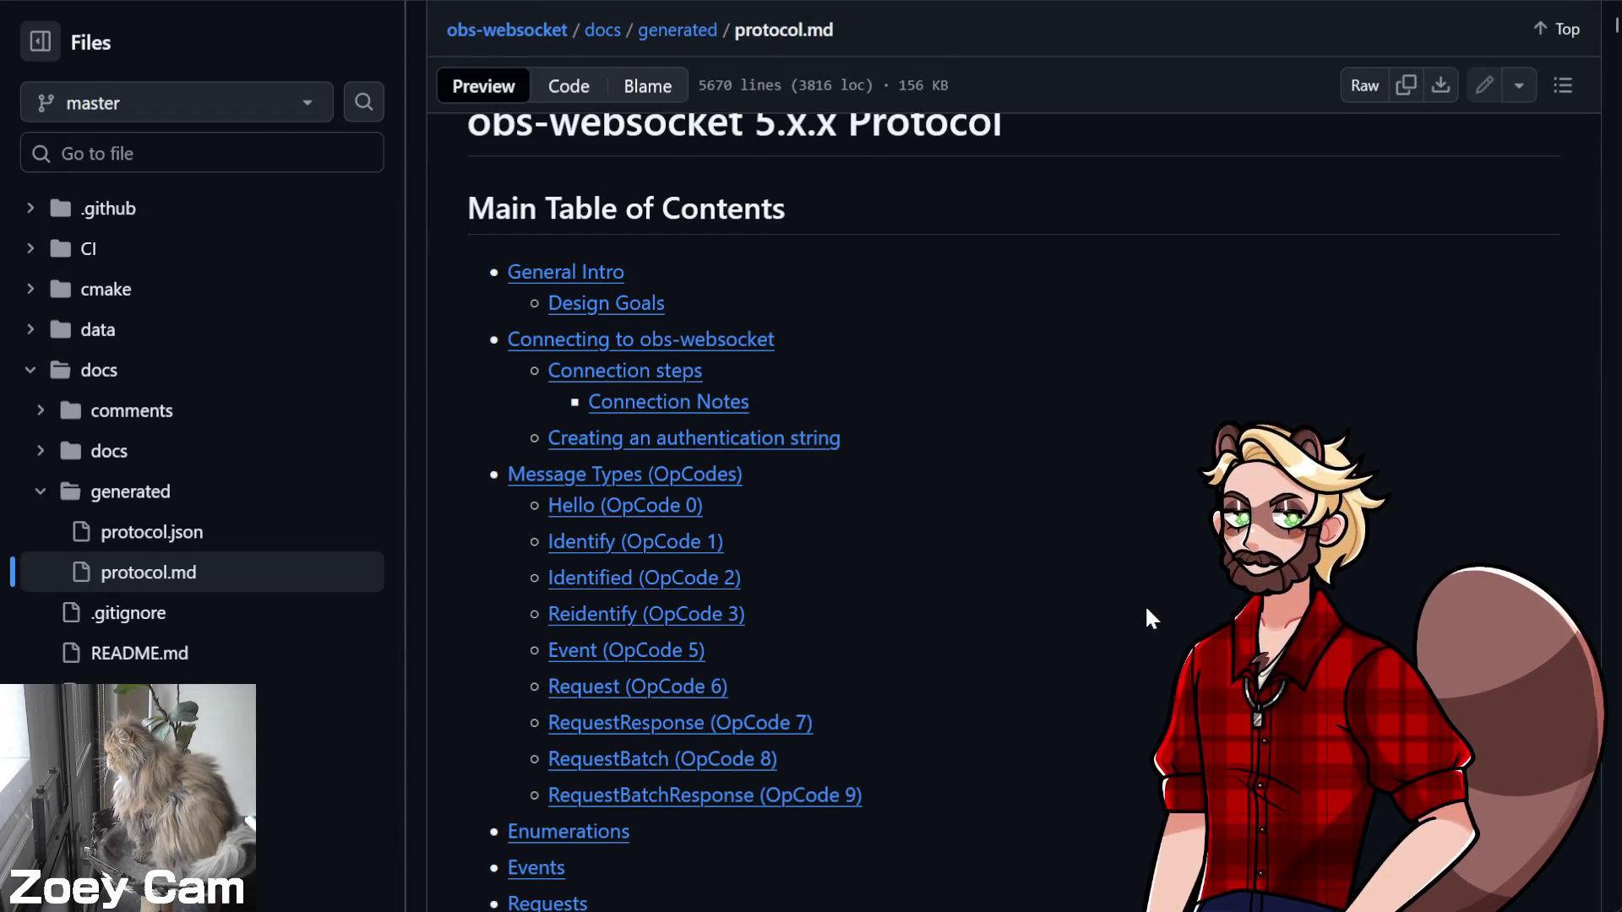
pyautogui.scroll(-2, 1147, 609)
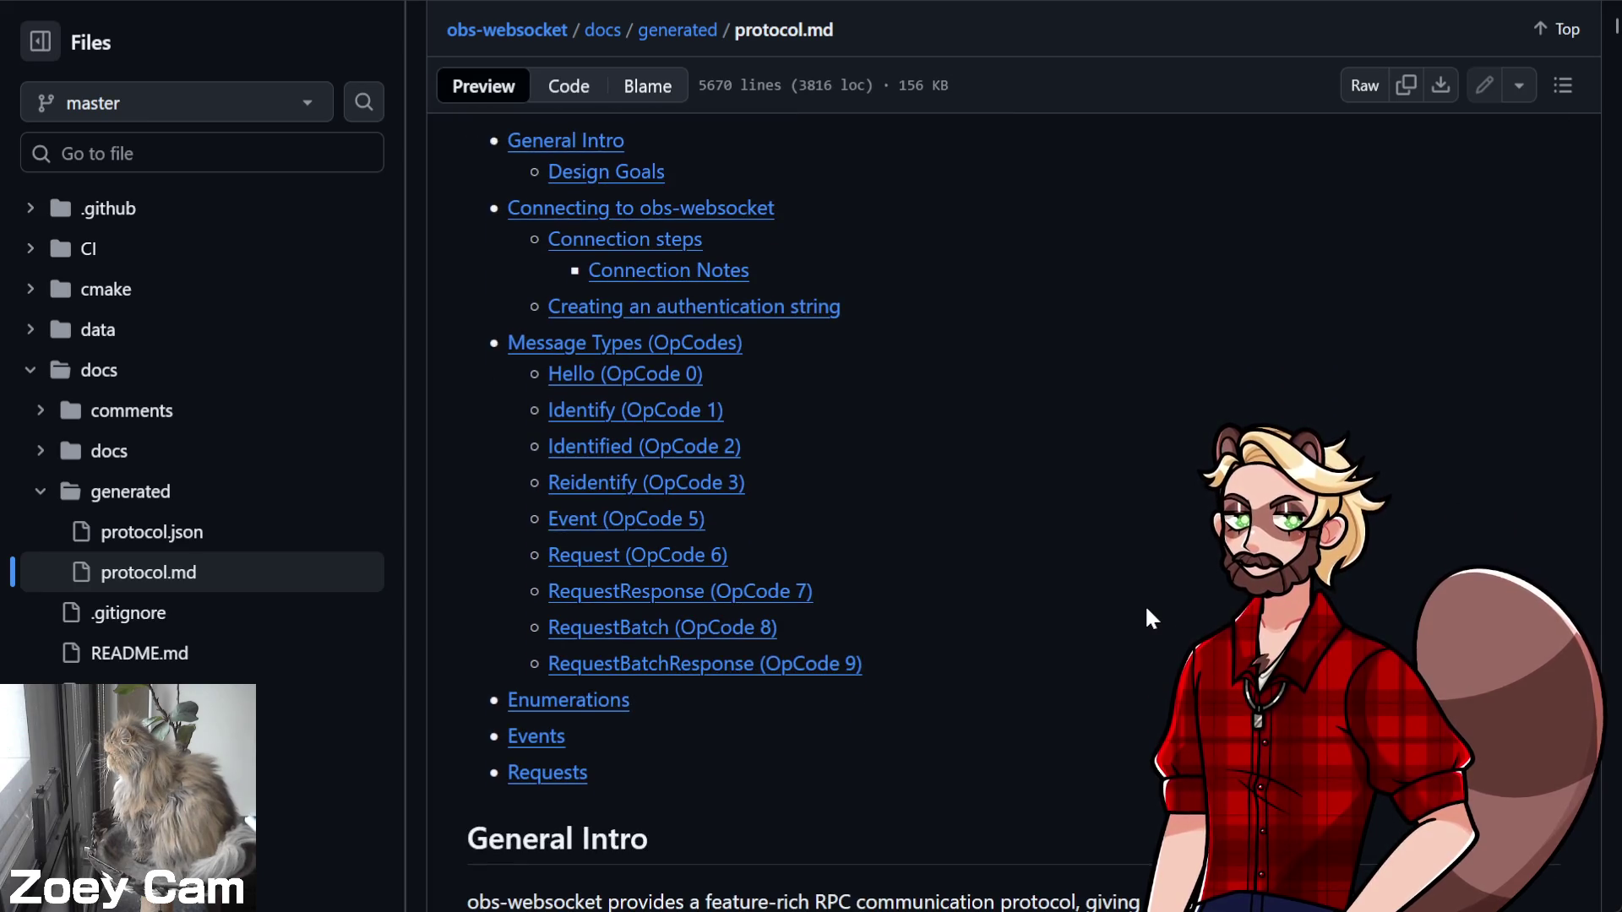
pyautogui.scroll(-5, 1147, 617)
pyautogui.scroll(-6, 1147, 608)
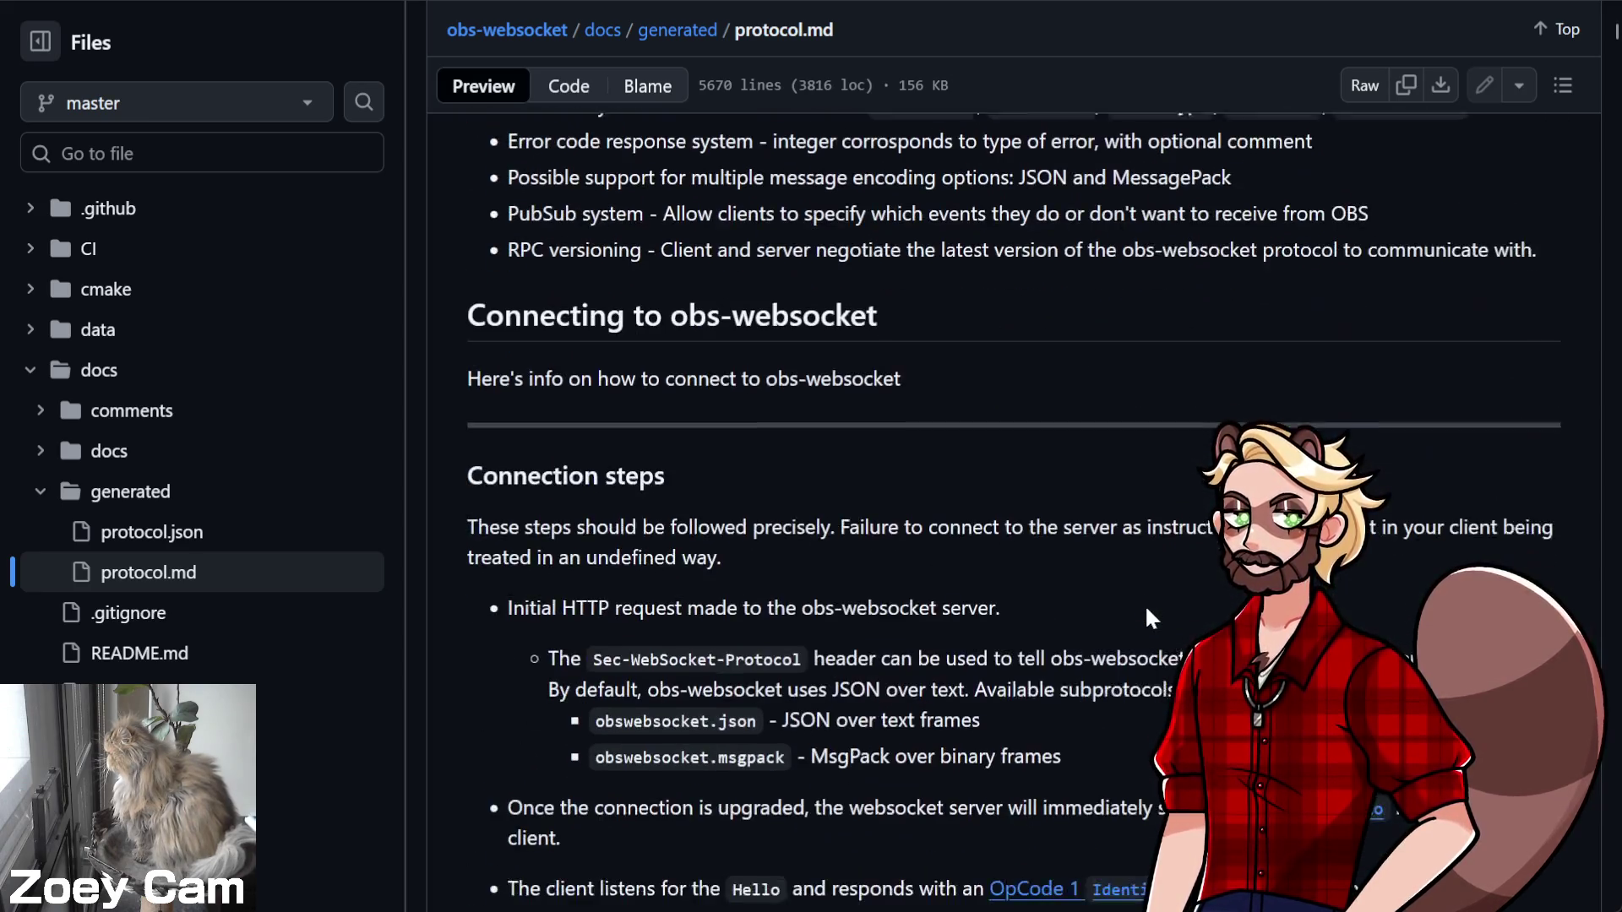
pyautogui.scroll(-4, 1146, 609)
pyautogui.scroll(-15, 1145, 606)
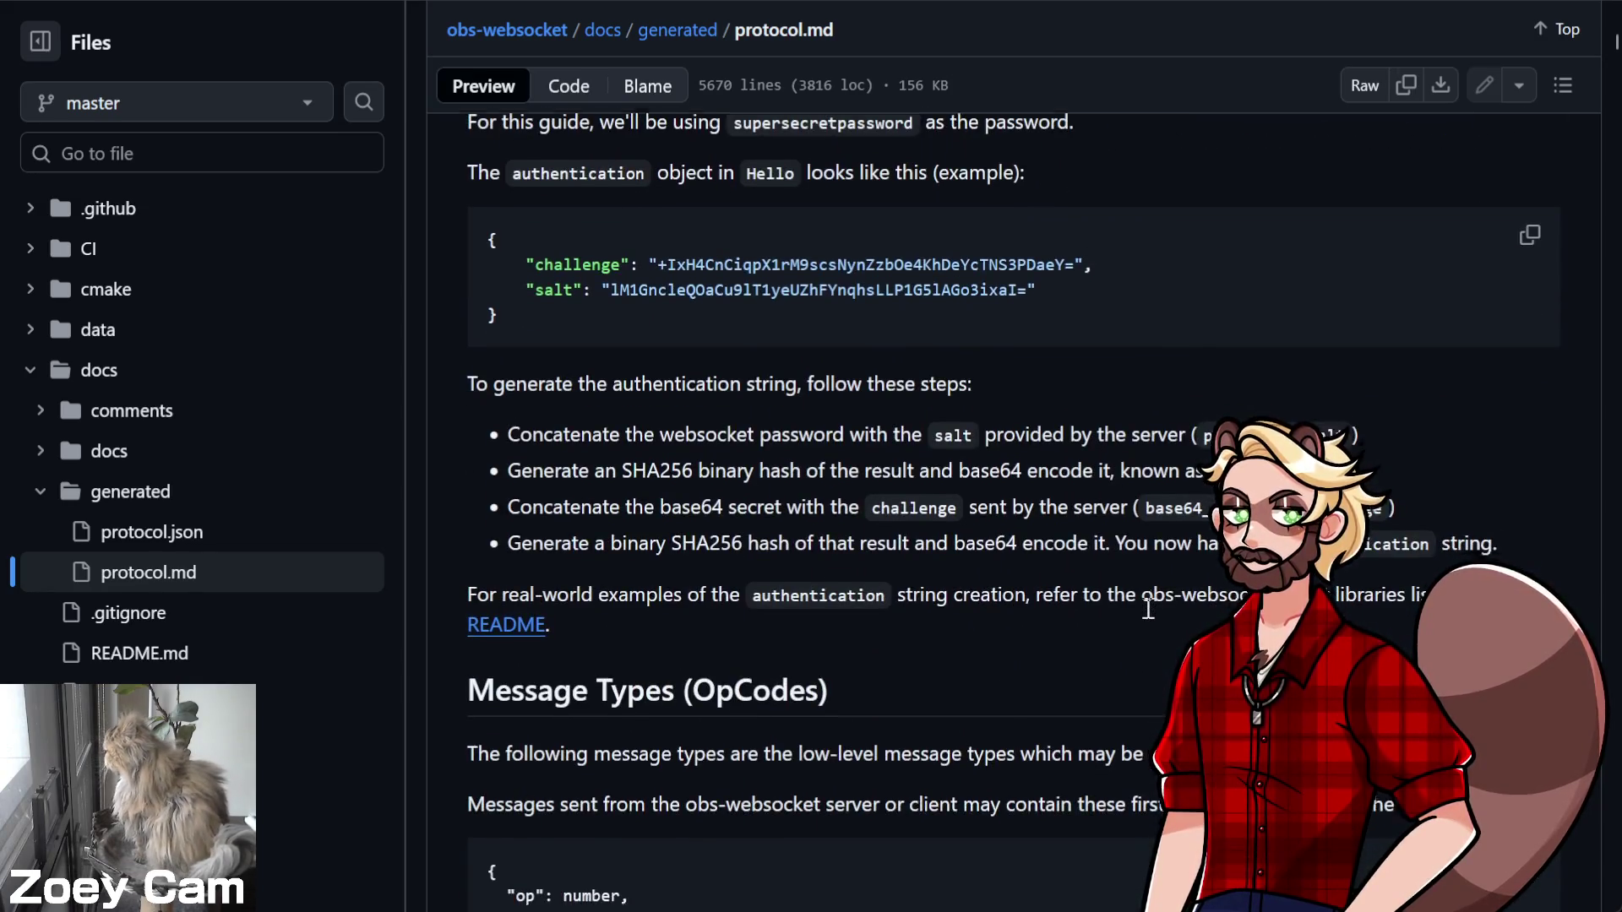
pyautogui.scroll(-5, 1148, 608)
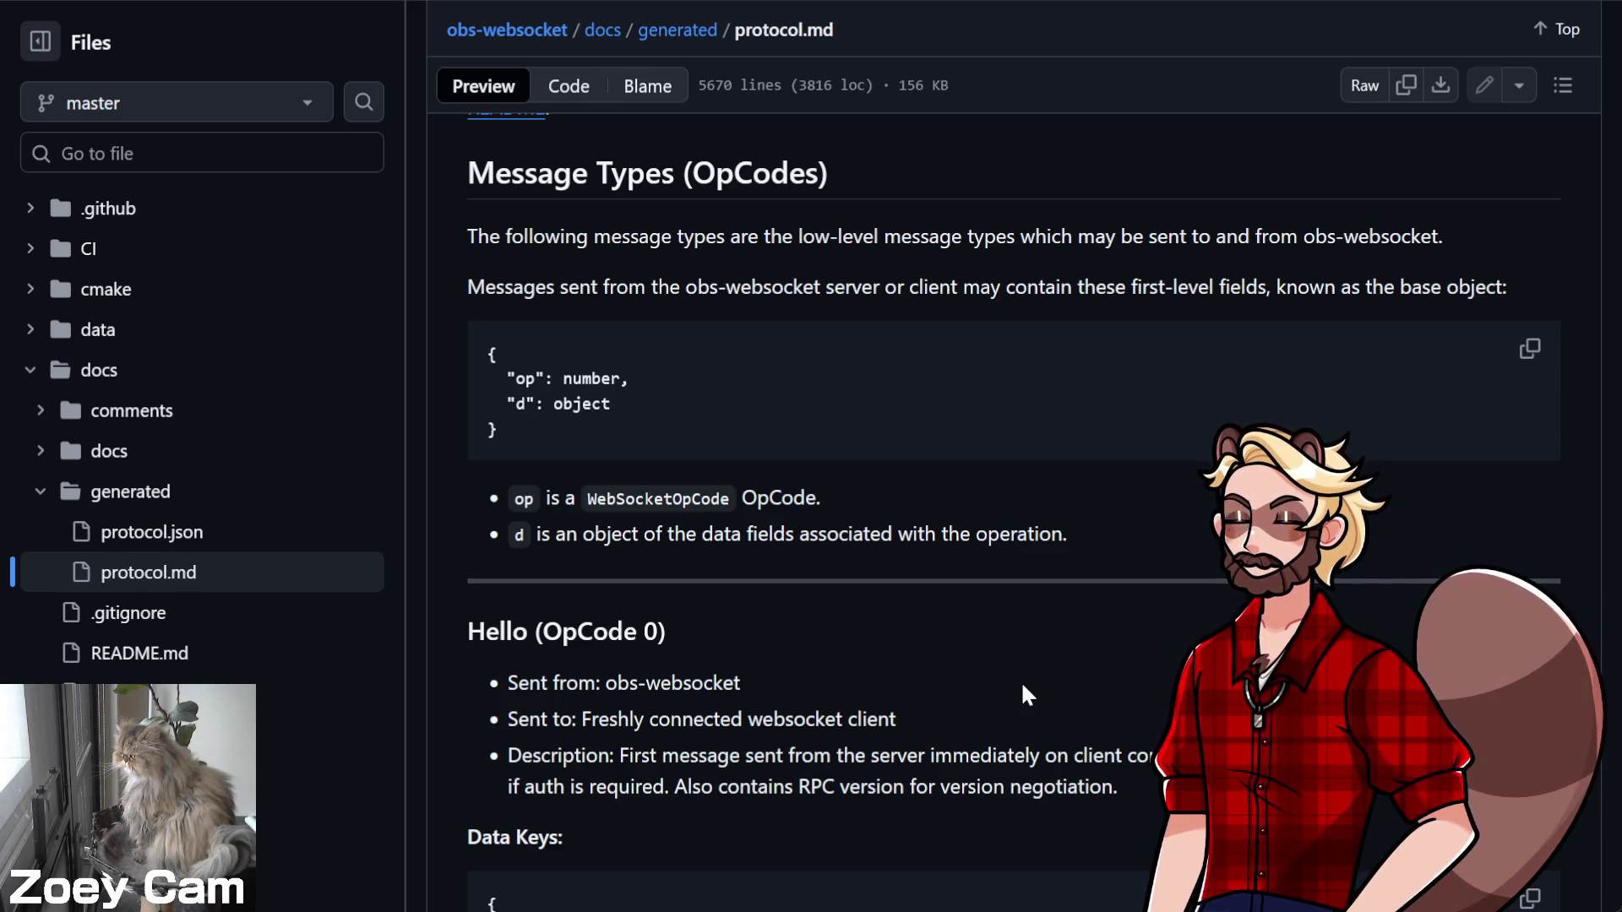
# Scroll protocol.md from the Hello section past the OpCode sections to the EventSubscription enum
pyautogui.scroll(-5, 1208, 609)
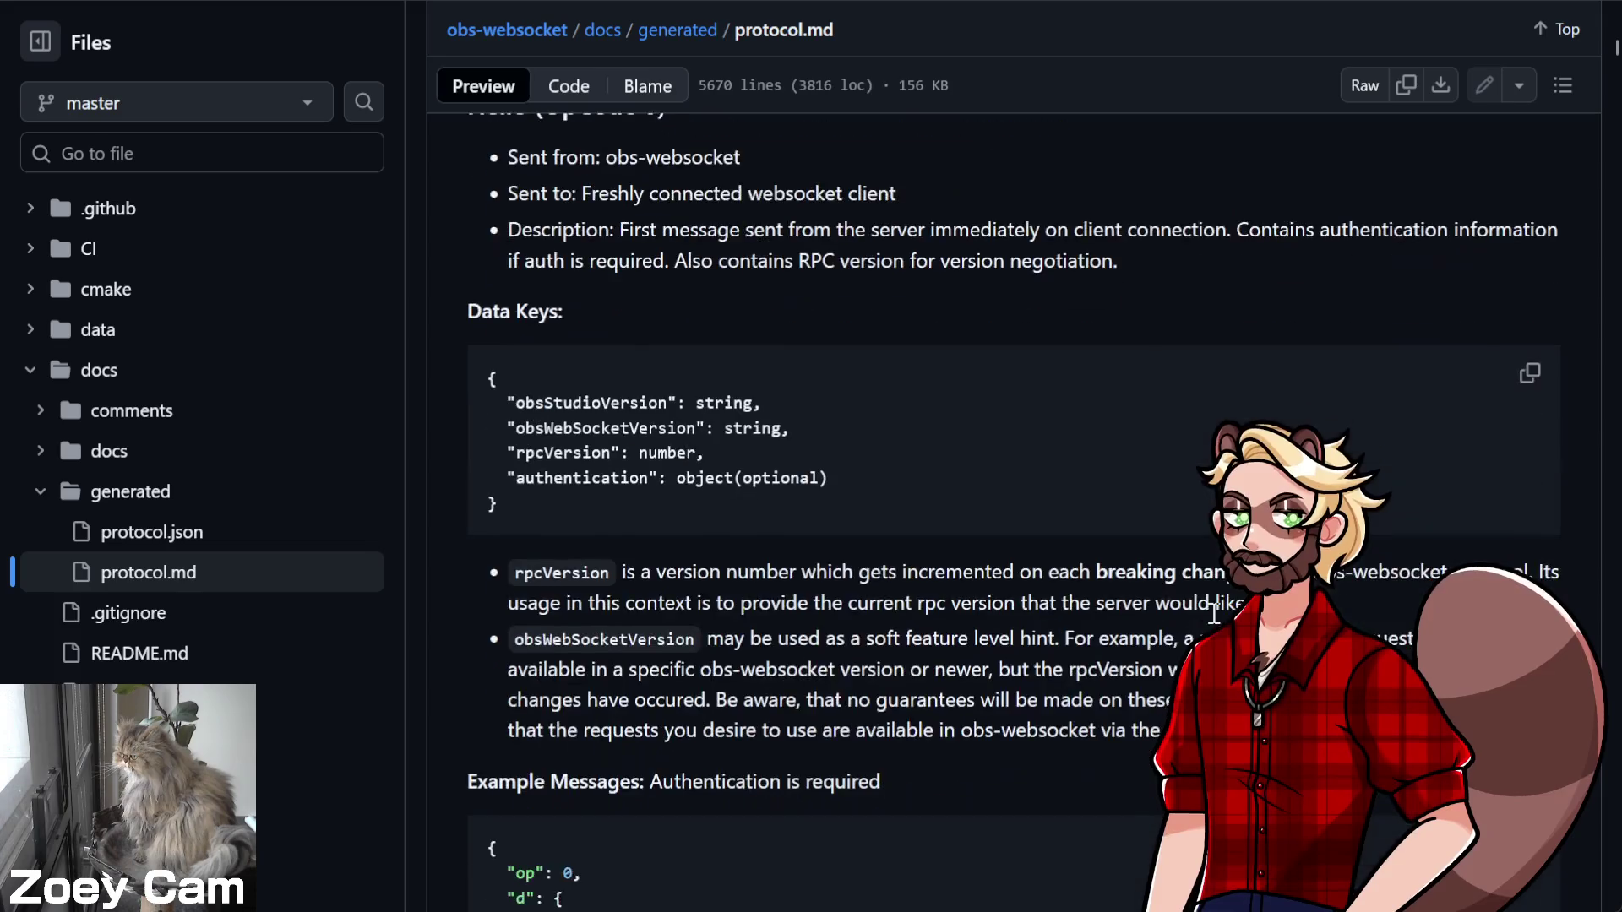
pyautogui.scroll(-13, 1213, 611)
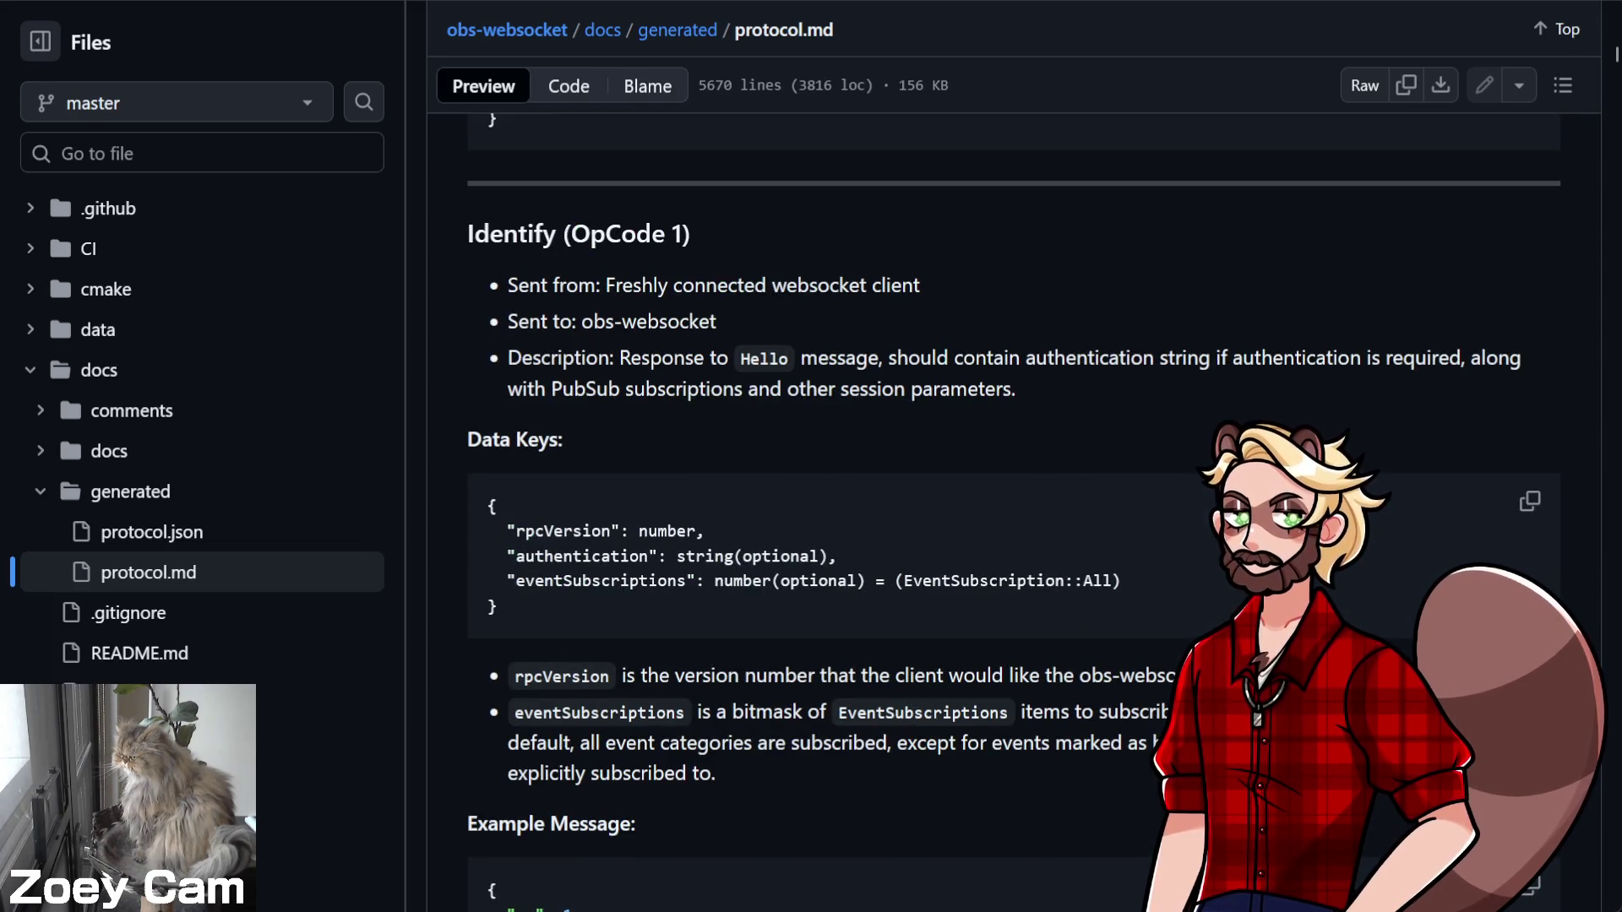
pyautogui.scroll(-12, 1014, 507)
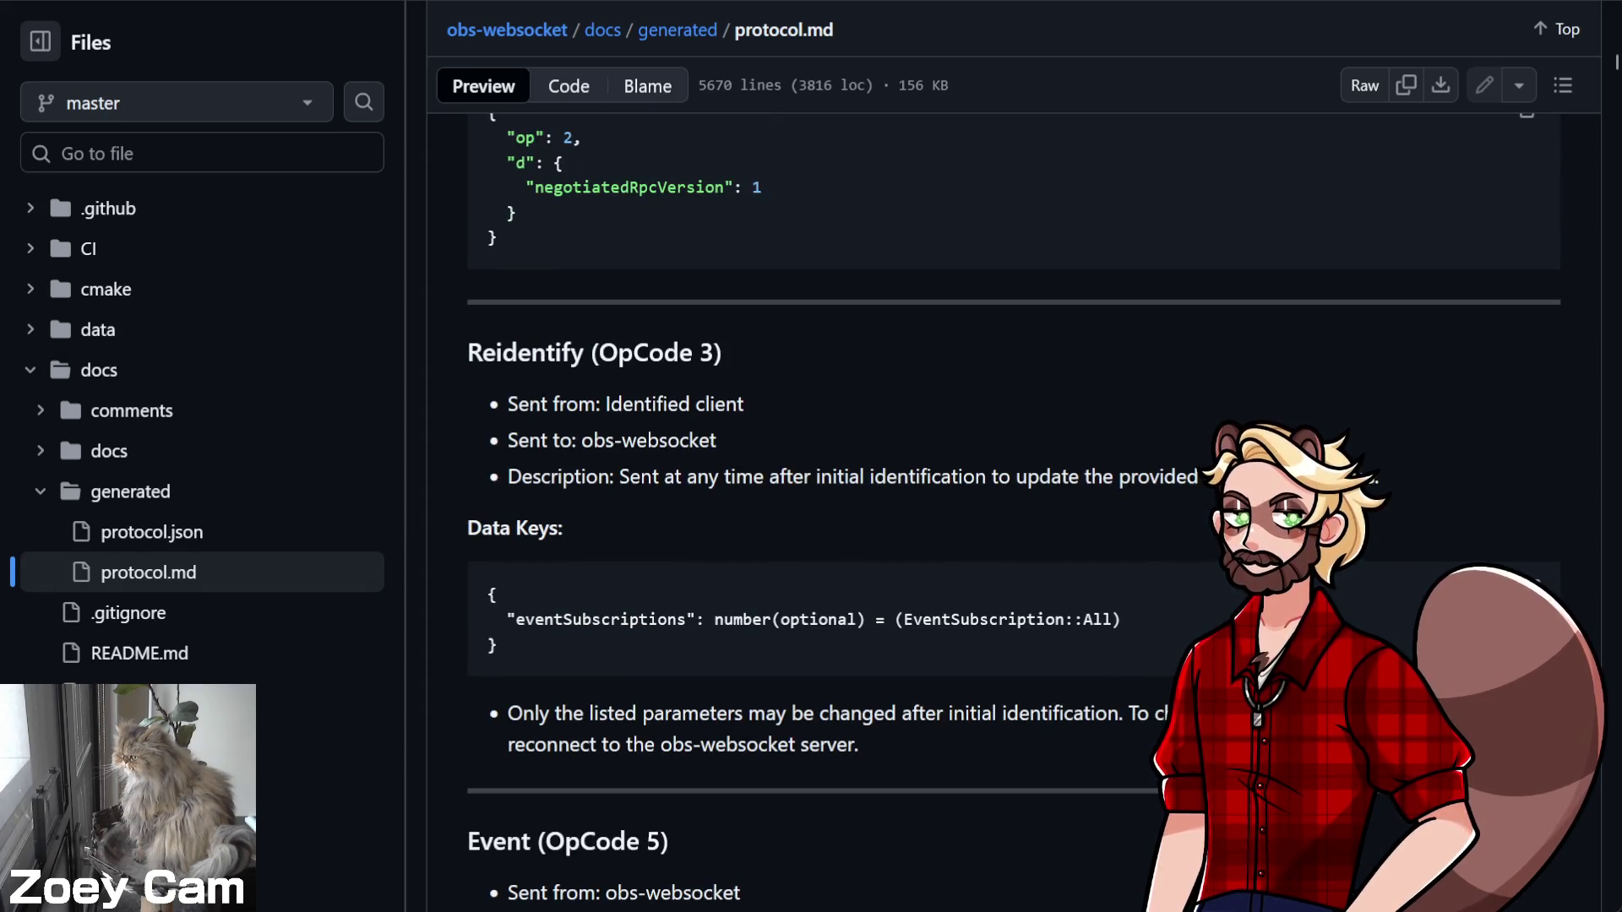
pyautogui.scroll(-6, 1013, 507)
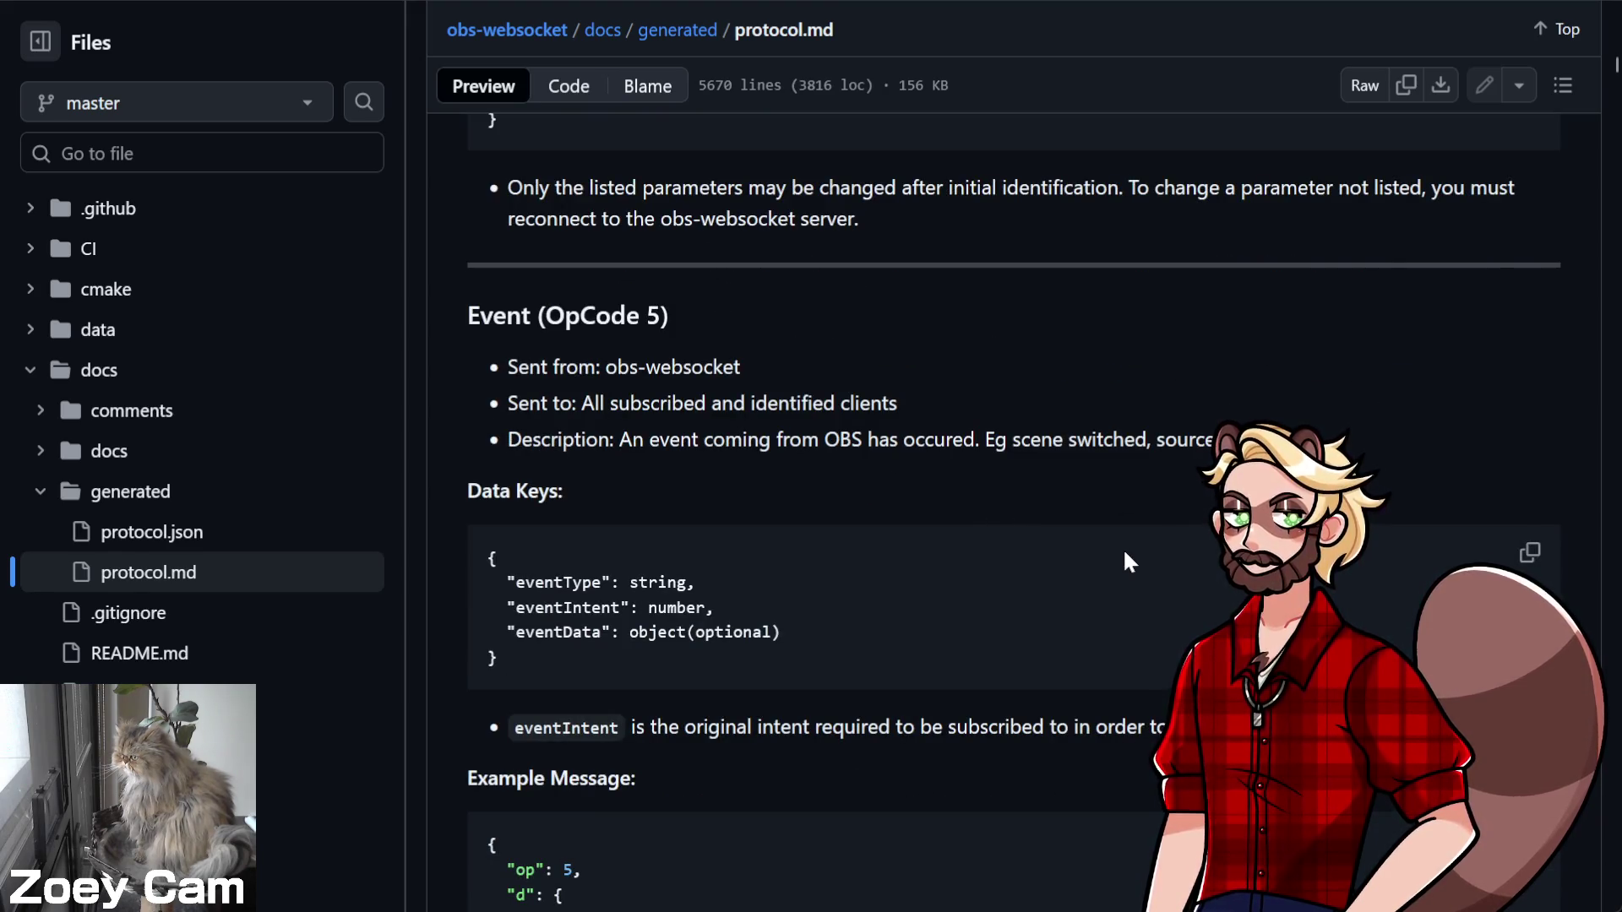
pyautogui.scroll(-13, 1125, 553)
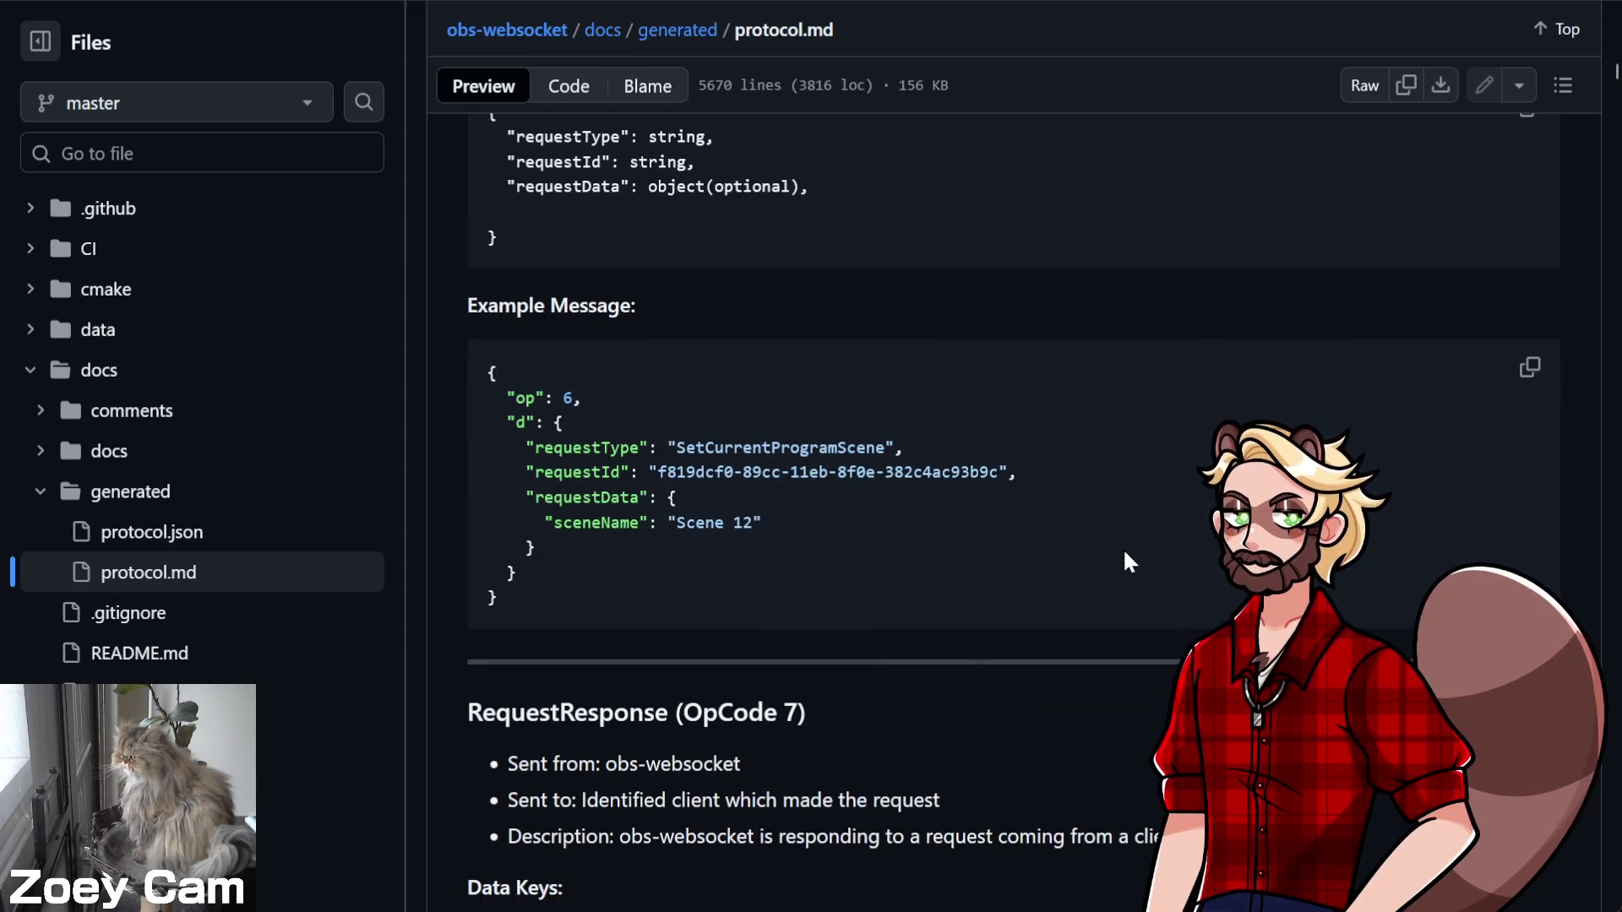
pyautogui.scroll(-6, 1124, 553)
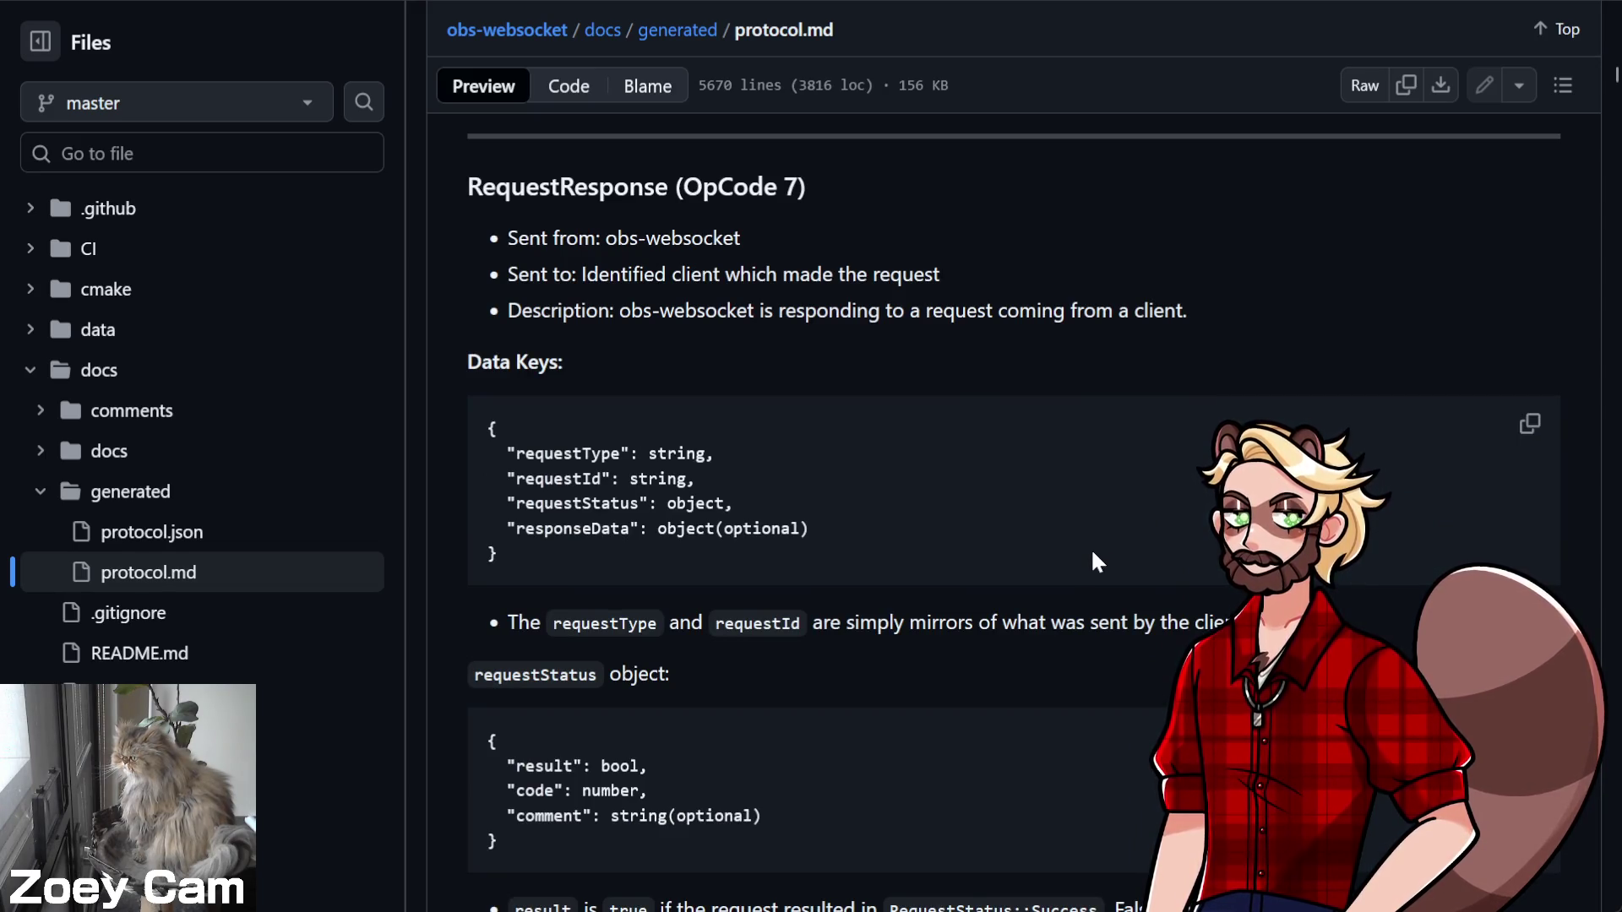
pyautogui.scroll(-10, 1088, 544)
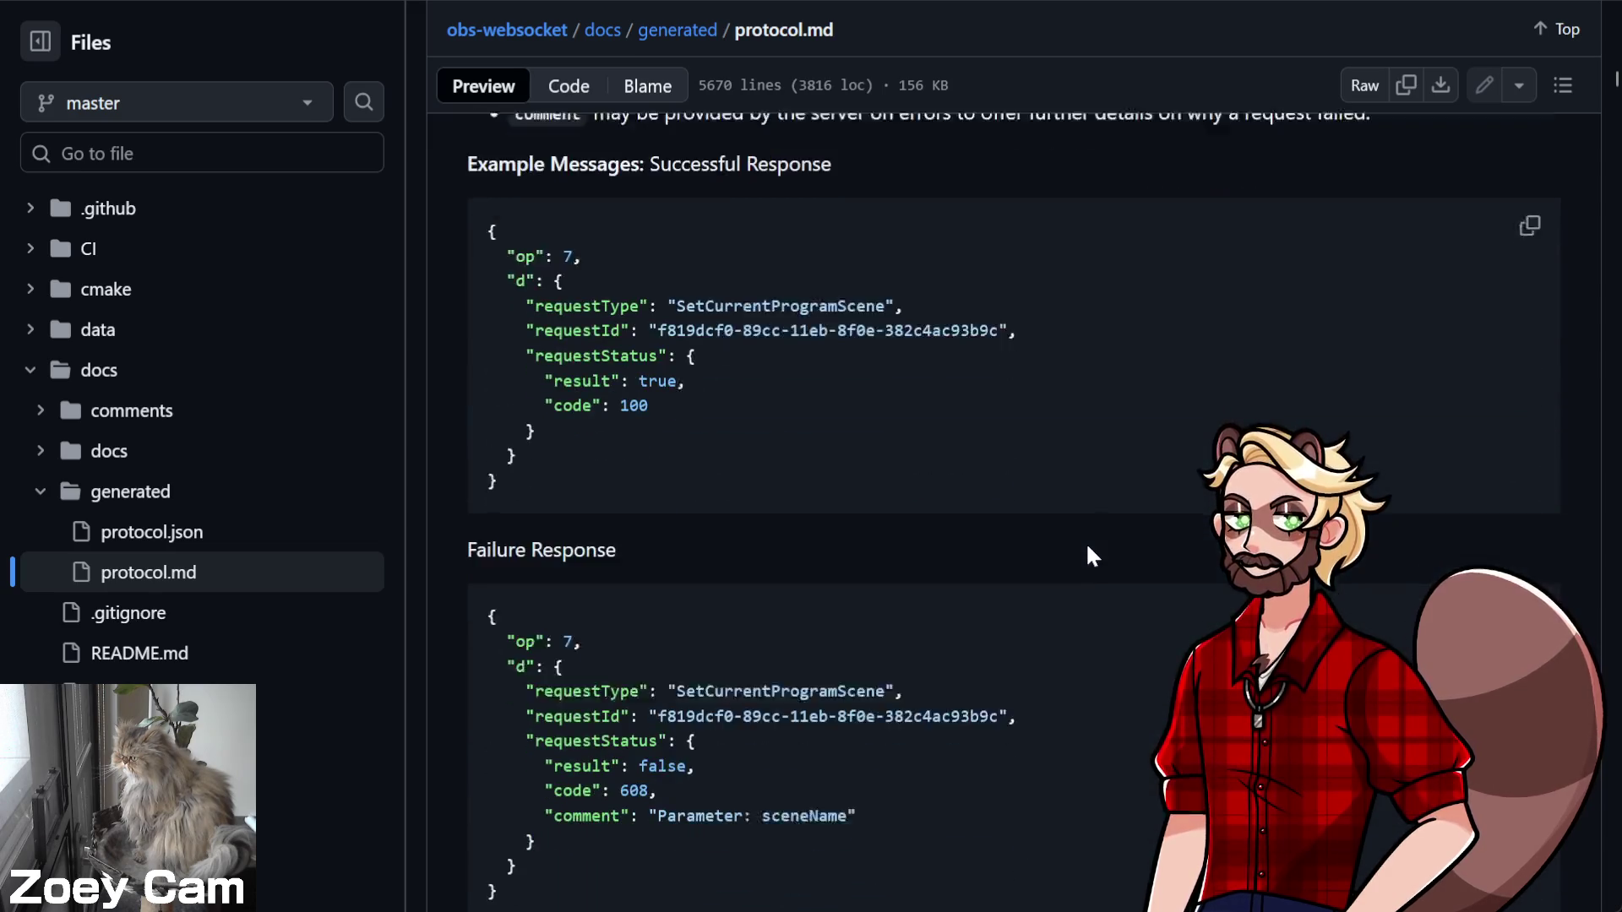
pyautogui.scroll(-10, 1088, 549)
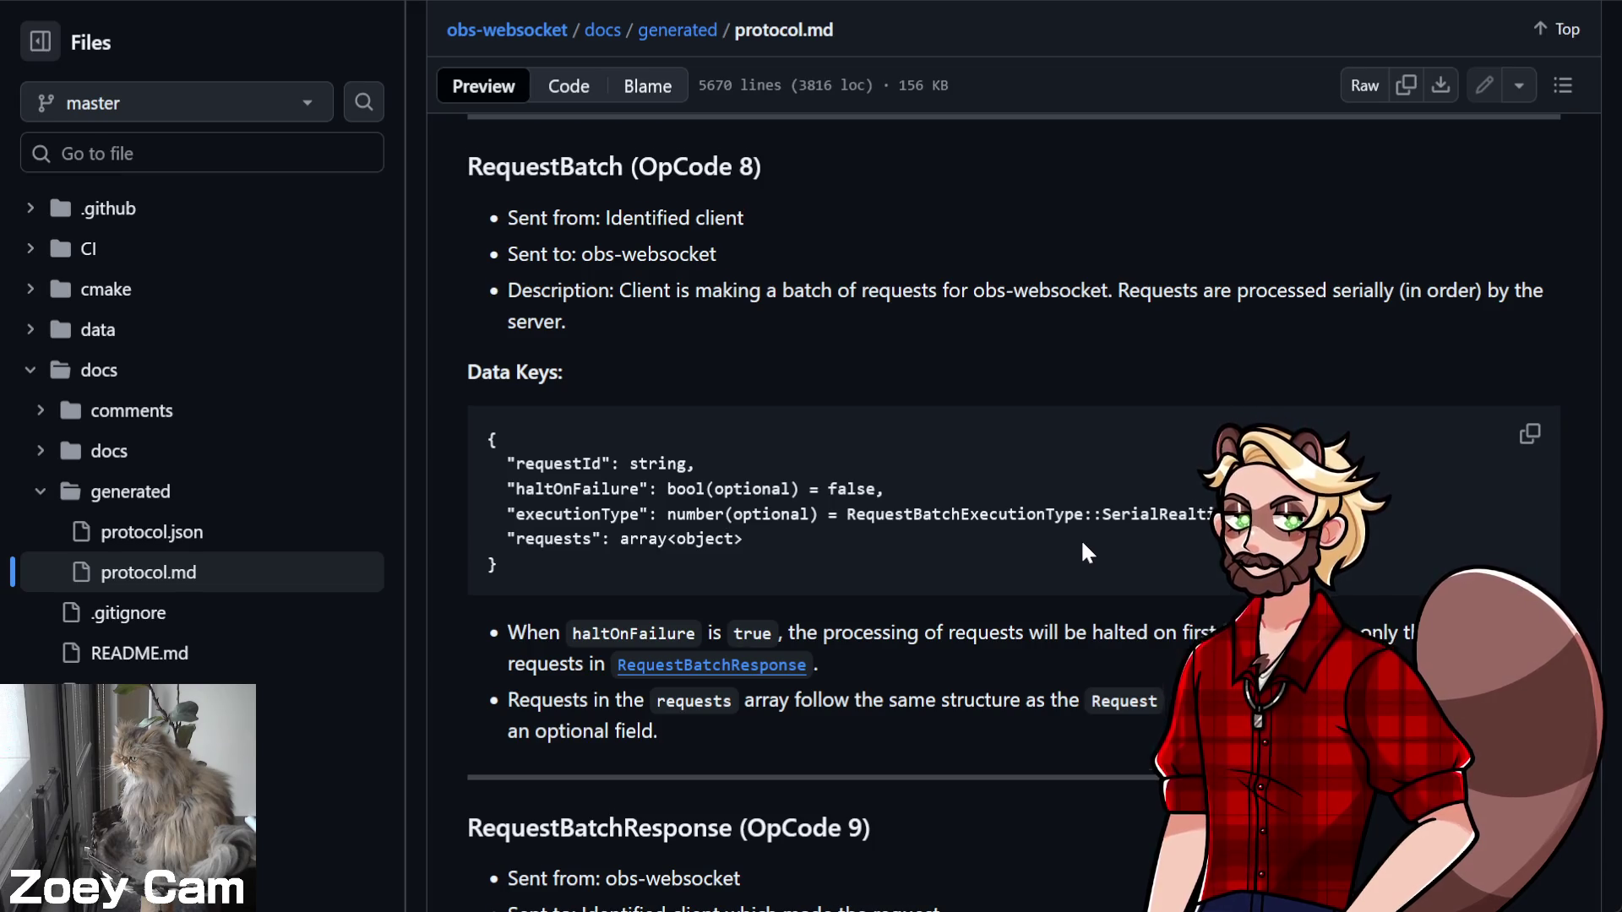
pyautogui.scroll(-8, 1085, 549)
pyautogui.scroll(-7, 1086, 549)
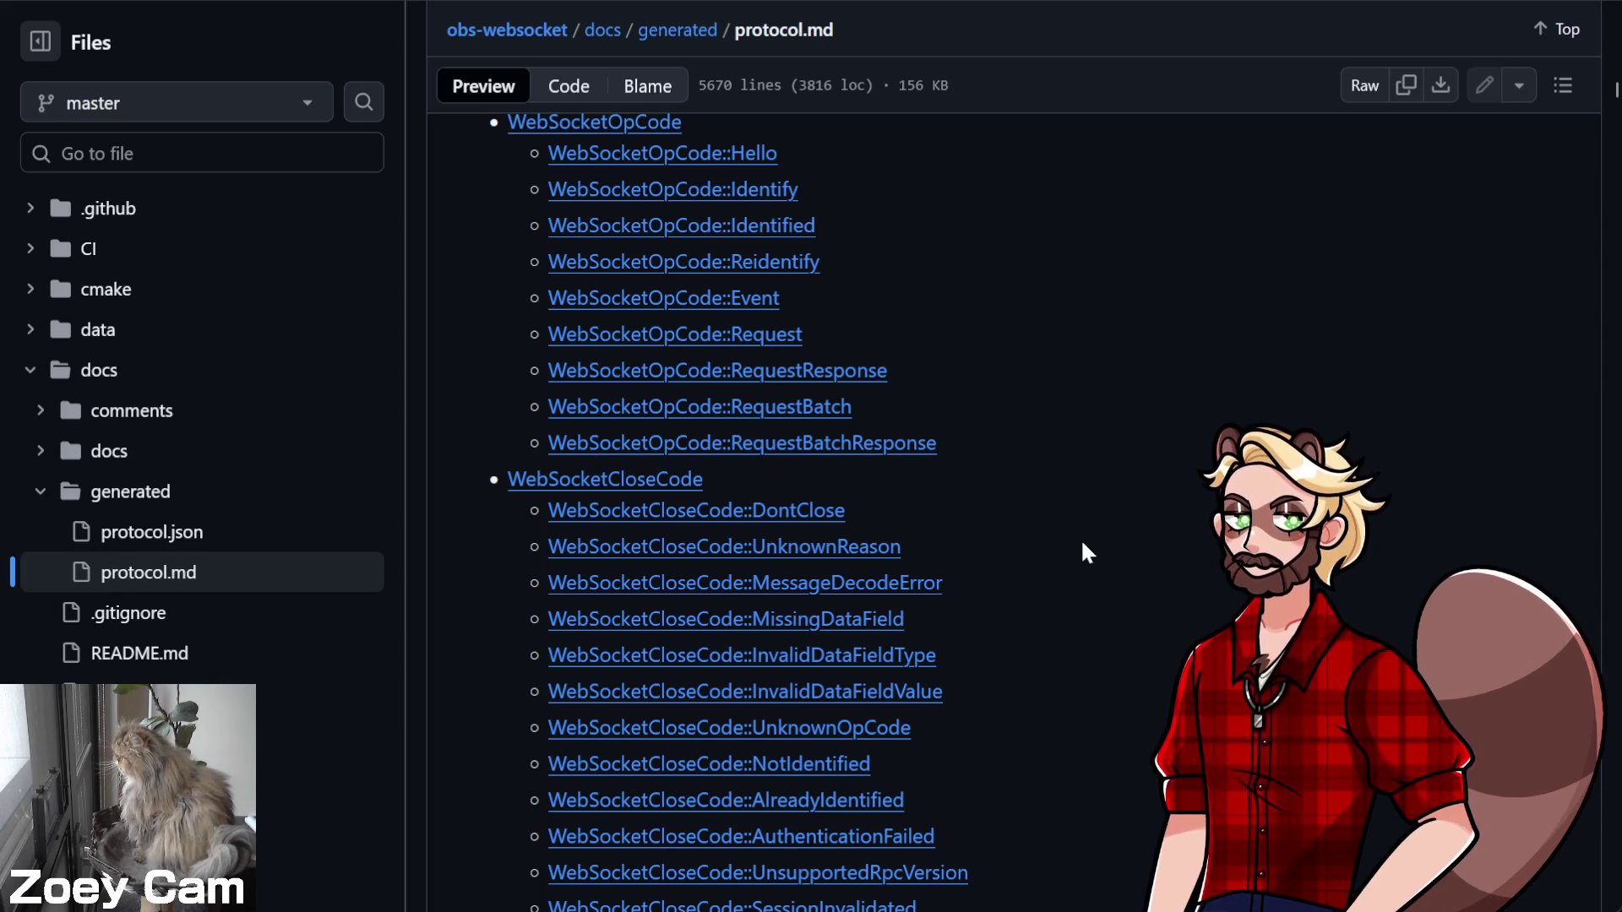
pyautogui.scroll(-5, 1084, 549)
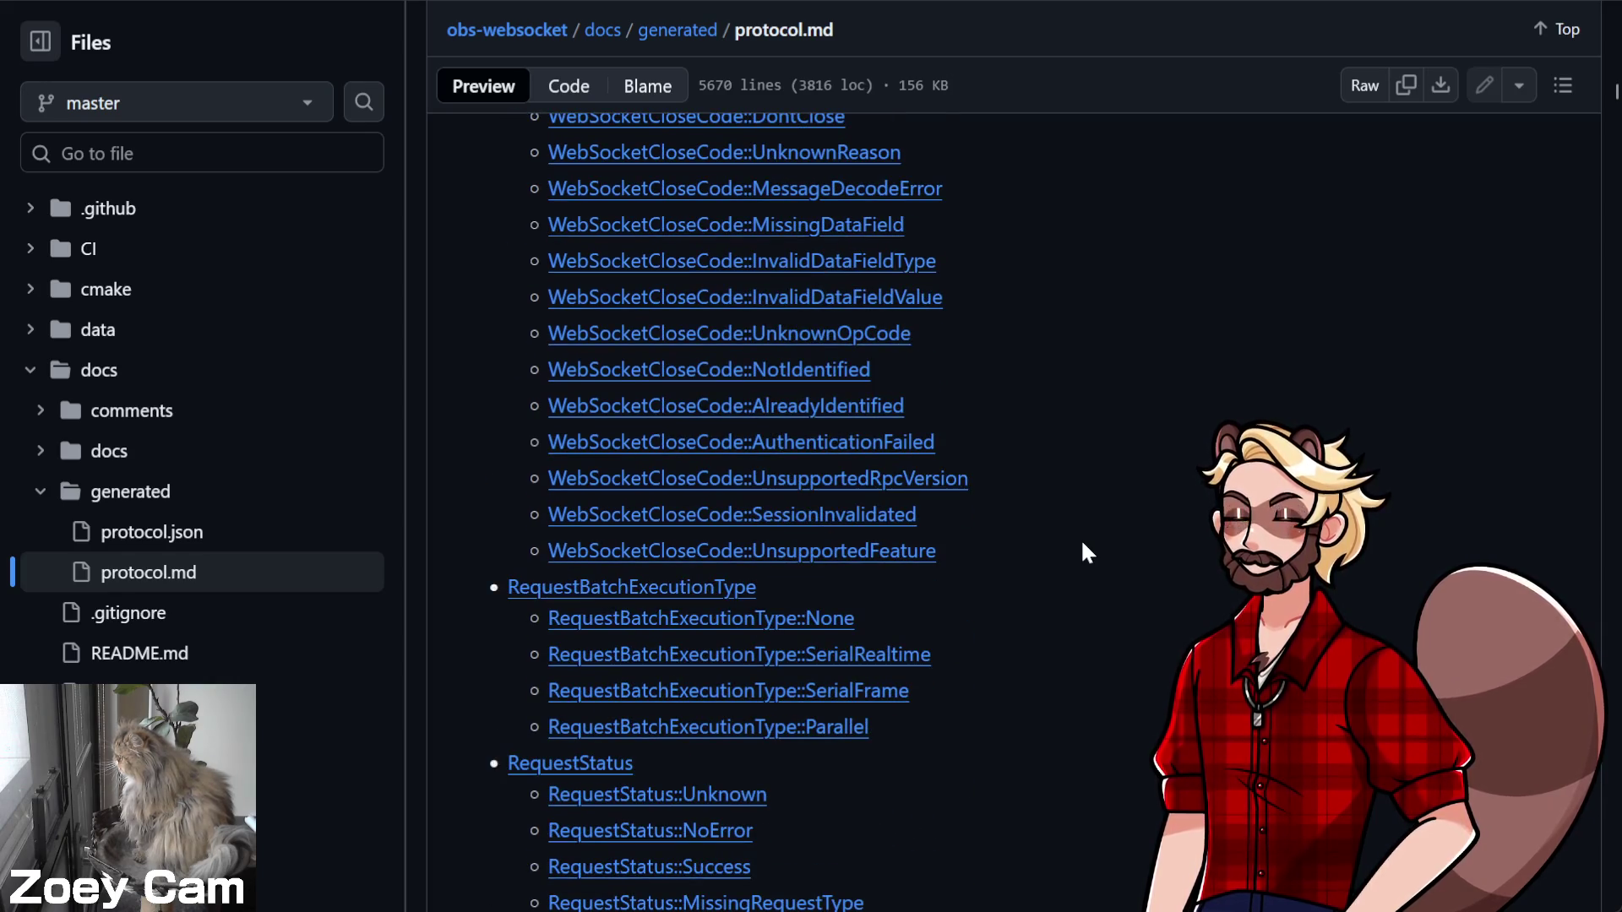
pyautogui.scroll(-5, 1083, 551)
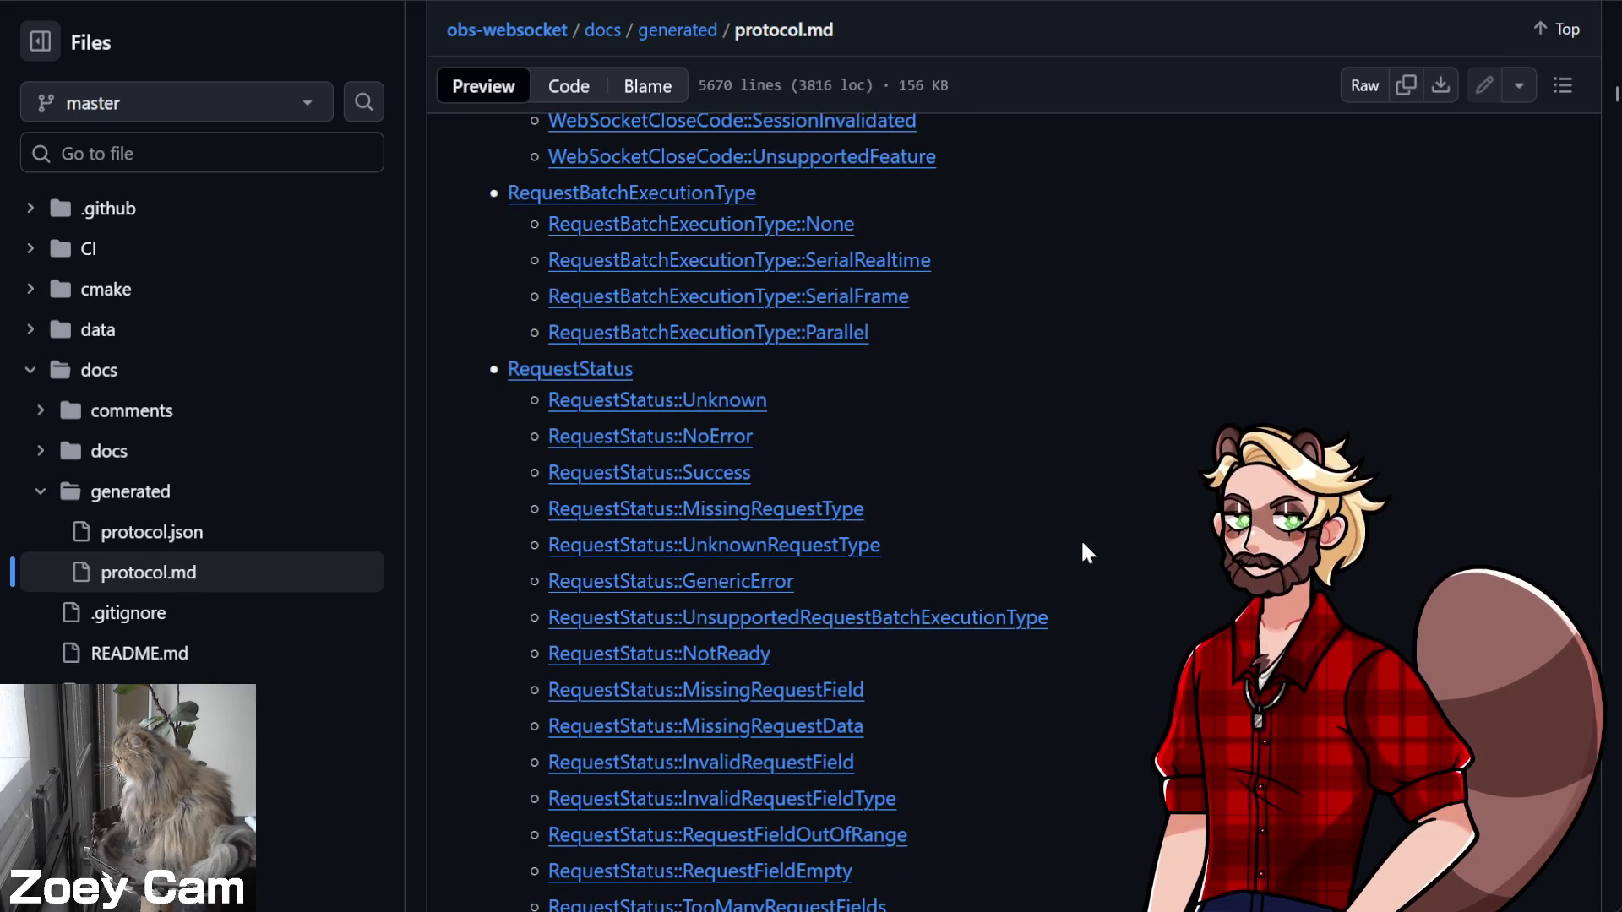
pyautogui.scroll(-18, 1083, 545)
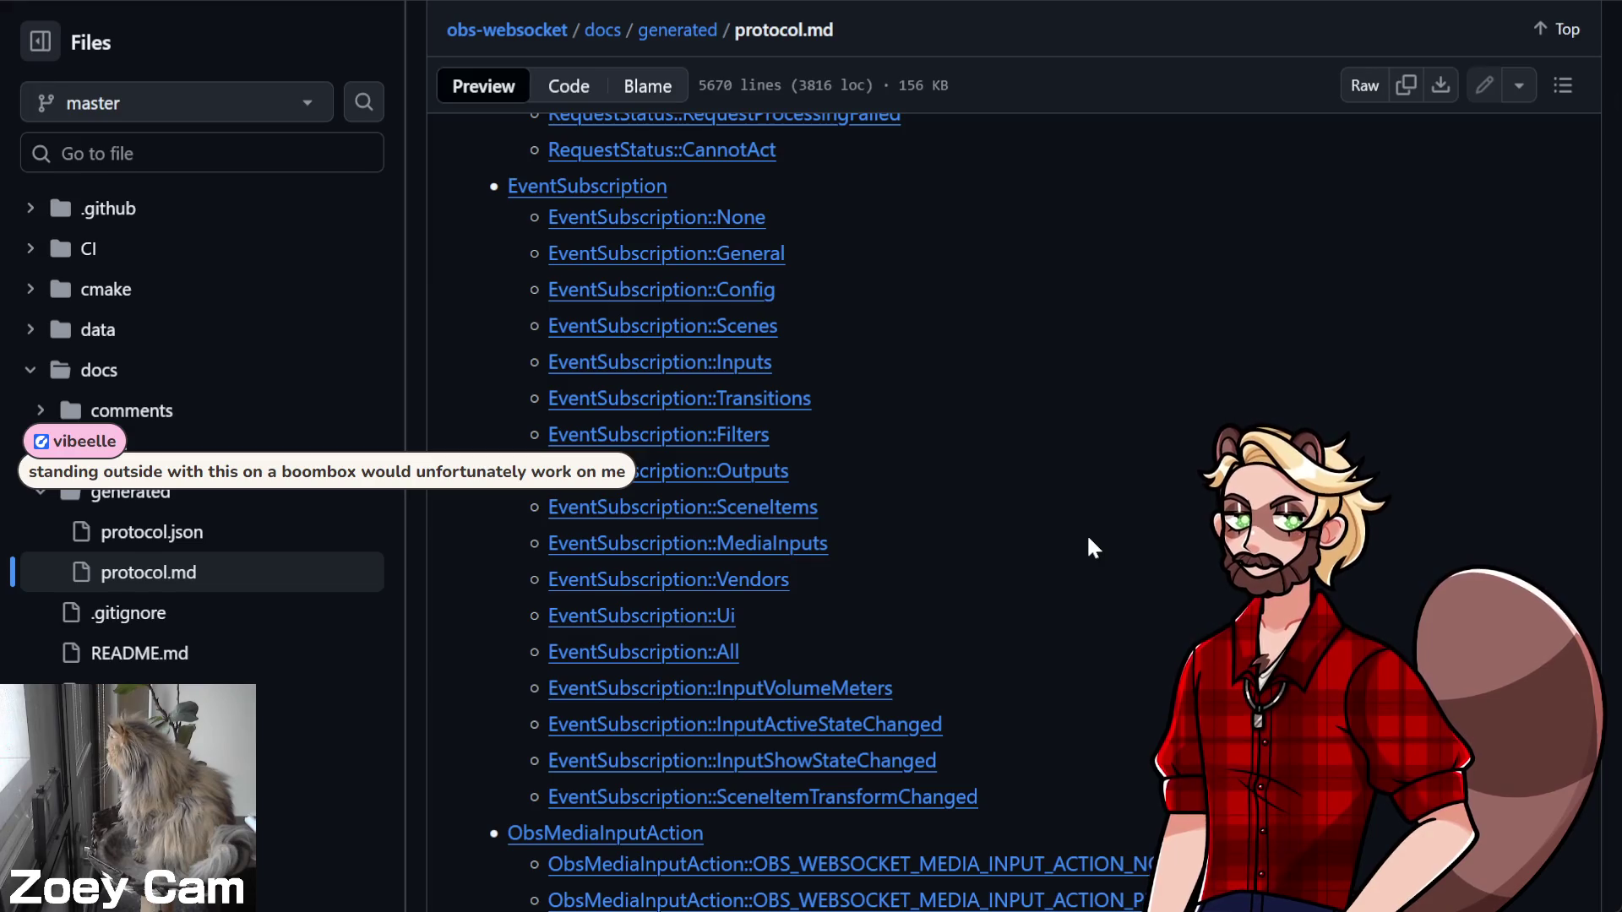
pyautogui.scroll(-5, 1086, 534)
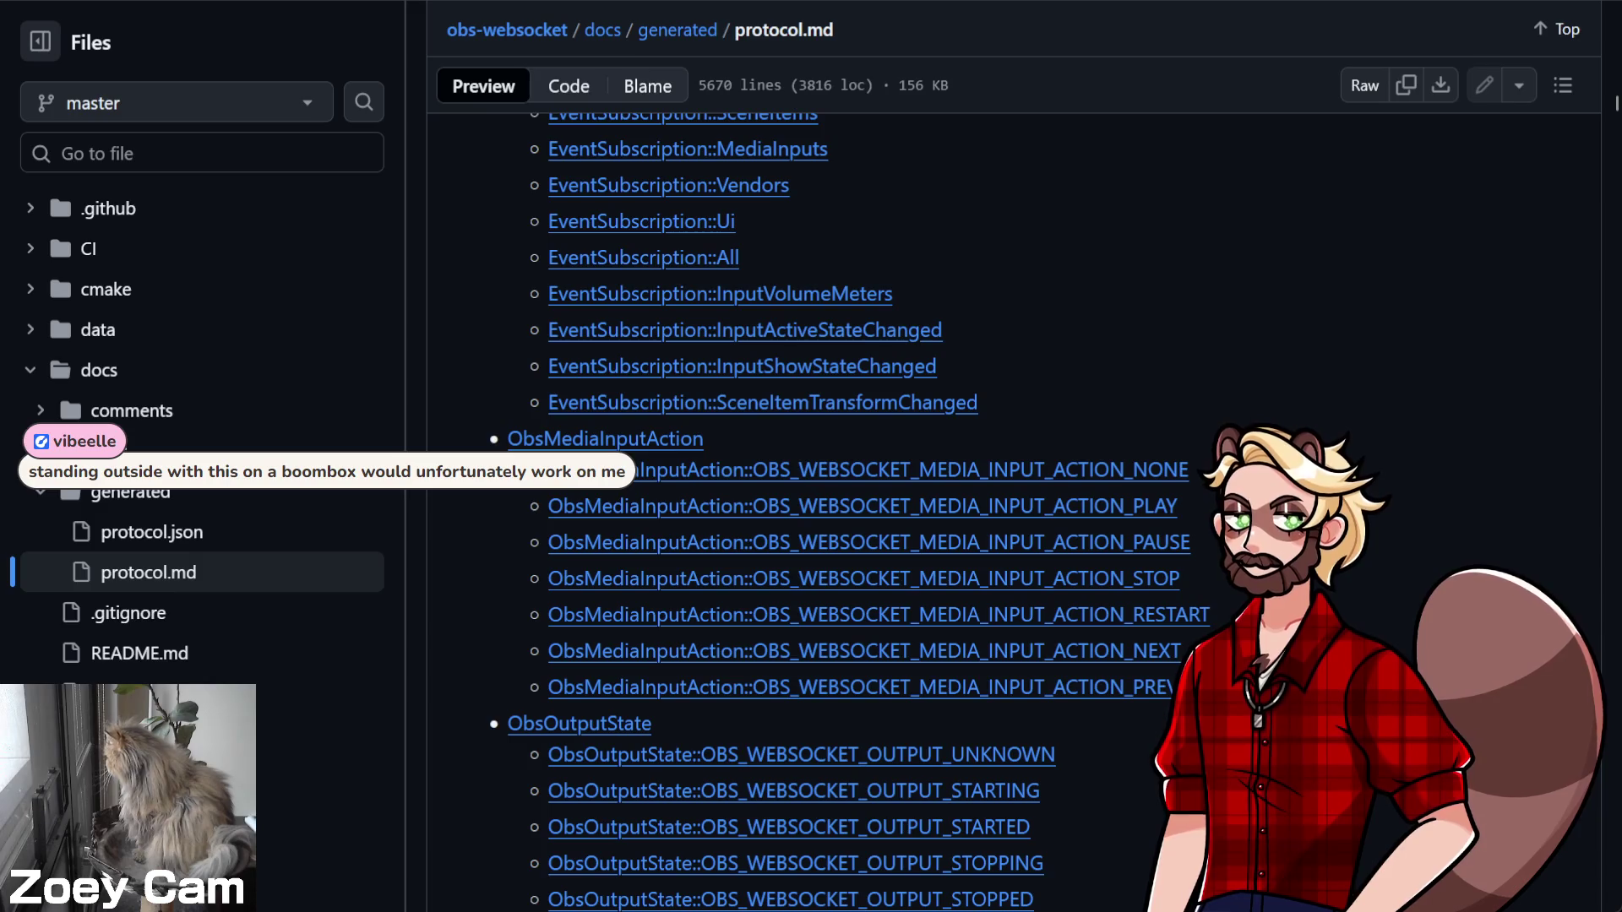
pyautogui.scroll(-5, 865, 507)
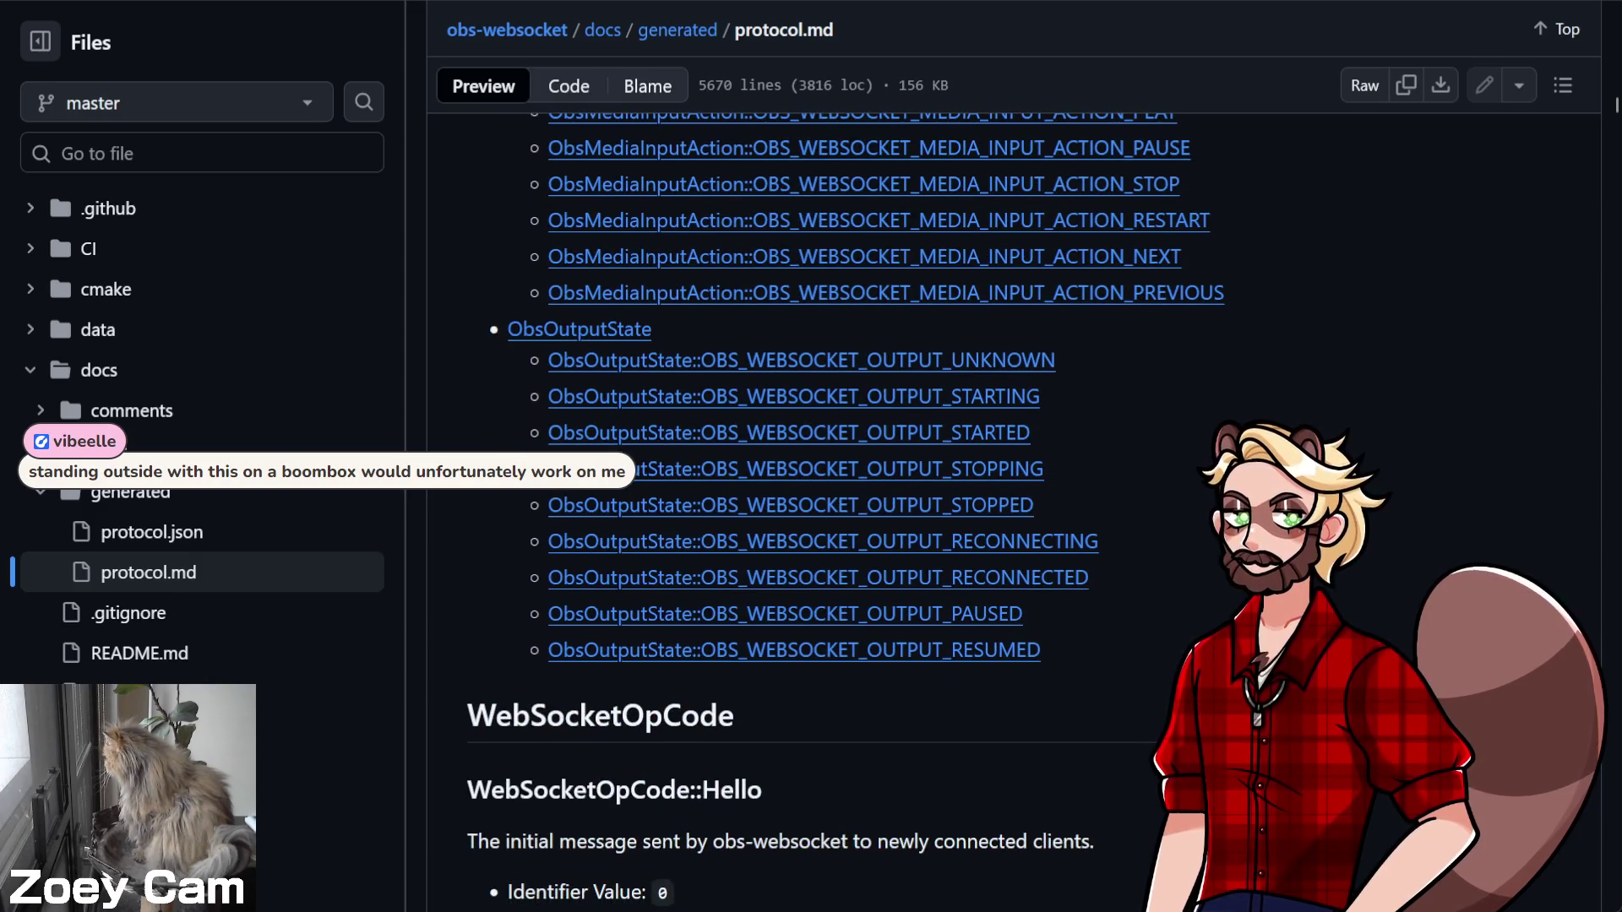
pyautogui.scroll(-3, 1014, 507)
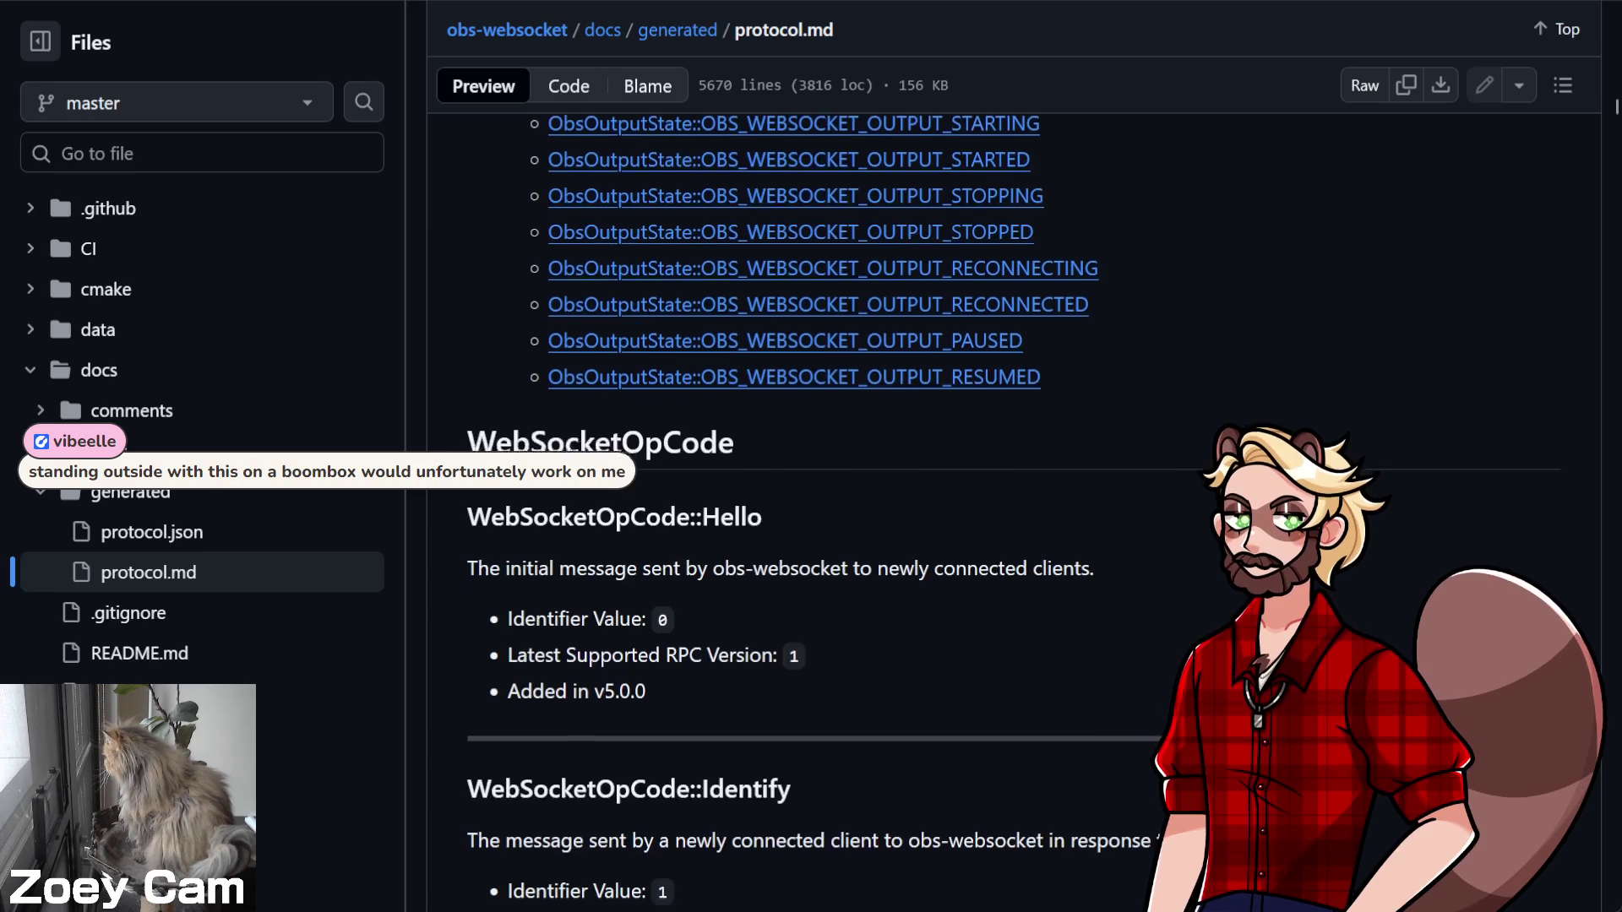
pyautogui.scroll(8, 1217, 687)
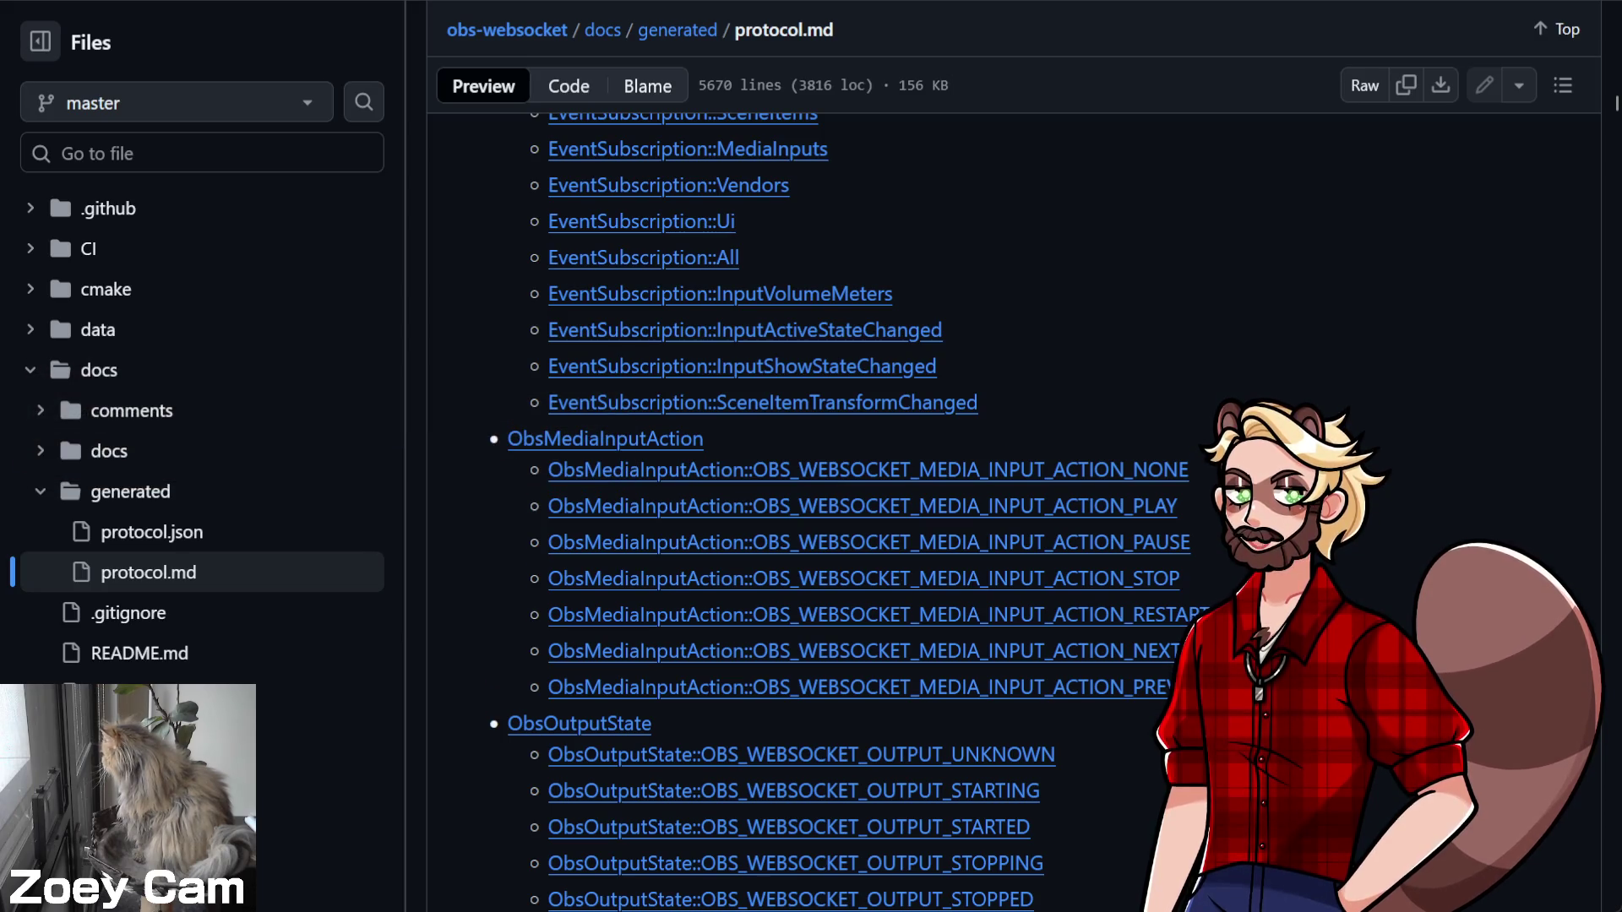
pyautogui.scroll(5, 845, 507)
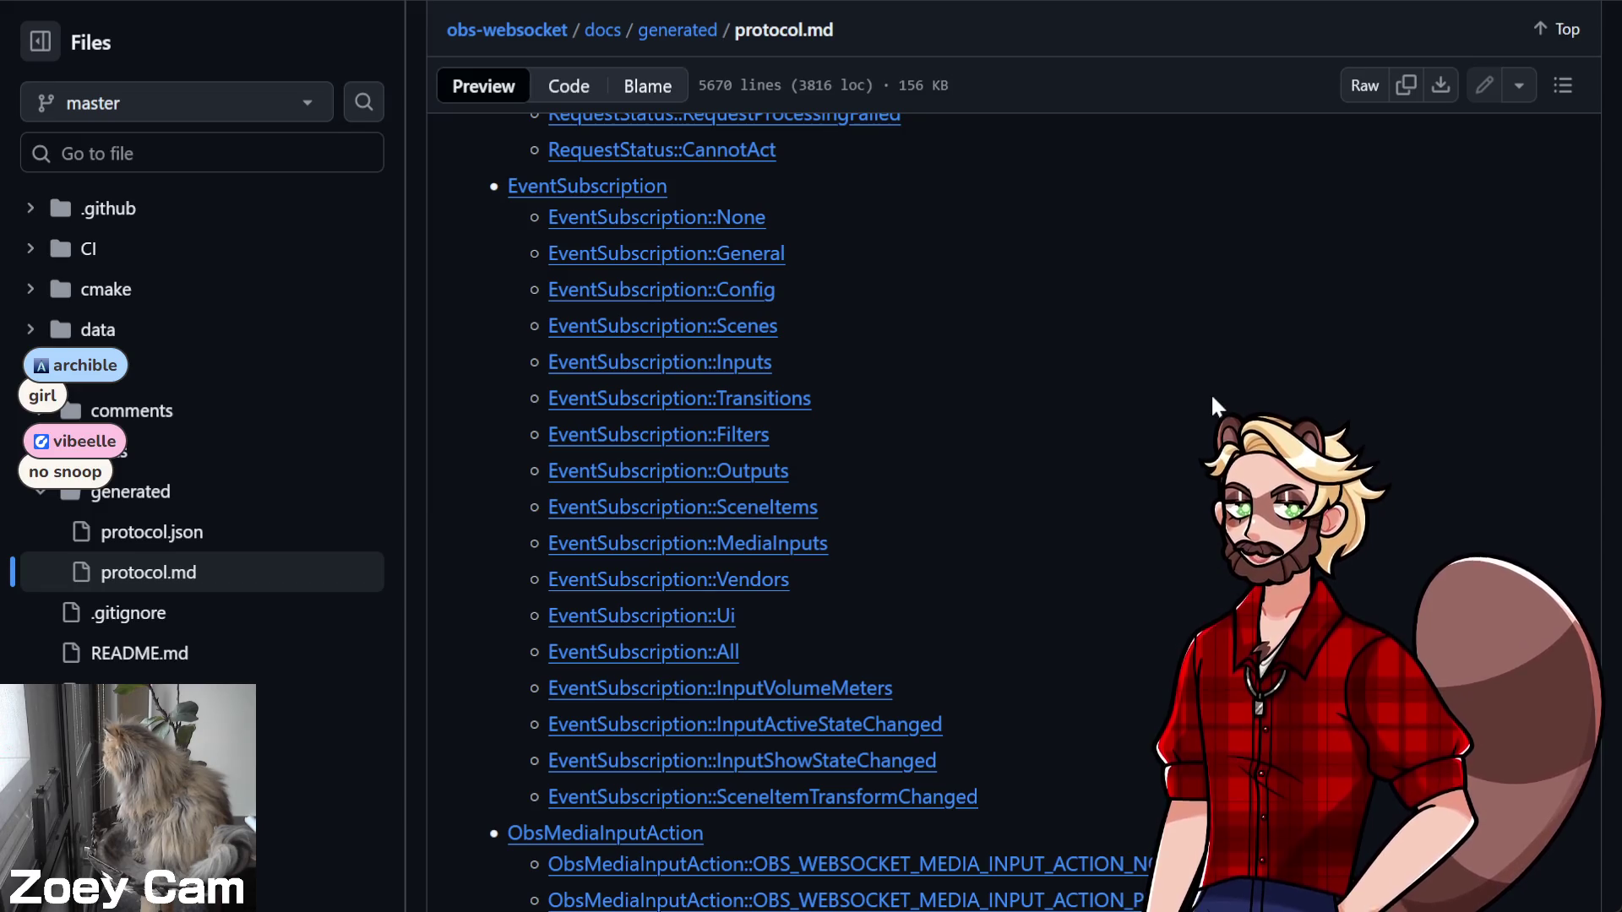
# Scroll up to the Request (OpCode 6) section and select its whole description line
pyautogui.scroll(20, 1156, 432)
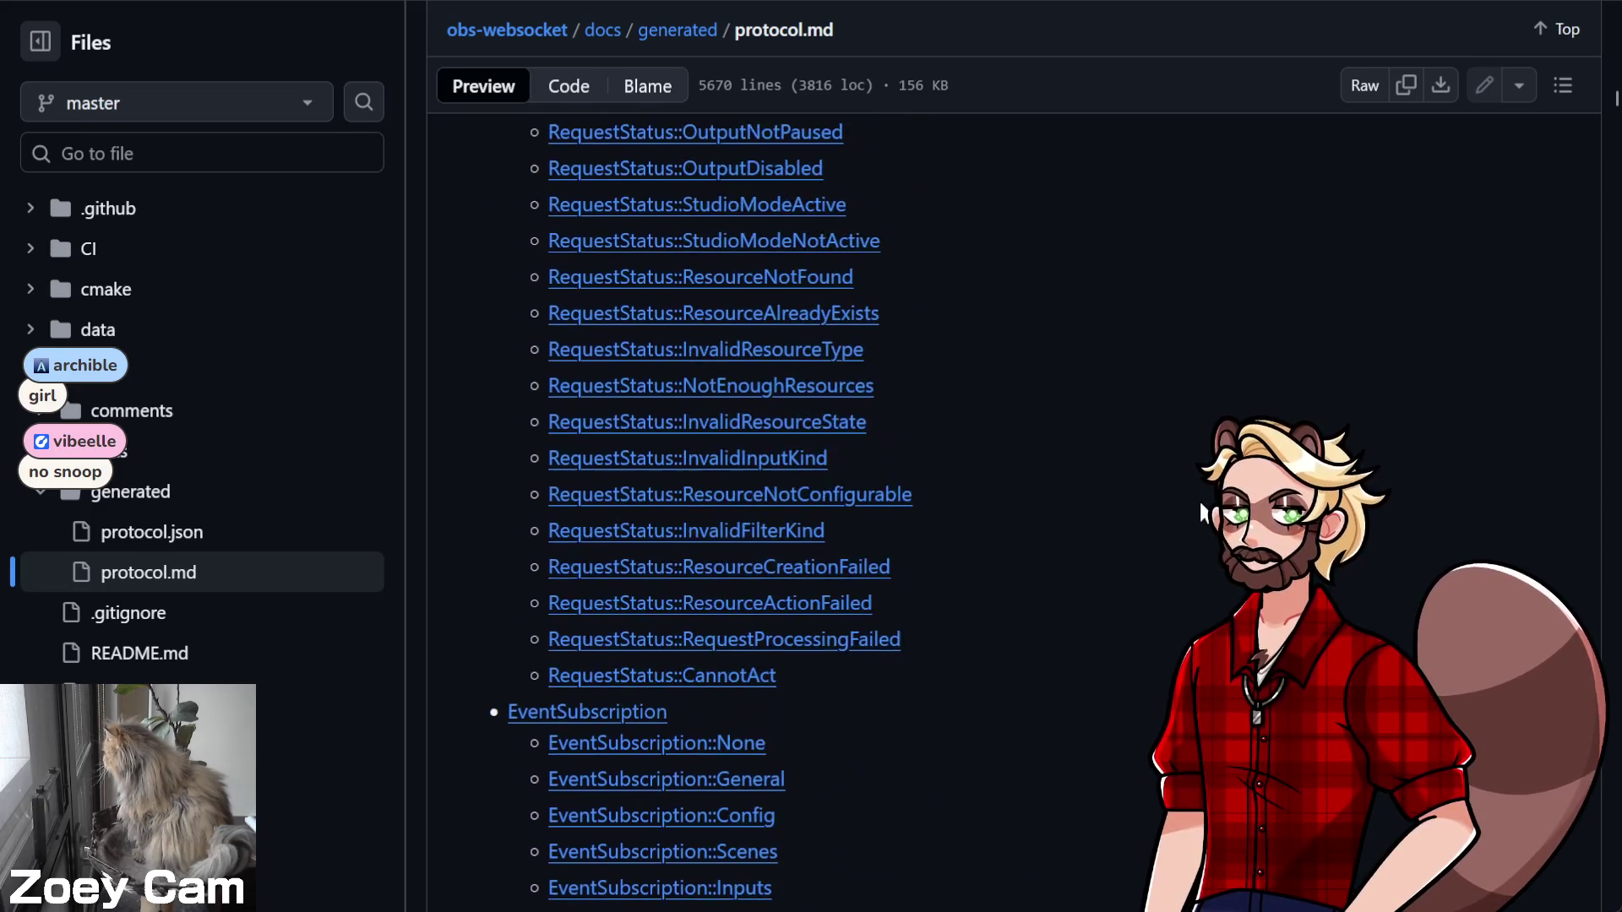
pyautogui.scroll(10, 1200, 507)
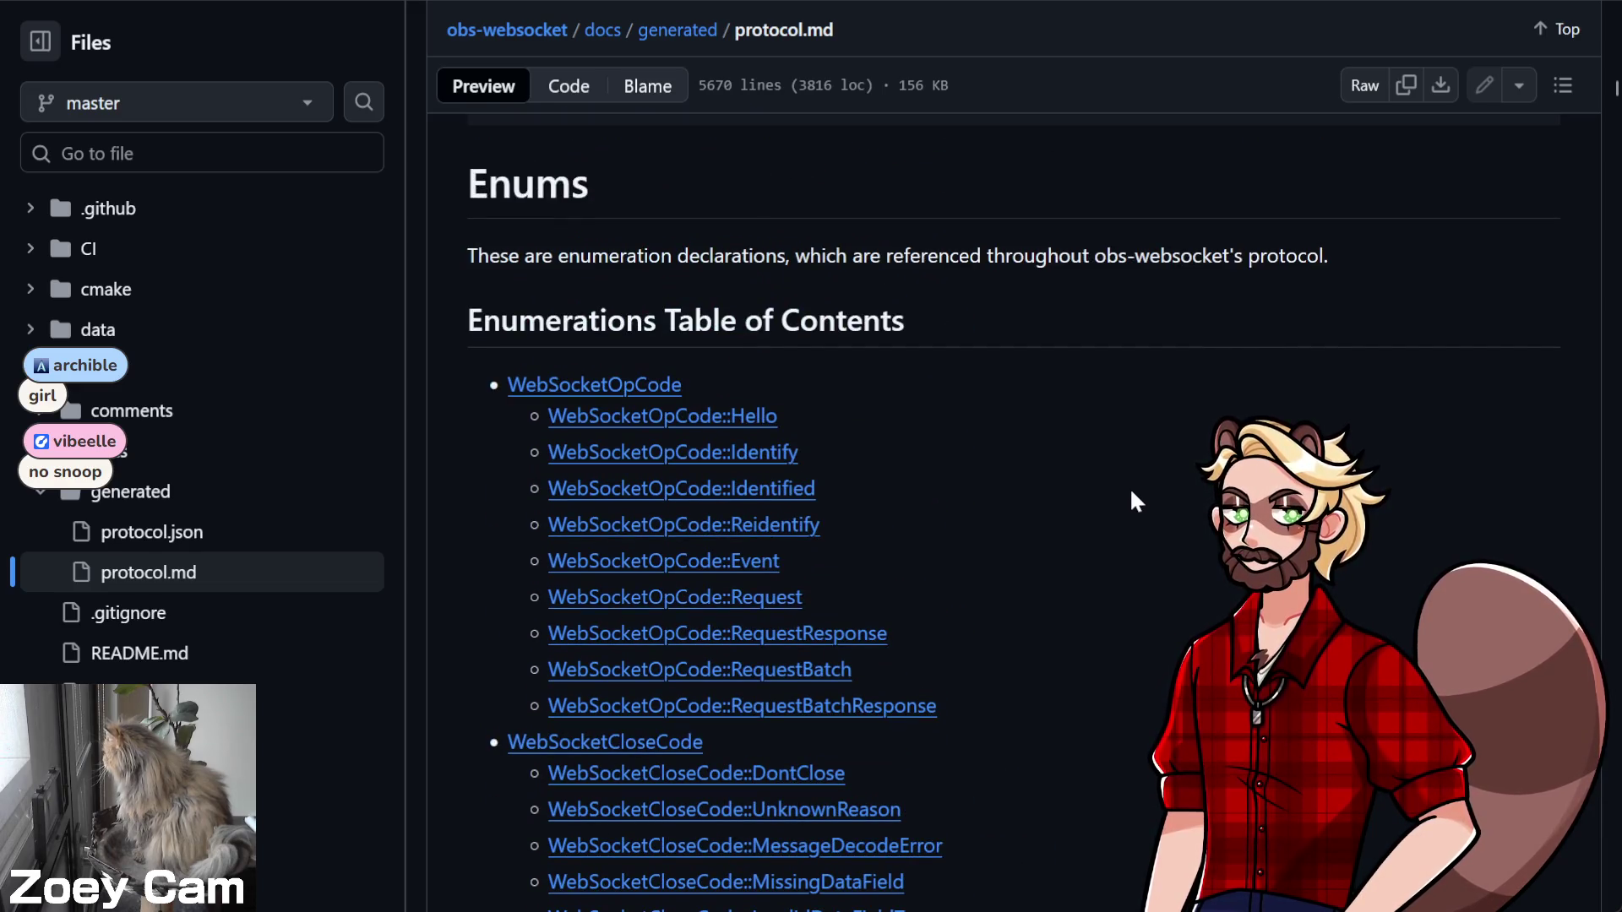
pyautogui.scroll(-5, 1067, 620)
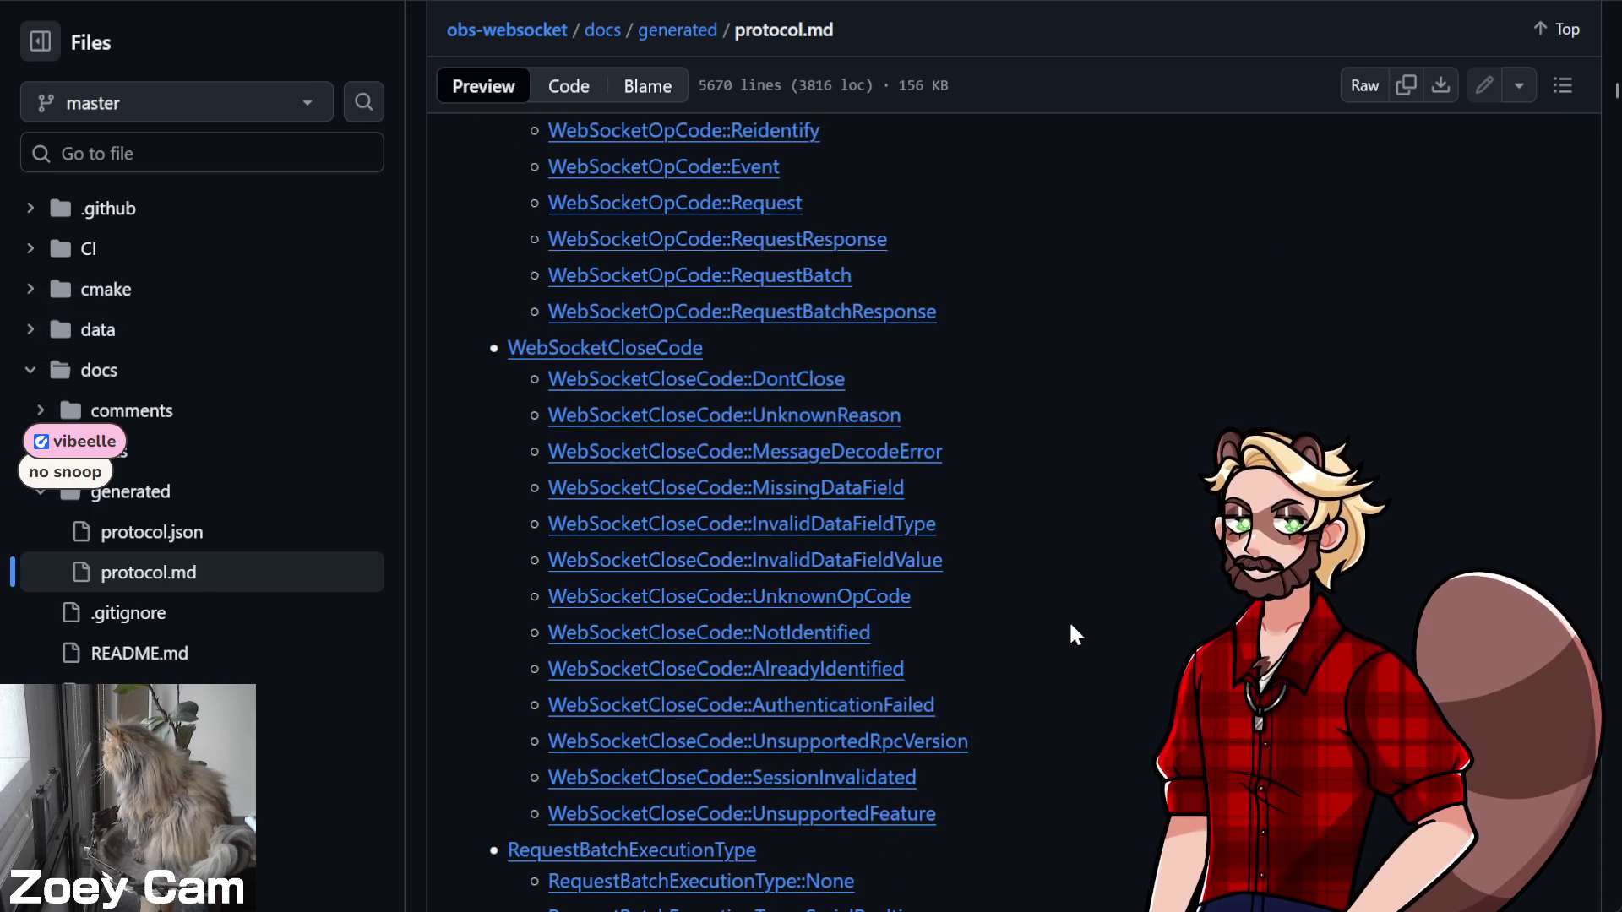
pyautogui.scroll(-4, 1071, 625)
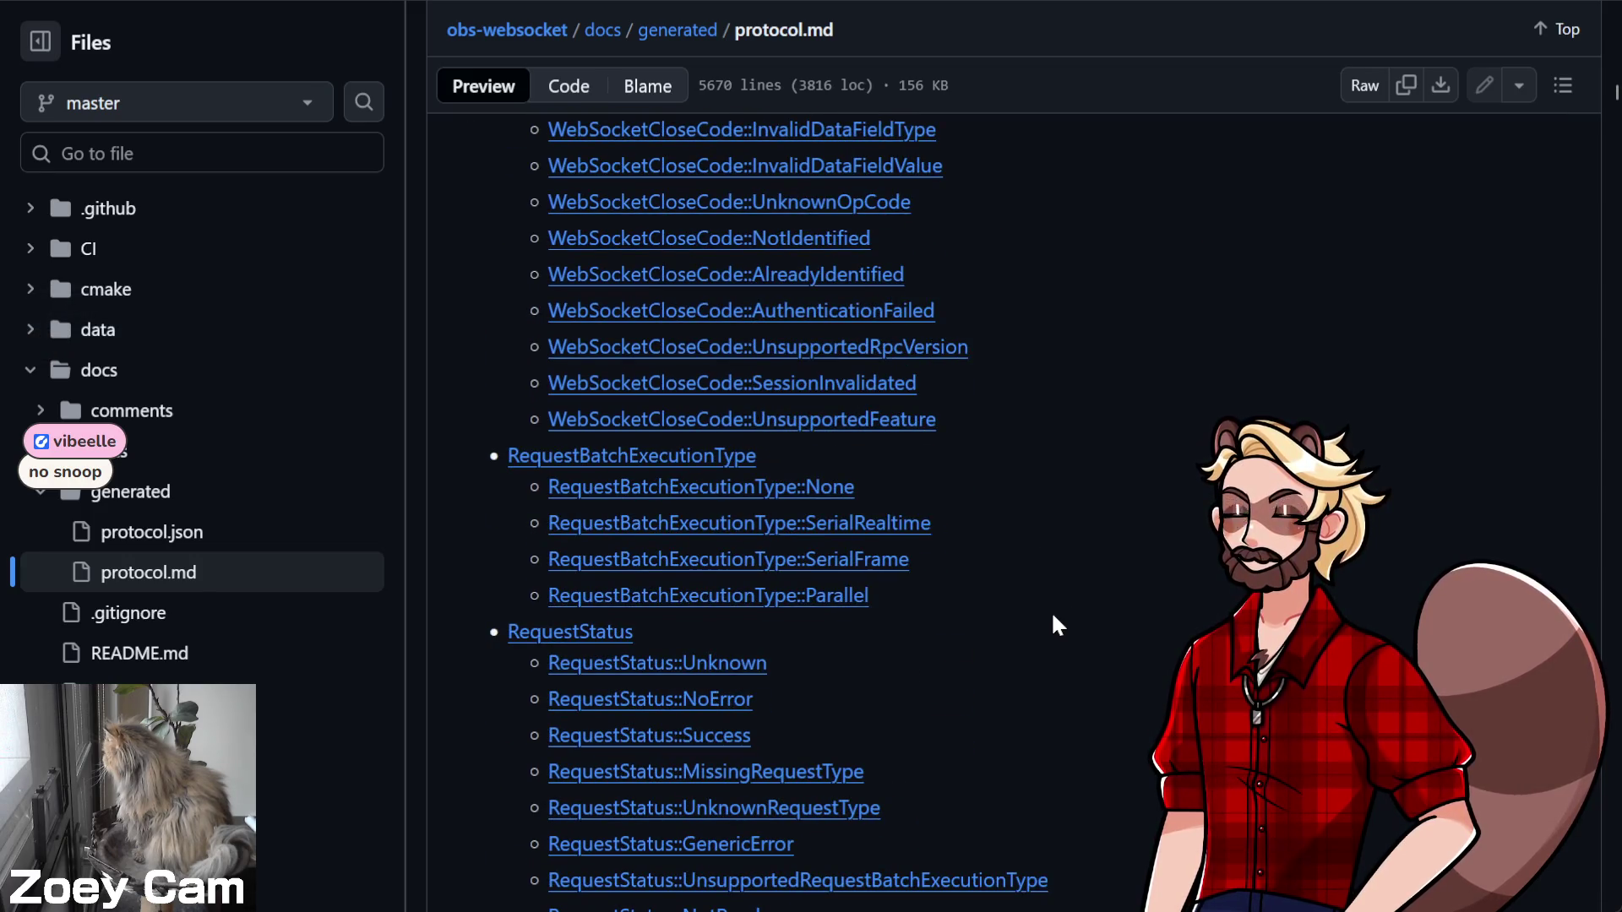
pyautogui.scroll(-10, 963, 573)
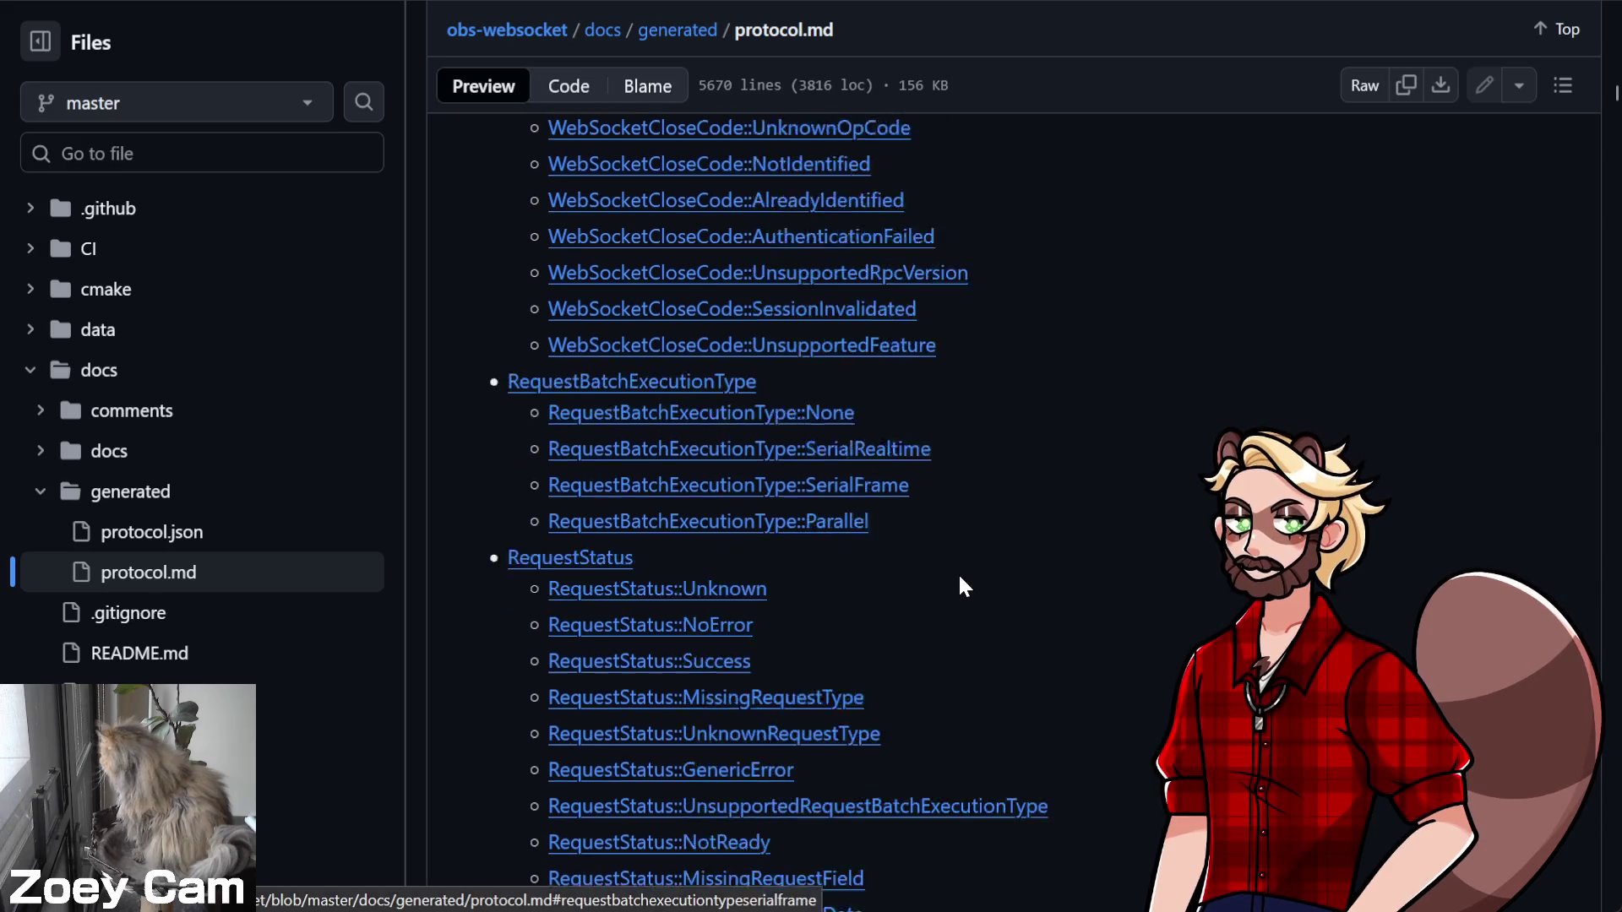
pyautogui.scroll(-7, 1132, 596)
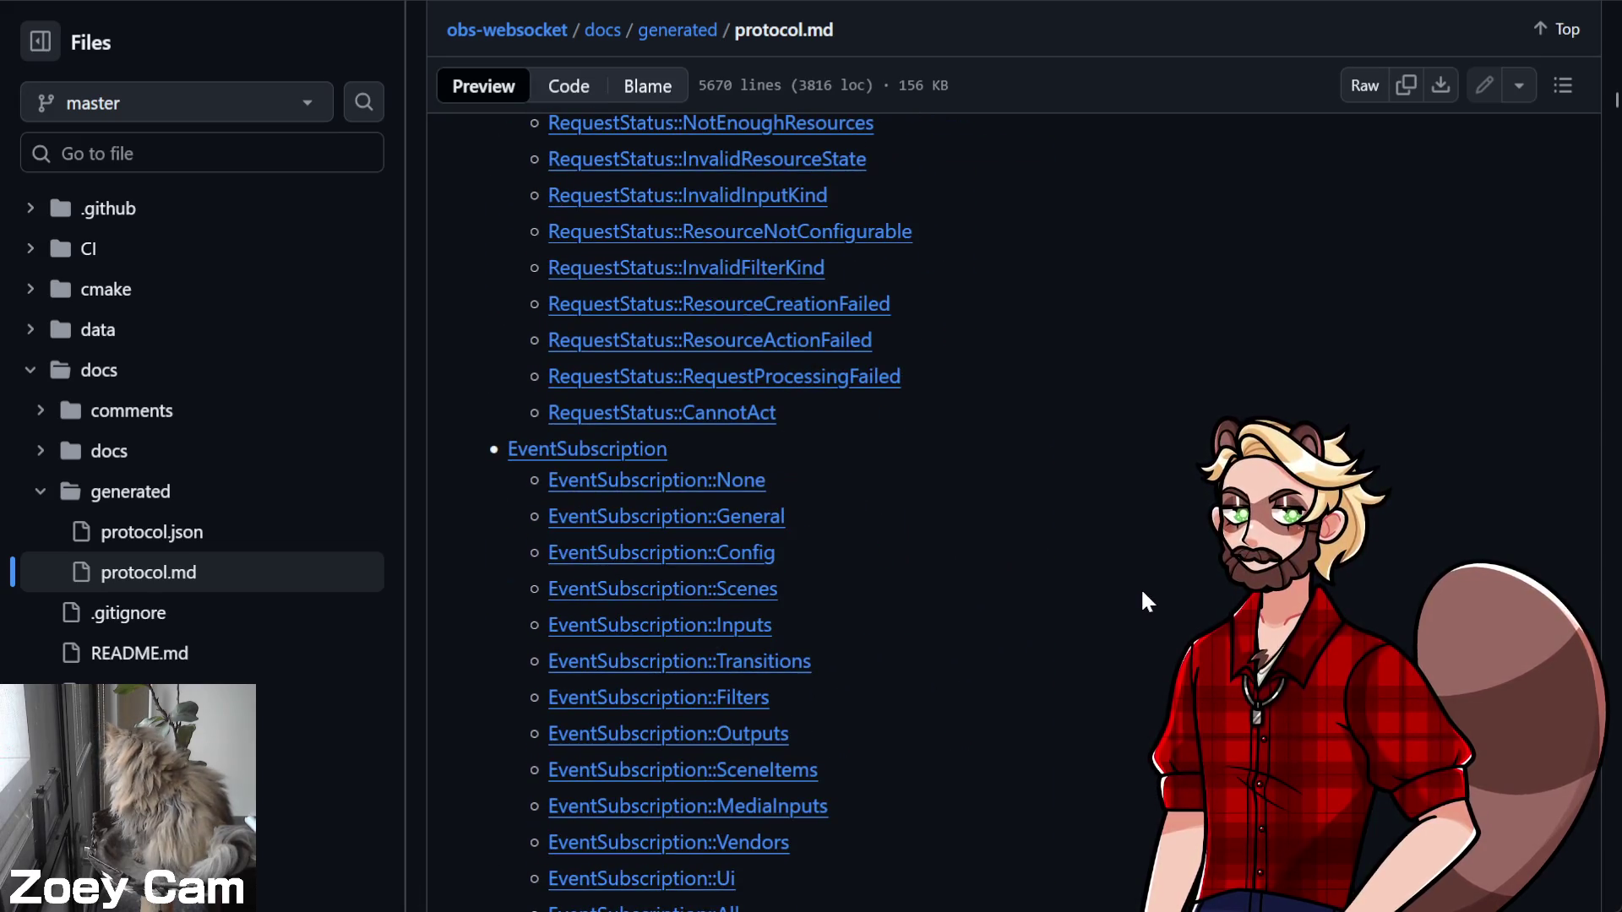
pyautogui.scroll(-6, 1142, 598)
pyautogui.scroll(-6, 1142, 601)
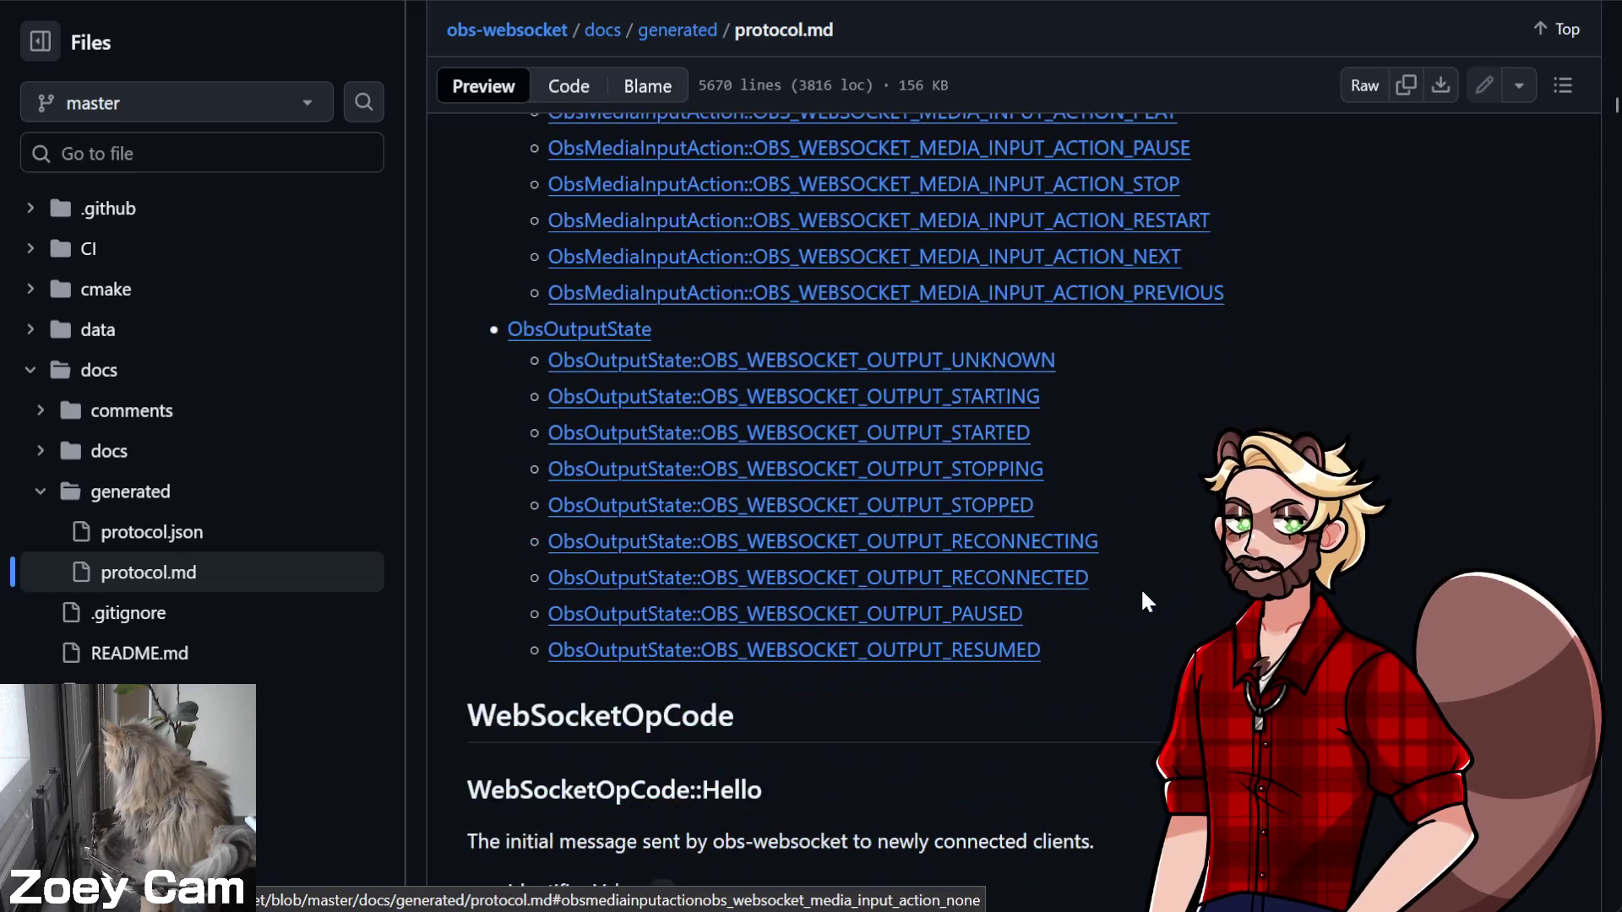
pyautogui.scroll(12, 1142, 601)
pyautogui.scroll(2, 1142, 593)
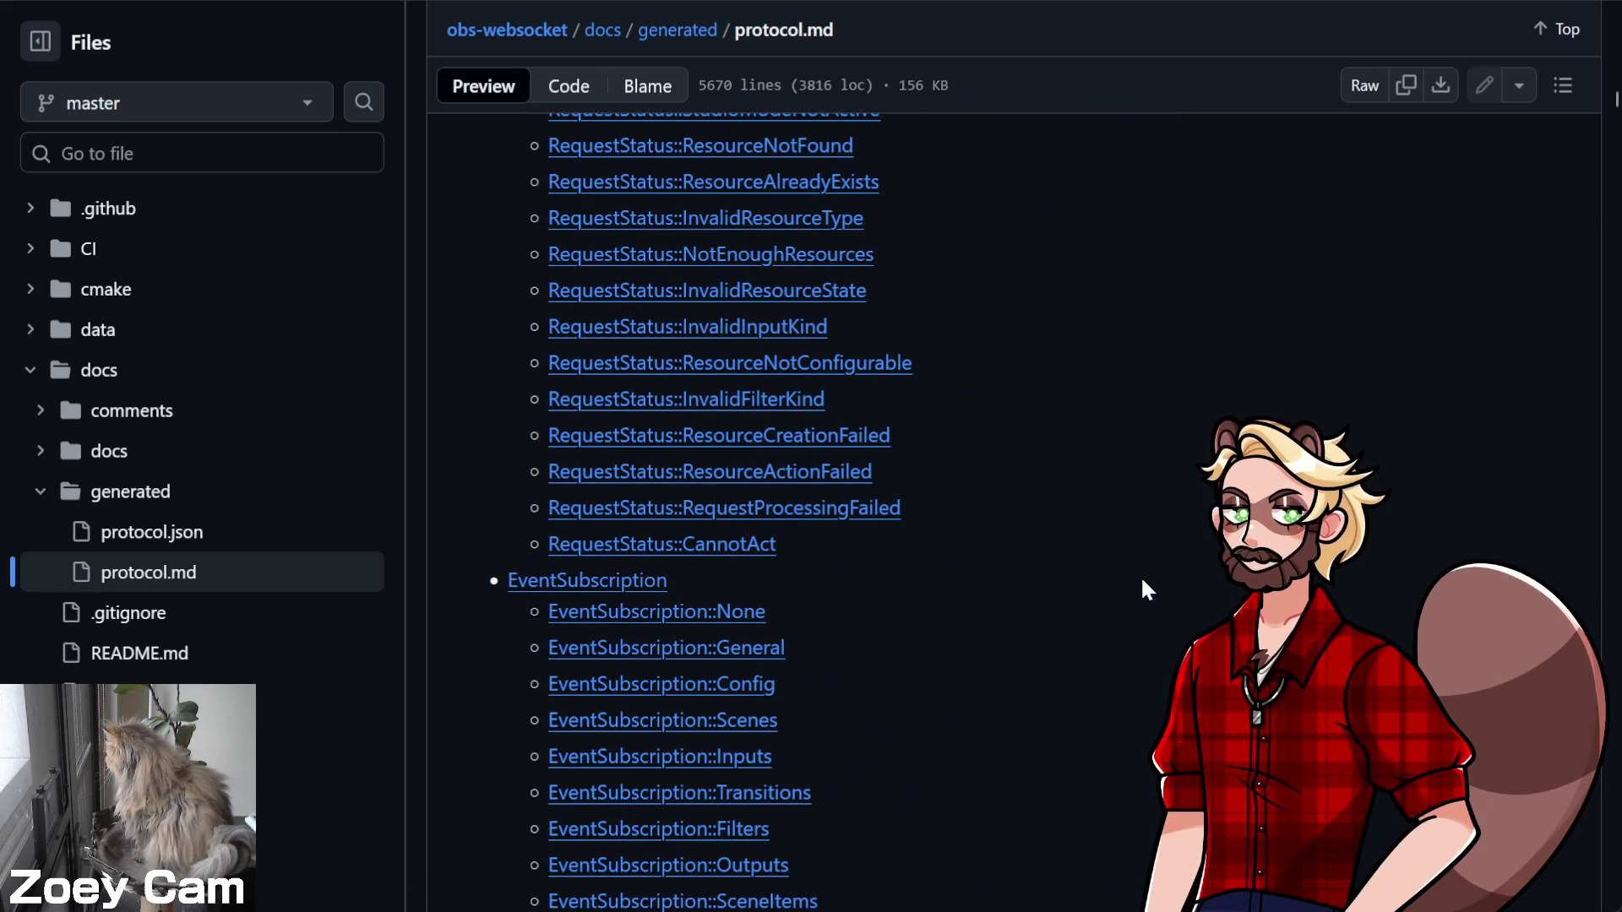
pyautogui.scroll(20, 1135, 575)
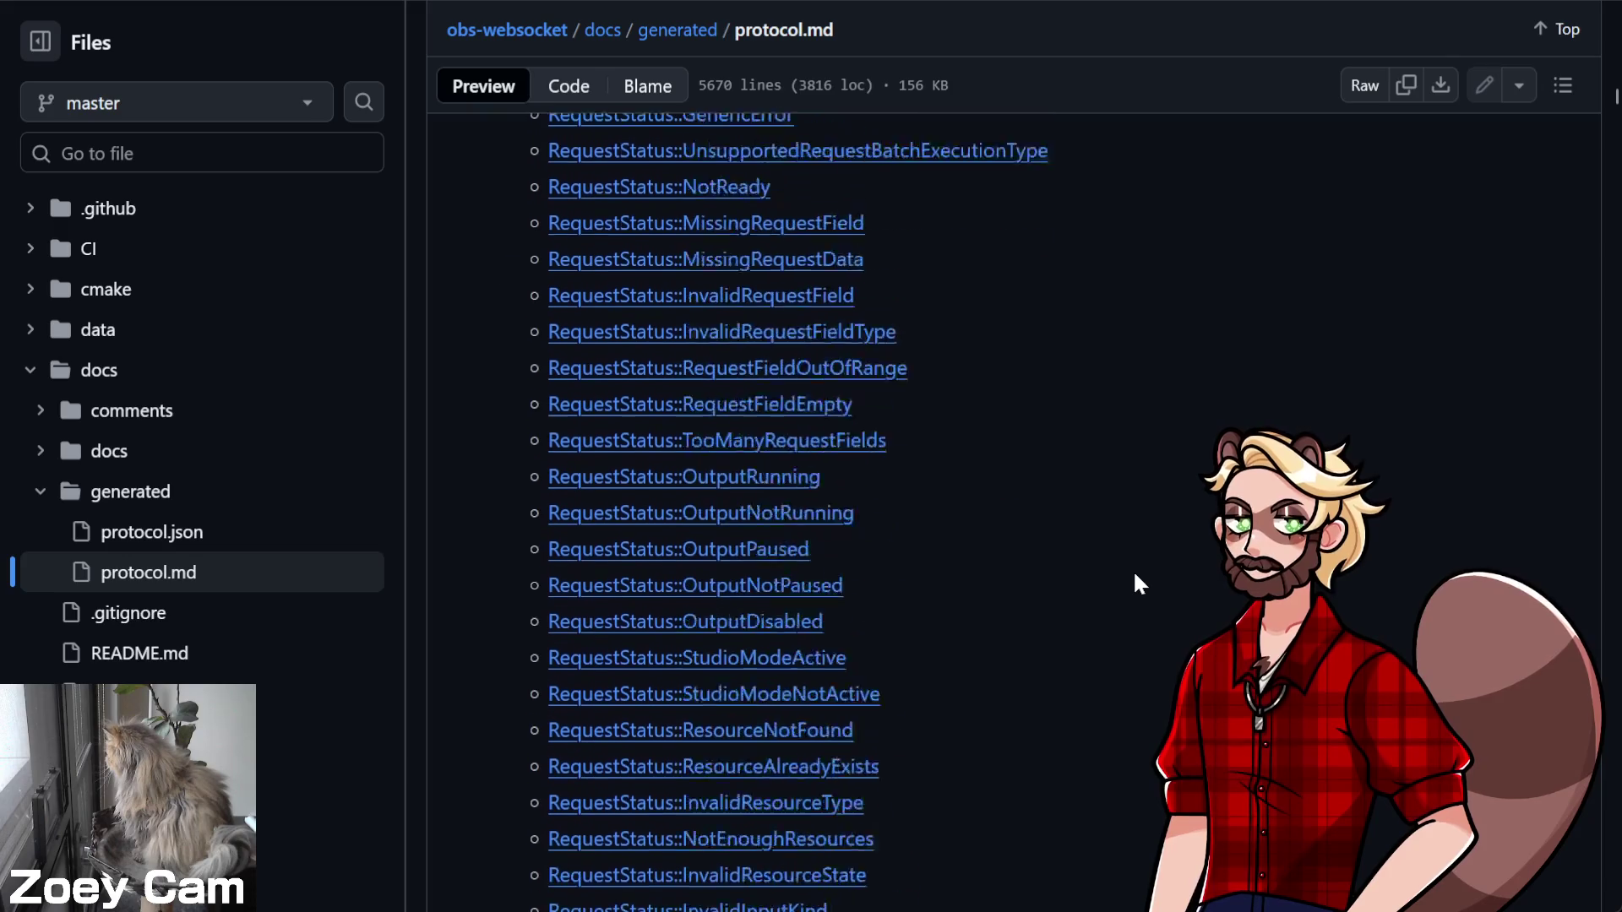
pyautogui.scroll(6, 1132, 579)
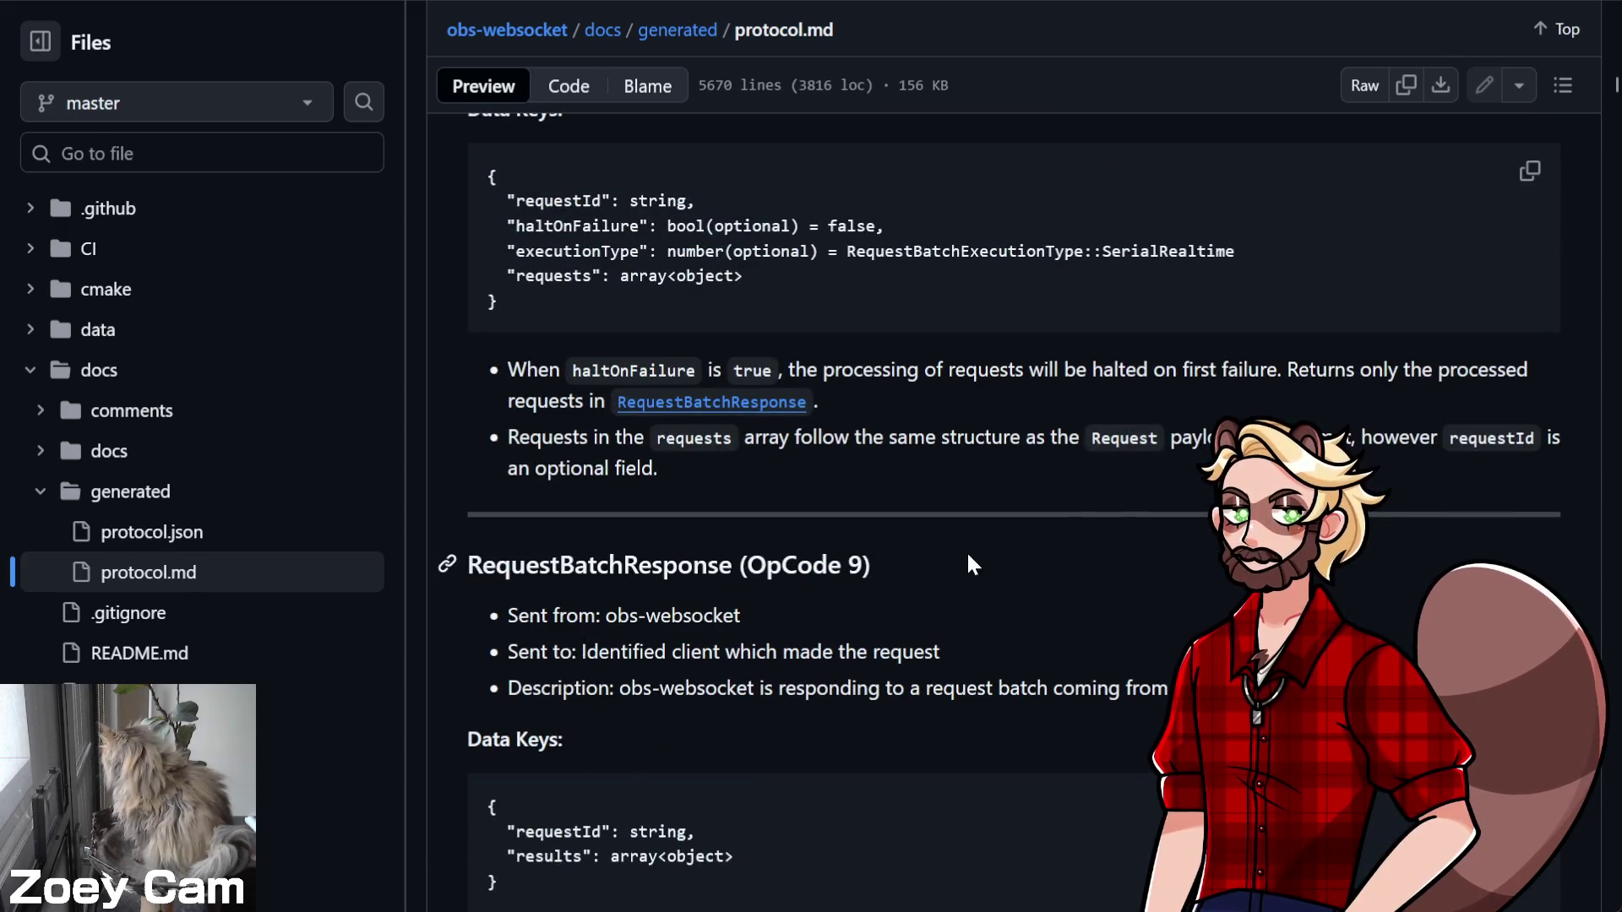
pyautogui.scroll(5, 972, 558)
pyautogui.scroll(10, 1039, 565)
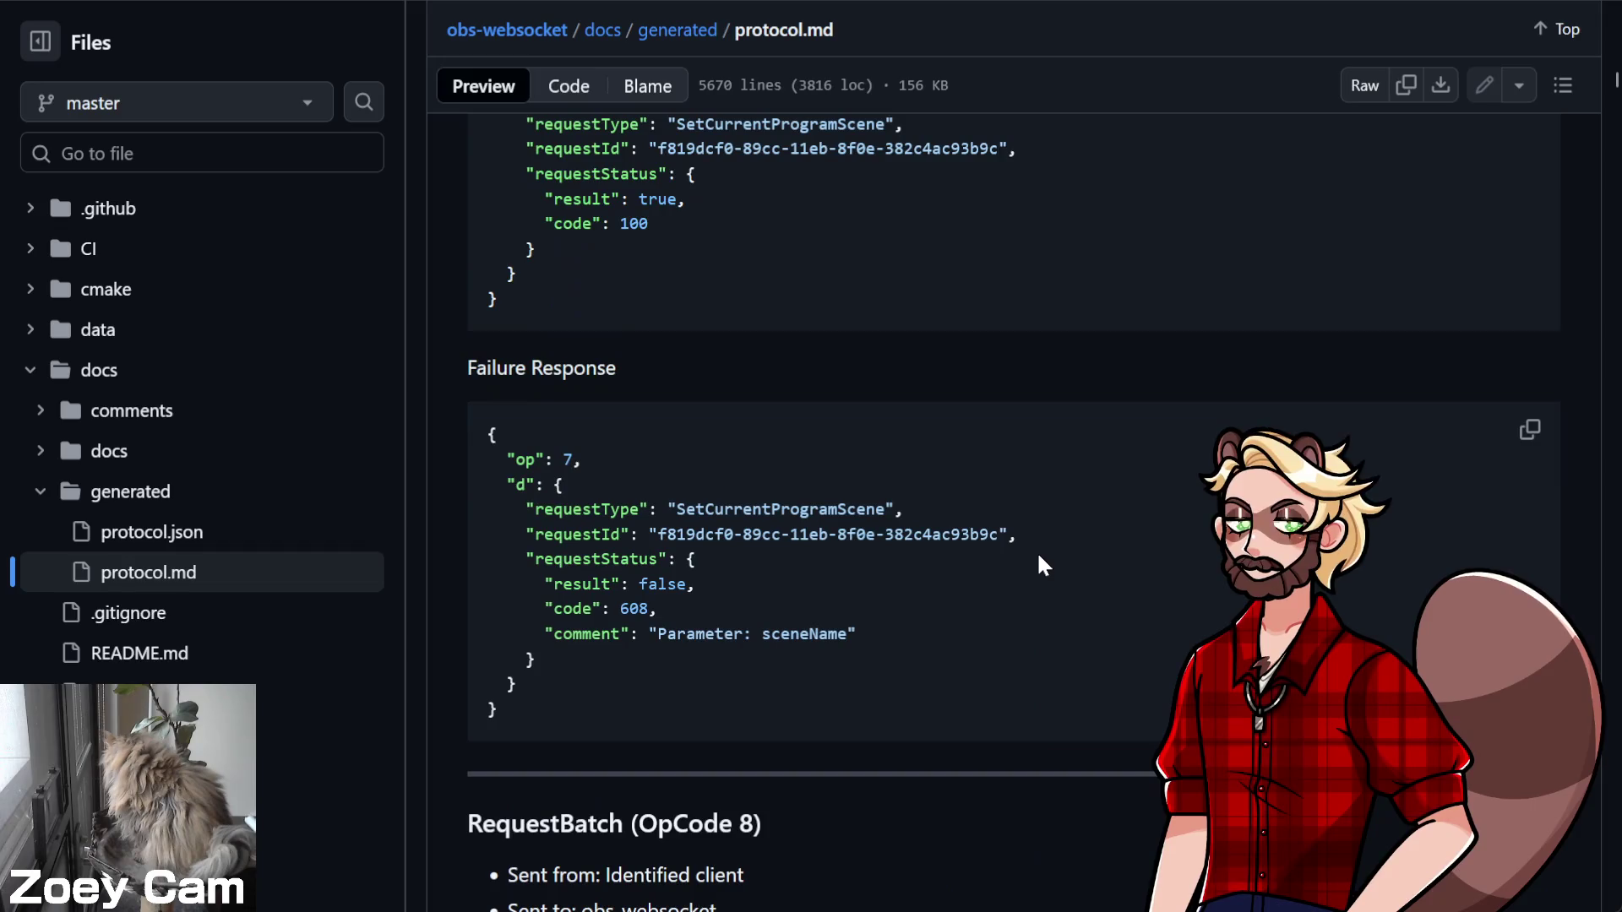
pyautogui.scroll(6, 1039, 556)
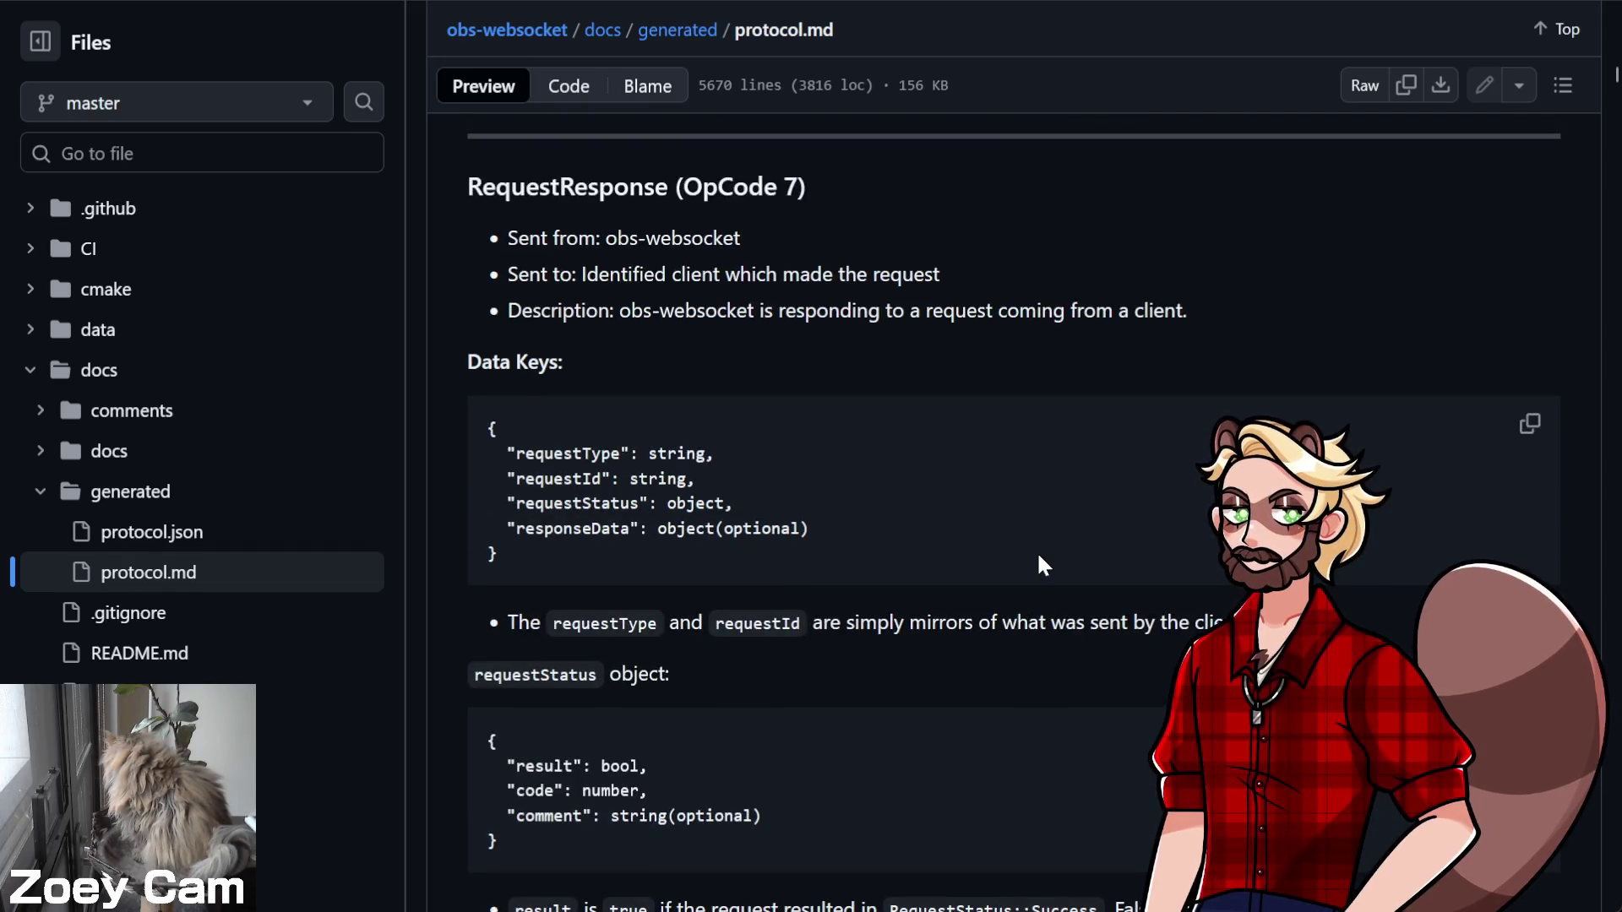
pyautogui.scroll(6, 1037, 553)
pyautogui.scroll(8, 1028, 548)
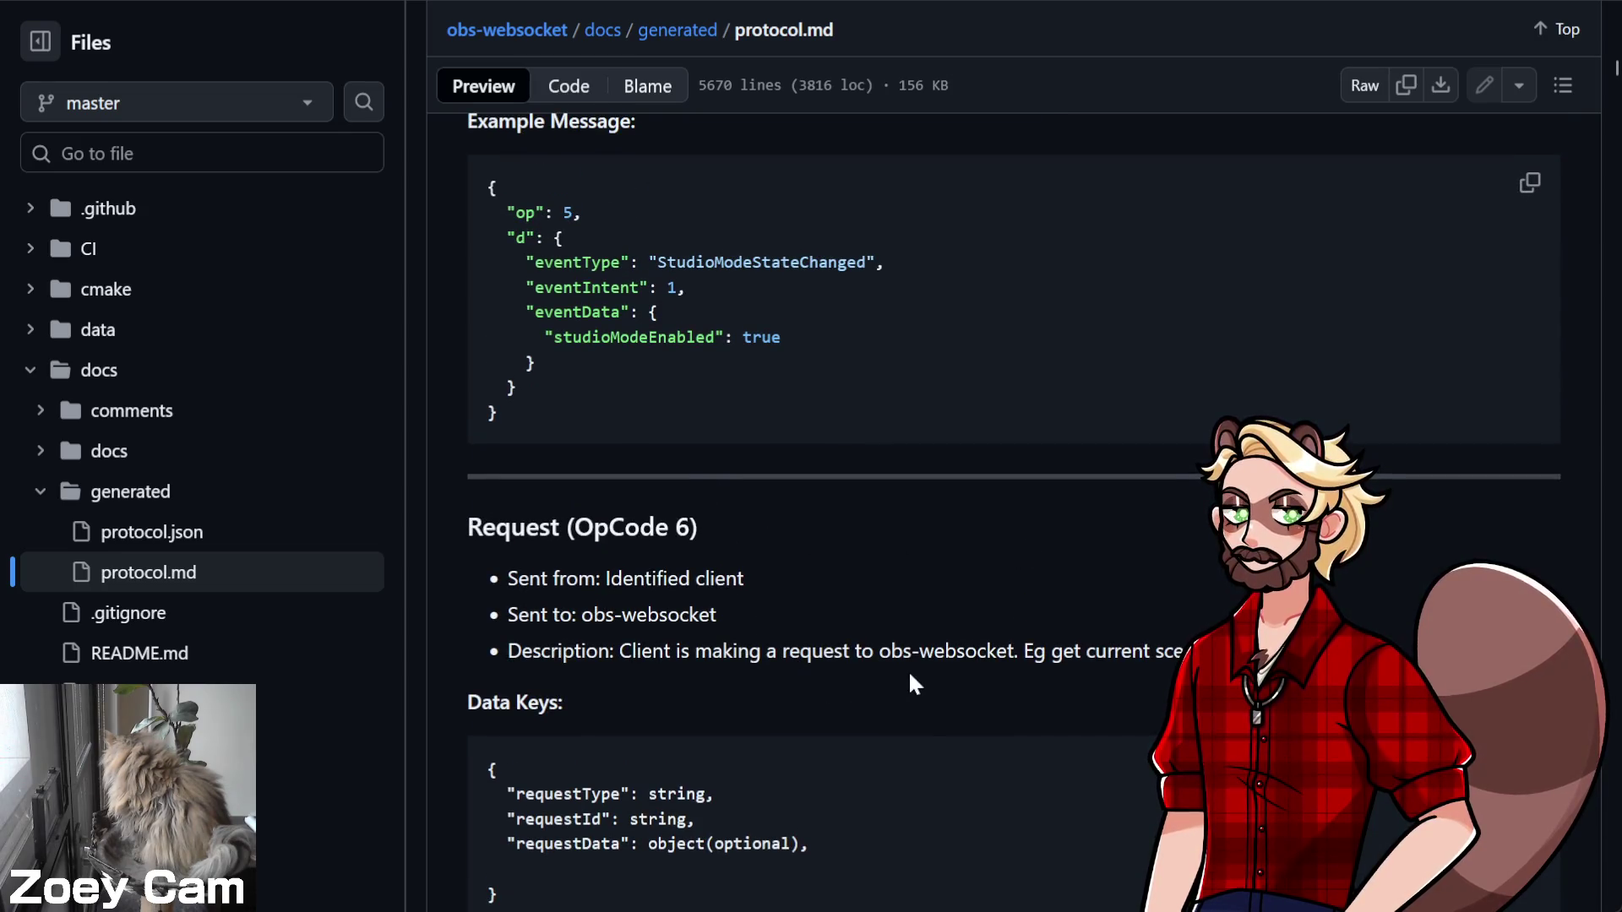
pyautogui.tripleClick(1130, 652)
# Expand docs/docs in the Files tree, showing partials, generate_md.py and process_comments.py, then collapse partials
pyautogui.scroll(-6, 1106, 650)
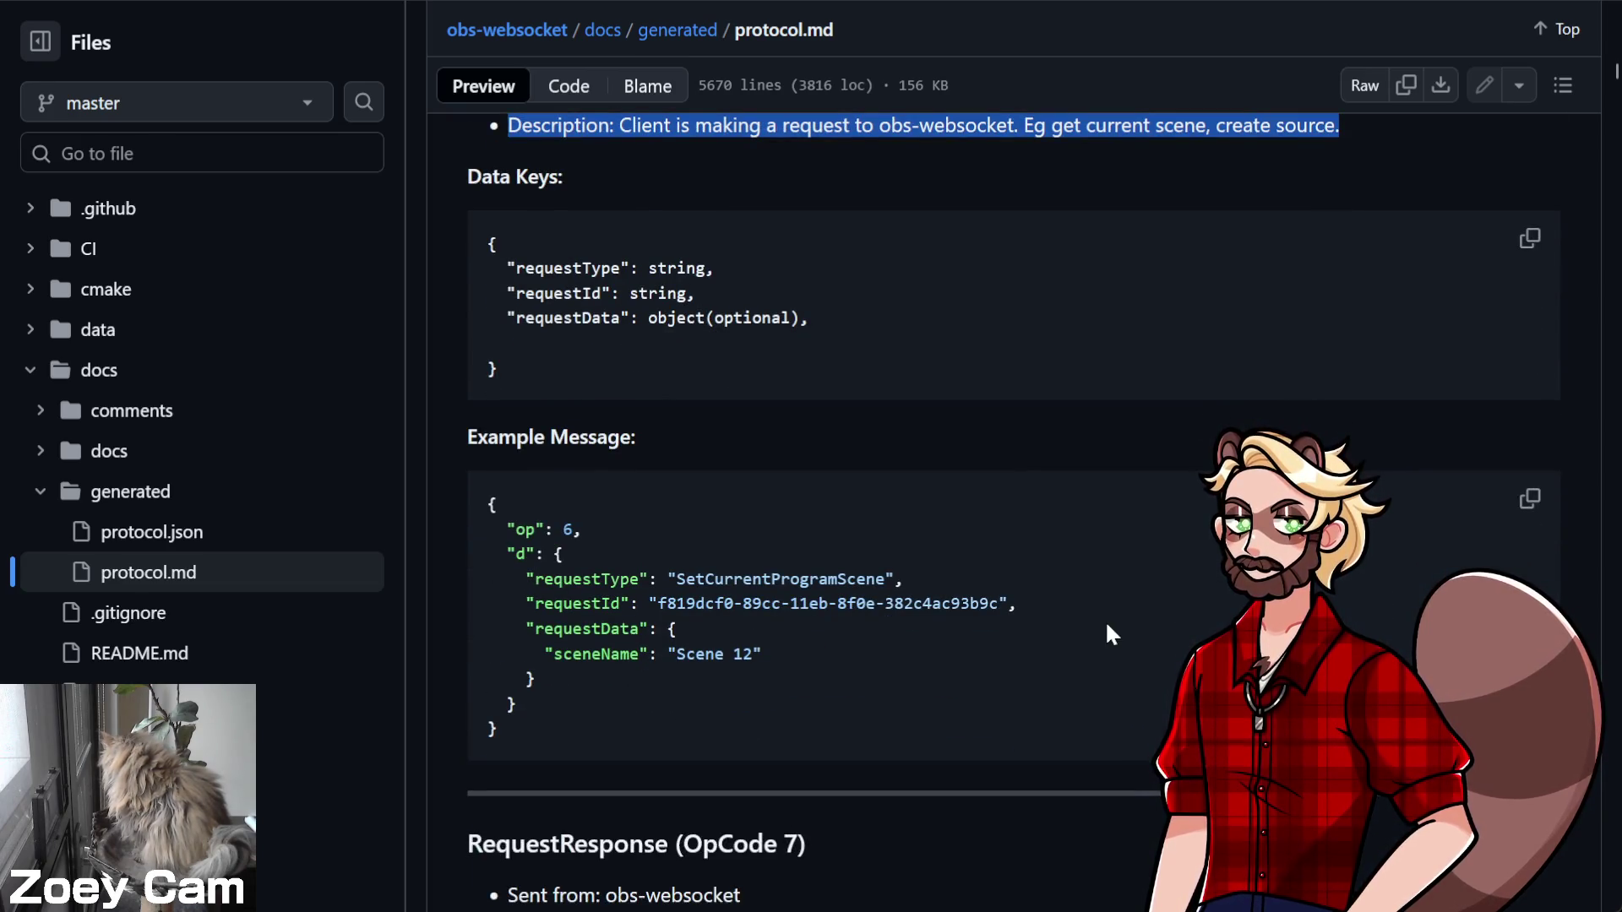
pyautogui.scroll(-4, 1105, 626)
pyautogui.scroll(7, 1111, 663)
pyautogui.scroll(10, 1113, 671)
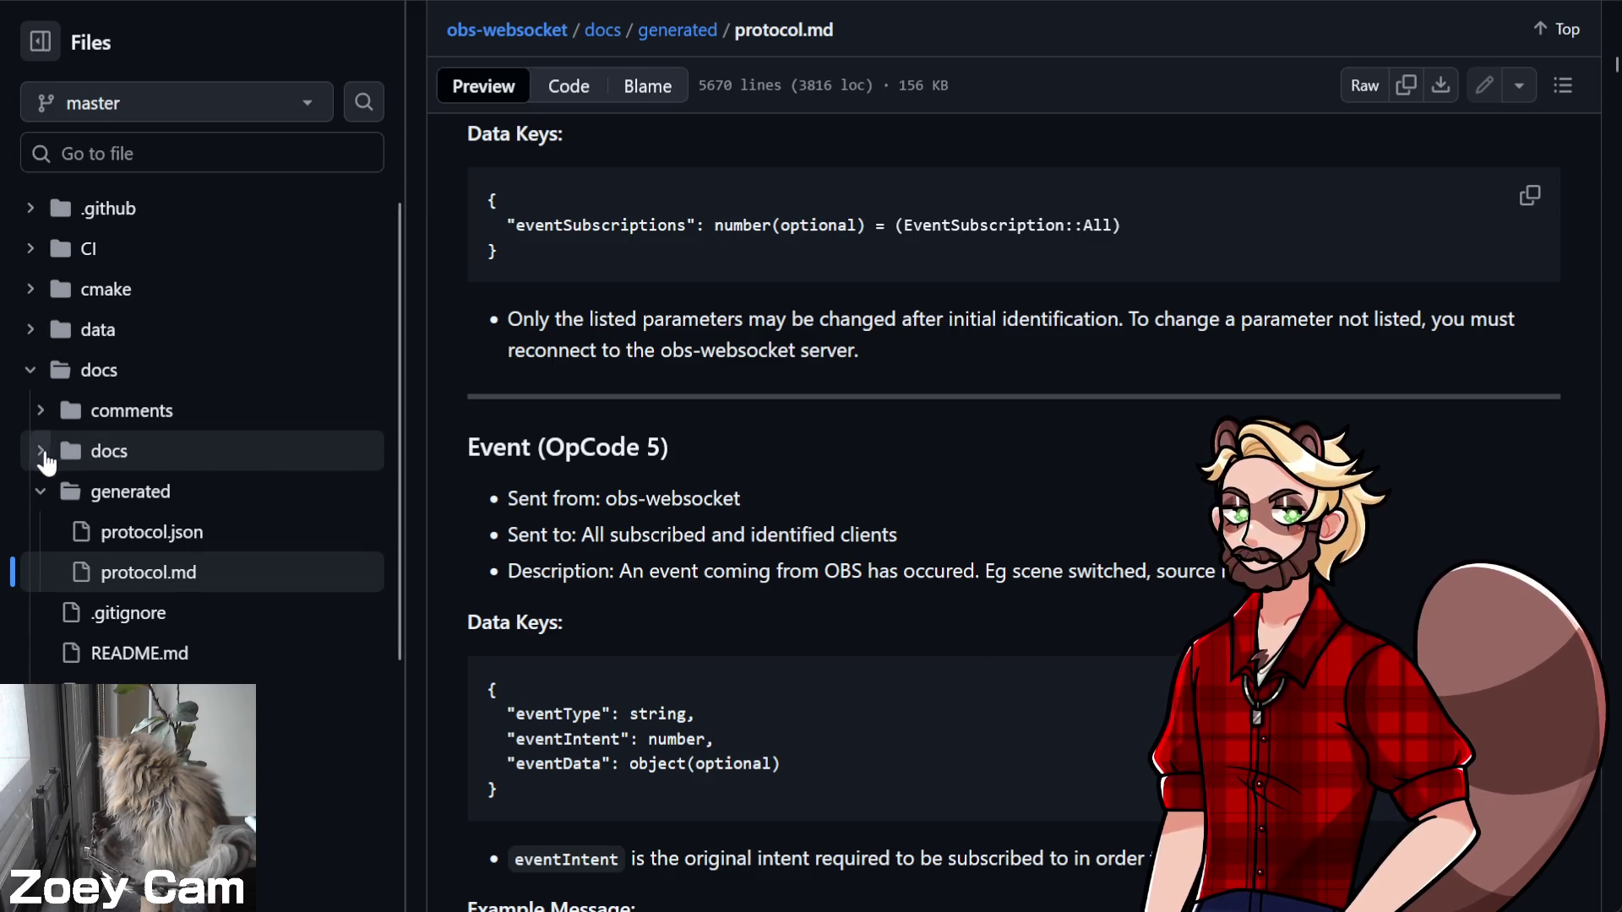
pyautogui.click(42, 453)
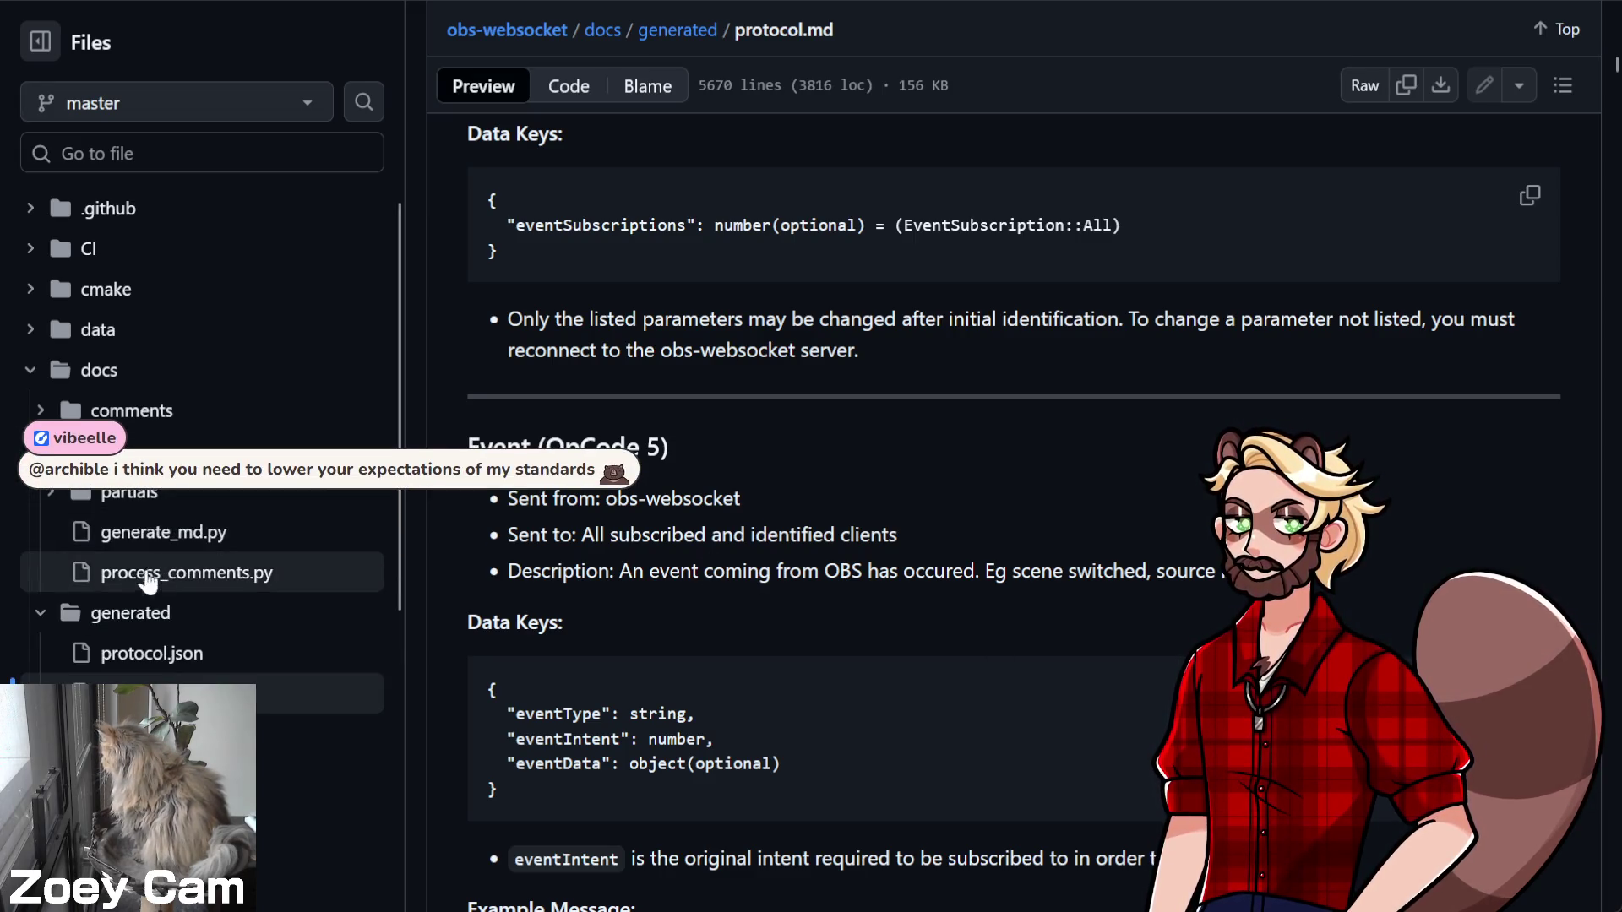
pyautogui.click(50, 498)
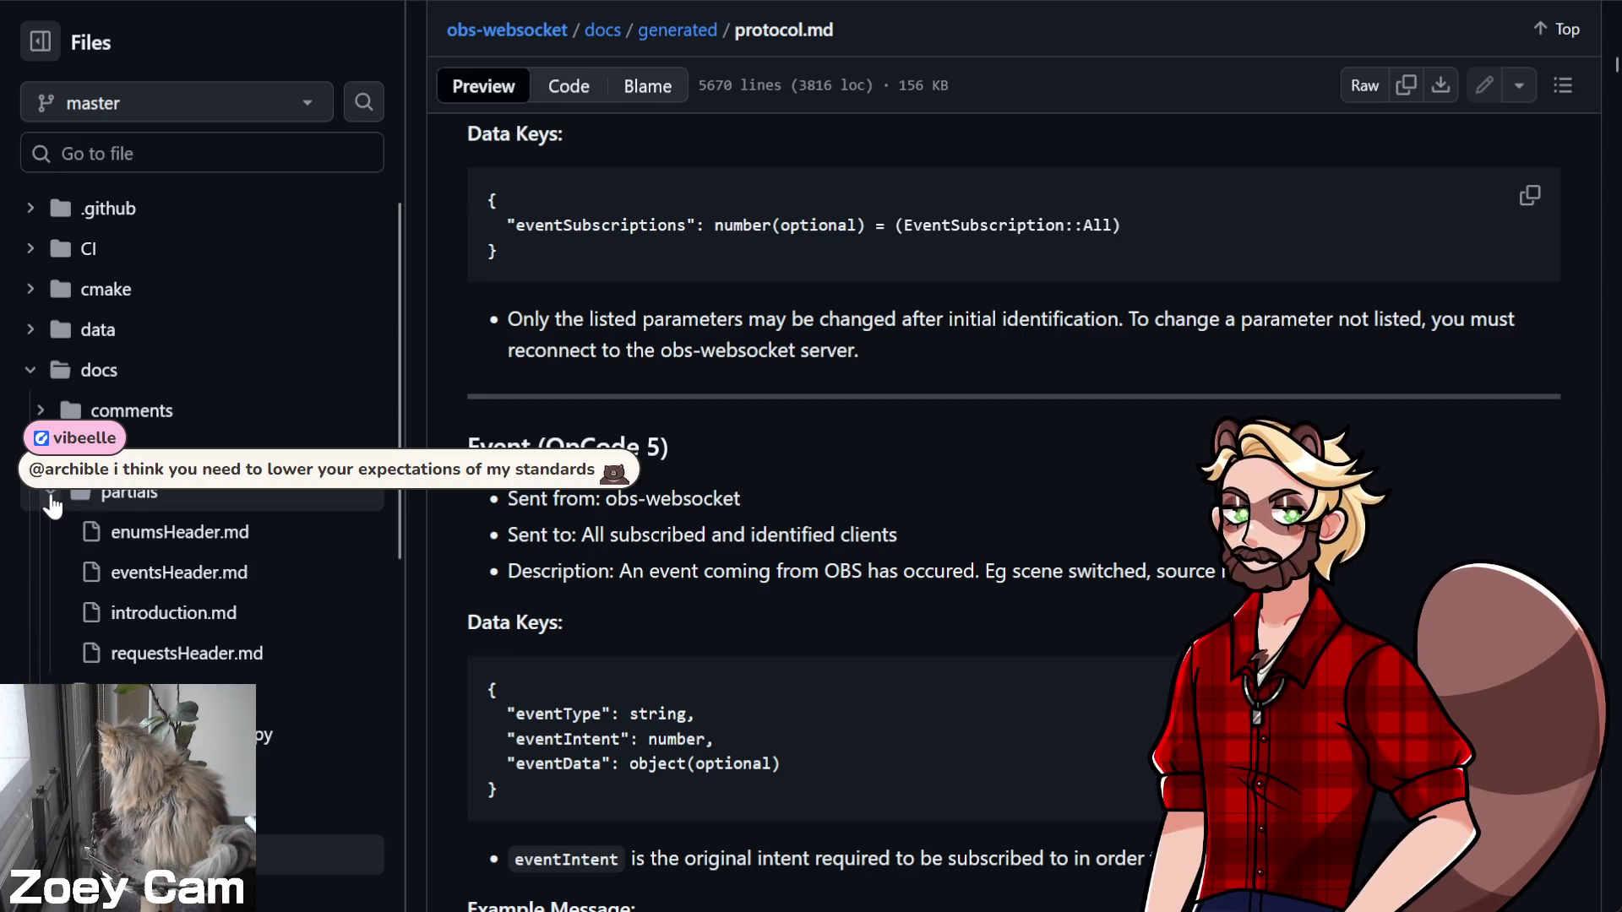
pyautogui.click(51, 500)
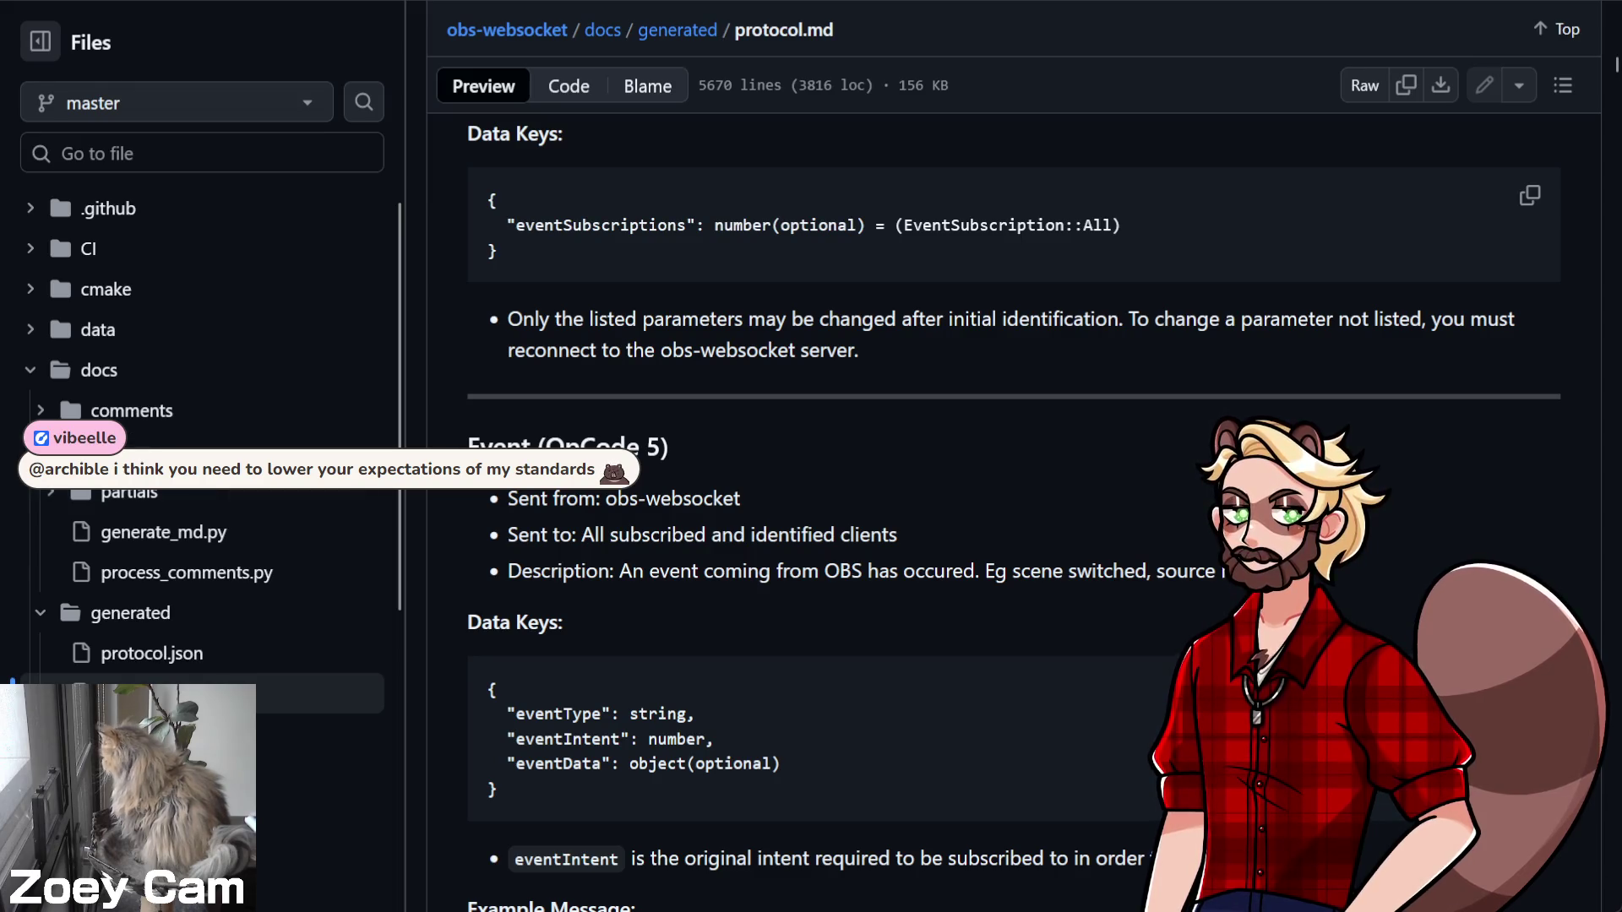
# Scroll up through protocol.md to the Design Goals section, then back down again
pyautogui.scroll(-5, 253, 553)
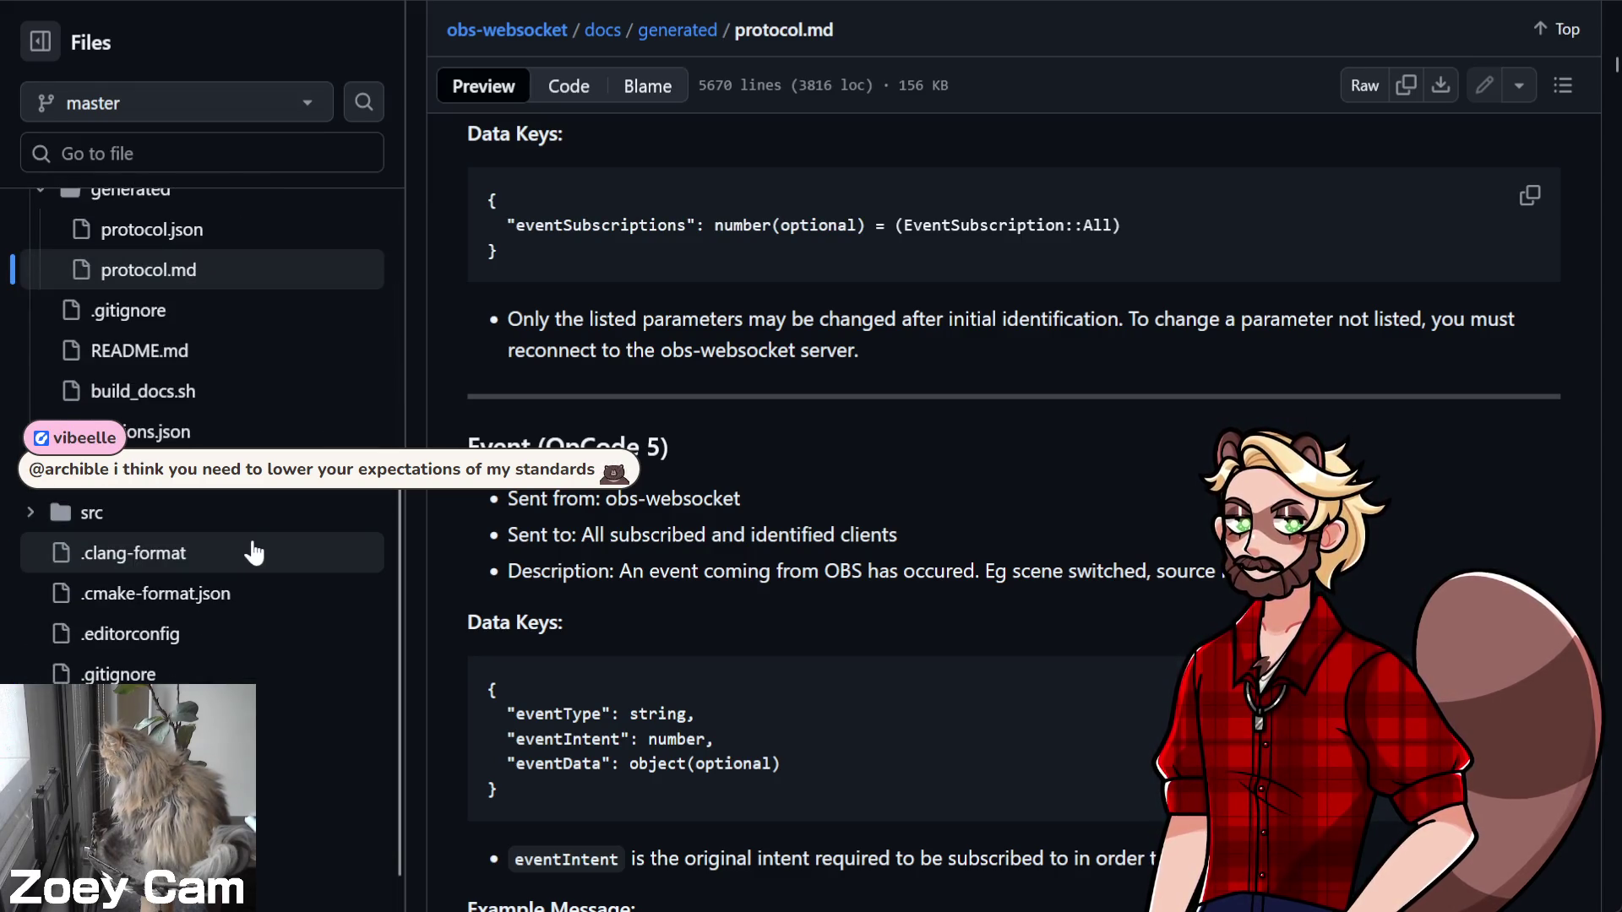
pyautogui.scroll(3, 253, 553)
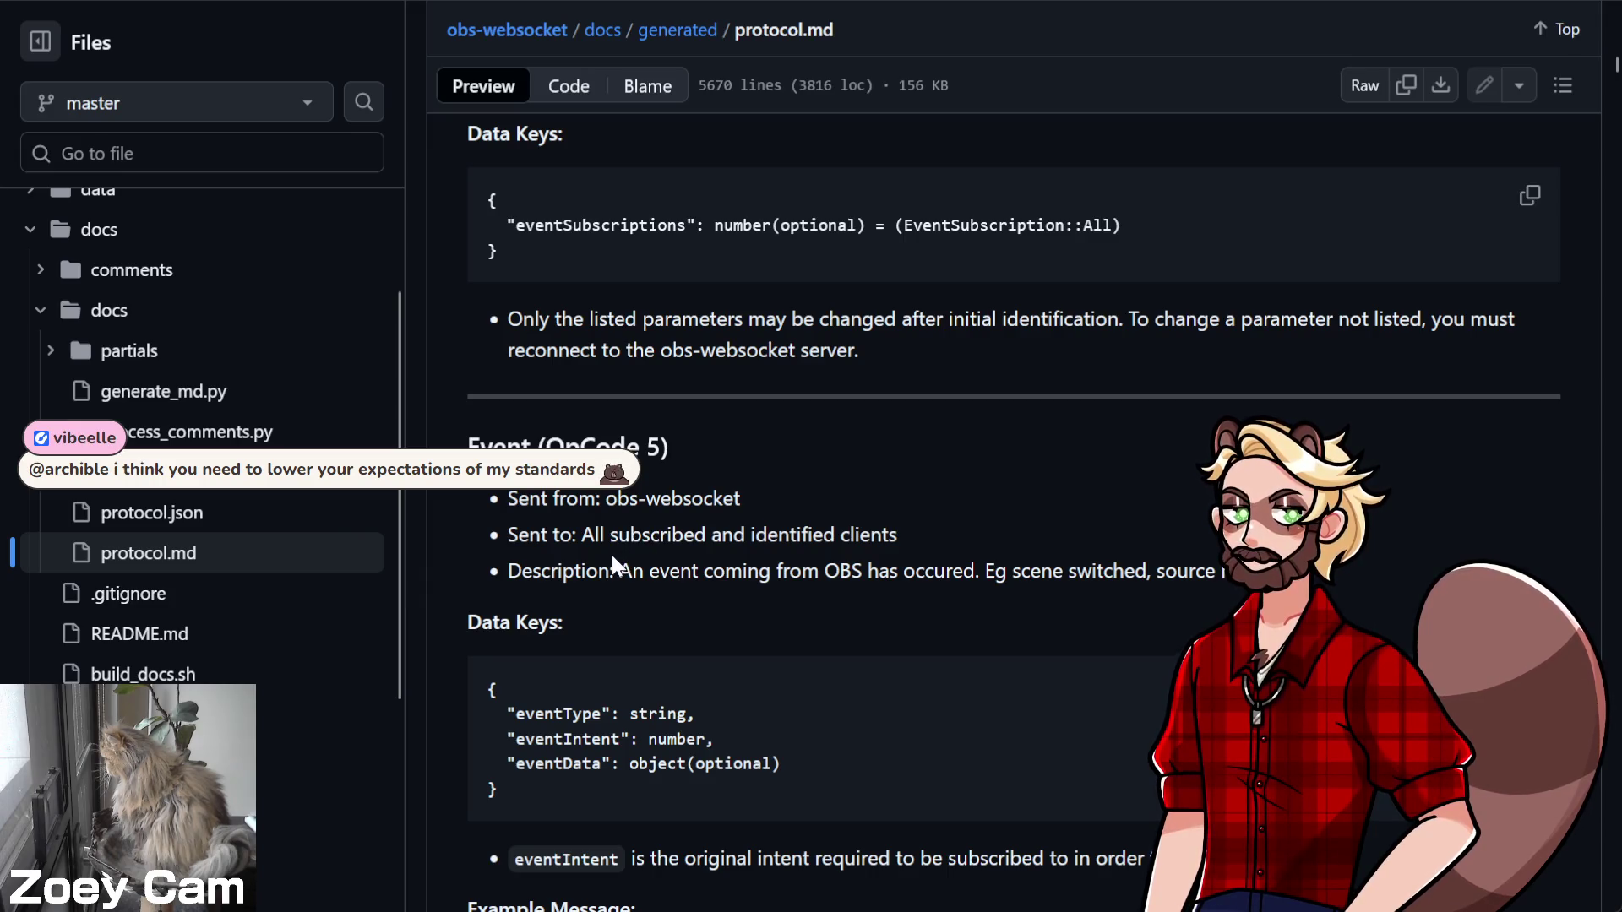
pyautogui.scroll(5, 772, 587)
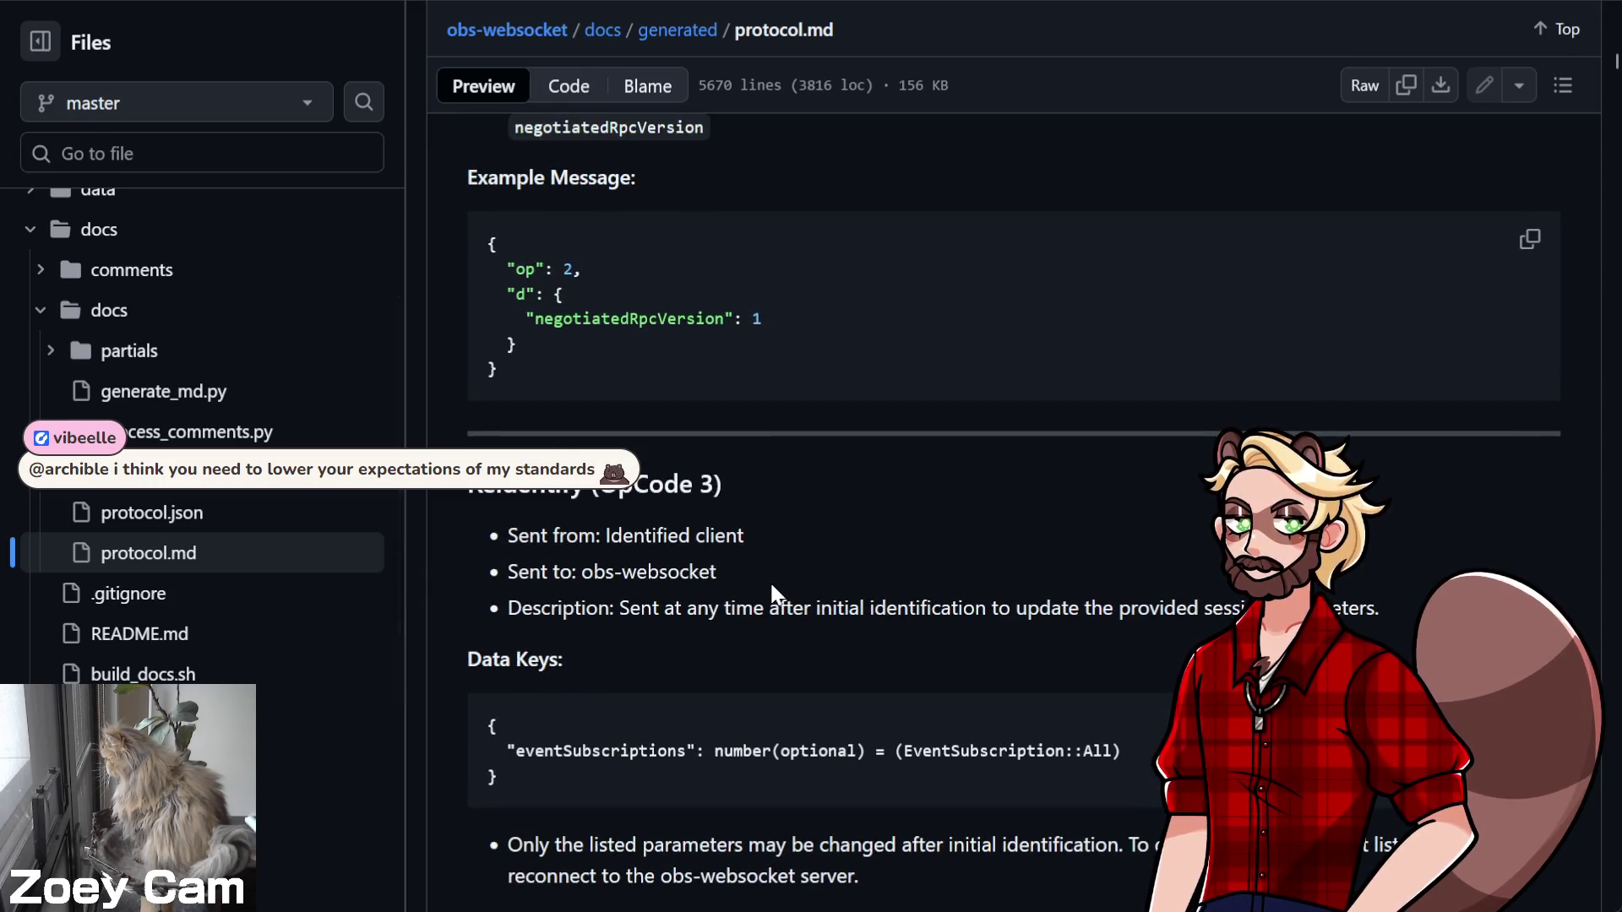
pyautogui.scroll(10, 771, 587)
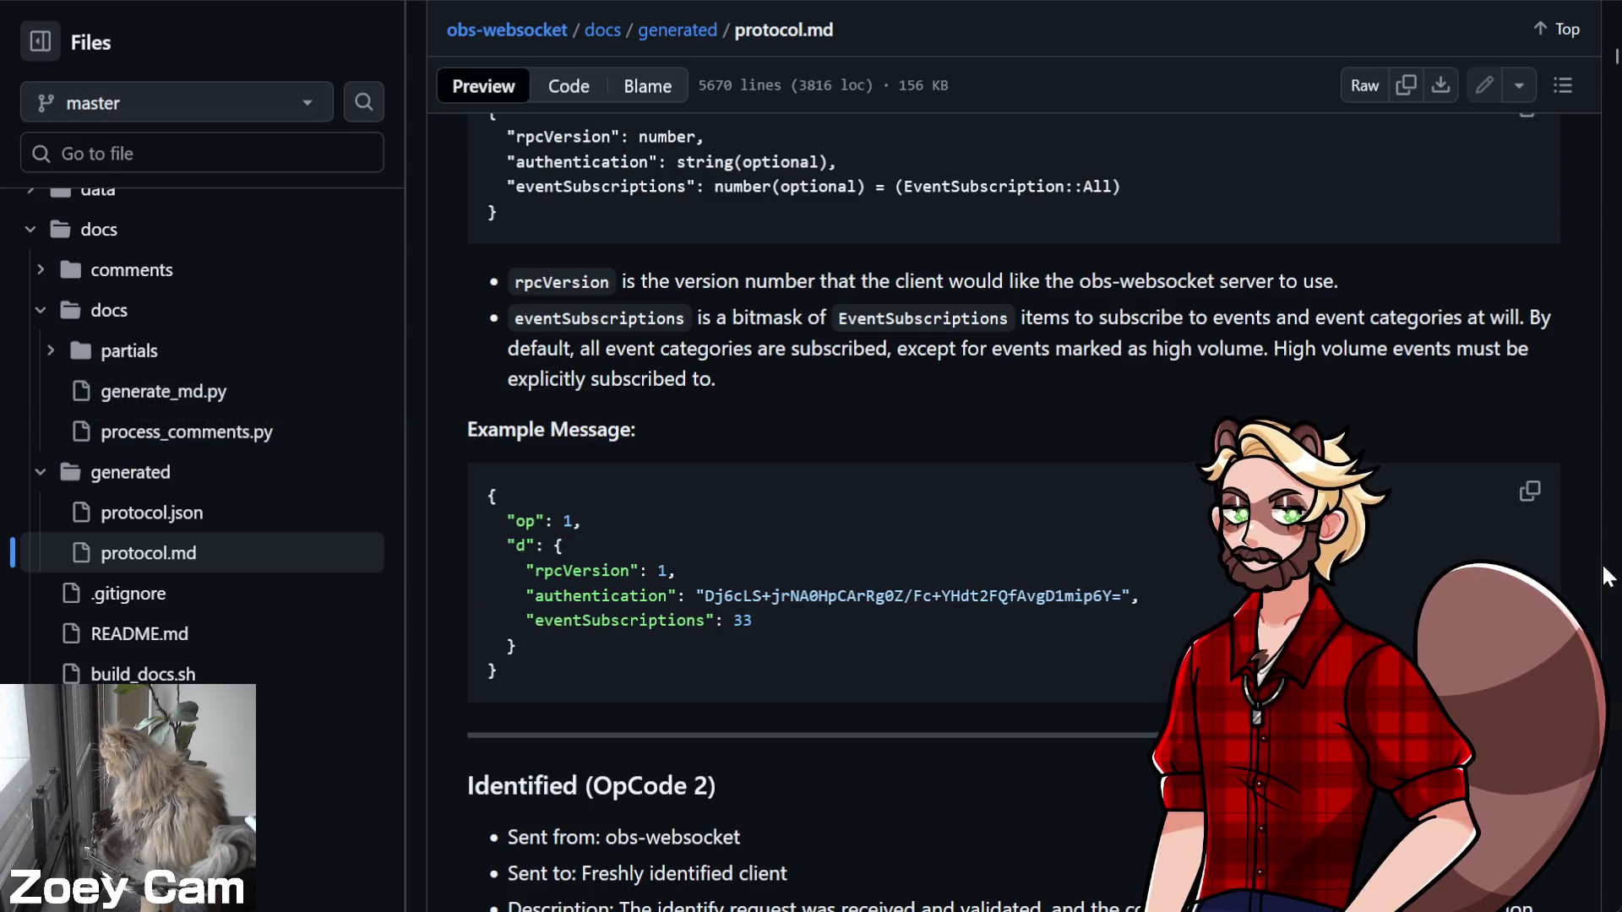
pyautogui.scroll(7, 1510, 504)
pyautogui.scroll(9, 1396, 497)
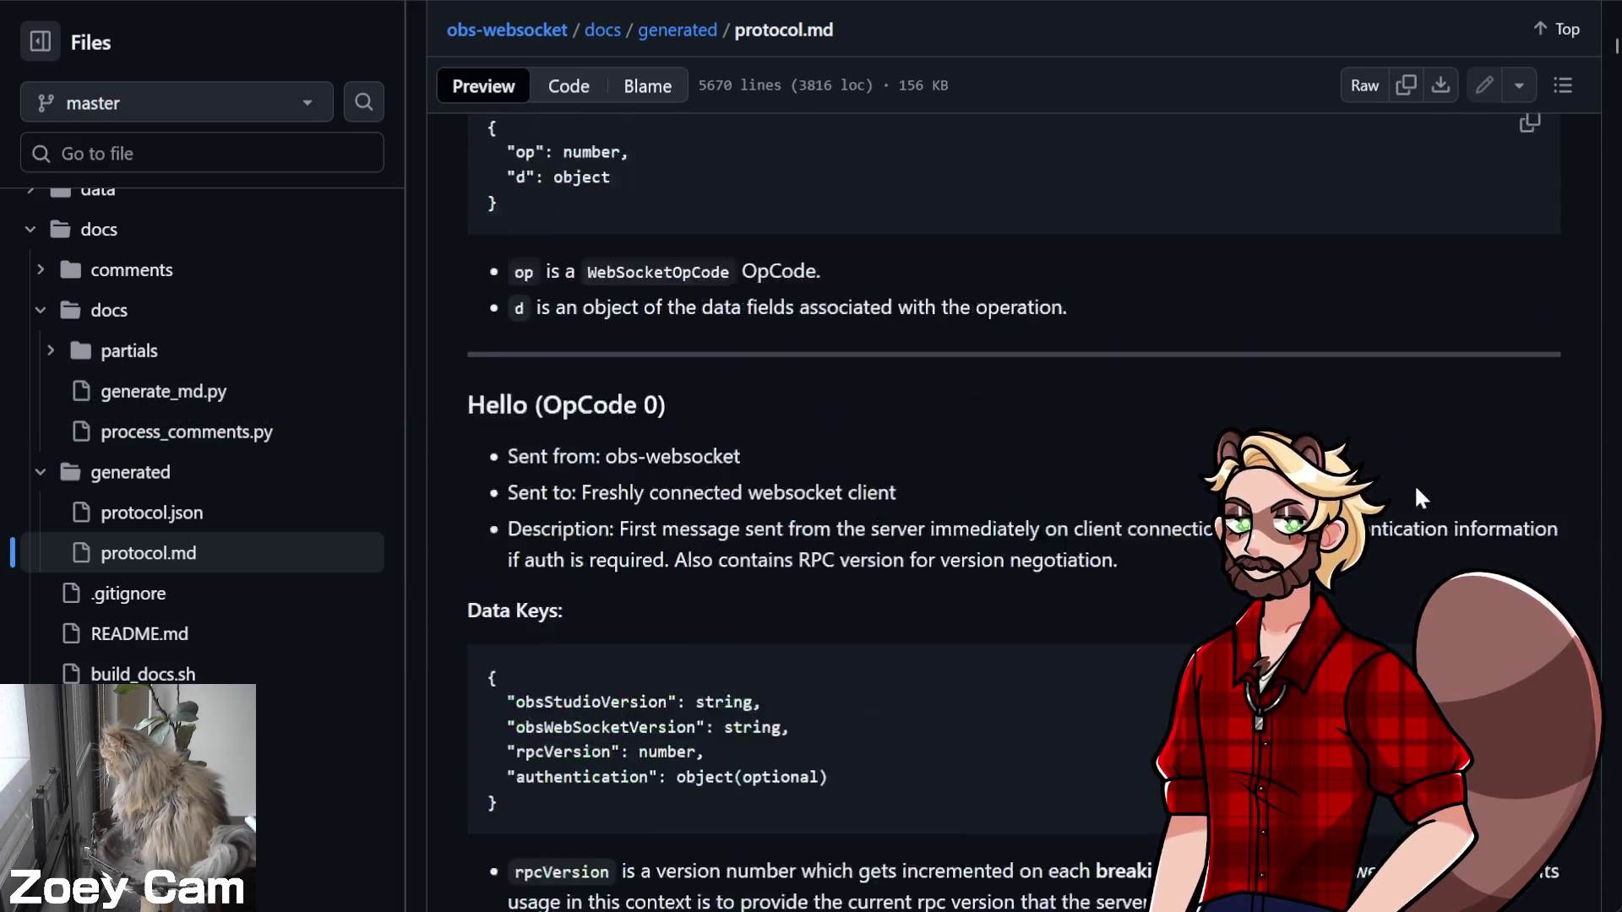
pyautogui.scroll(15, 1419, 498)
pyautogui.scroll(6, 1196, 524)
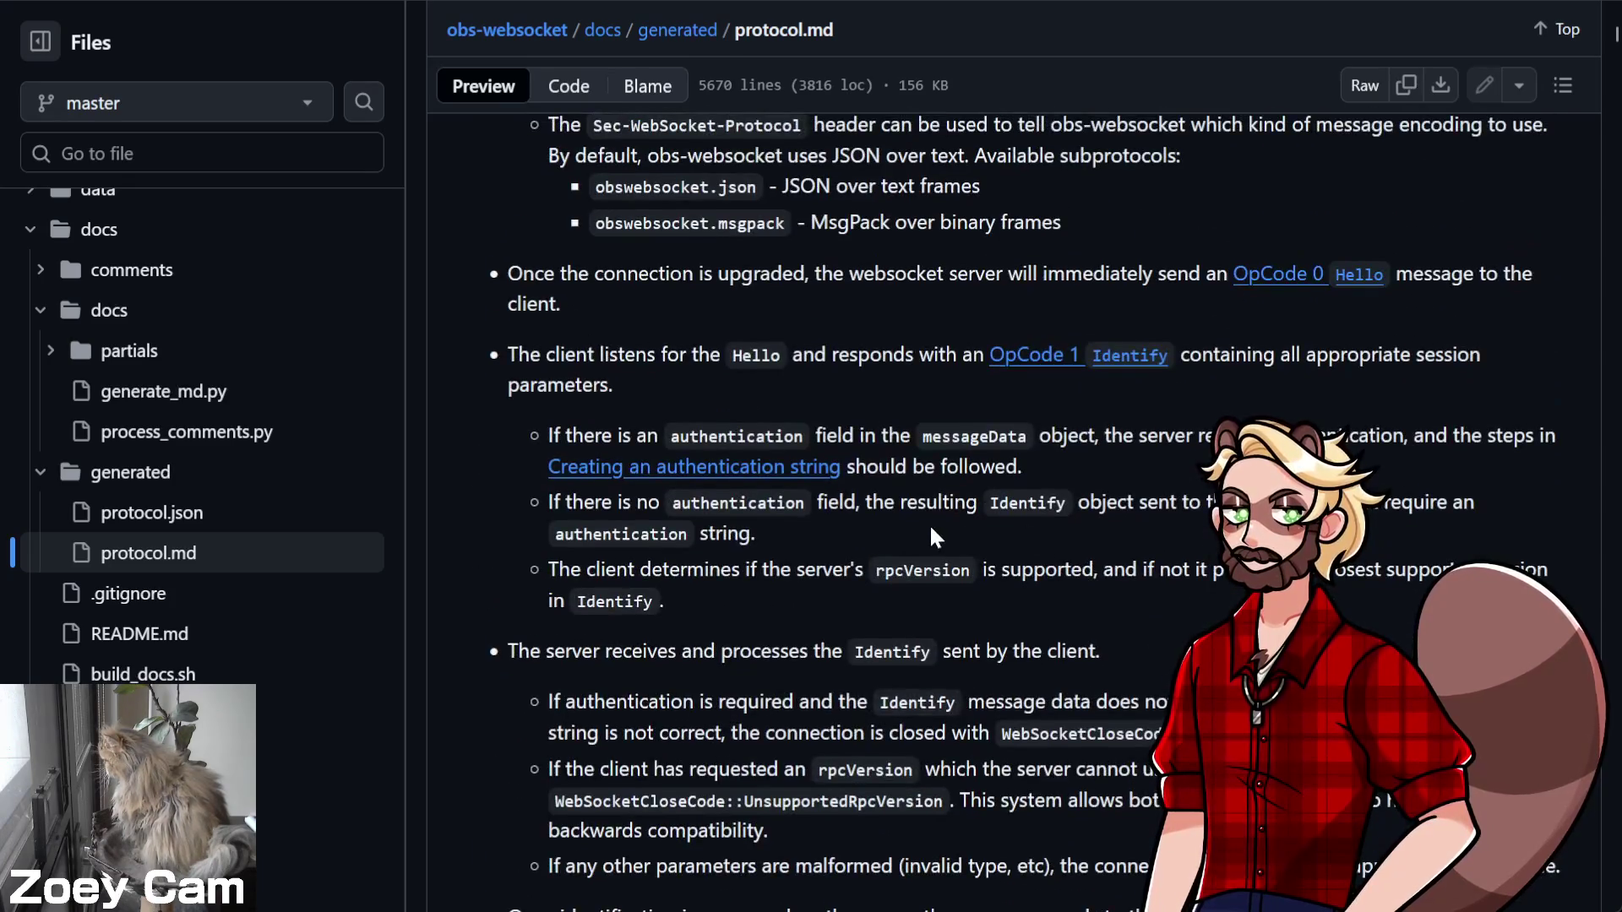
pyautogui.scroll(8, 929, 524)
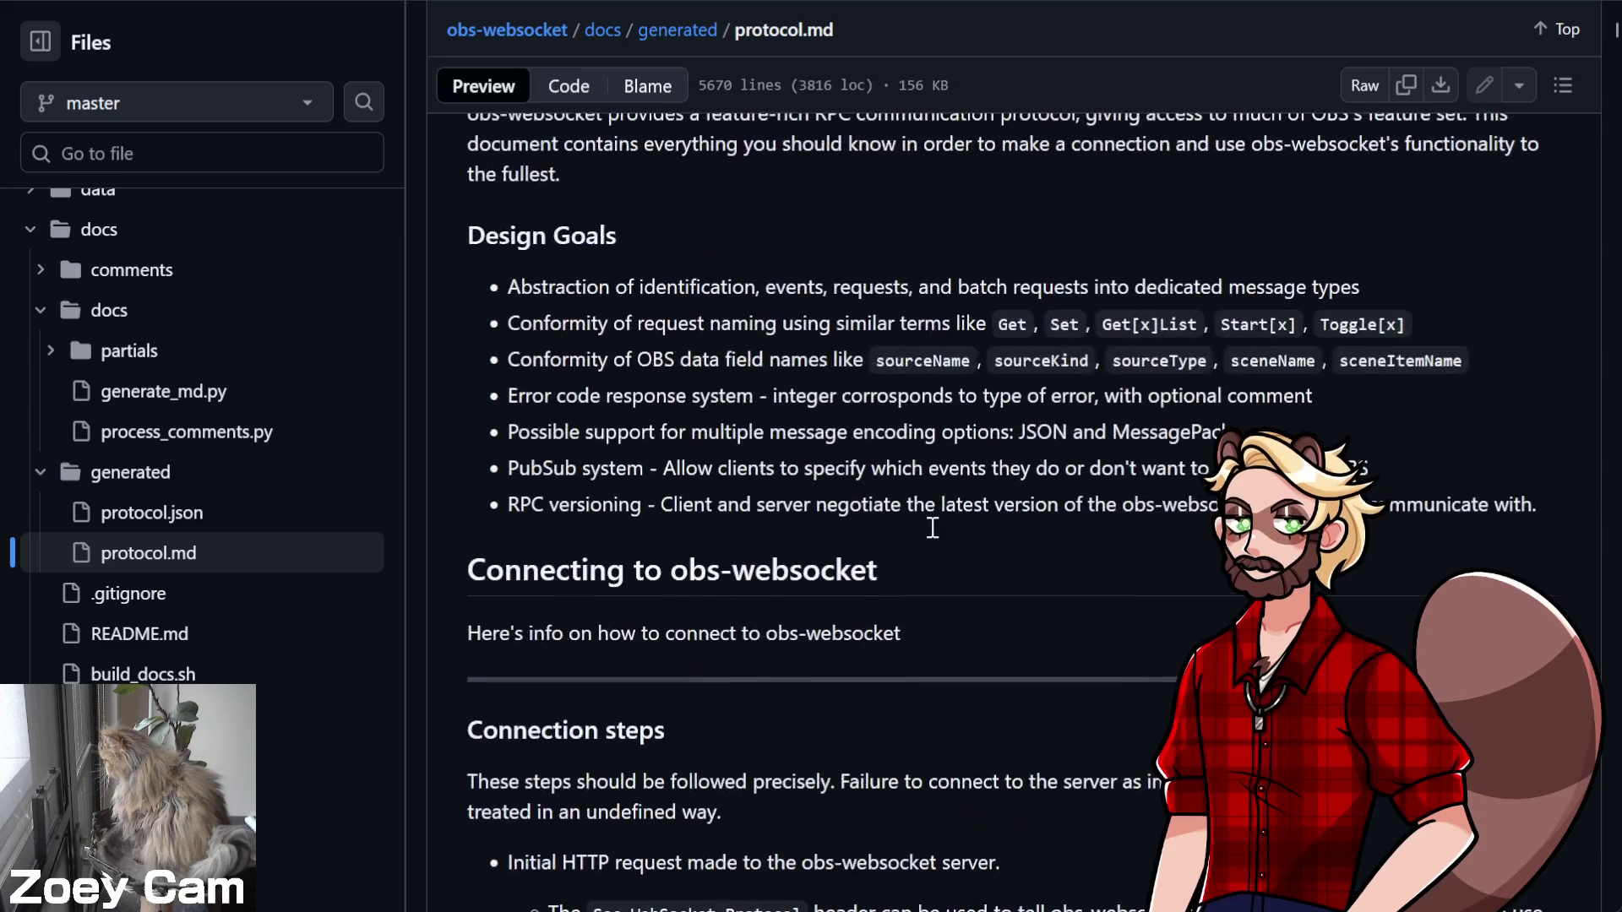
pyautogui.scroll(-15, 932, 528)
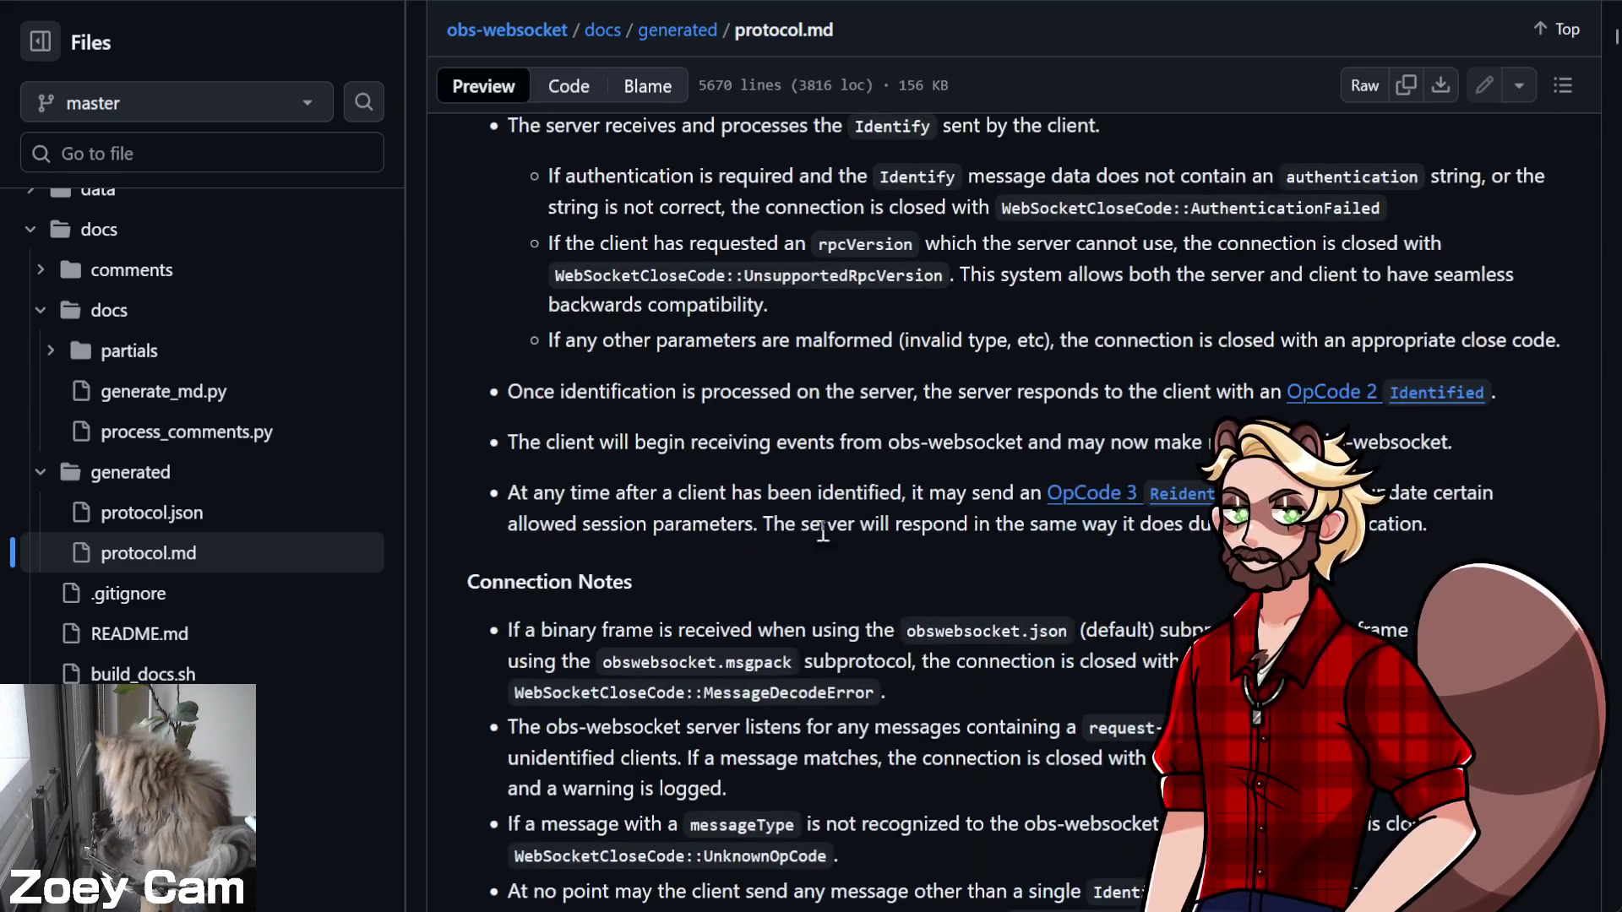
pyautogui.scroll(-10, 822, 531)
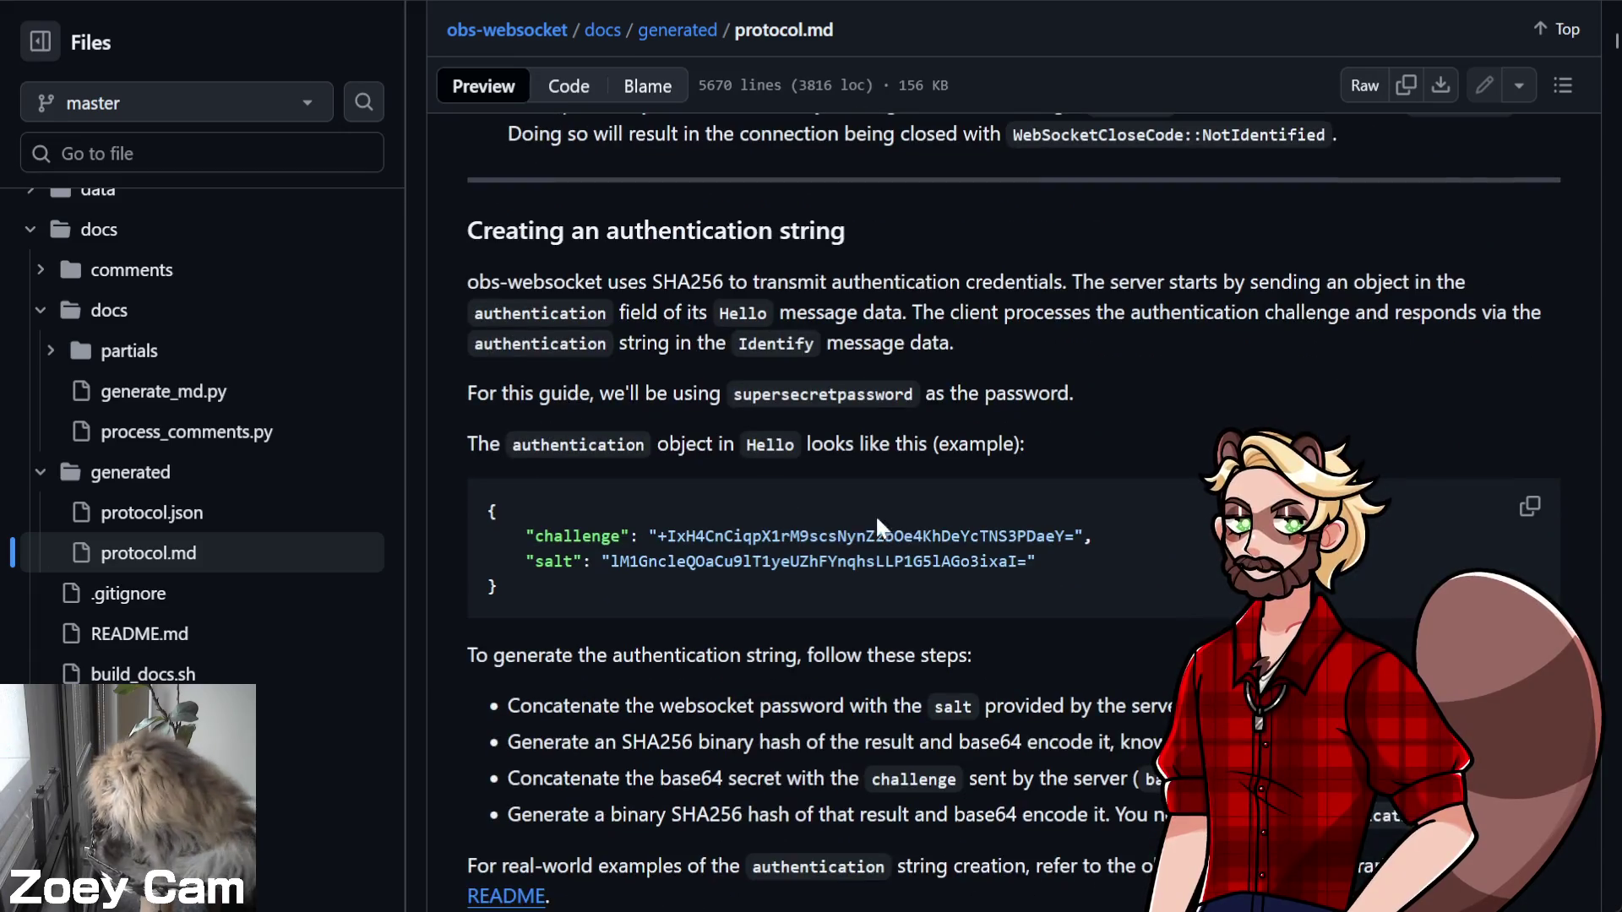
pyautogui.scroll(-8, 895, 524)
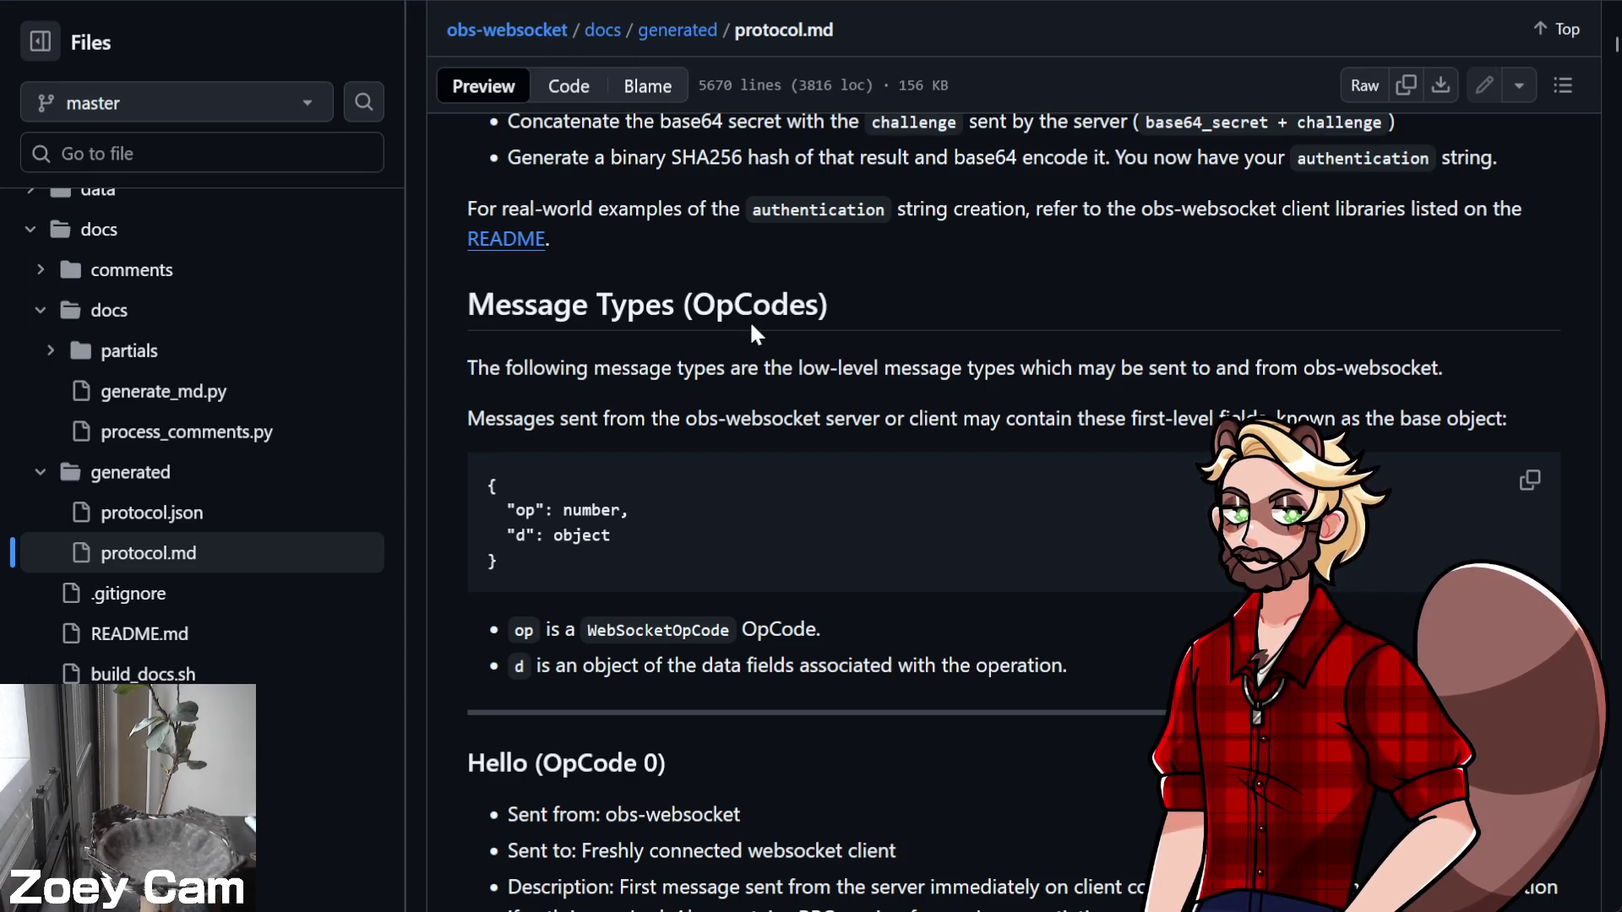
pyautogui.scroll(-5, 747, 316)
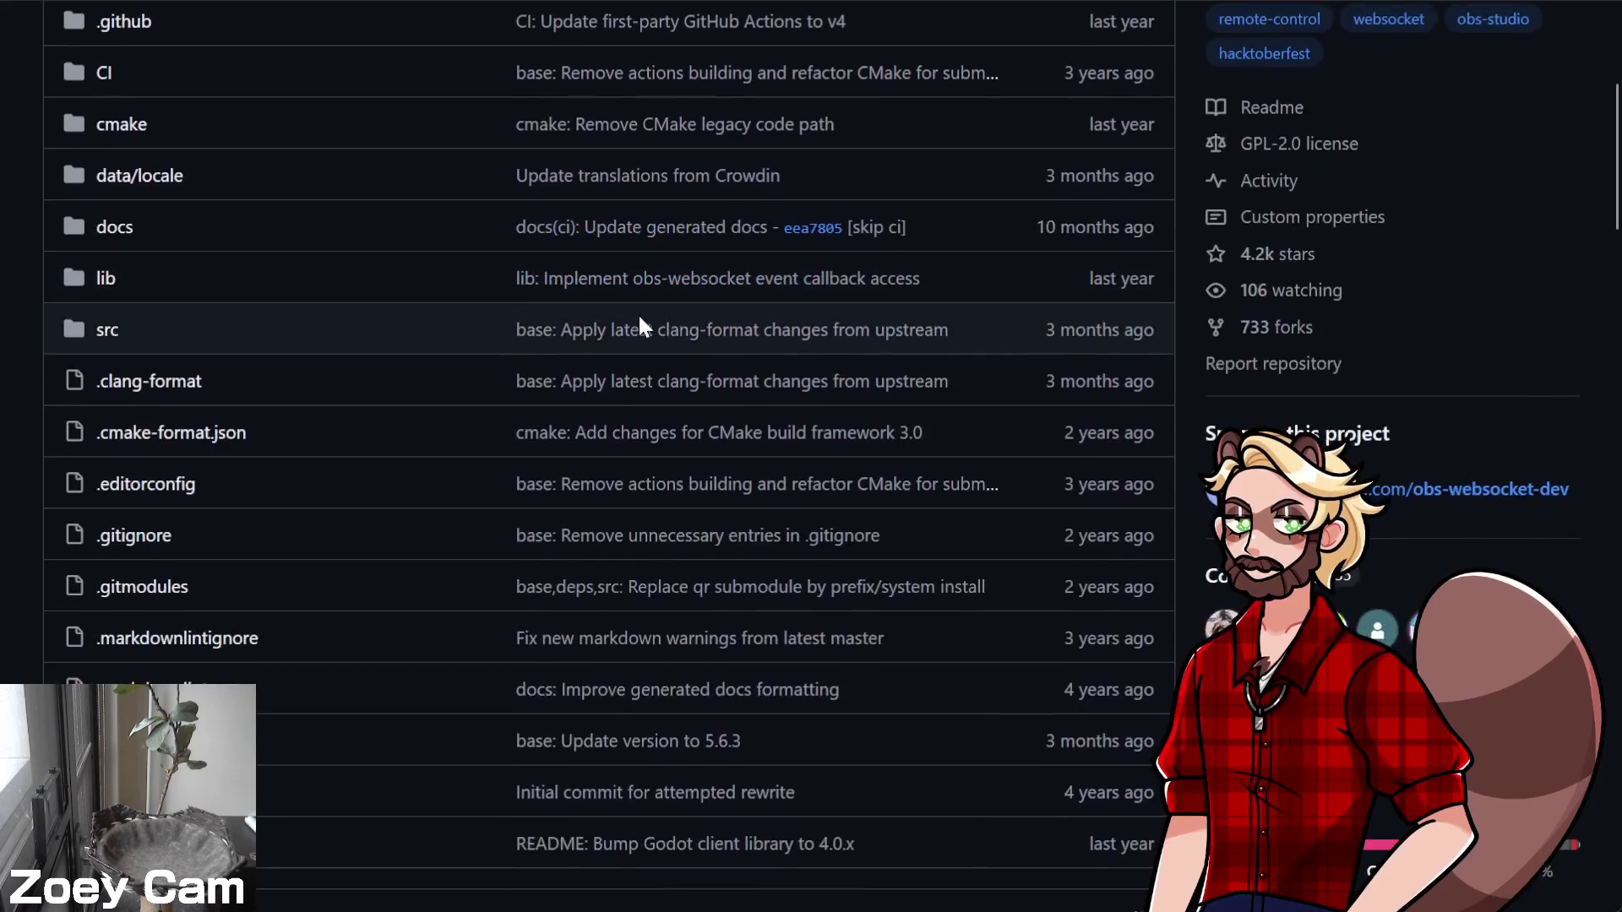
# Scroll the obs-websocket README down to its footer and back up to the Downloads section
pyautogui.scroll(-15, 640, 320)
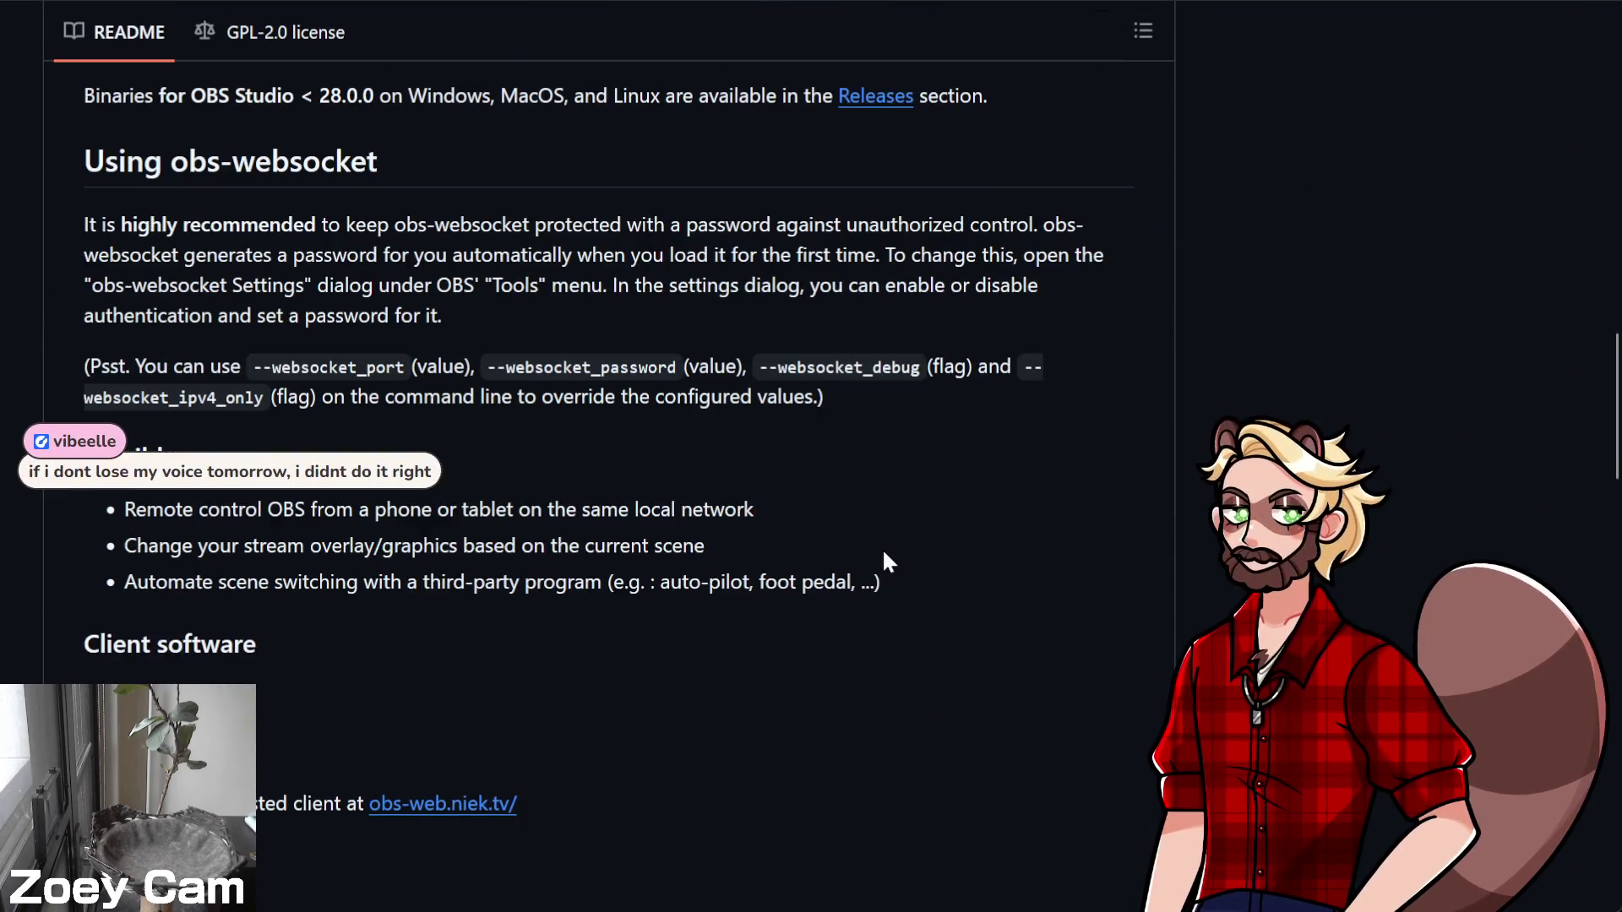
pyautogui.scroll(-3, 883, 555)
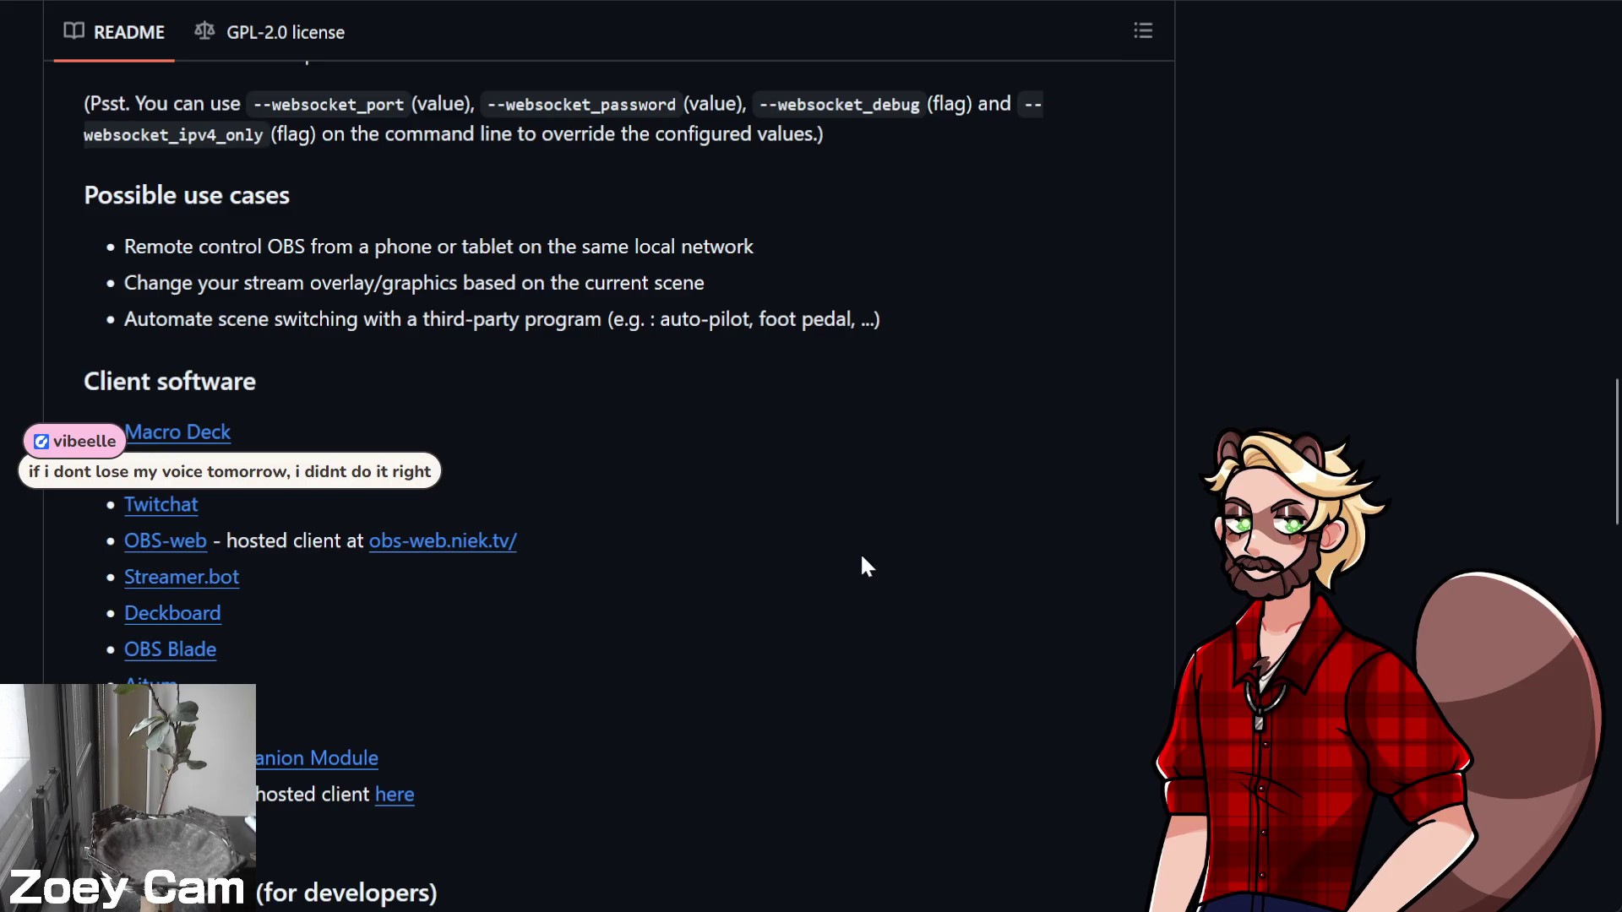
pyautogui.scroll(-9, 866, 566)
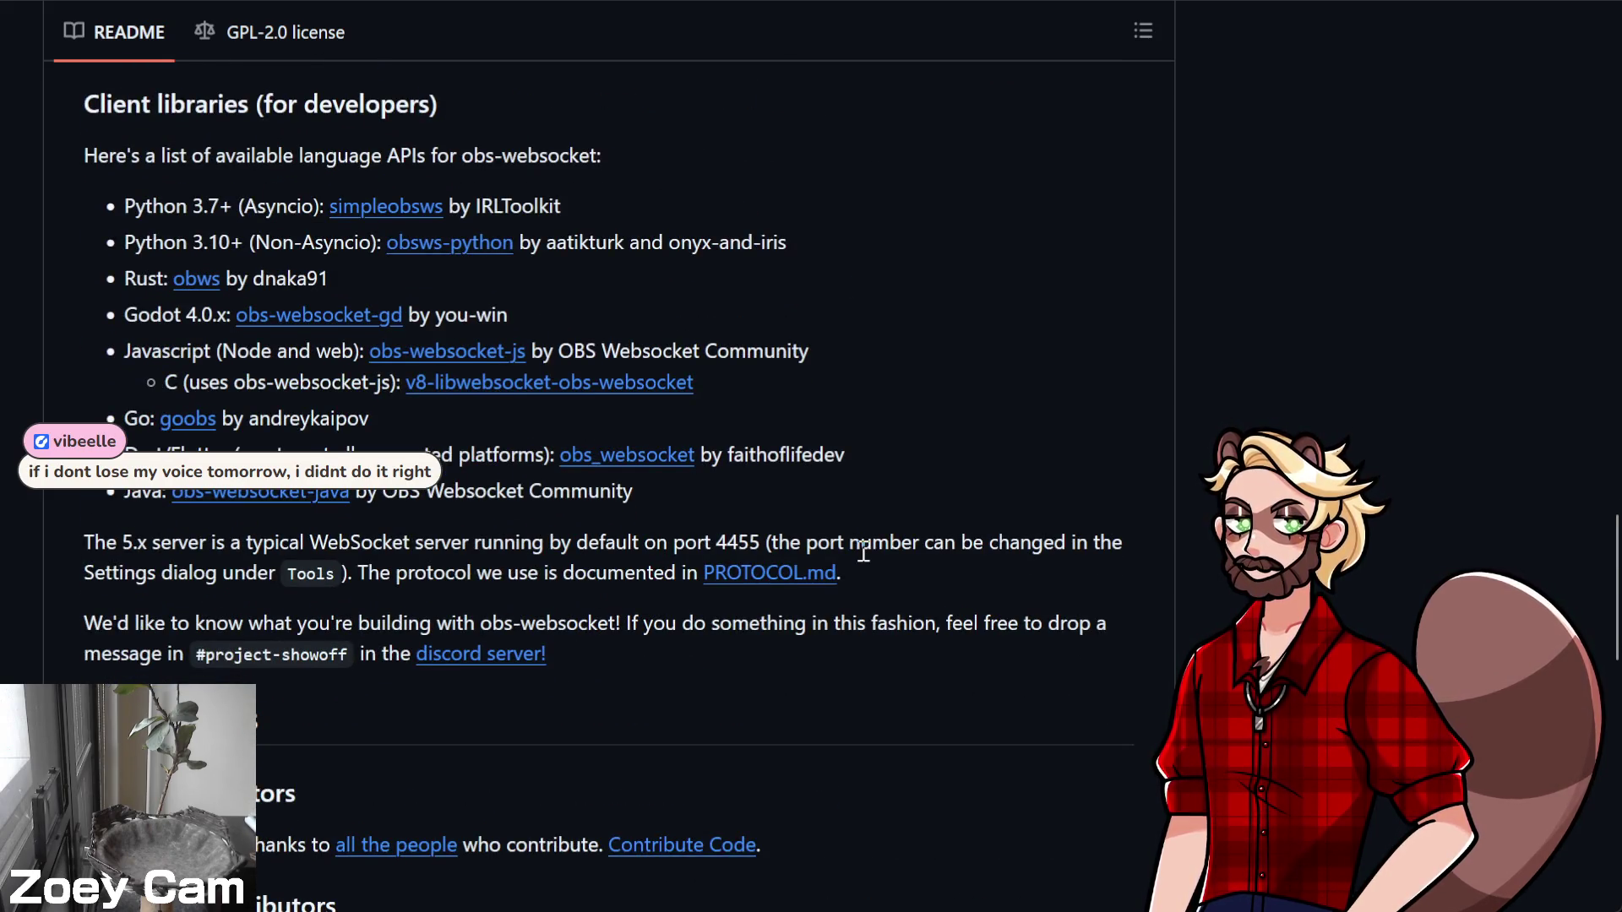
pyautogui.scroll(-15, 864, 551)
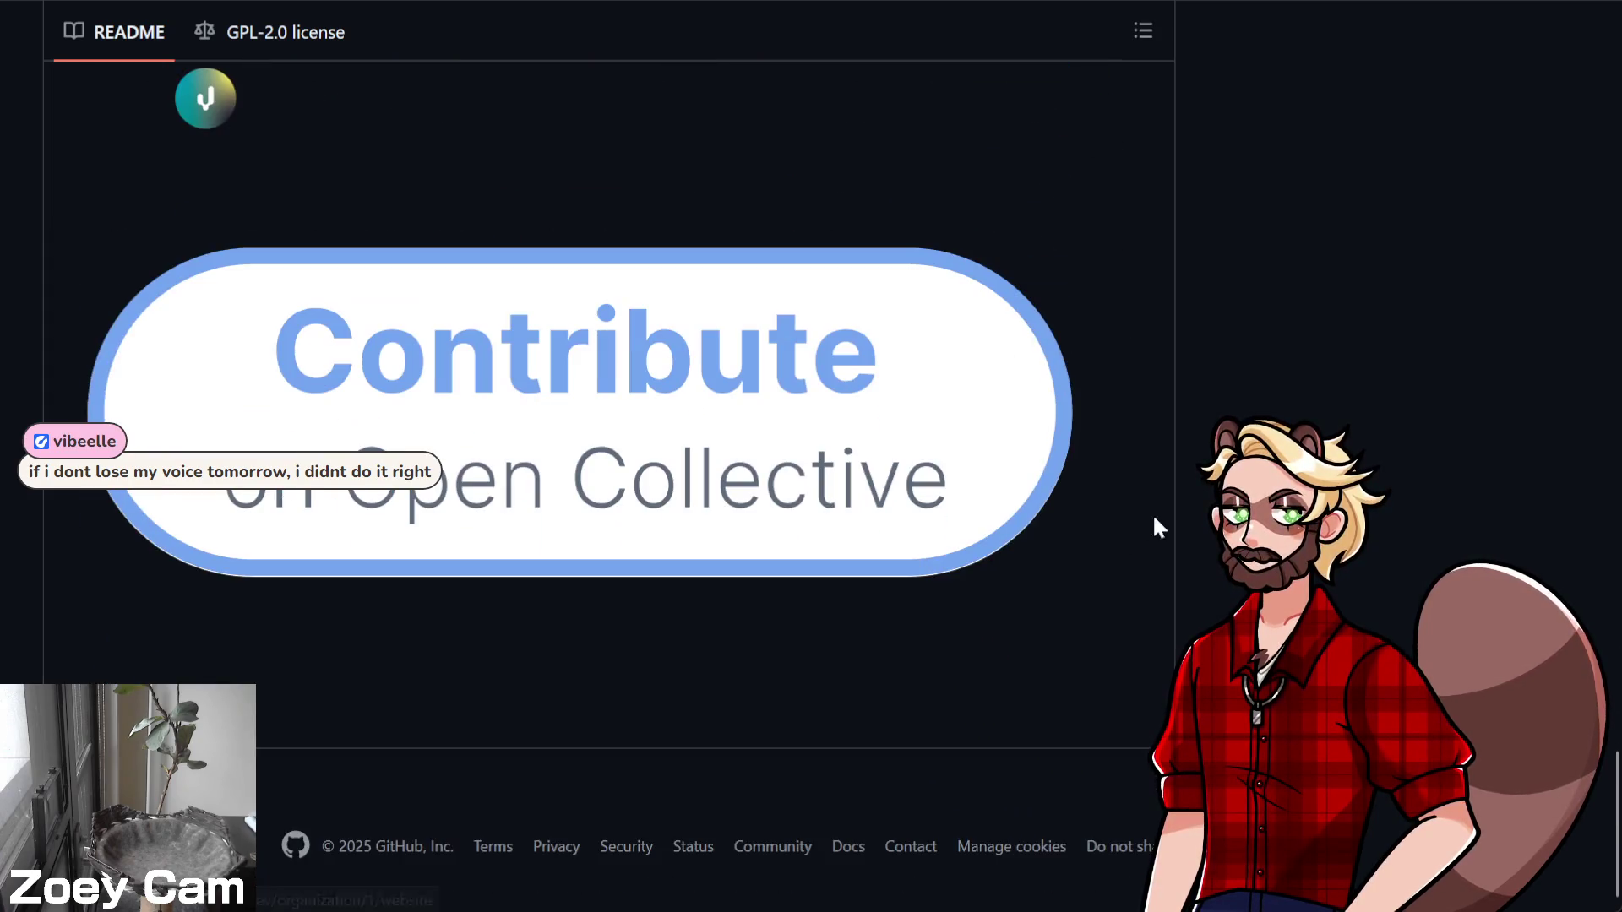
pyautogui.scroll(15, 1154, 518)
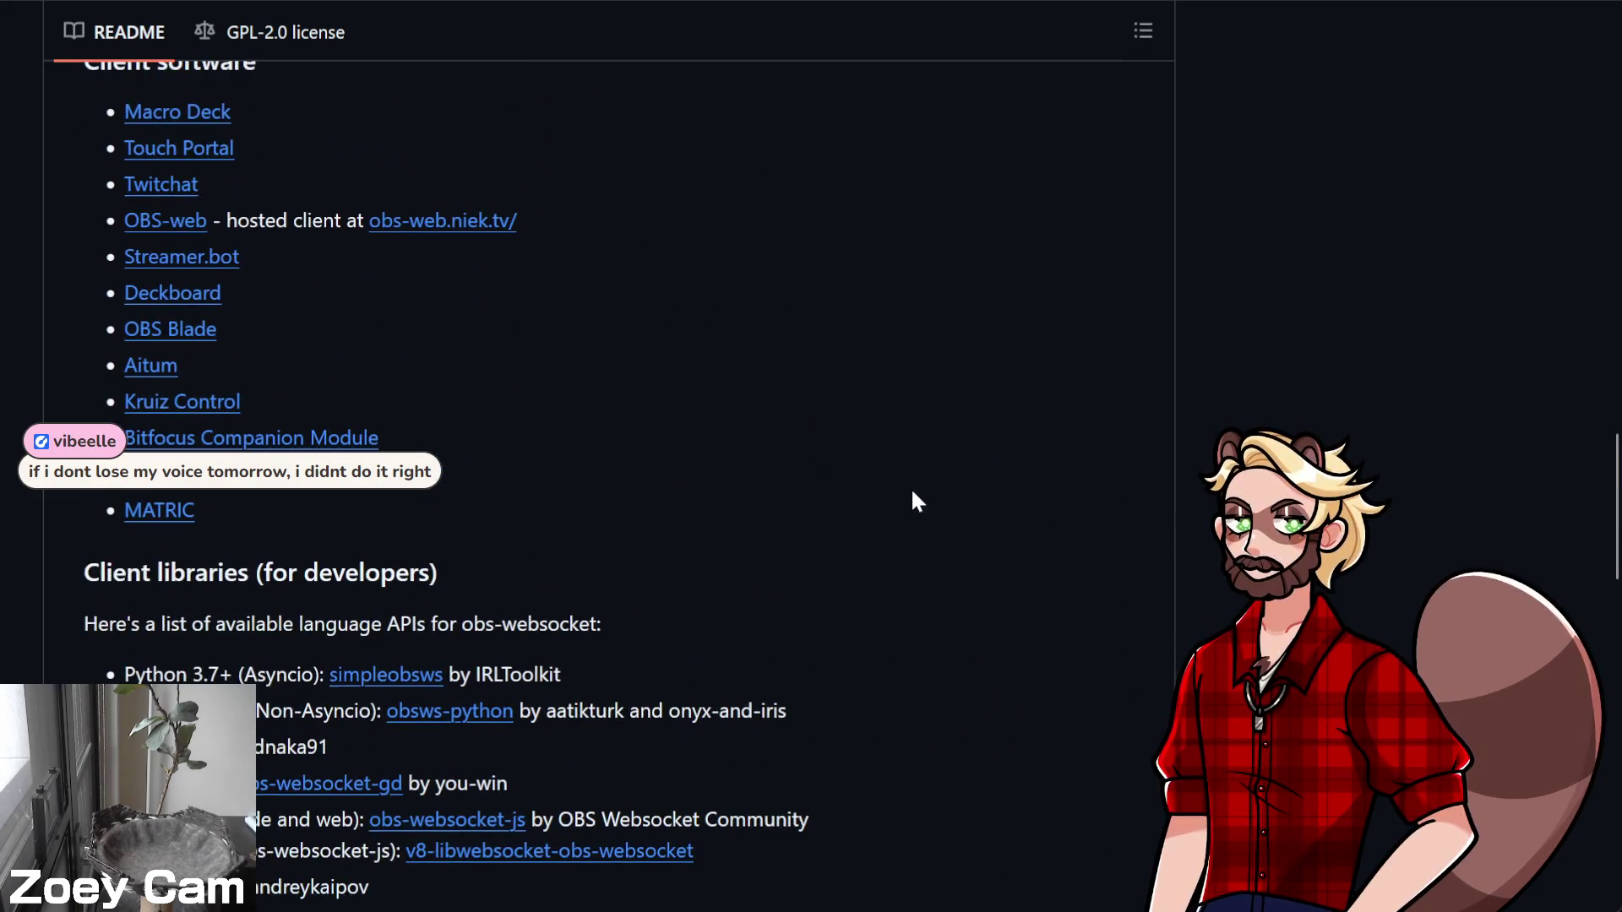
pyautogui.scroll(12, 912, 501)
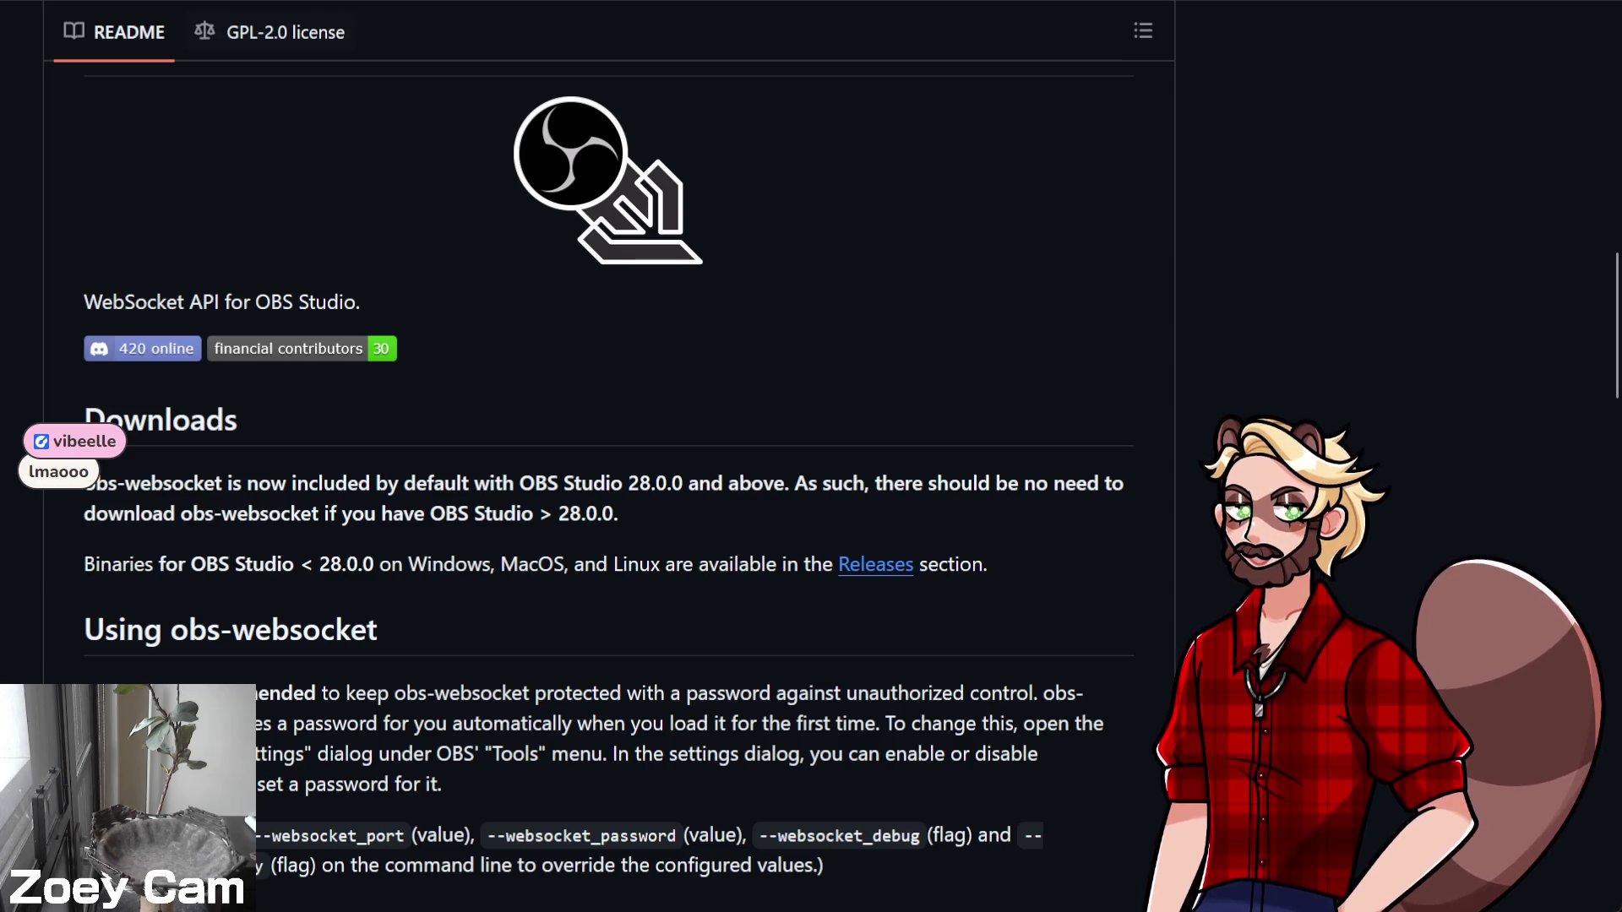
pyautogui.hotkey('alt', 'Tab')
pyautogui.scroll(5, 235, 230)
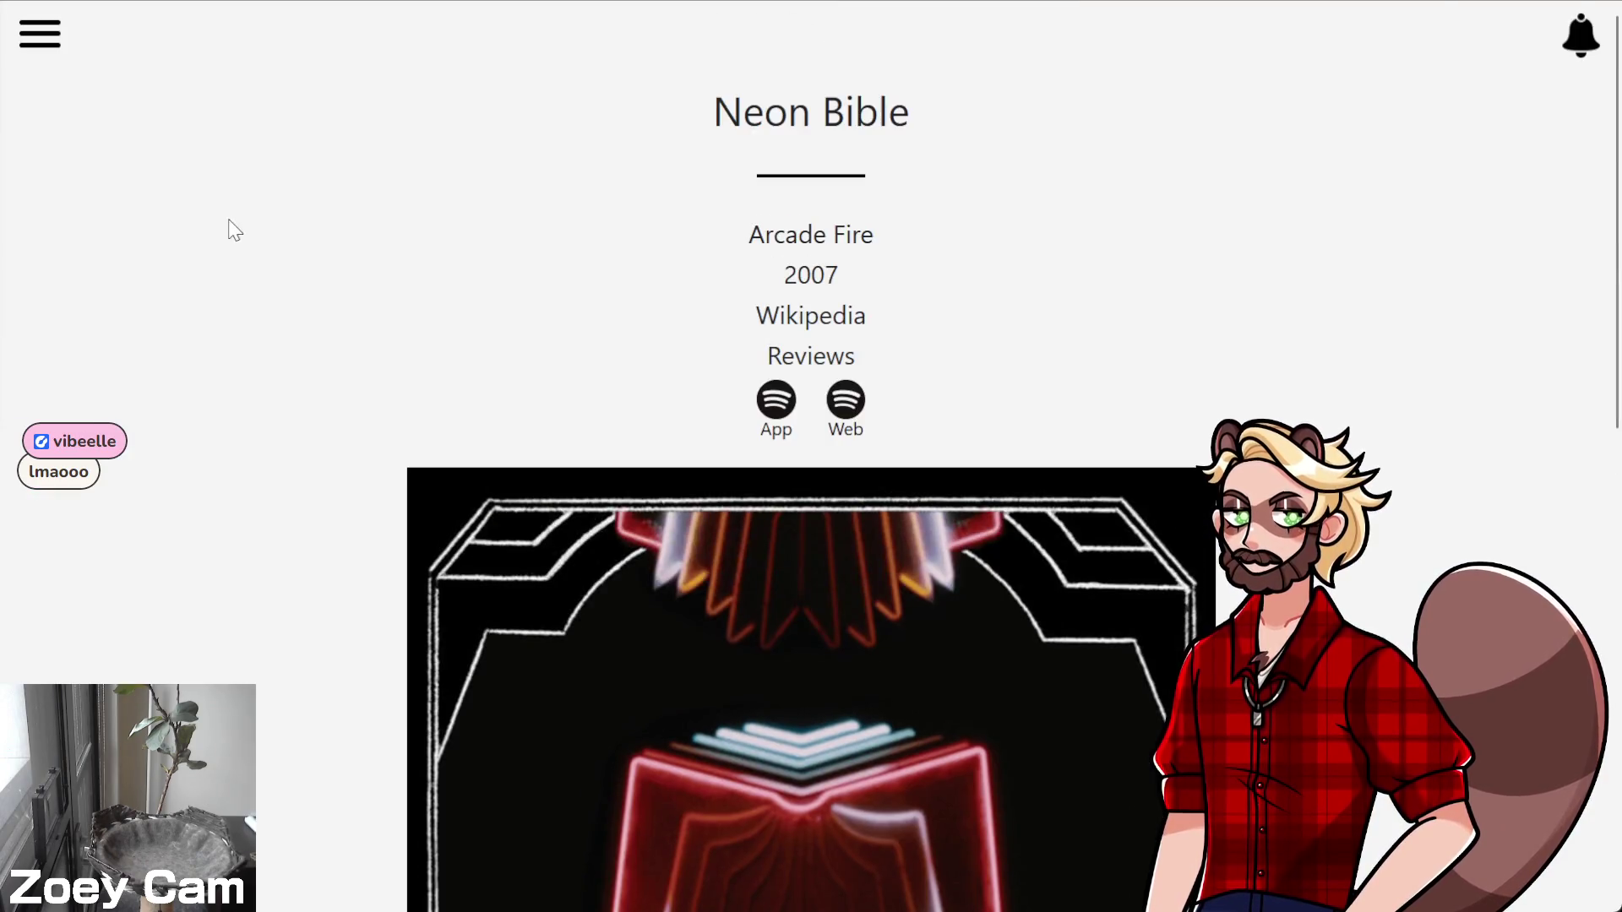
# Open and close the navigation panel on the Neon Bible album page, then start a new tab
pyautogui.click(36, 46)
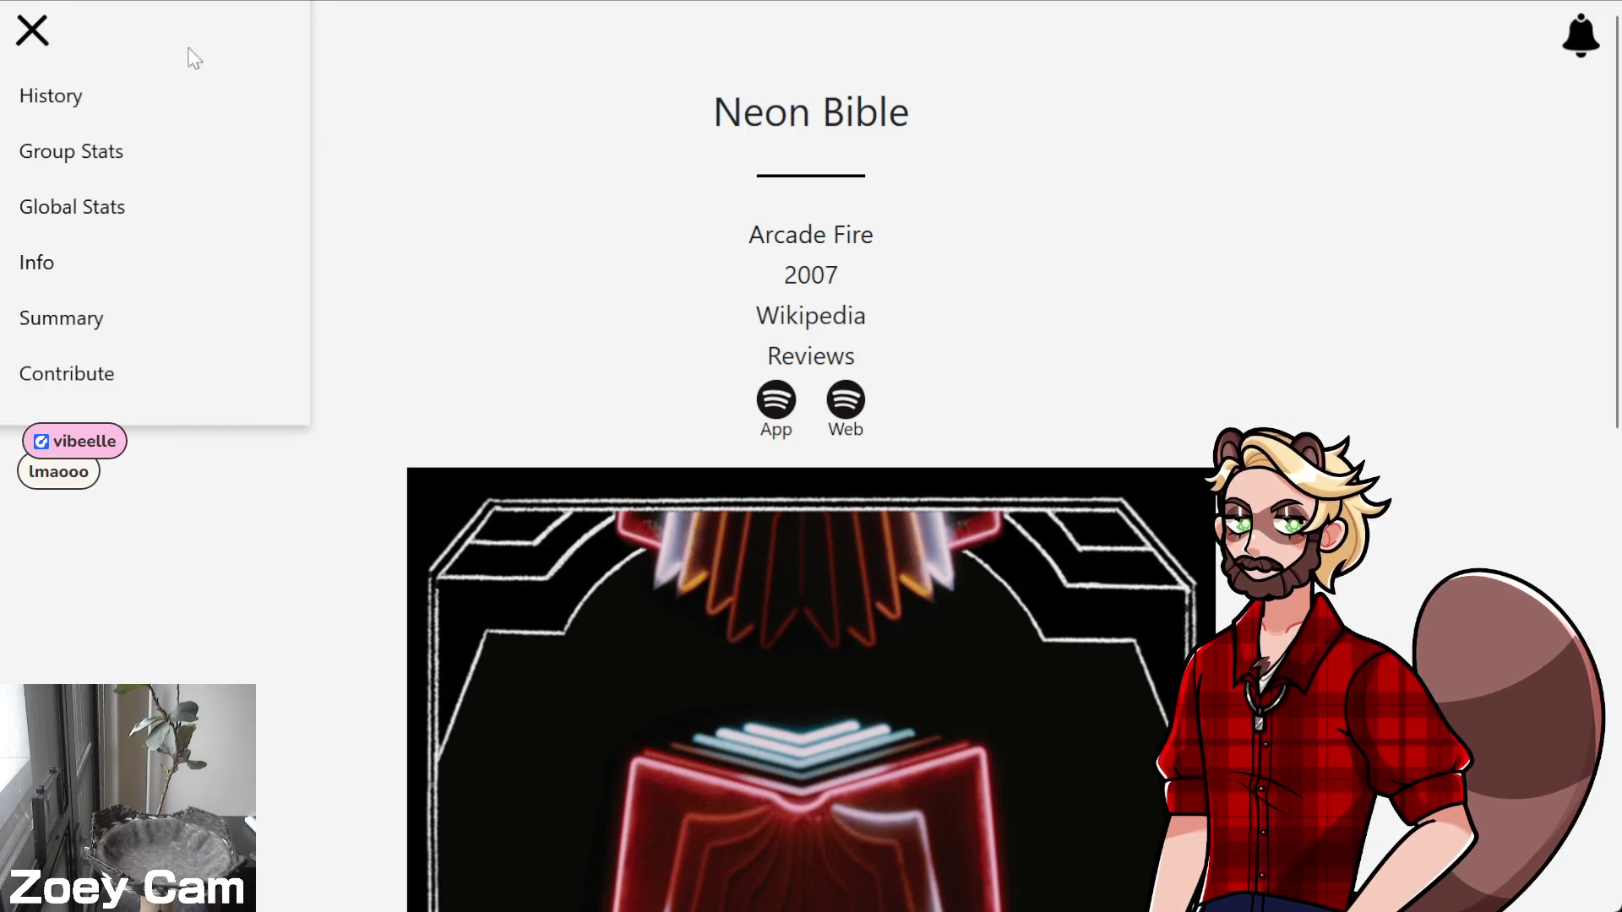
pyautogui.click(11, 34)
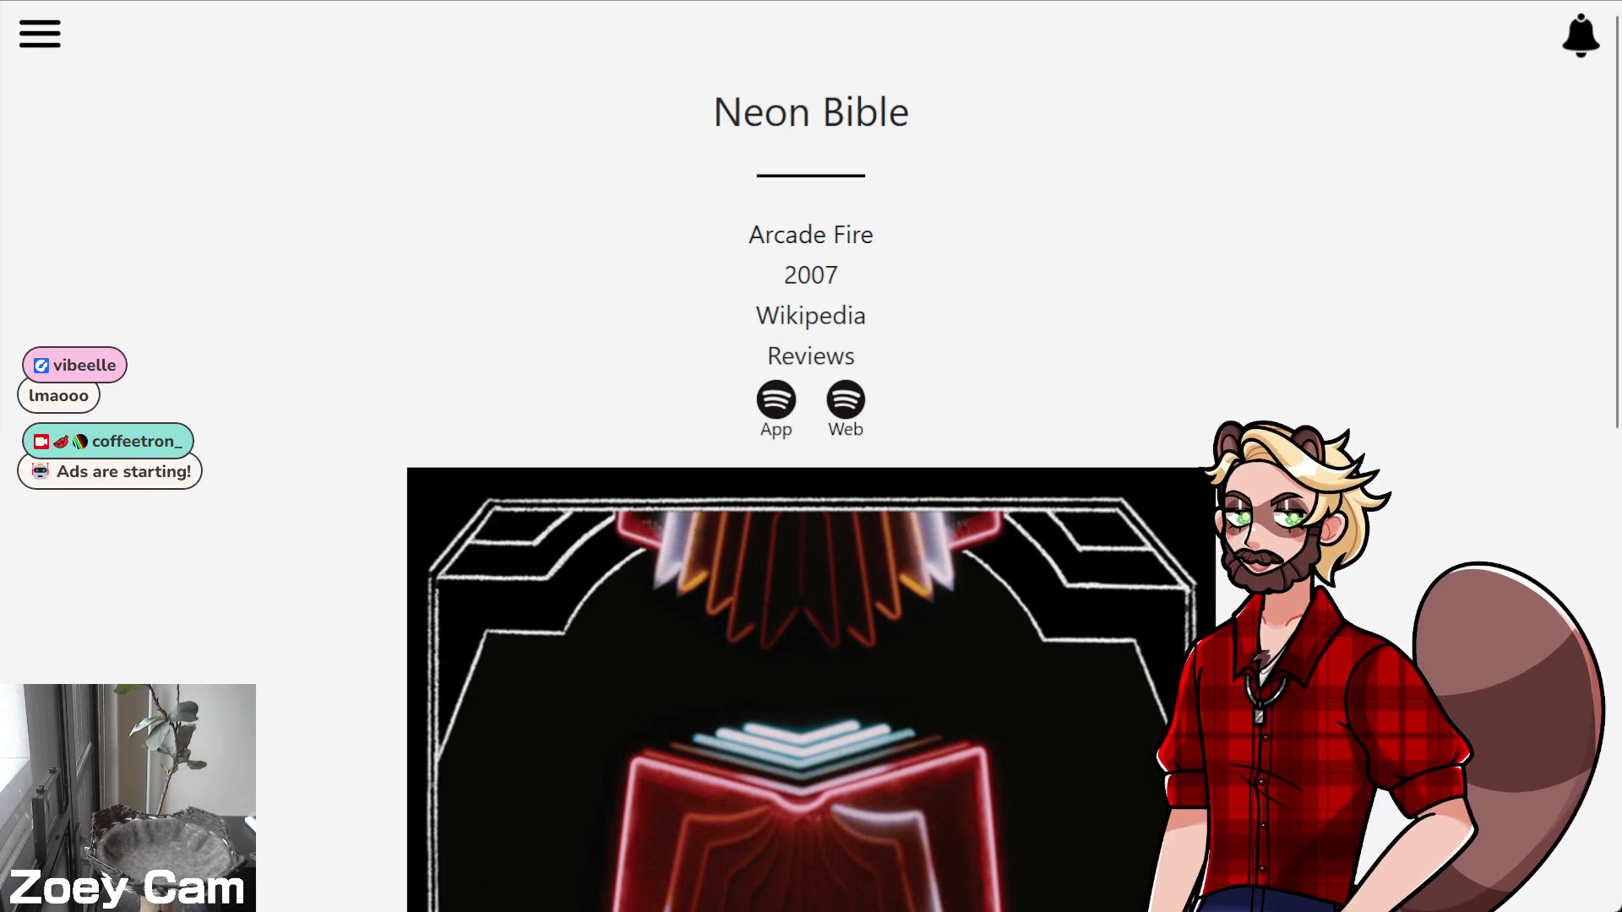
pyautogui.hotkey('ctrl', 't')
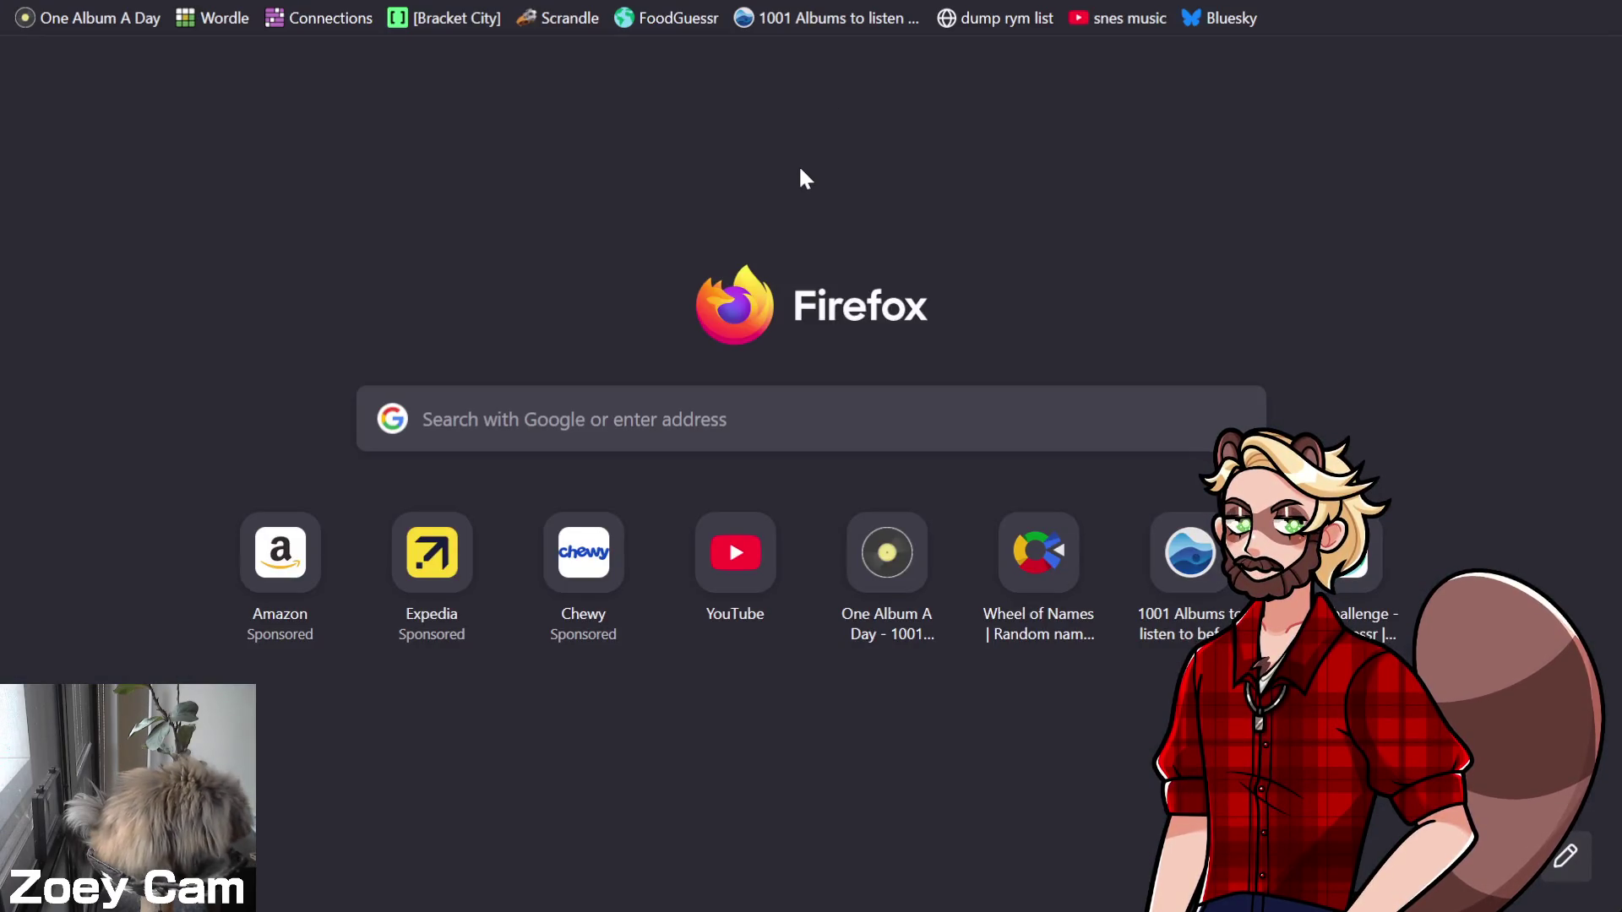
# Load ocremix.org in the new tab
pyautogui.write('ocremix.')
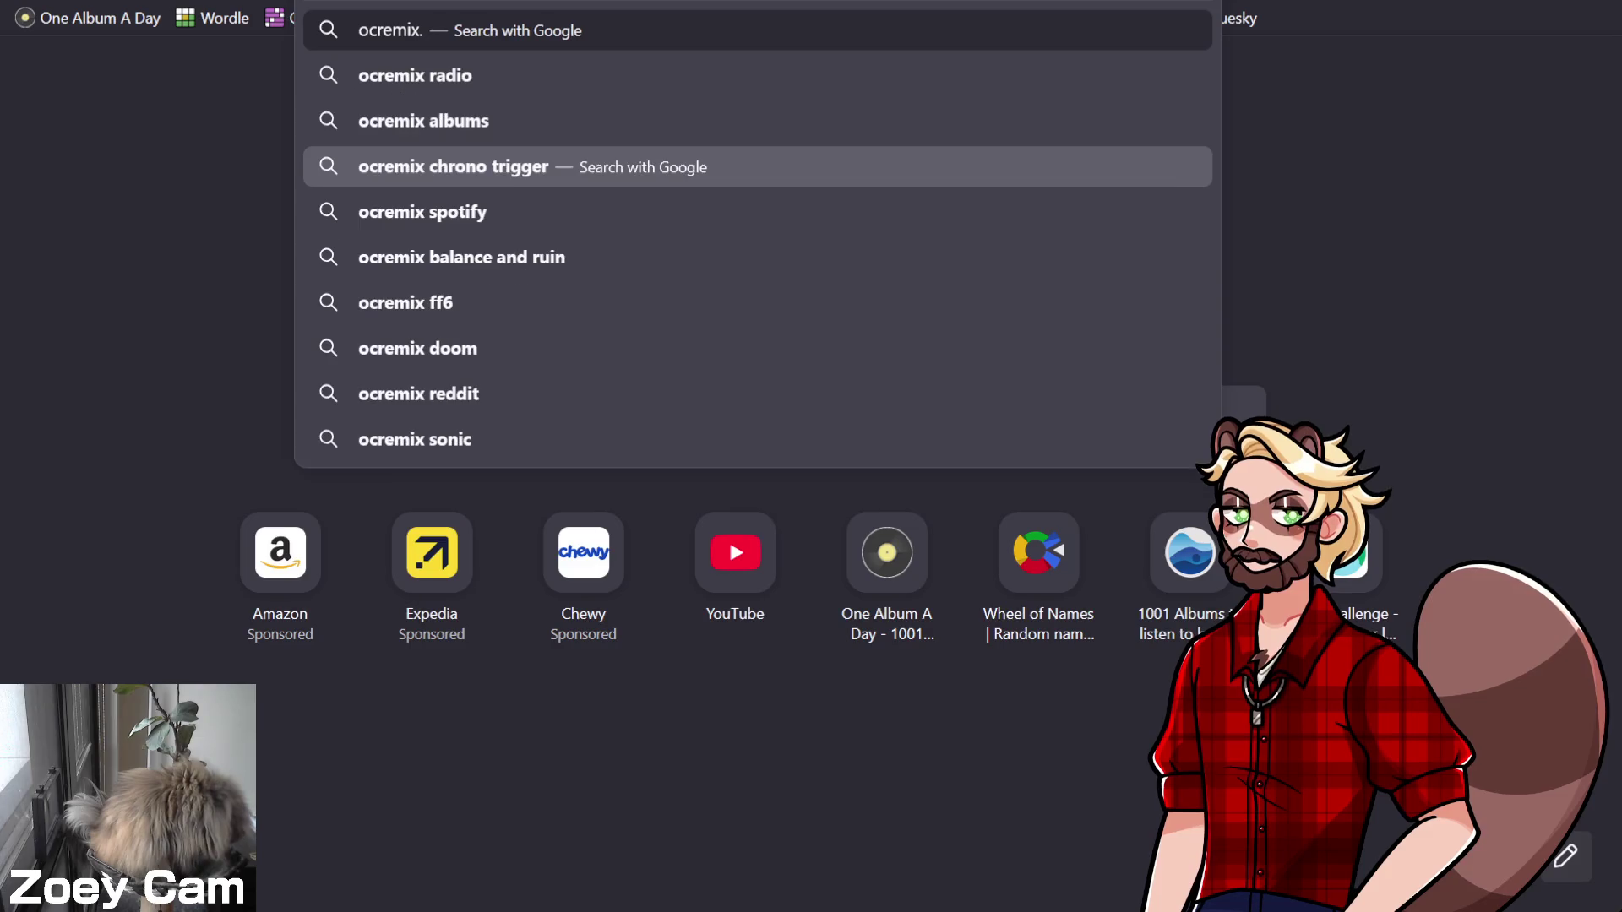
pyautogui.write('org')
pyautogui.press('Return')
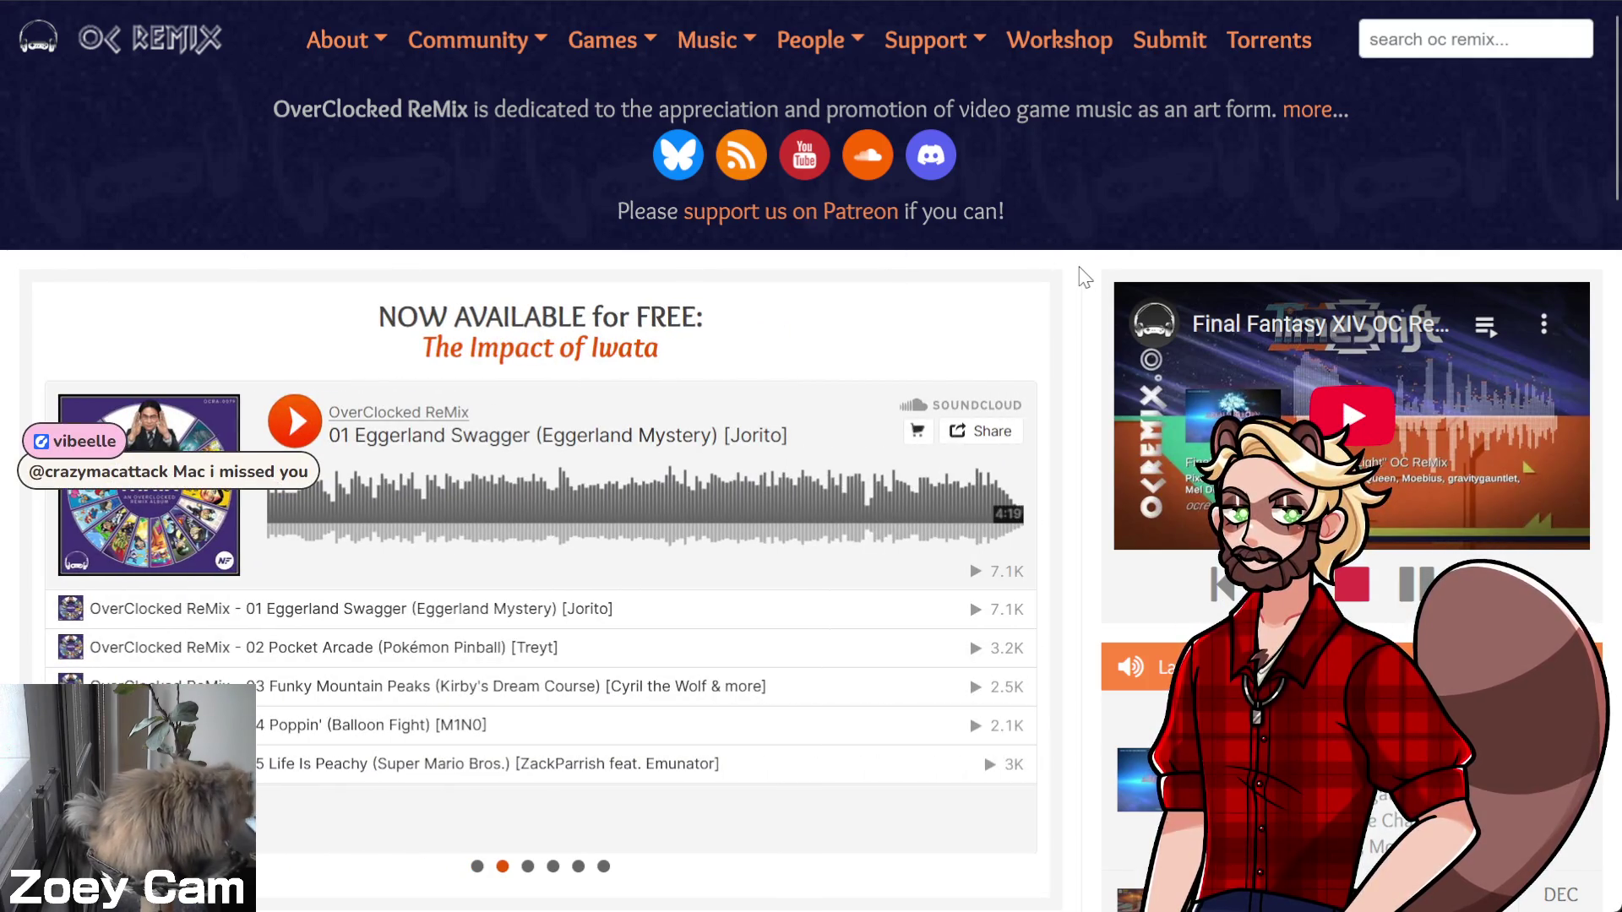
pyautogui.scroll(-5, 1085, 277)
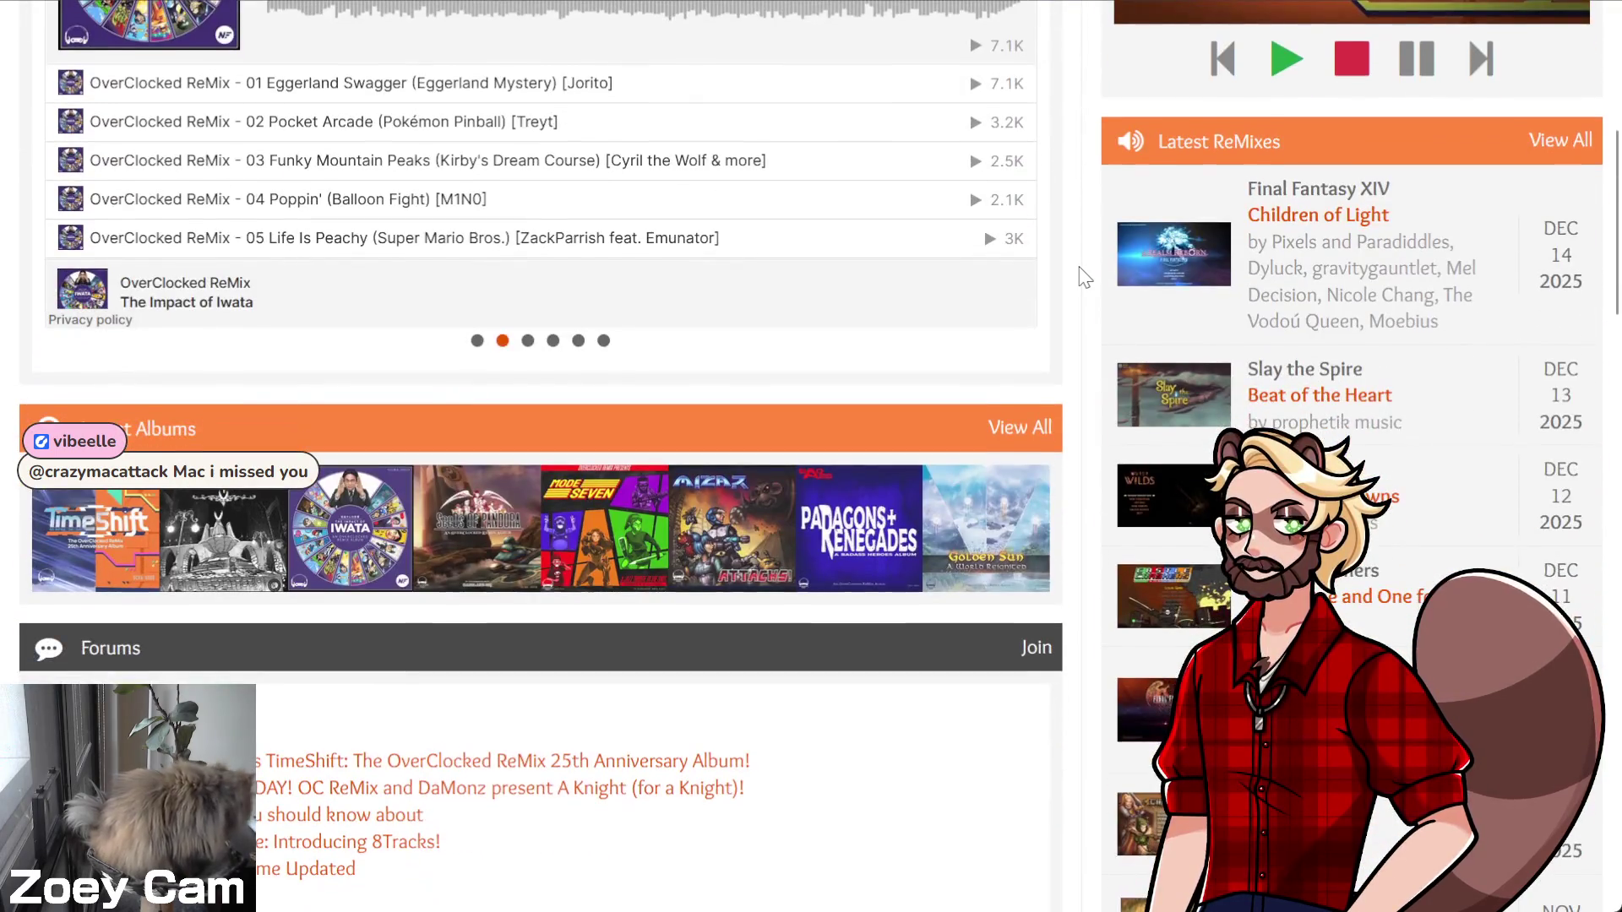
pyautogui.scroll(-4, 1075, 277)
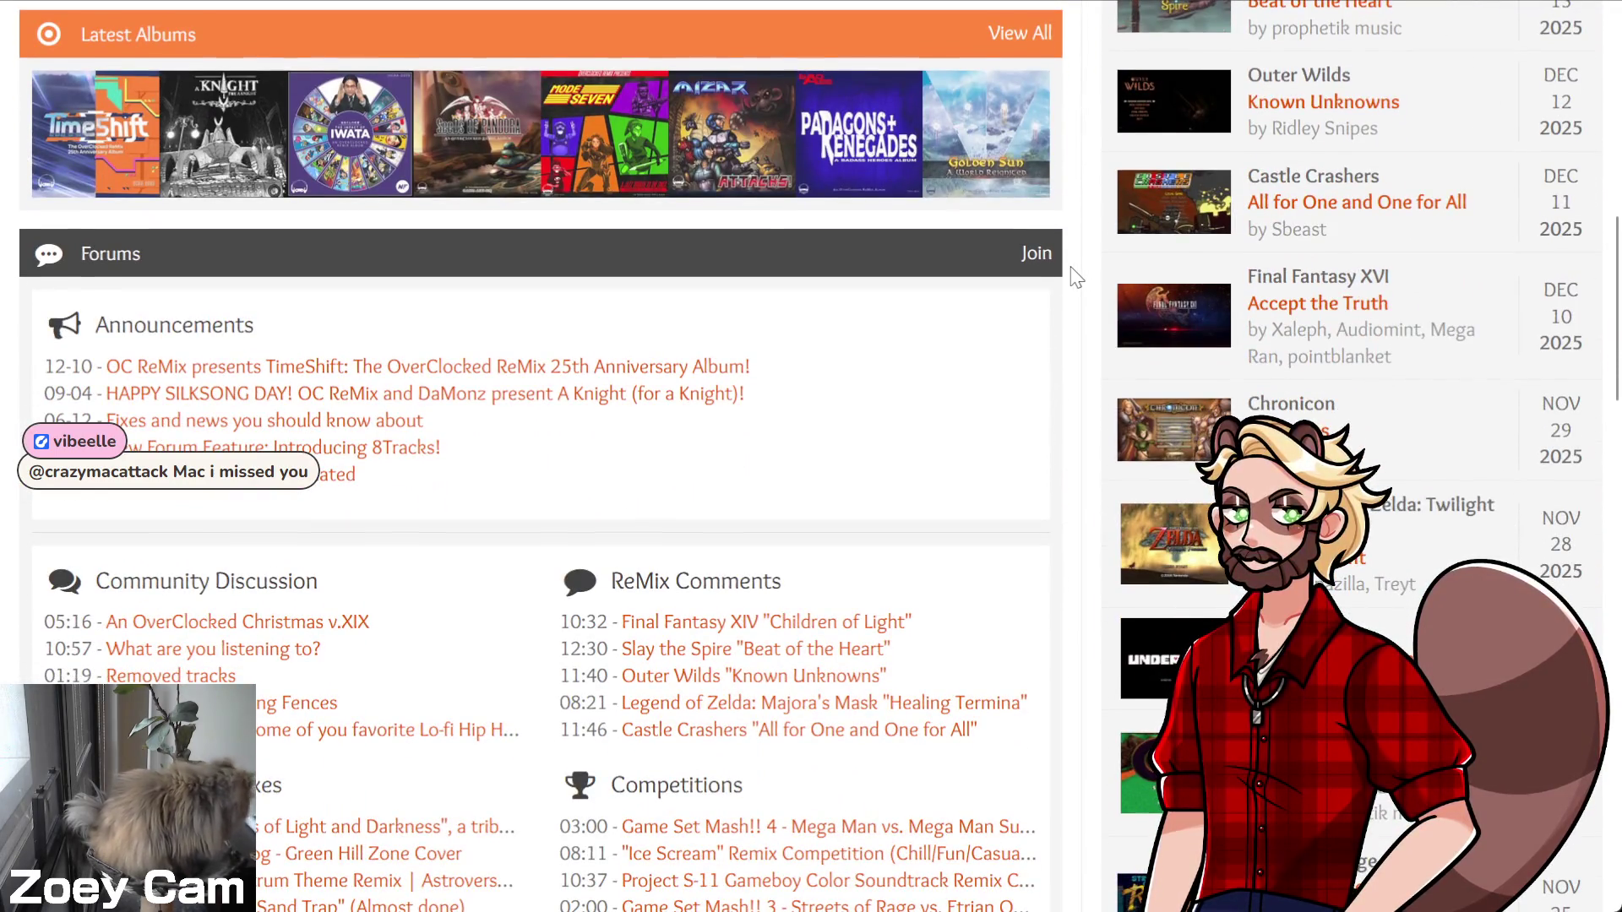
pyautogui.scroll(-1, 1075, 277)
pyautogui.scroll(-4, 1067, 277)
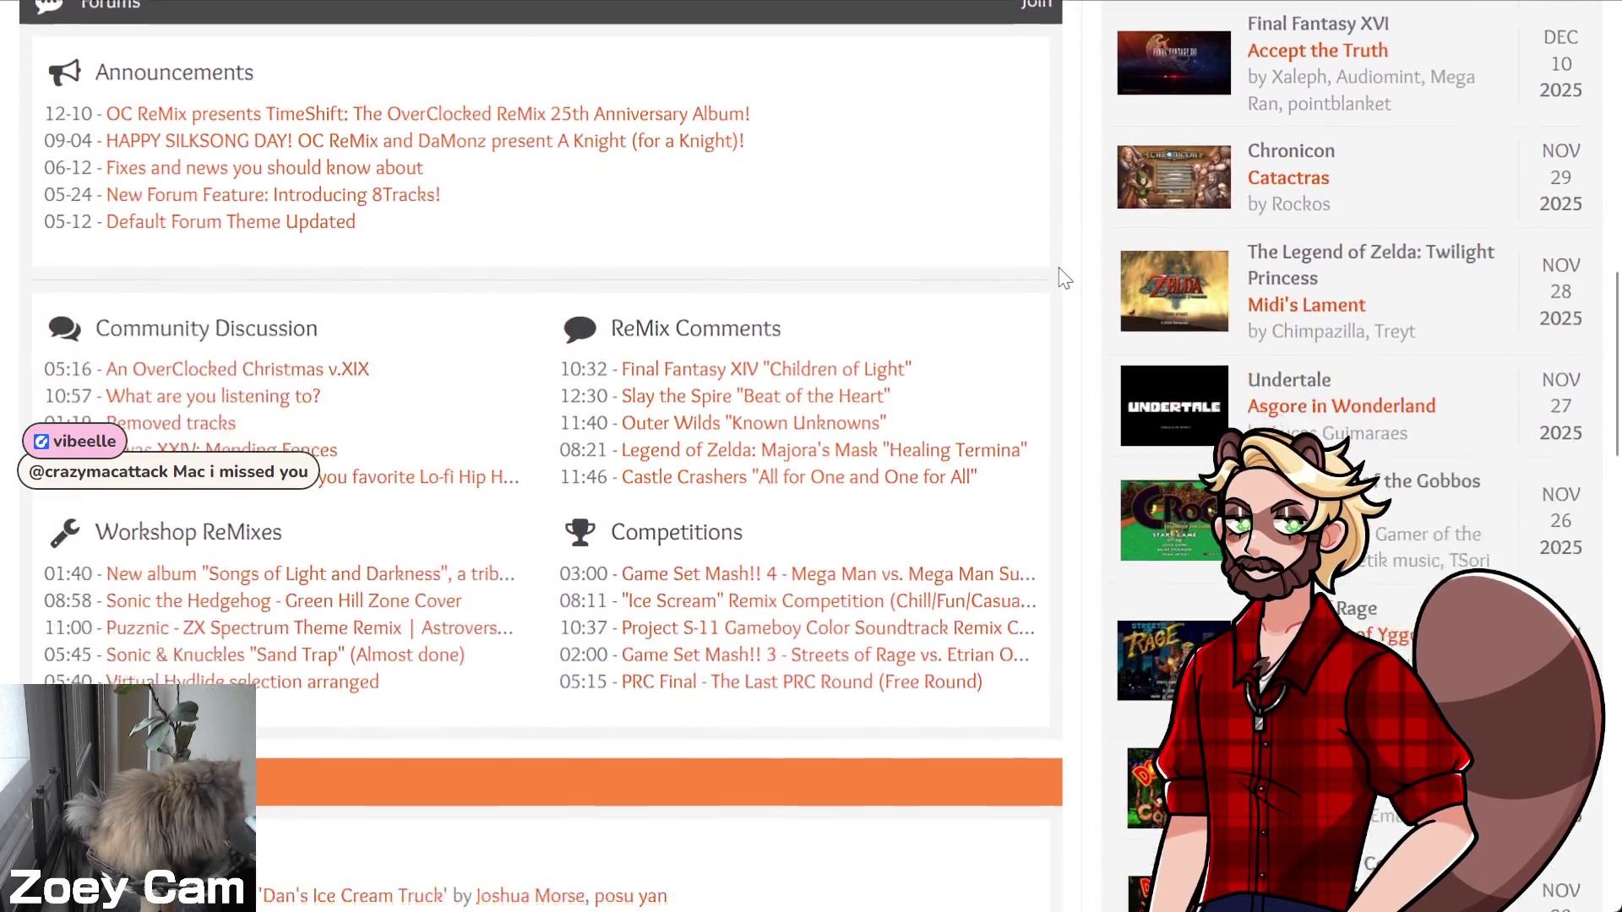
pyautogui.scroll(-8, 1064, 277)
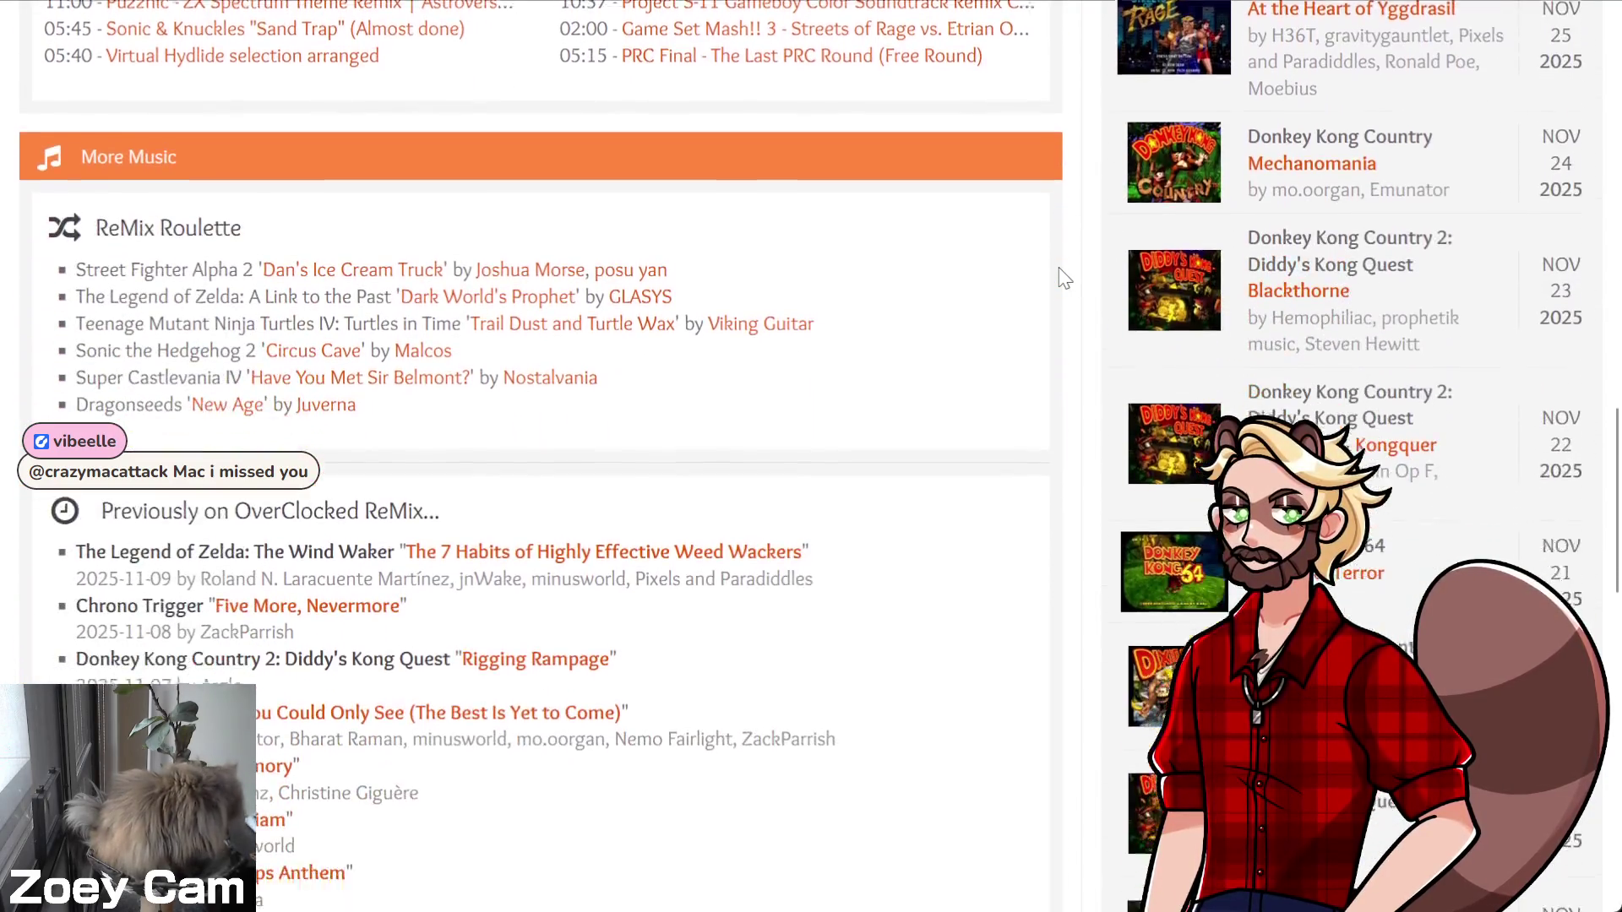
pyautogui.scroll(-1, 1065, 279)
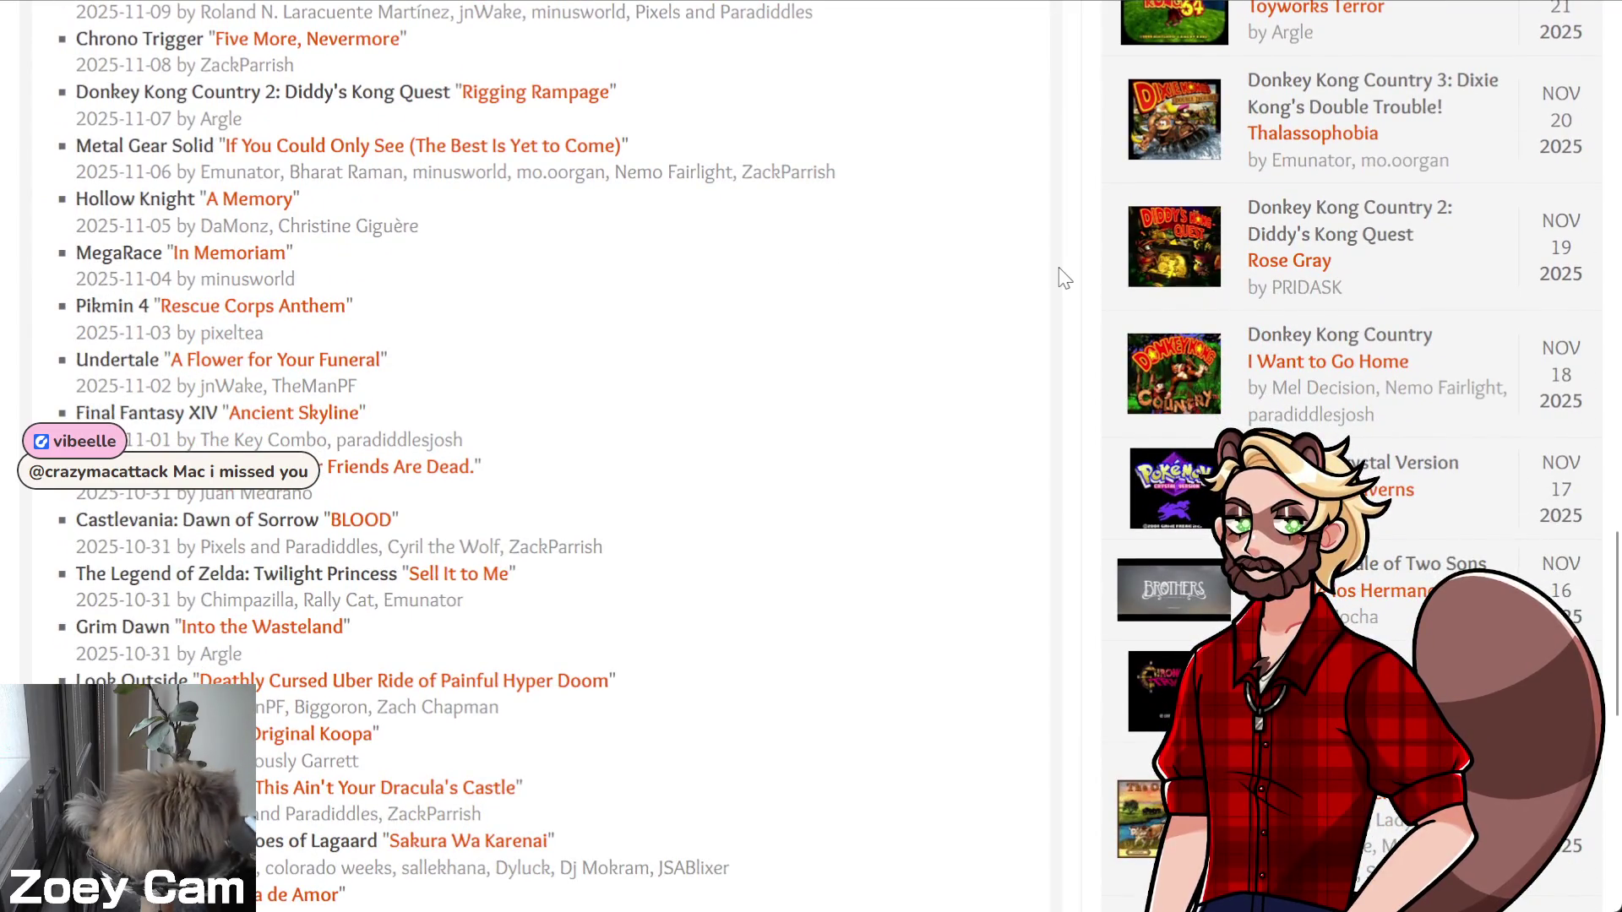
pyautogui.scroll(-1, 1046, 287)
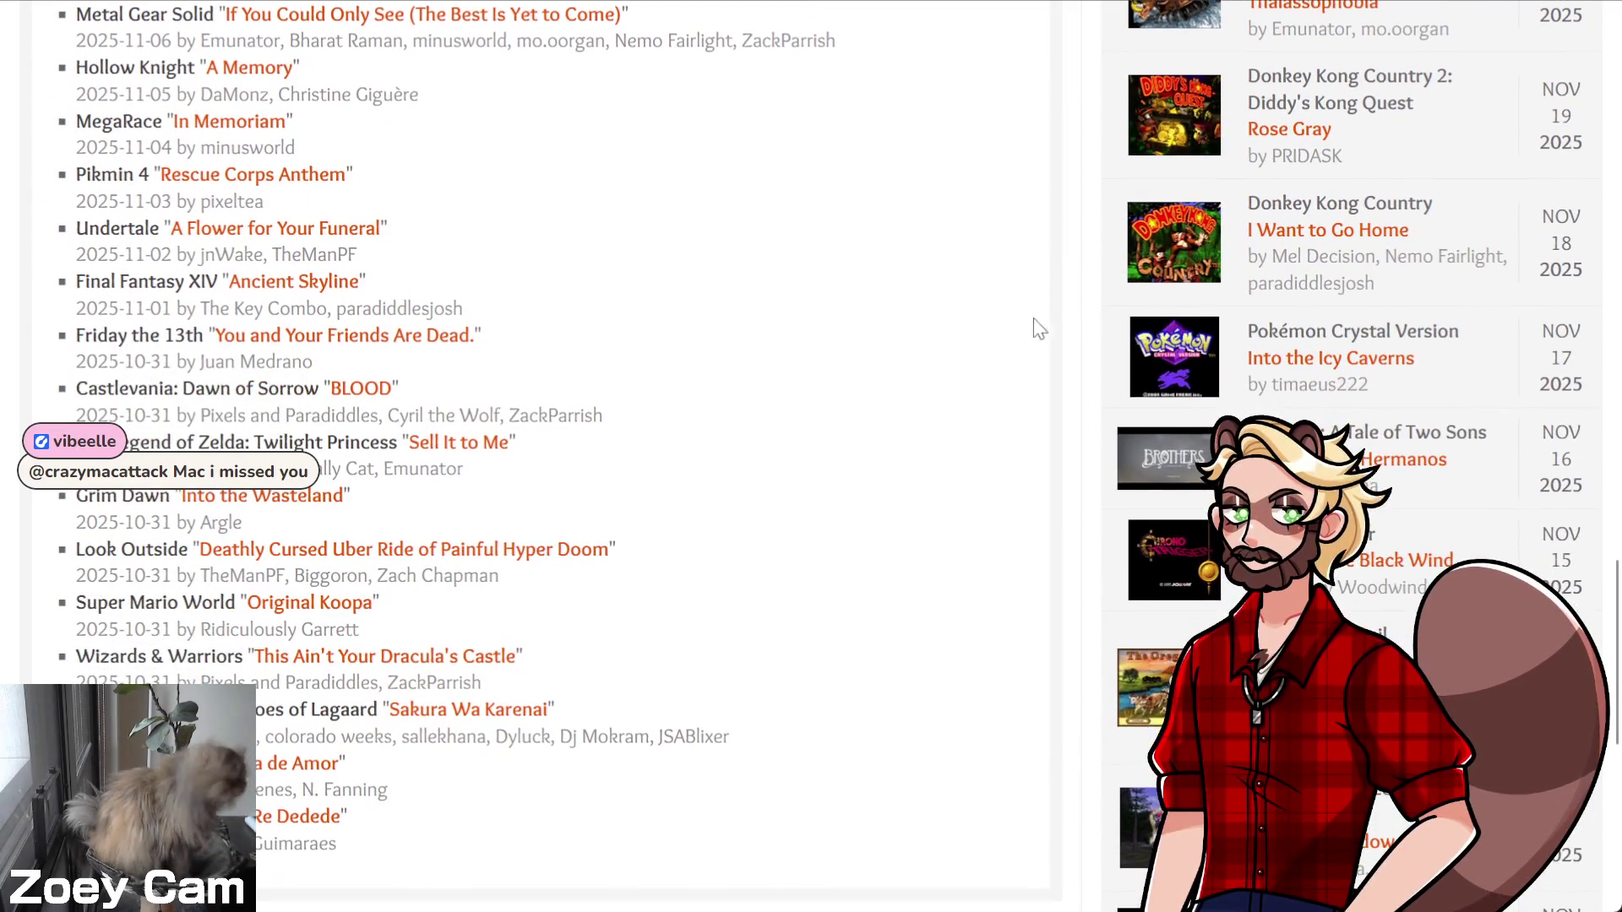
pyautogui.scroll(-1, 1039, 474)
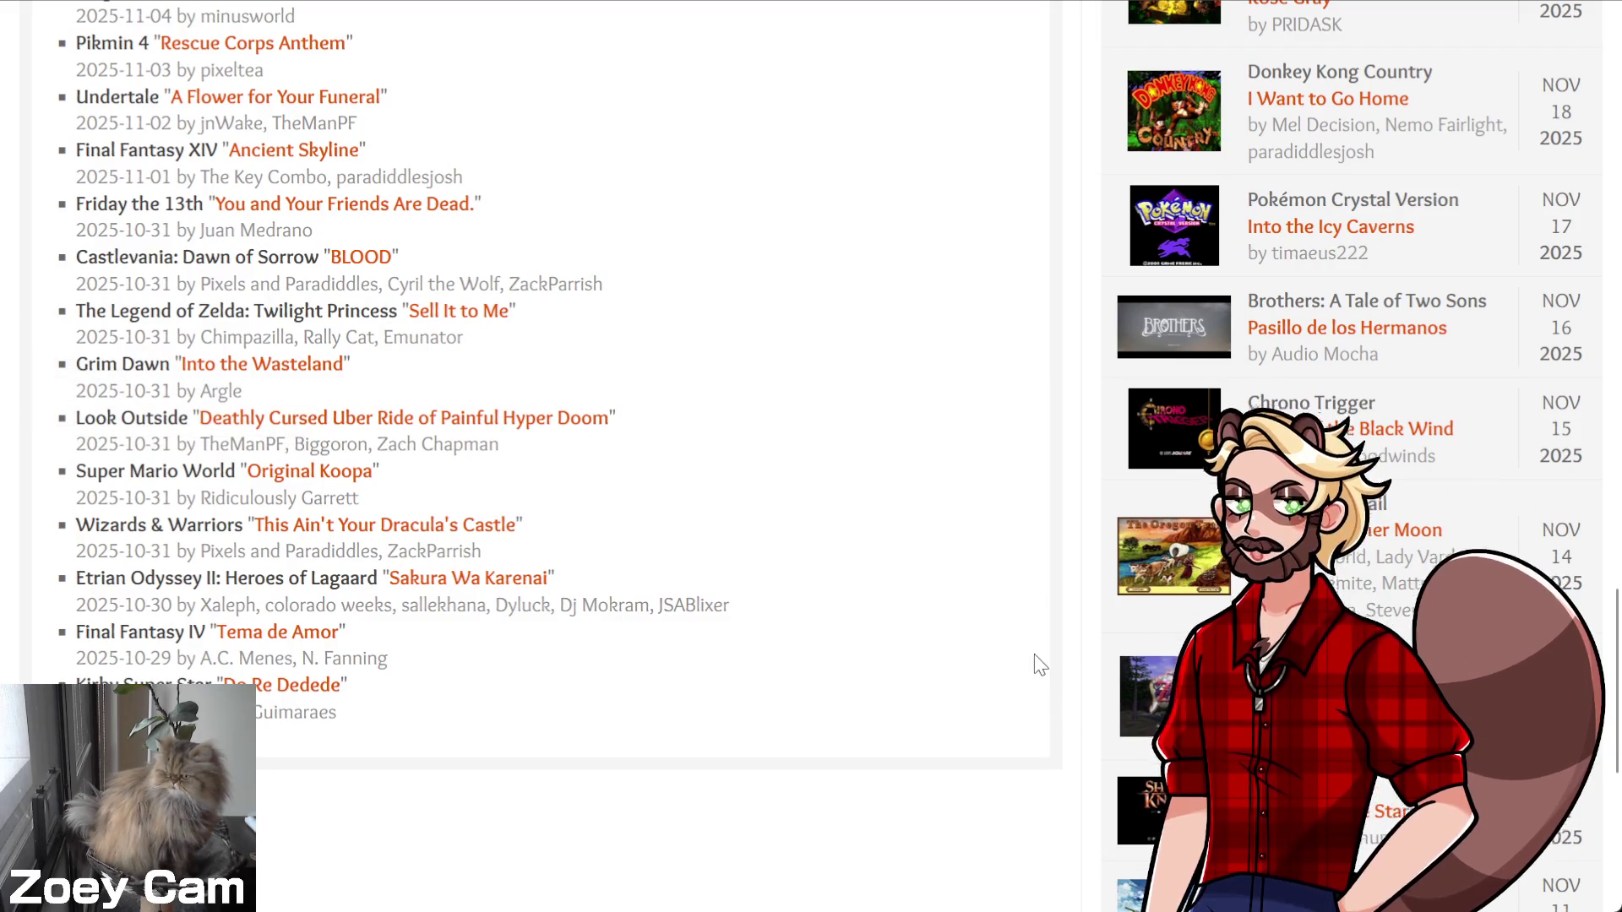
pyautogui.scroll(-2, 1072, 651)
pyautogui.scroll(-2, 1073, 651)
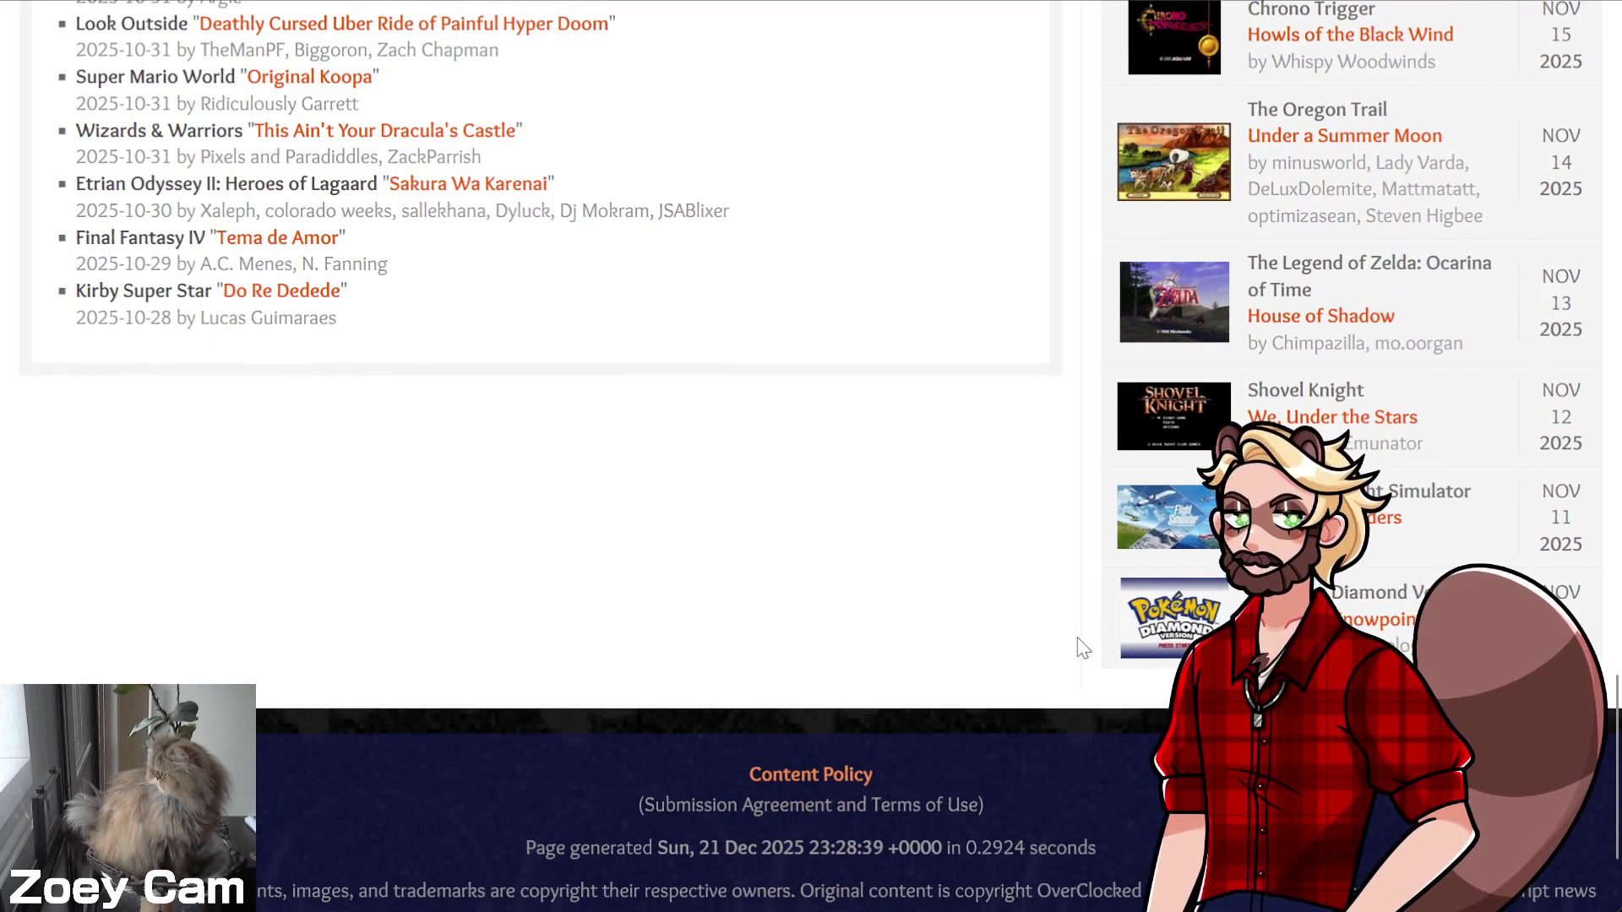
pyautogui.scroll(3, 1077, 651)
pyautogui.scroll(5, 1084, 649)
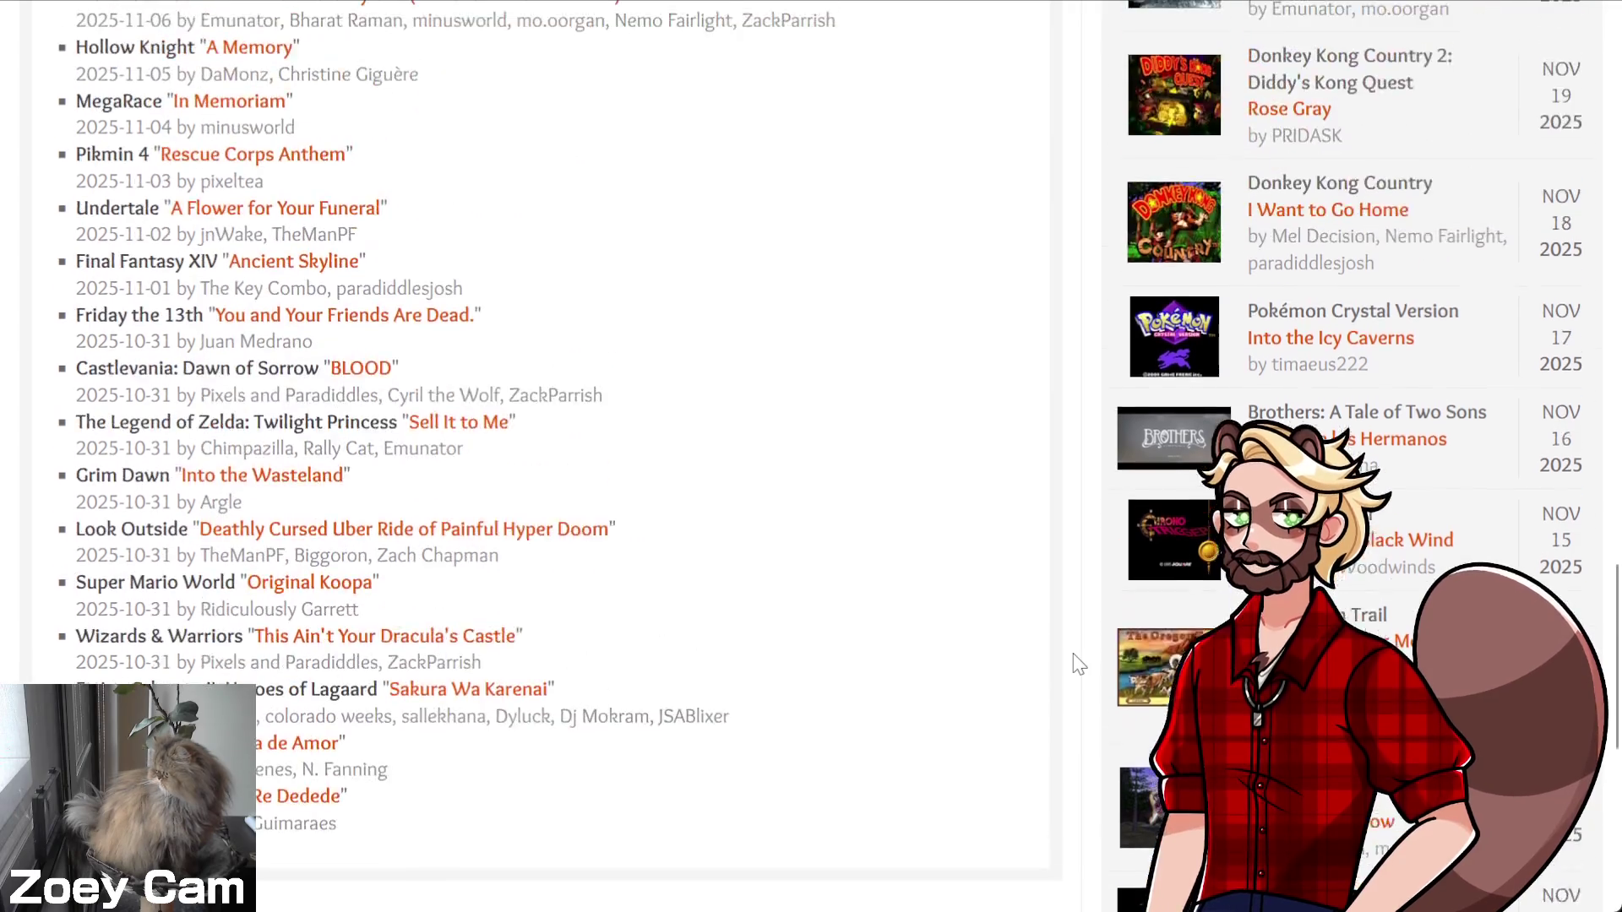
pyautogui.scroll(3, 1084, 641)
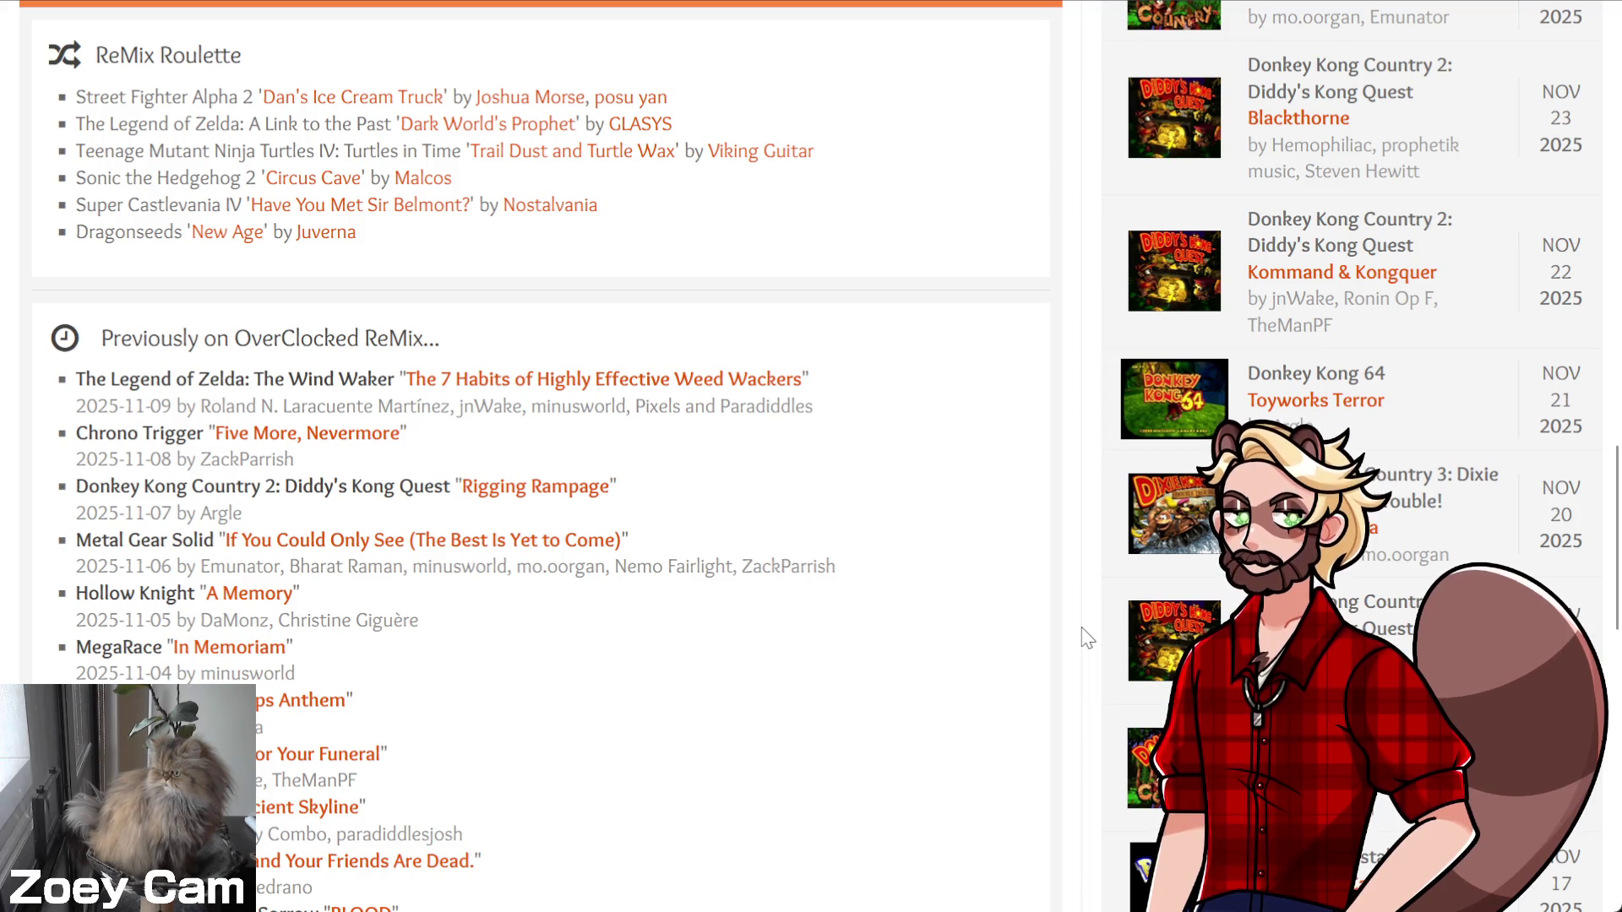
pyautogui.scroll(6, 1087, 637)
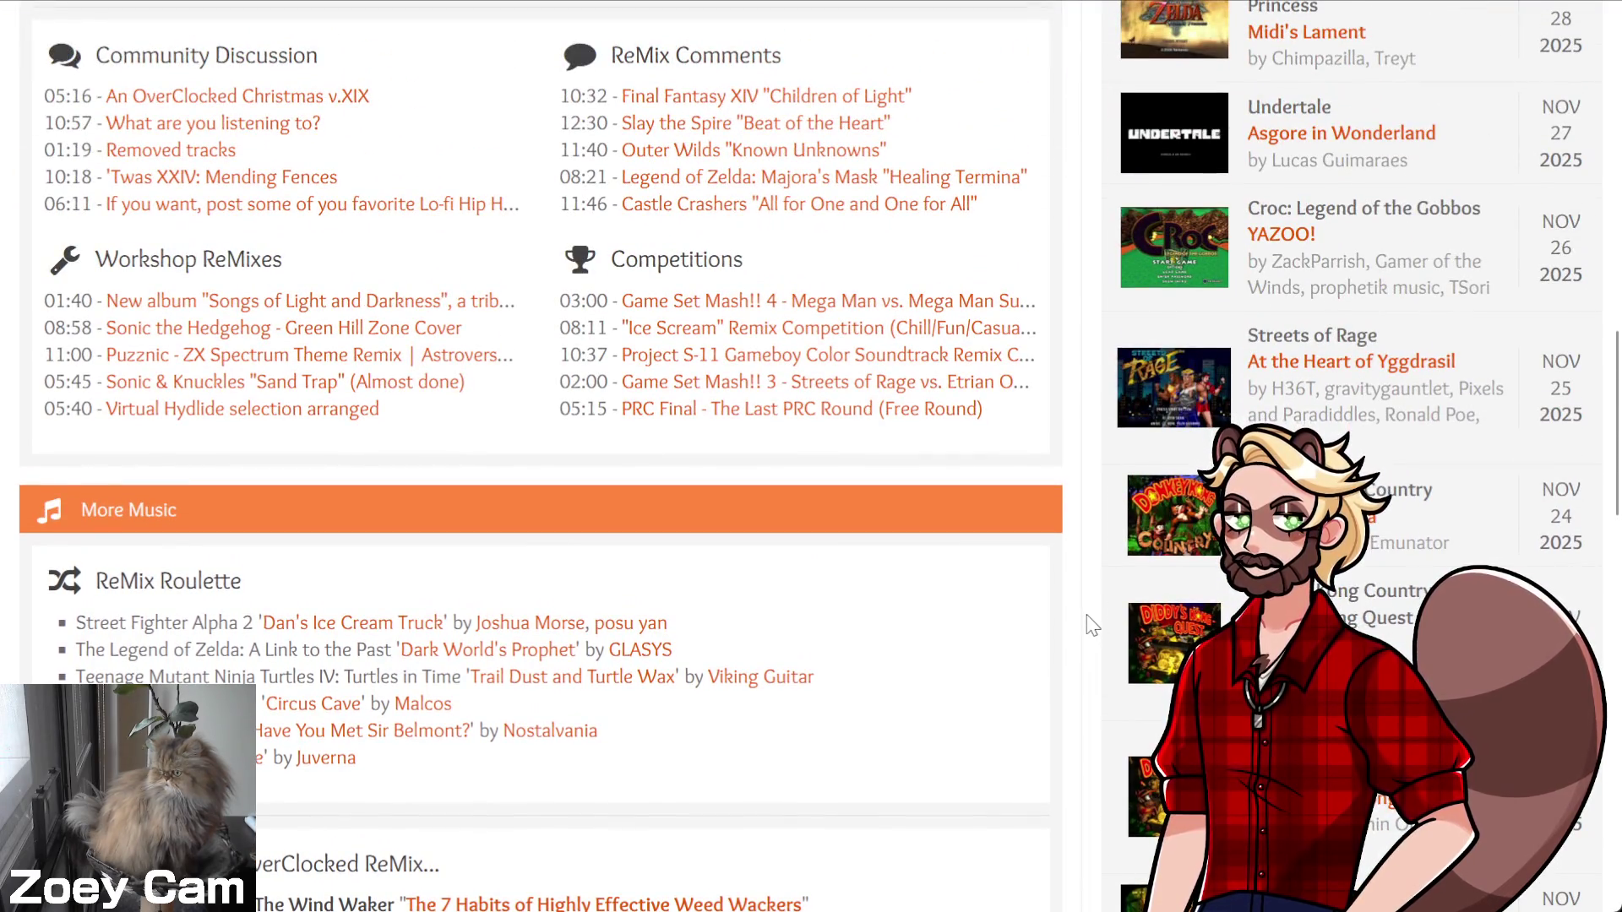
pyautogui.scroll(6, 1090, 504)
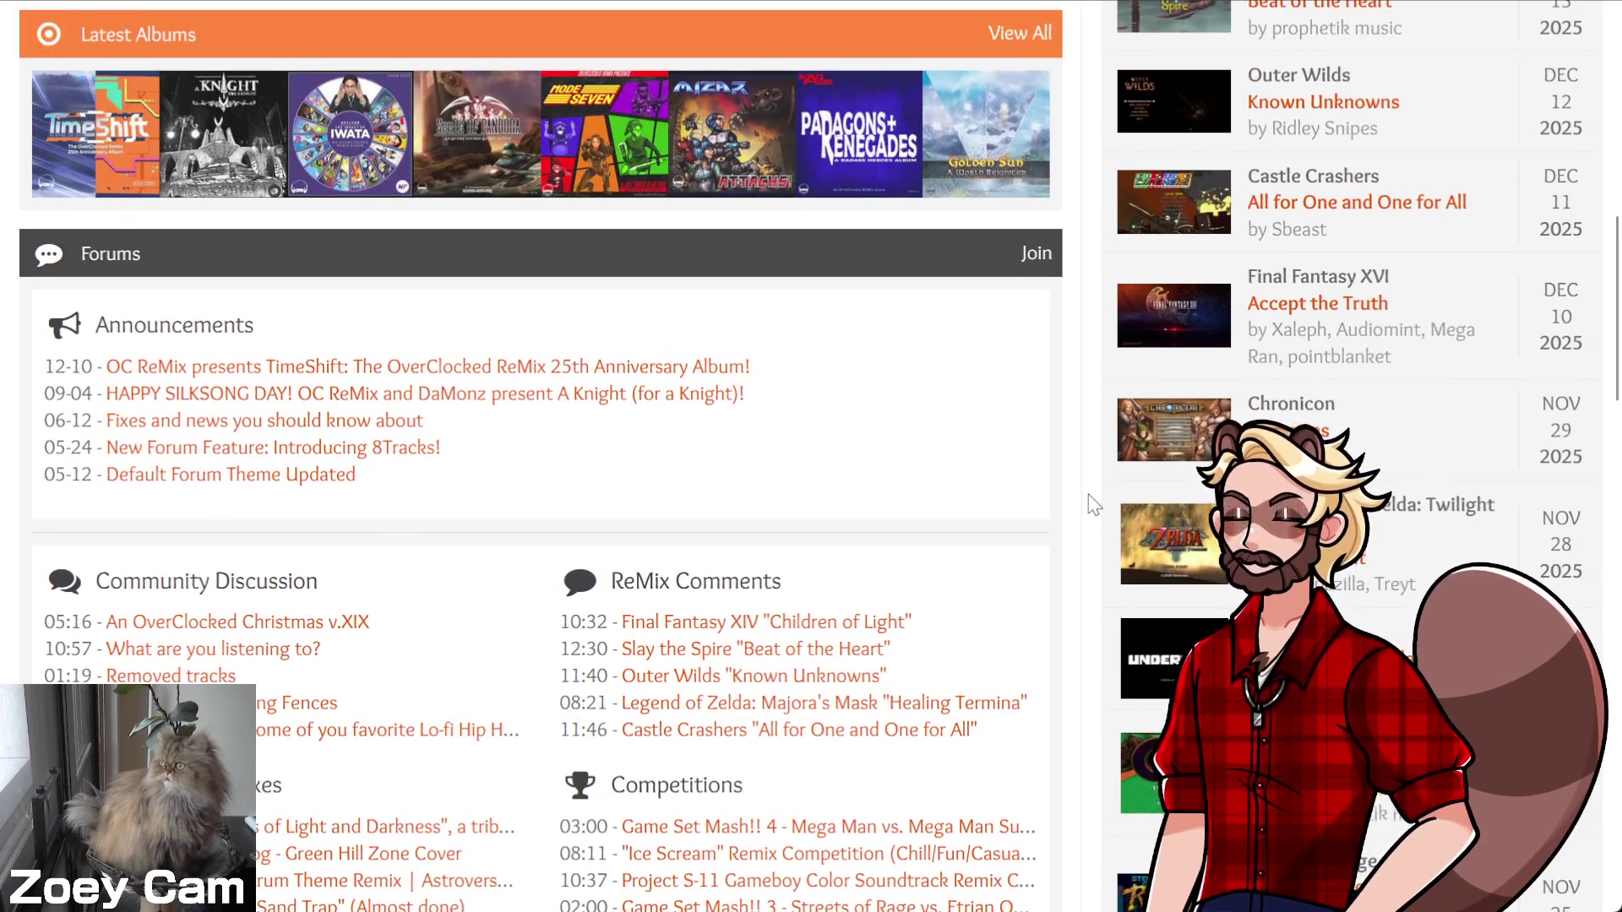
pyautogui.scroll(8, 1090, 505)
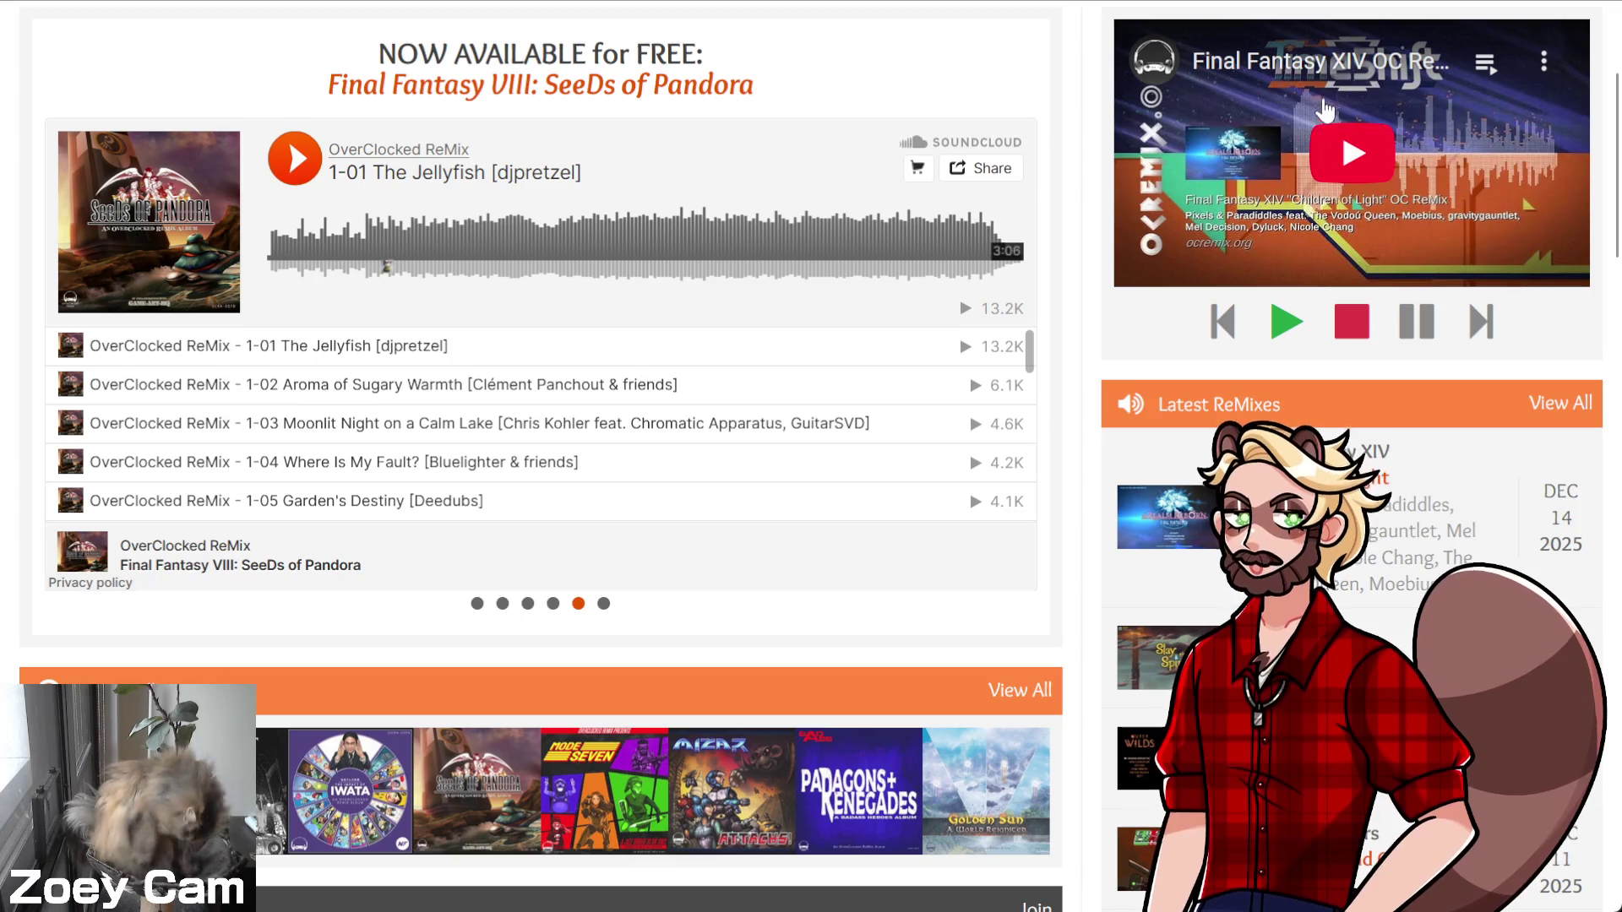
pyautogui.scroll(3, 1284, 146)
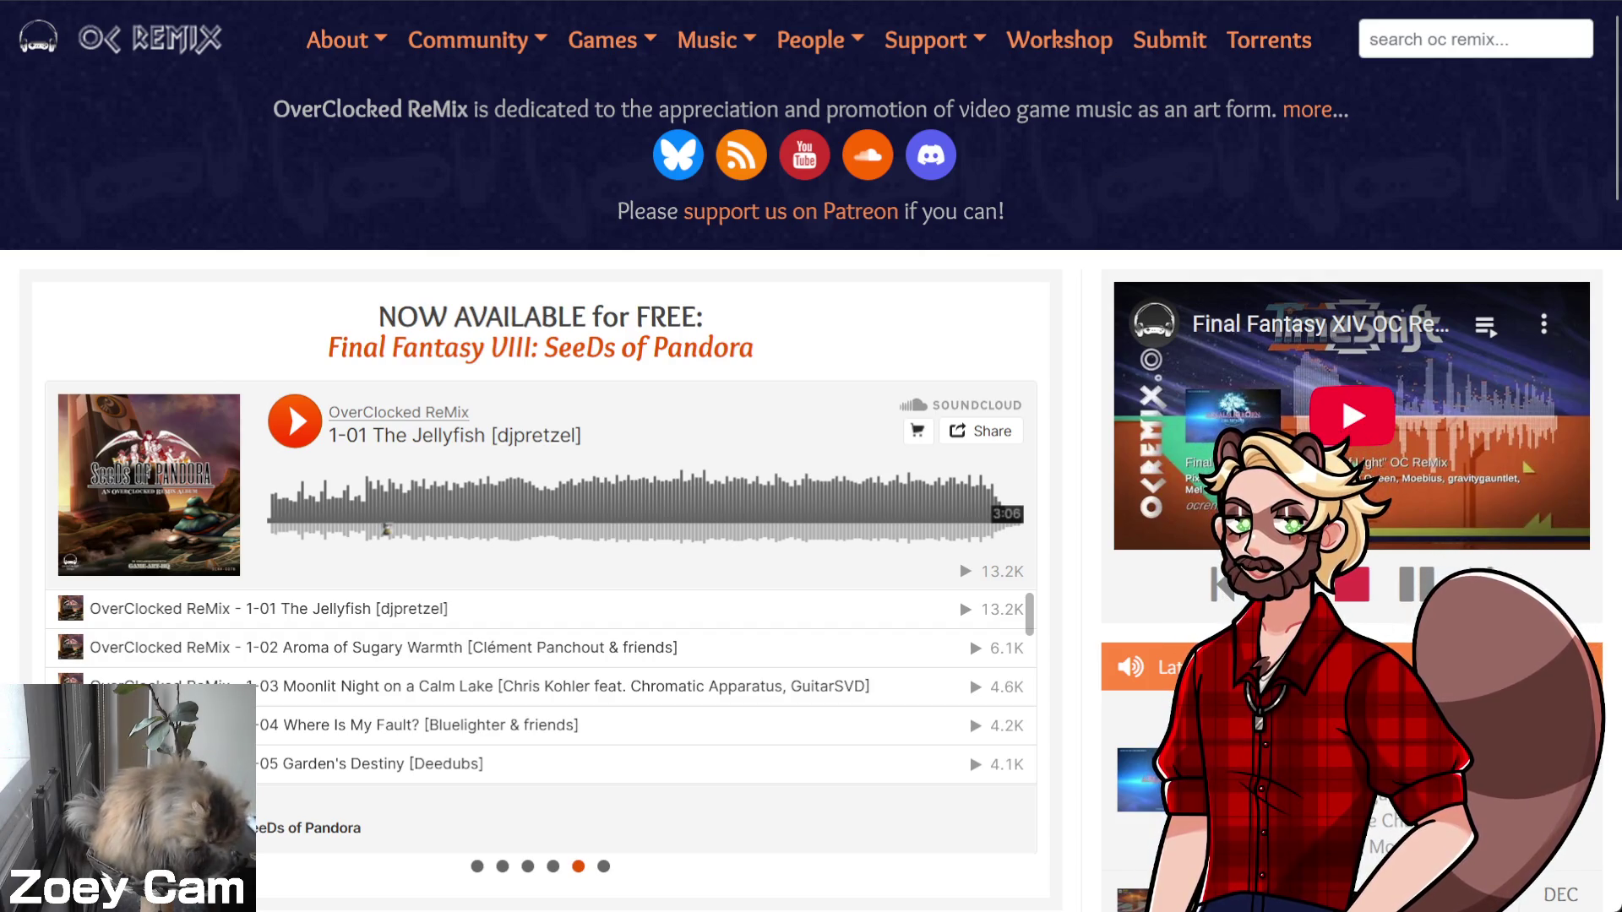
pyautogui.hotkey('ctrl', 'Tab')
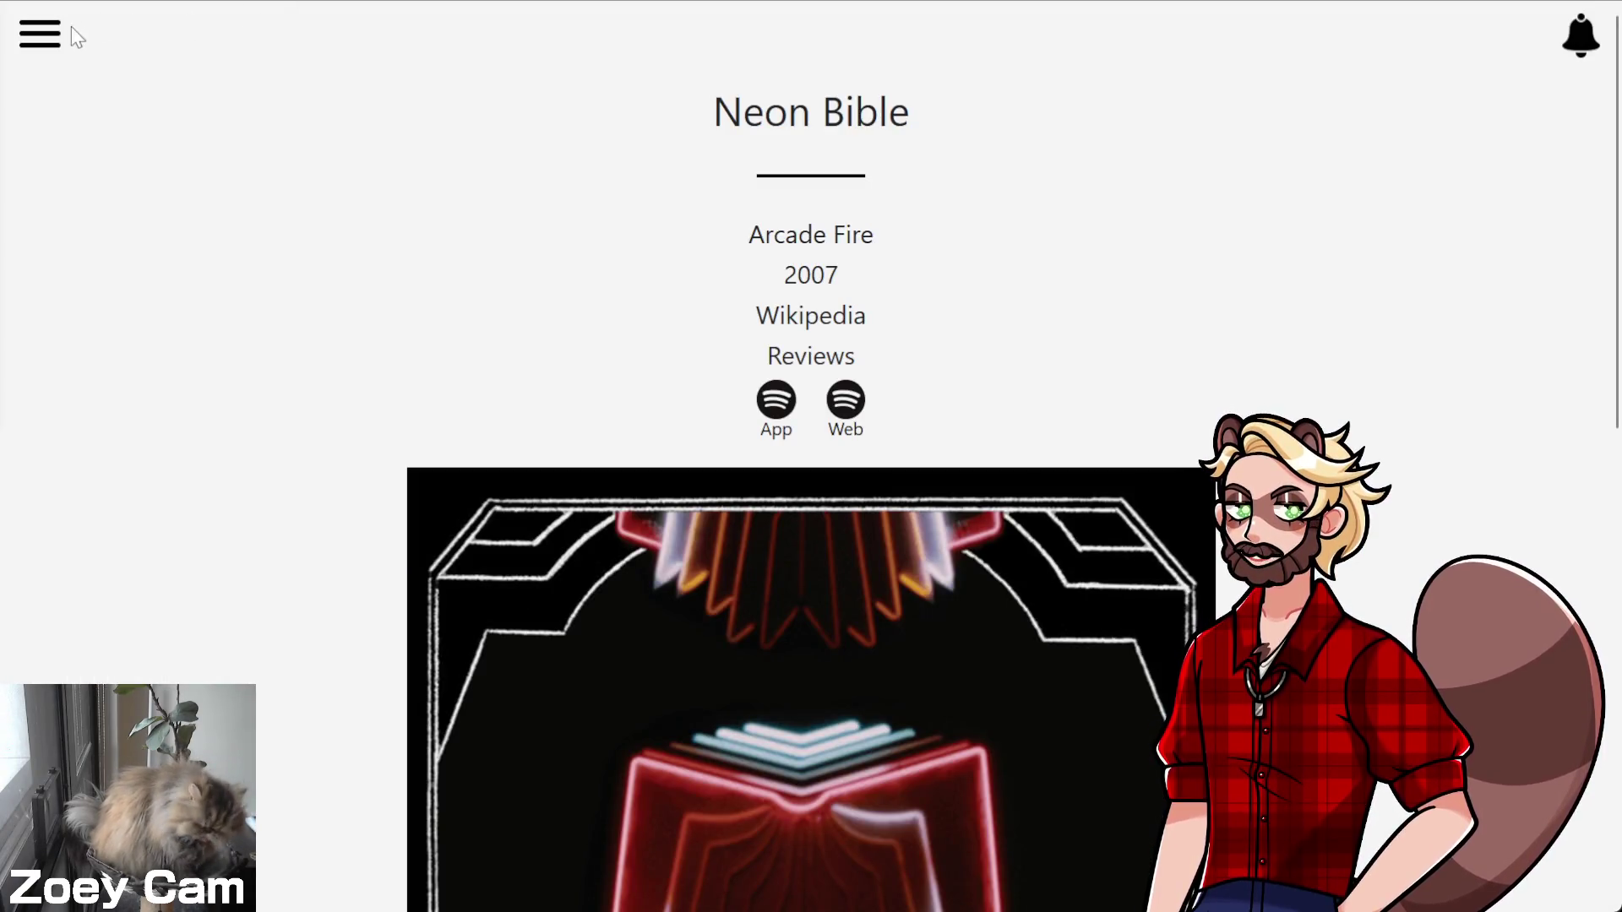
# Go to the Listening History page from the navigation drawer and scroll through the album table
pyautogui.click(56, 35)
pyautogui.click(68, 102)
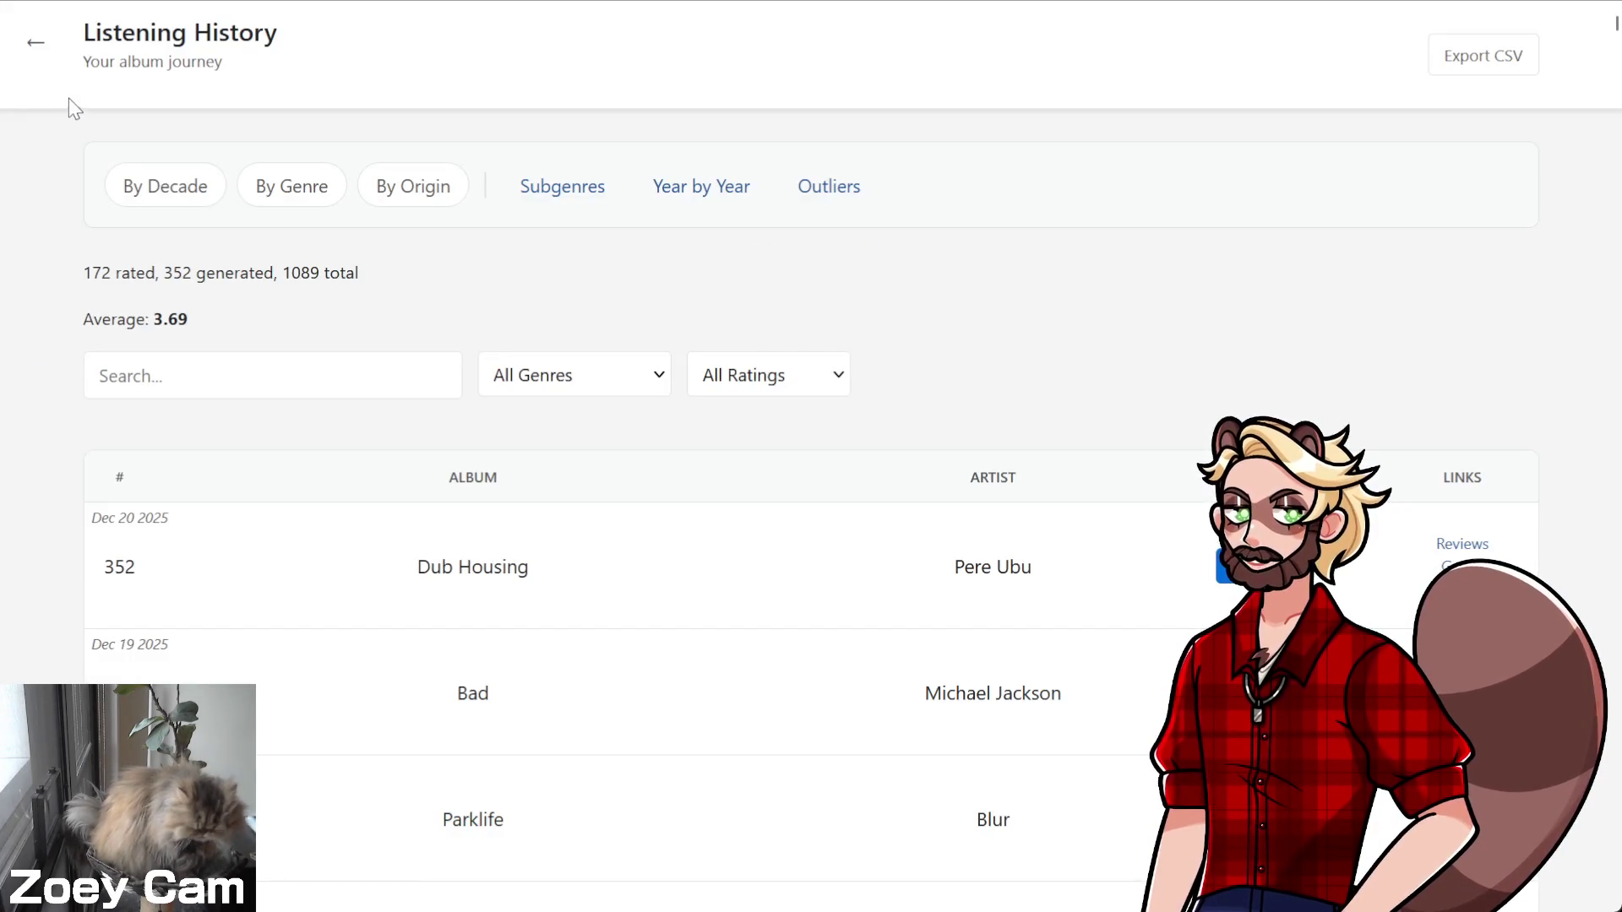
pyautogui.scroll(-5, 998, 256)
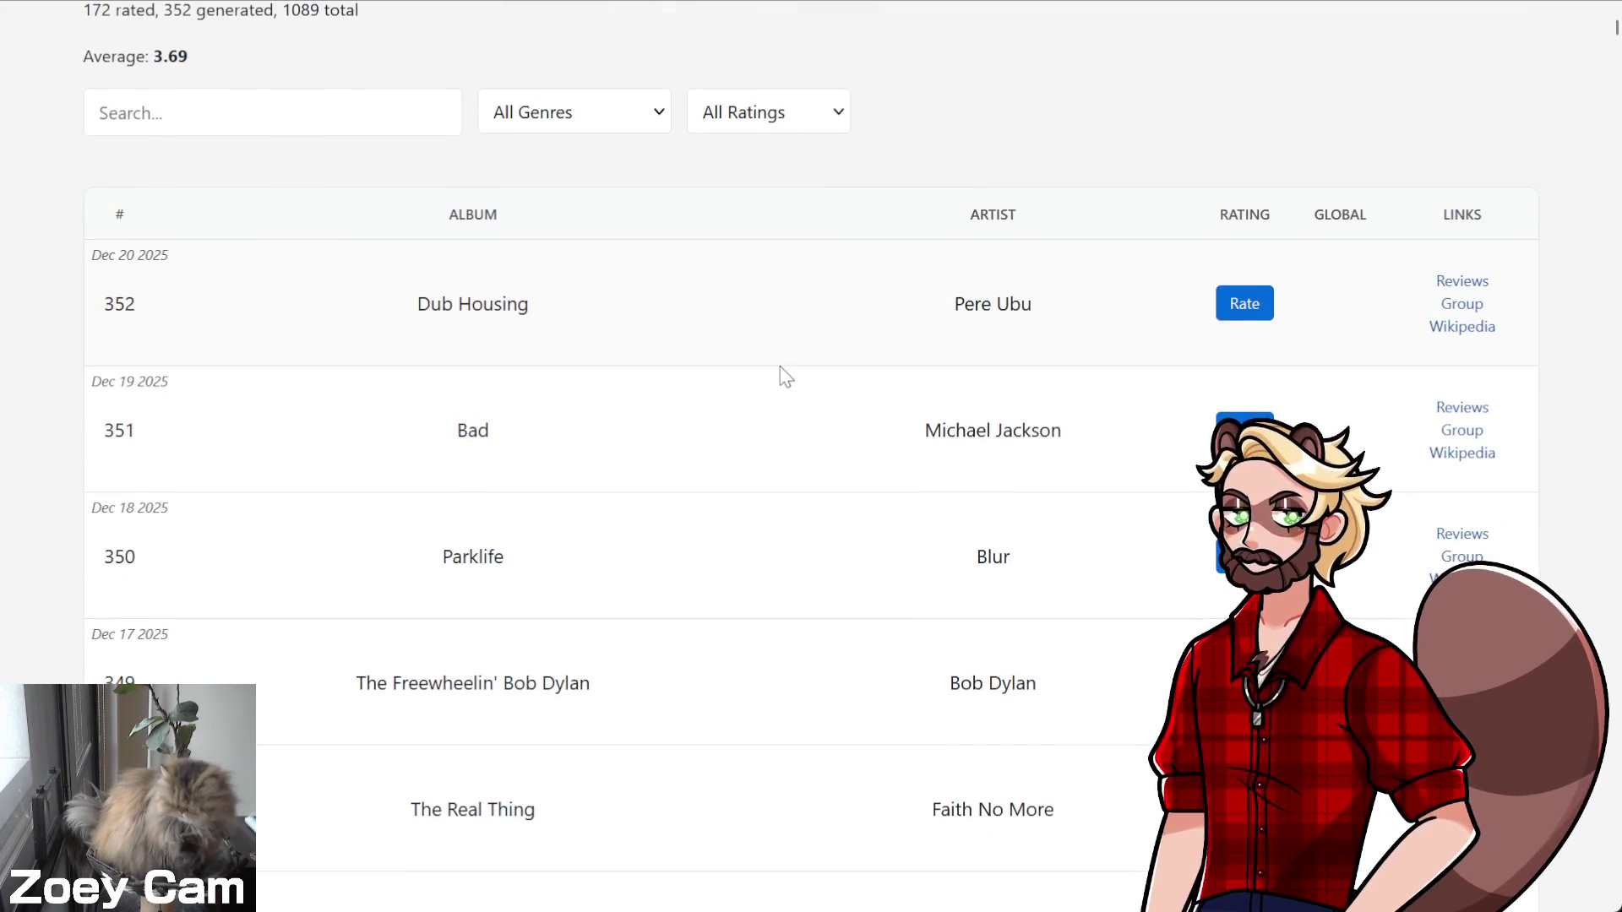
pyautogui.scroll(-2, 782, 373)
pyautogui.scroll(3, 789, 394)
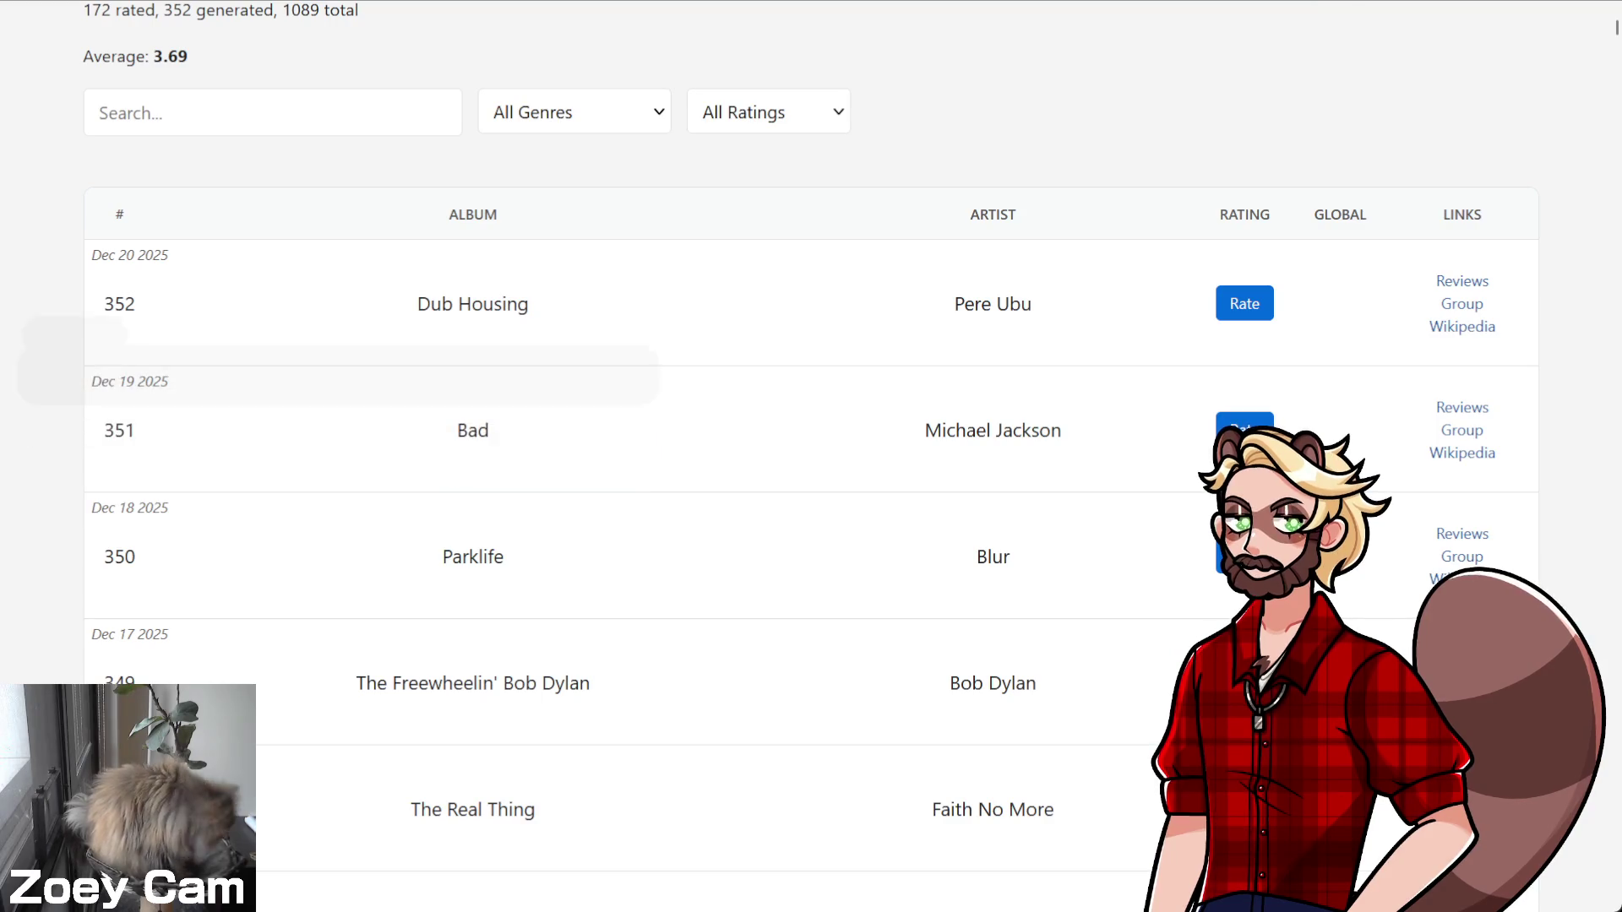
pyautogui.hotkey('ctrl', 't')
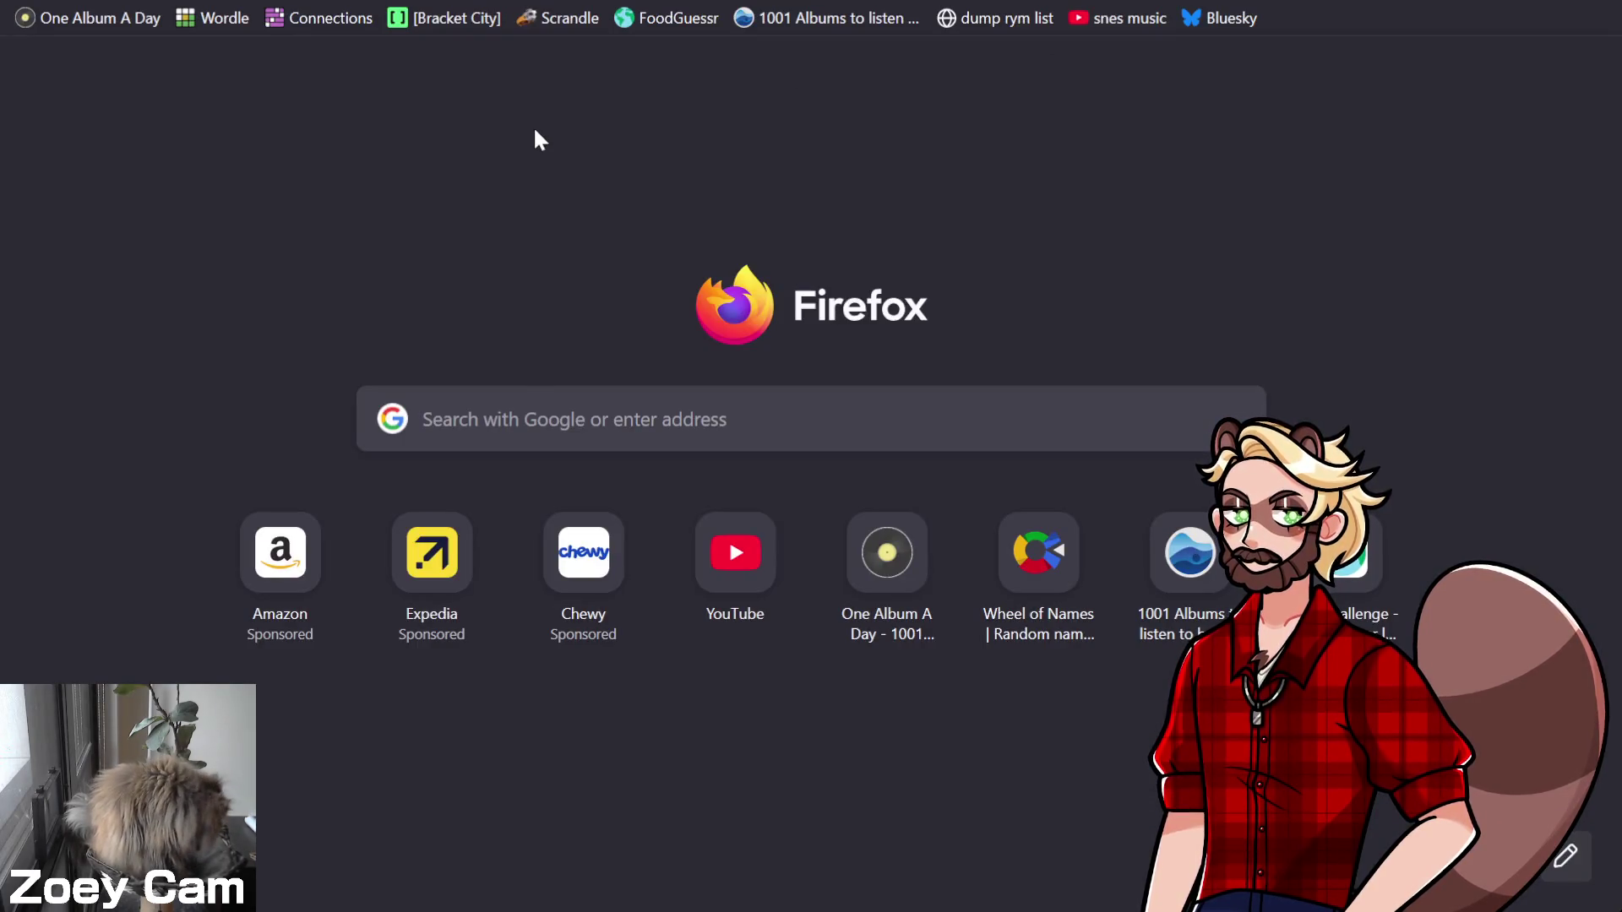
# Search YouTube for 'vampire survivors opening a chest' and play the Jackpot chest drop video
pyautogui.write('you')
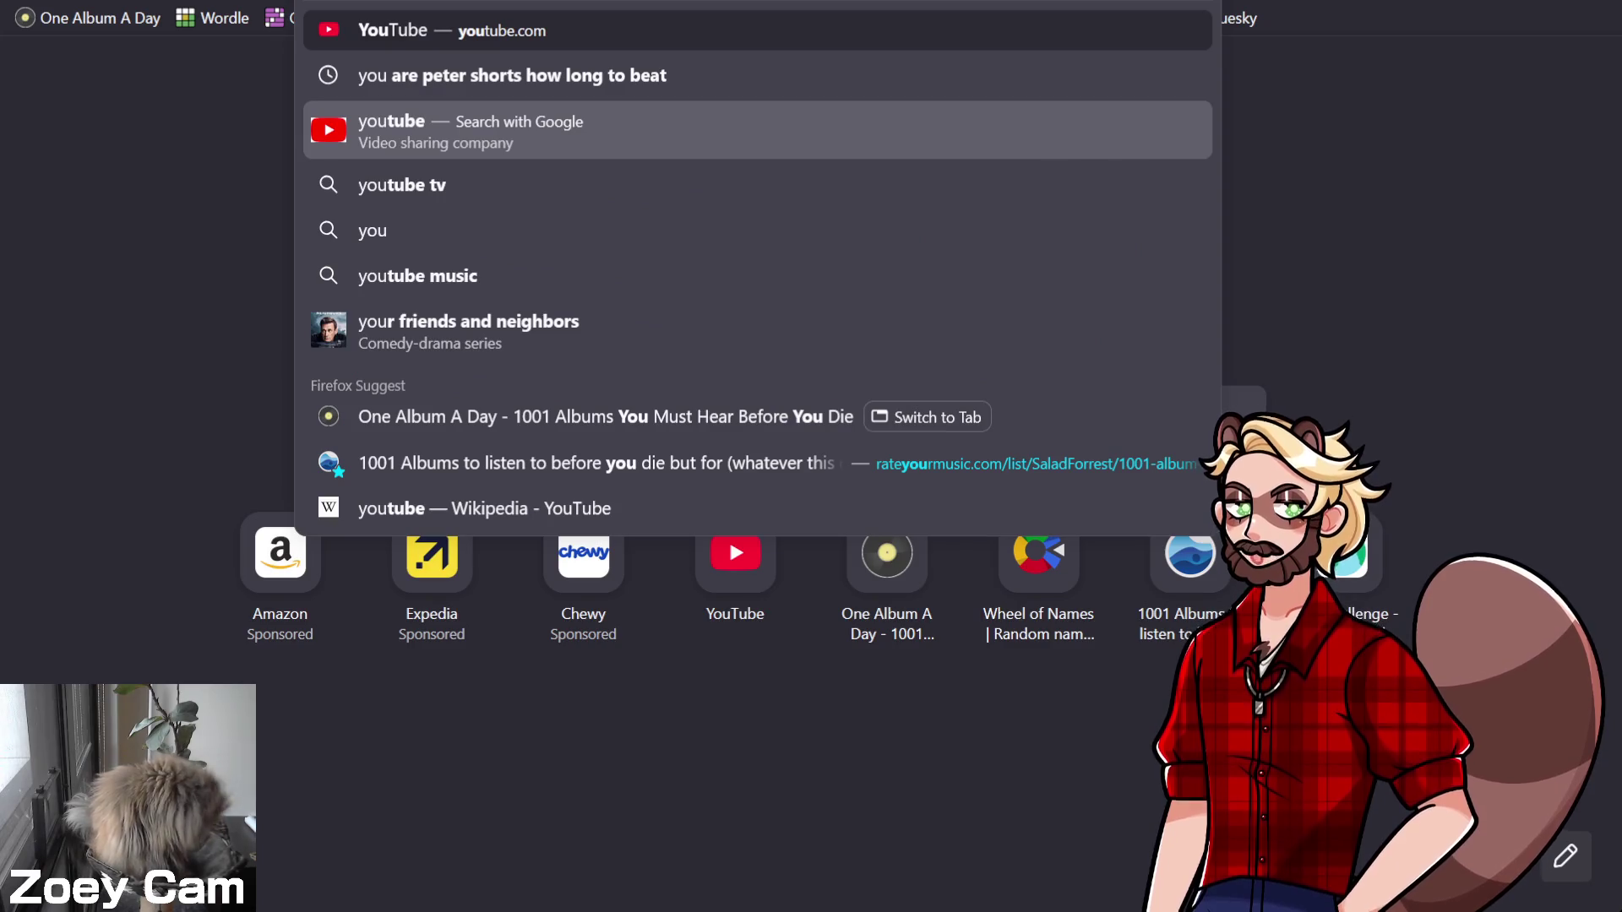
pyautogui.click(539, 140)
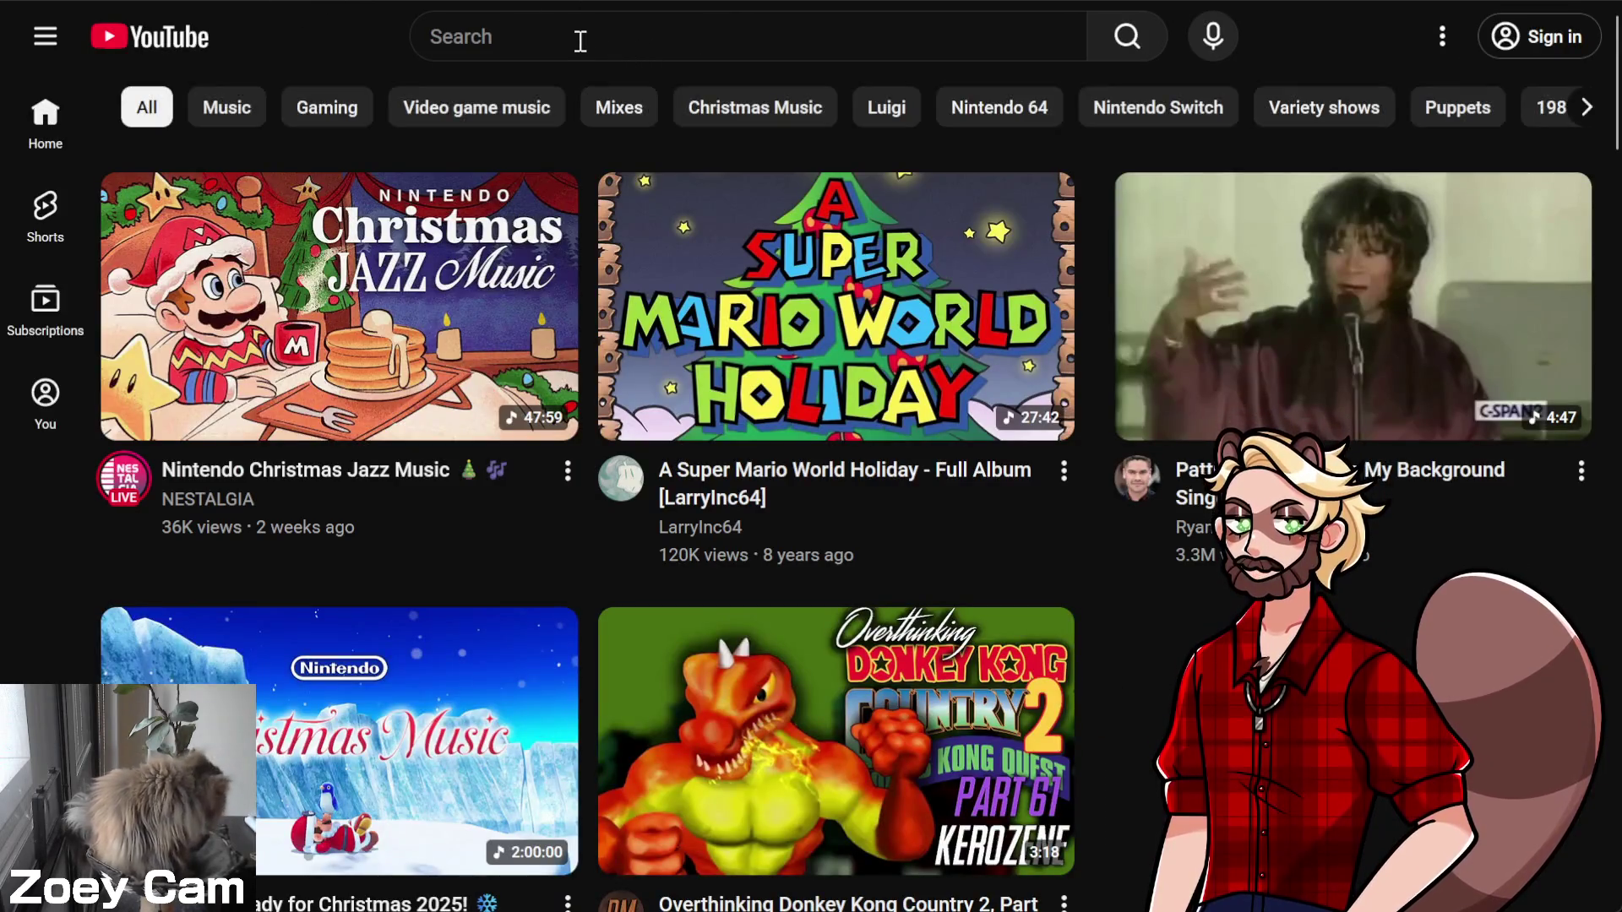
pyautogui.click(587, 37)
pyautogui.write('vampire survo')
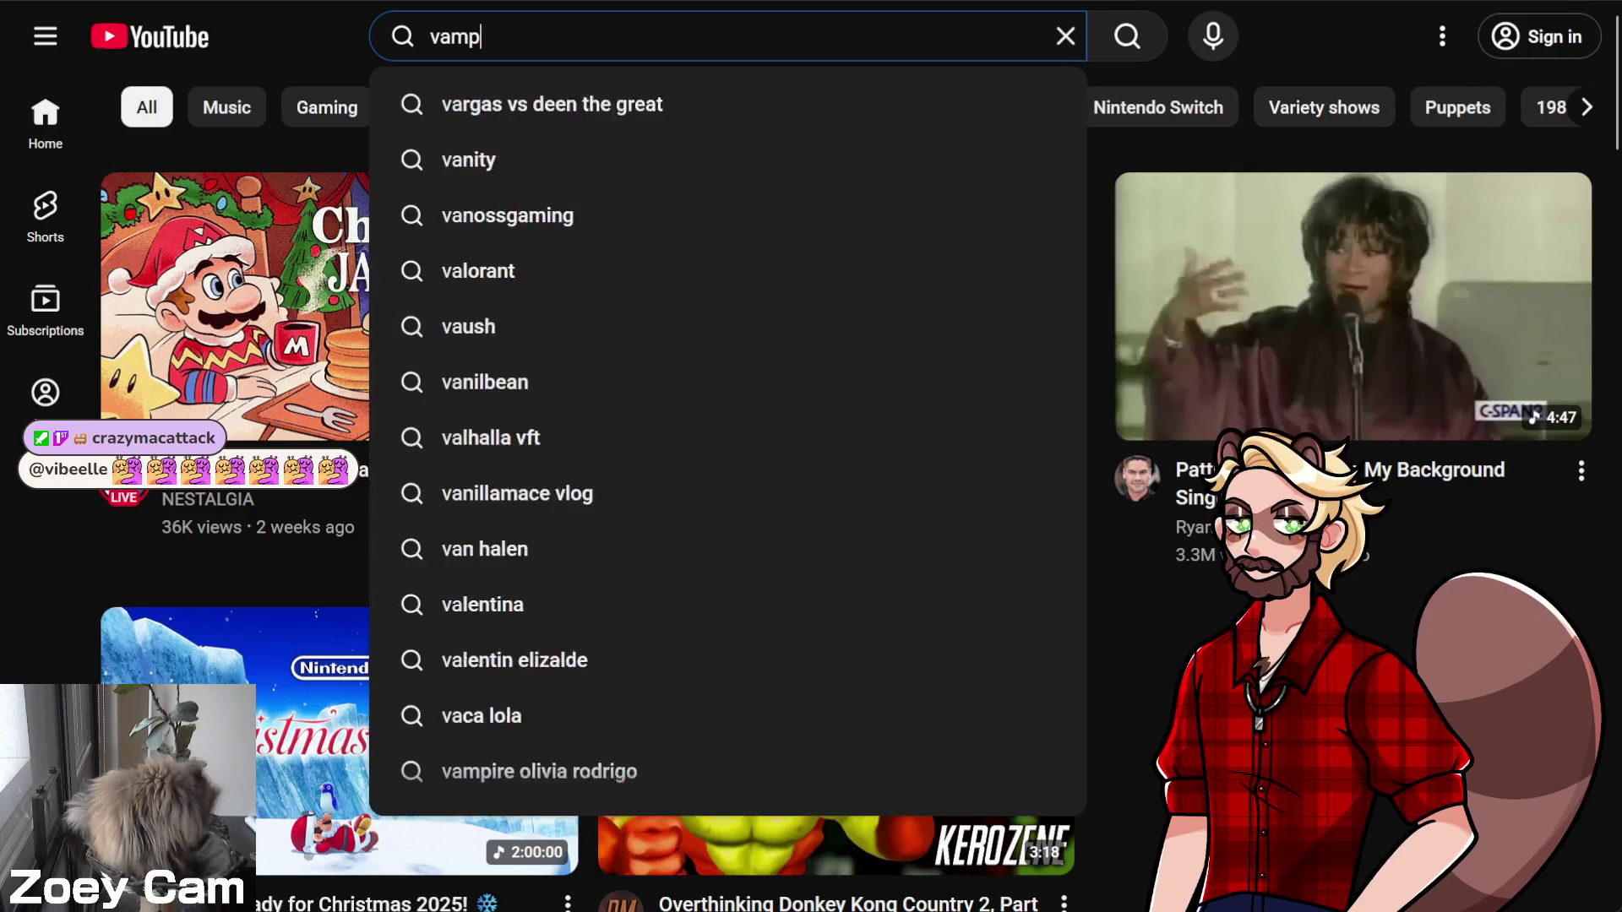
pyautogui.press('BackSpace')
pyautogui.write('ivors opening a')
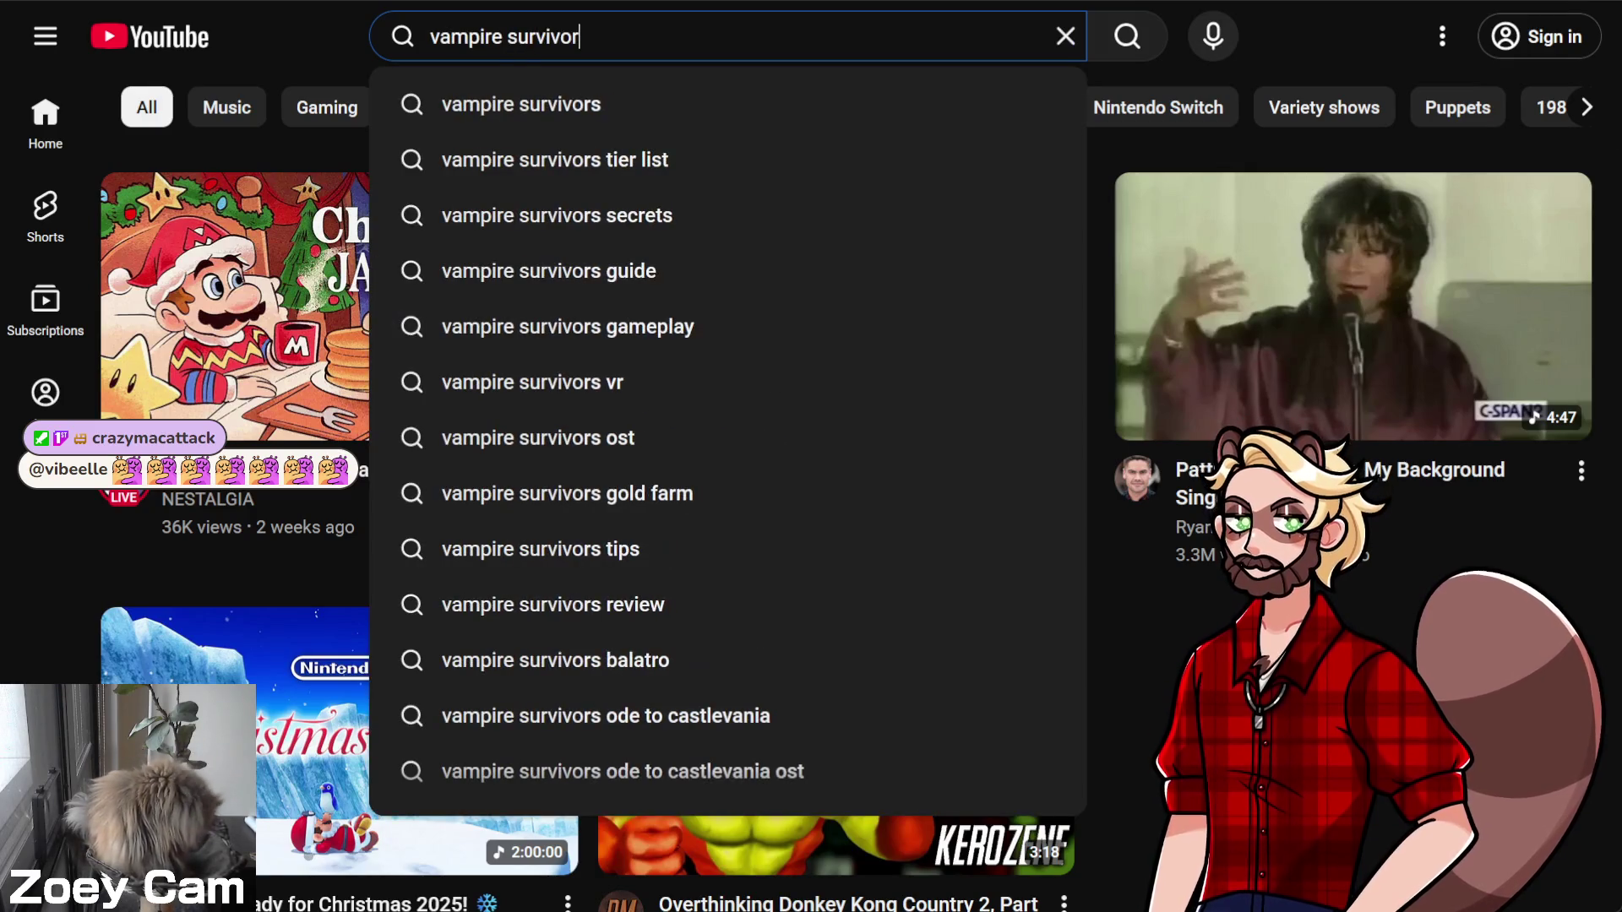
pyautogui.write(' chest')
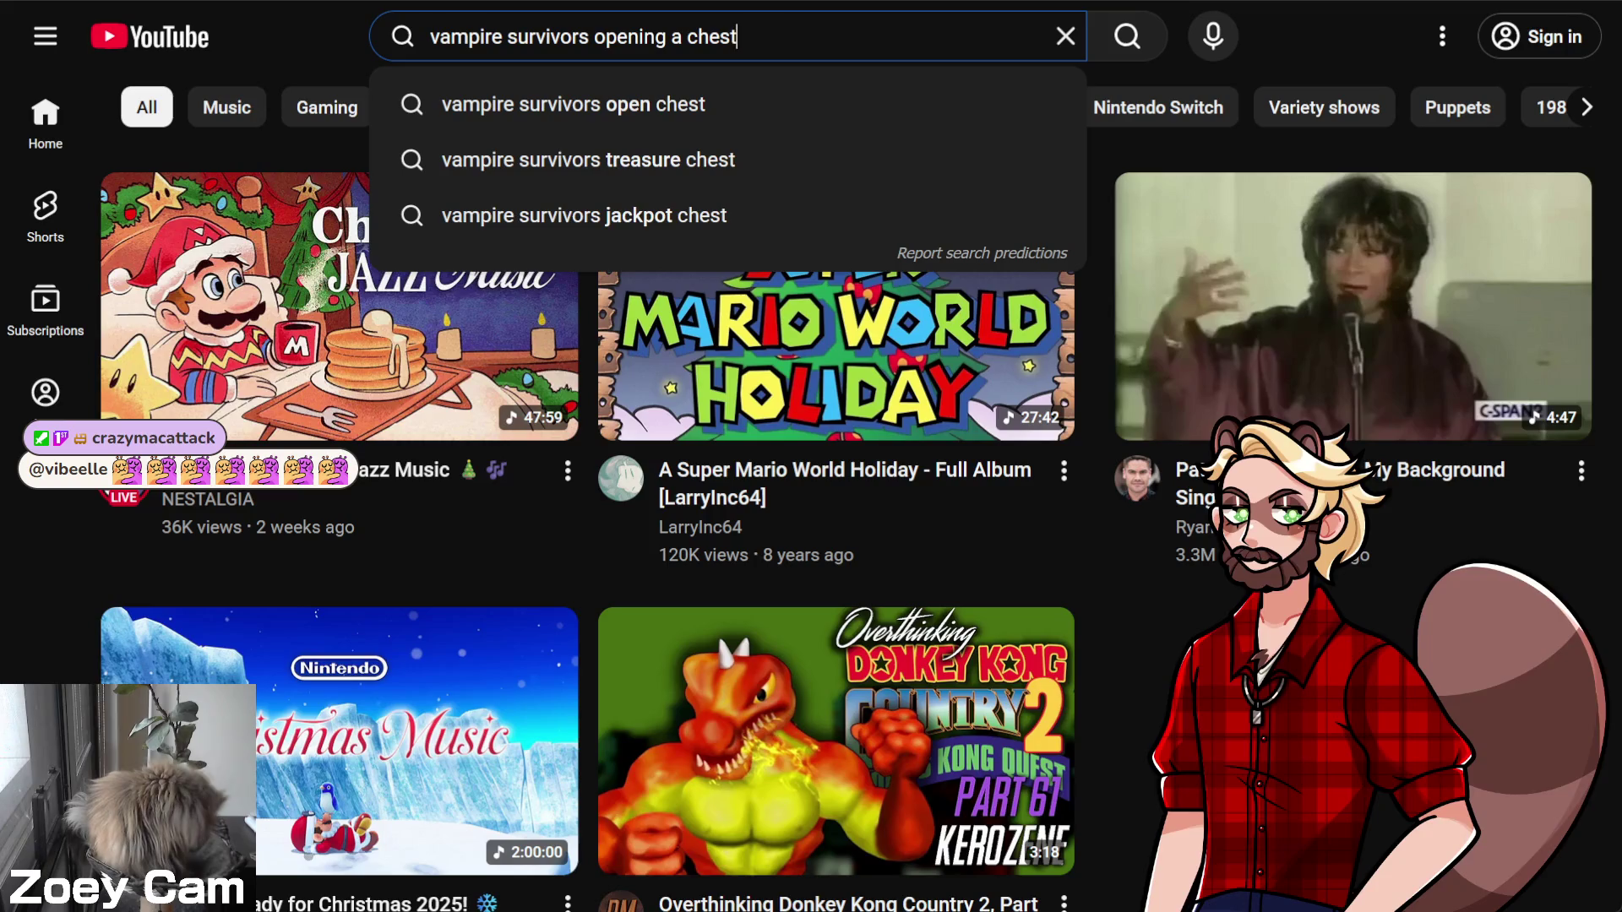
pyautogui.press('Return')
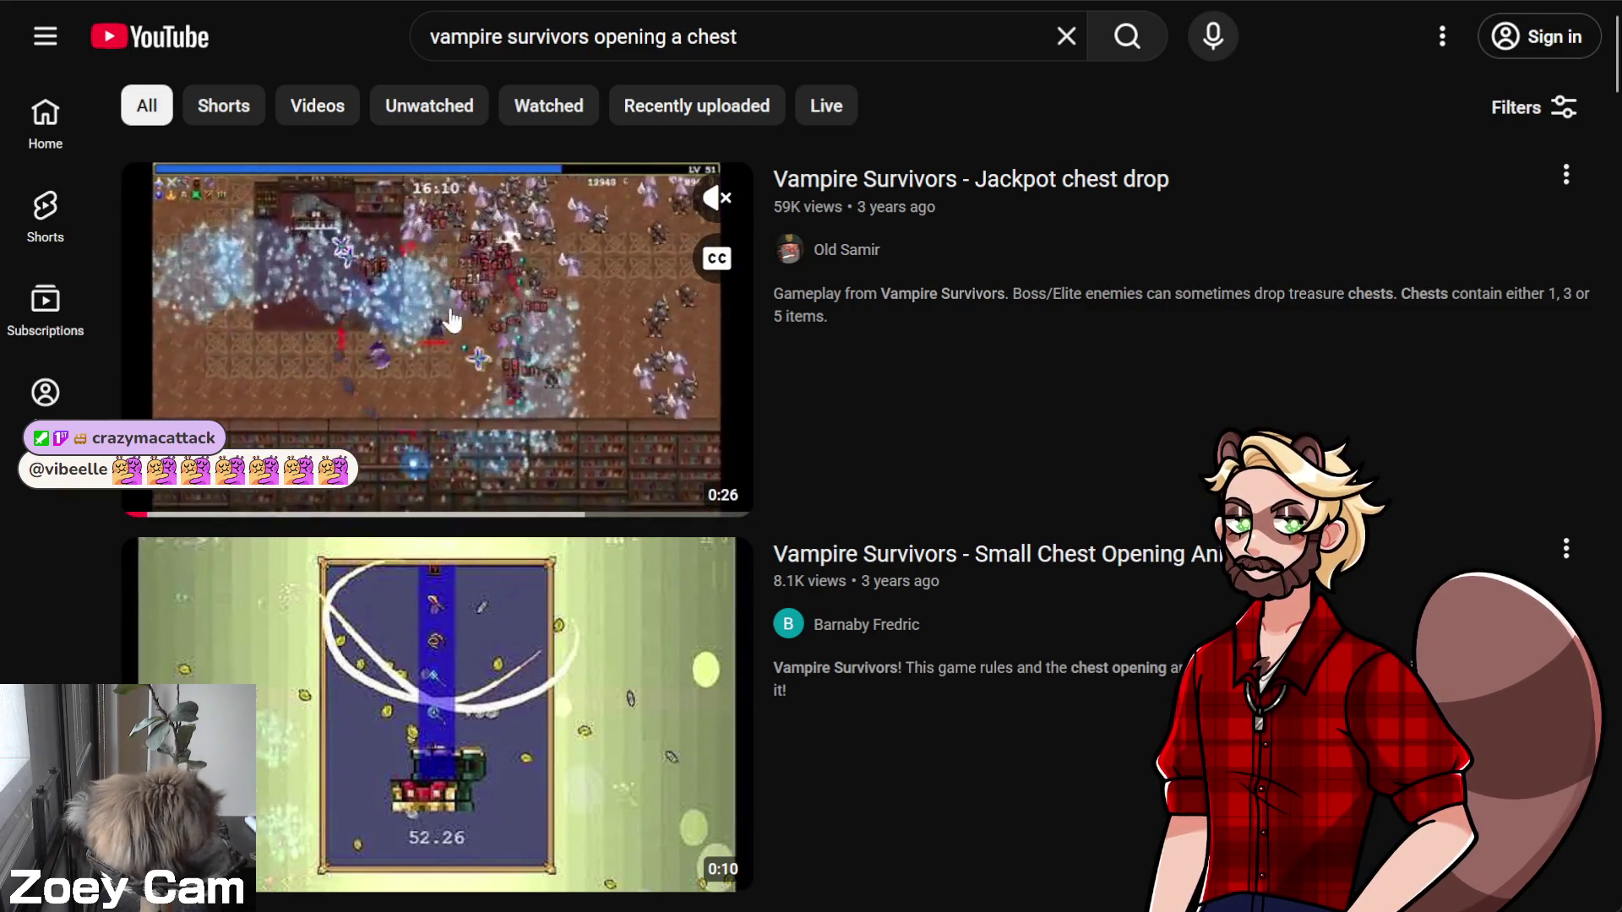
pyautogui.click(410, 317)
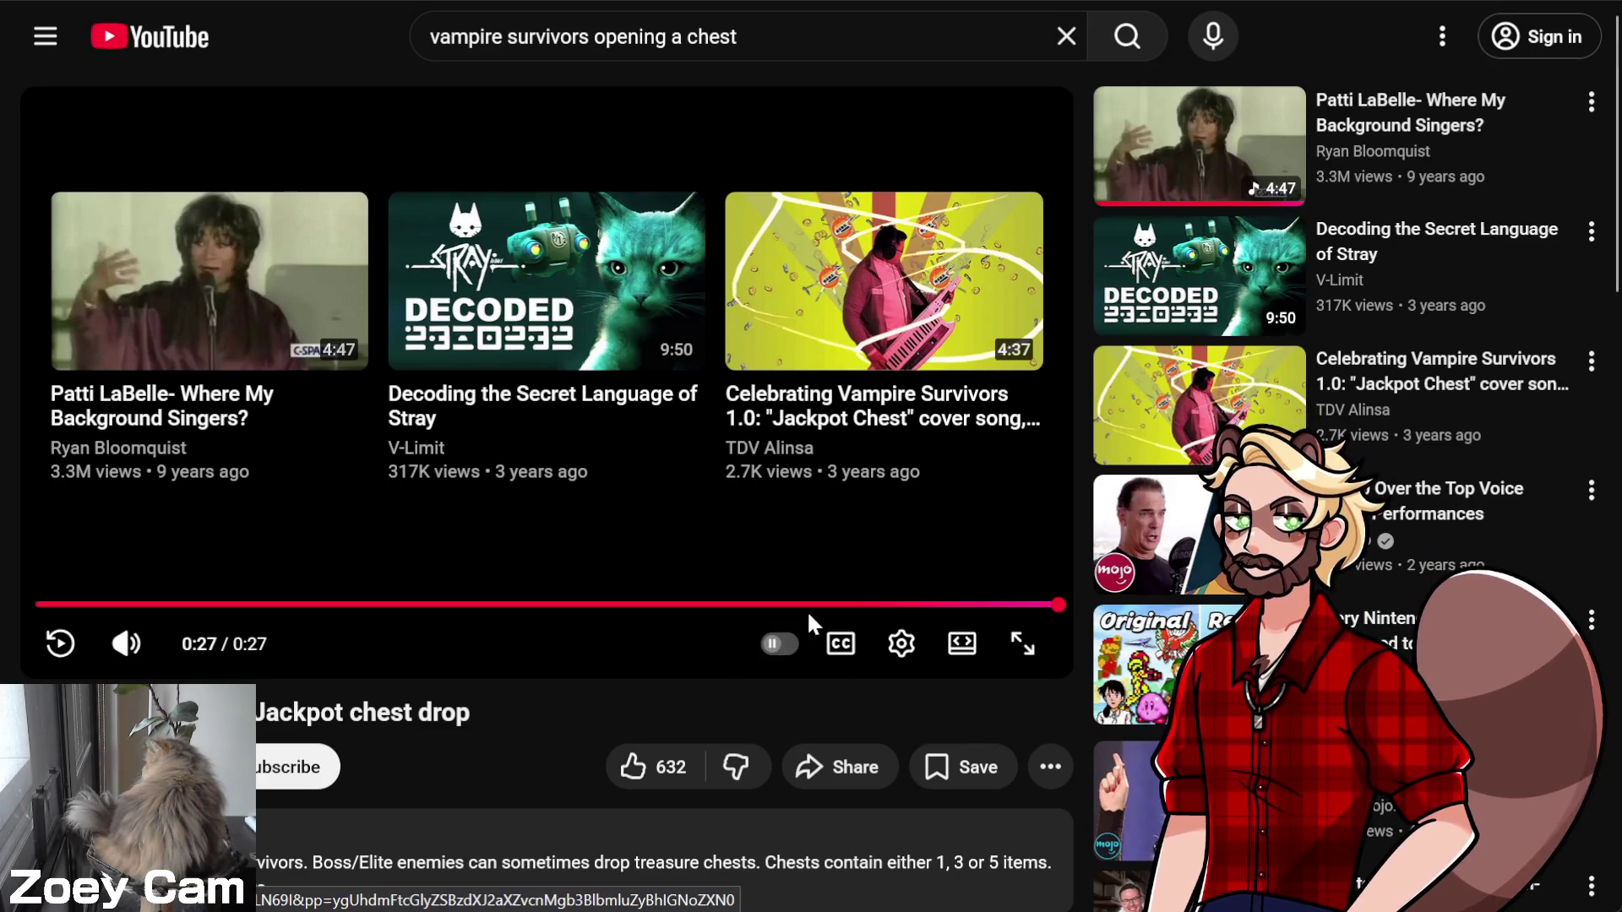
# Rewind the Jackpot chest drop clip to the chest opening around 0:08–0:11, pausing and resuming playback
pyautogui.click(800, 605)
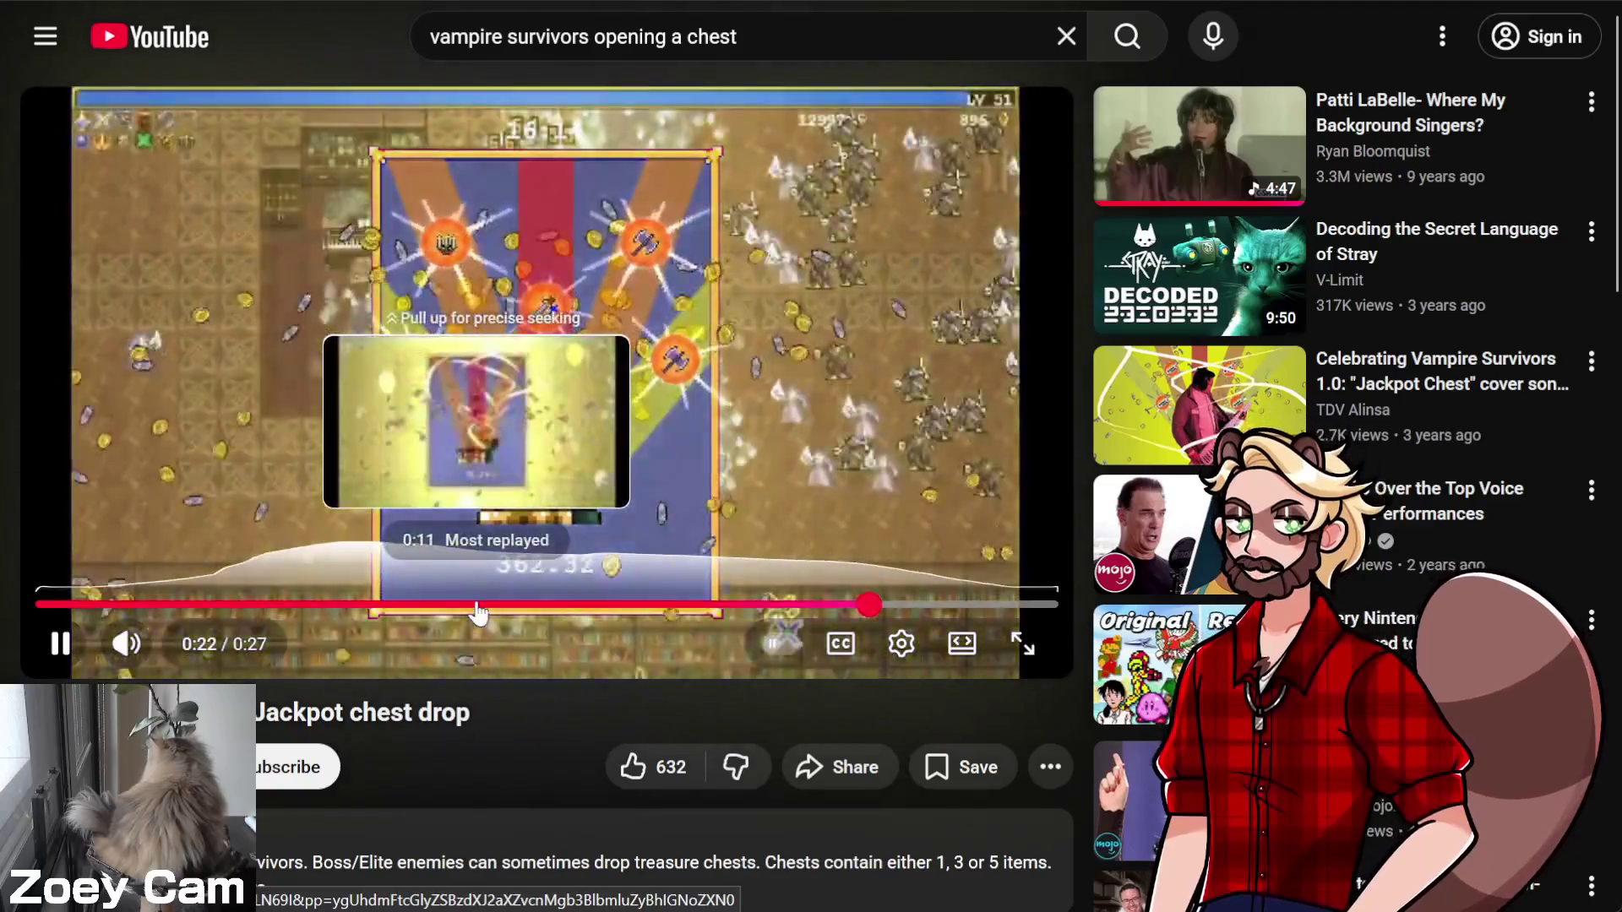
pyautogui.click(478, 605)
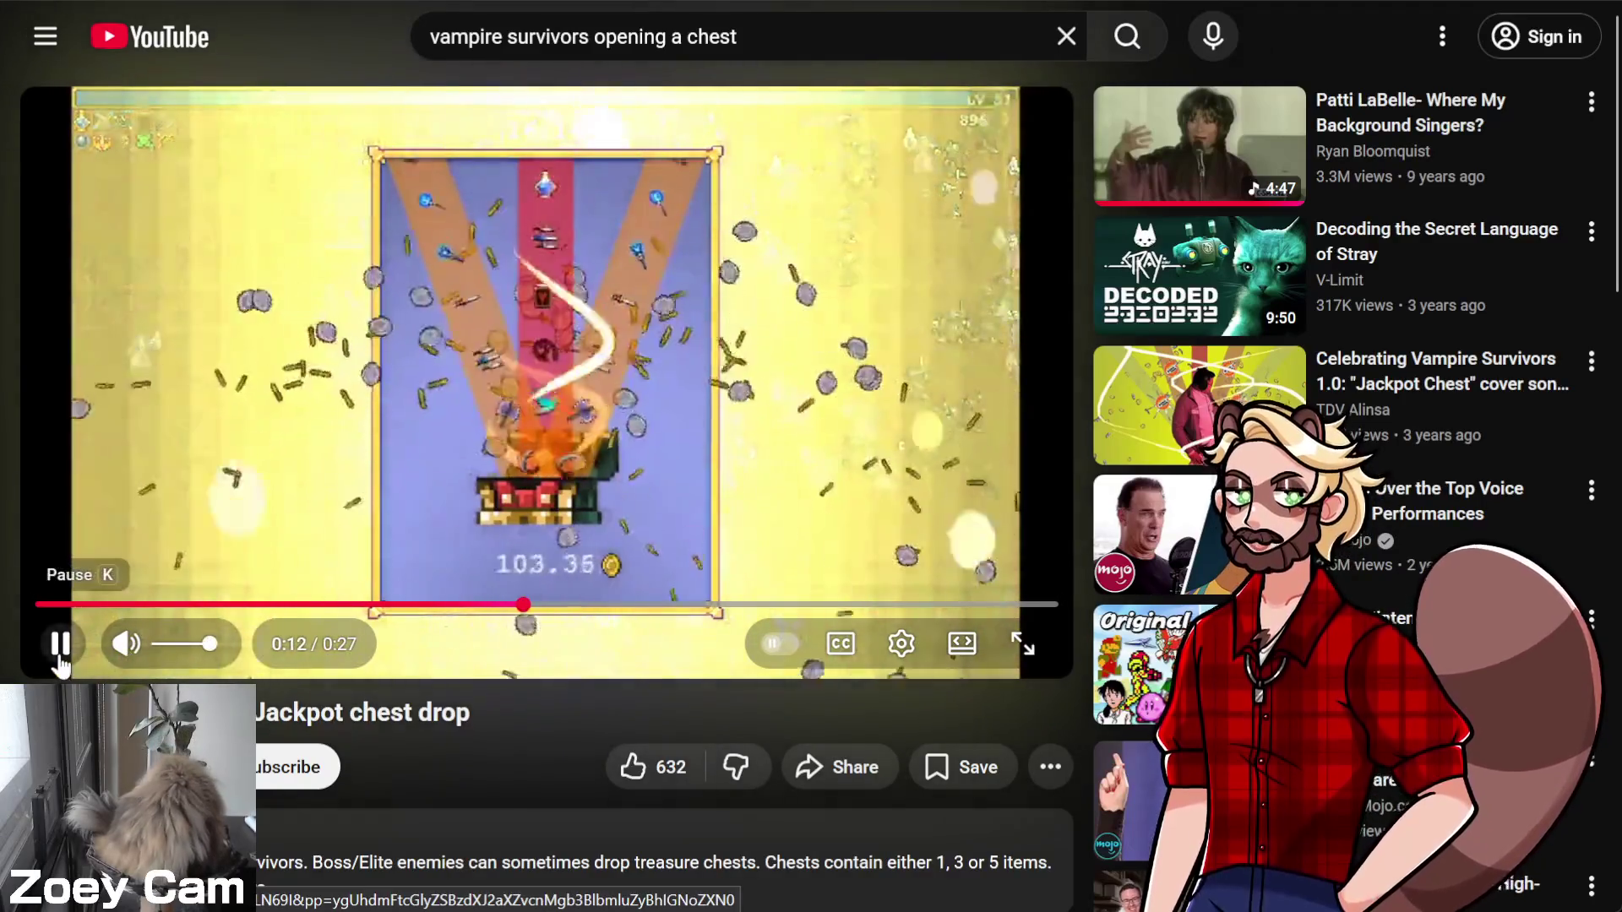
pyautogui.click(60, 643)
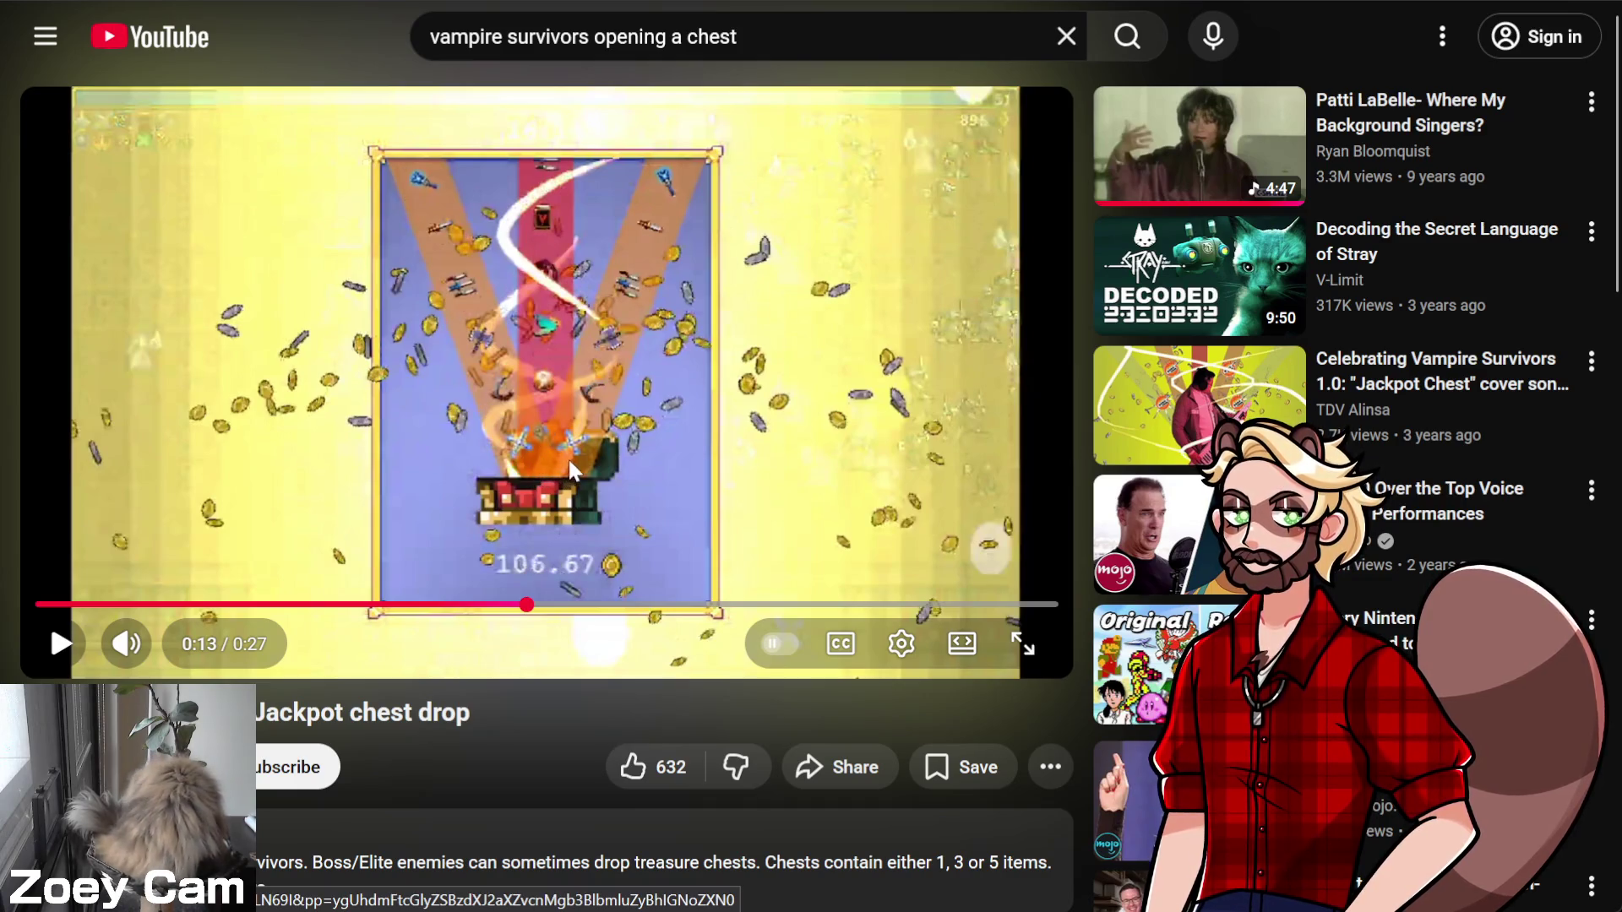
pyautogui.click(360, 604)
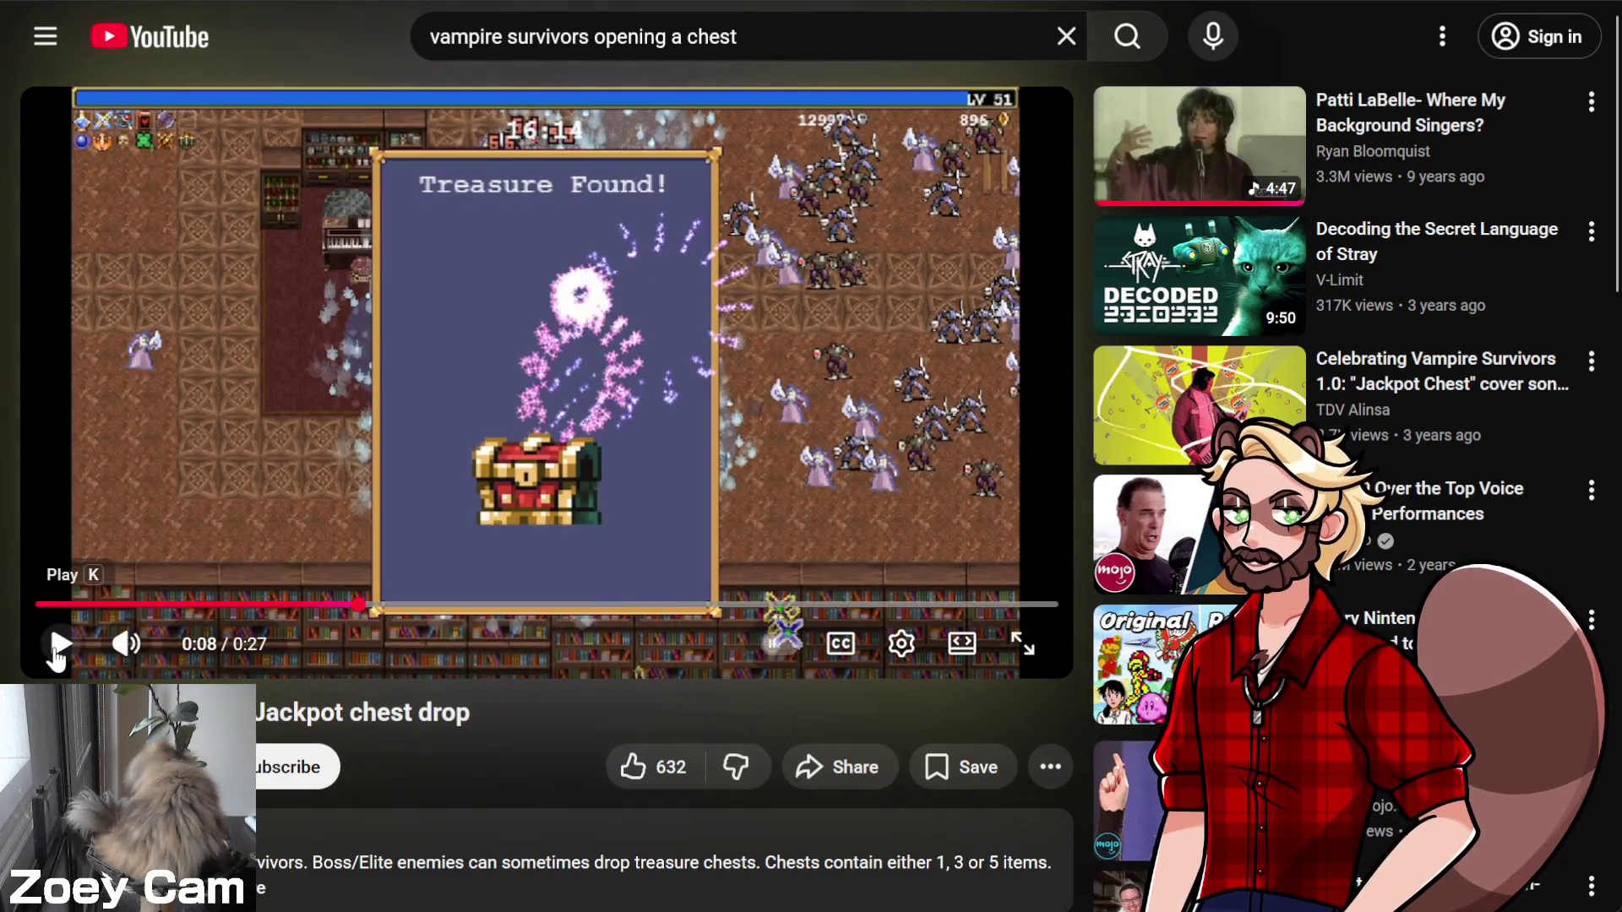
pyautogui.click(56, 647)
pyautogui.click(55, 650)
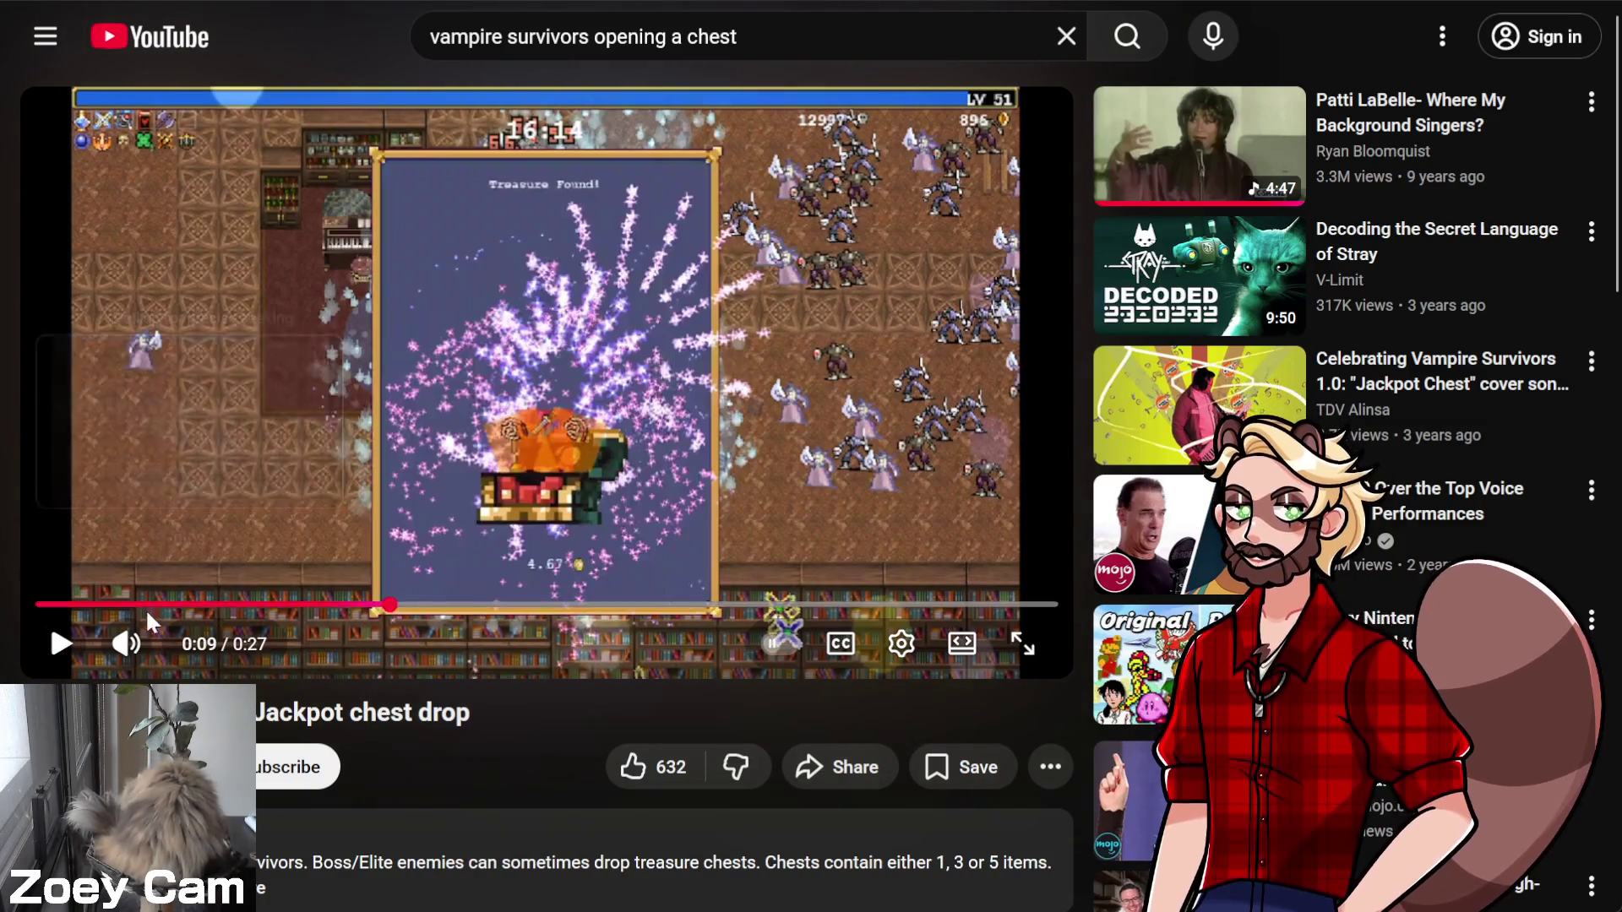
pyautogui.click(61, 647)
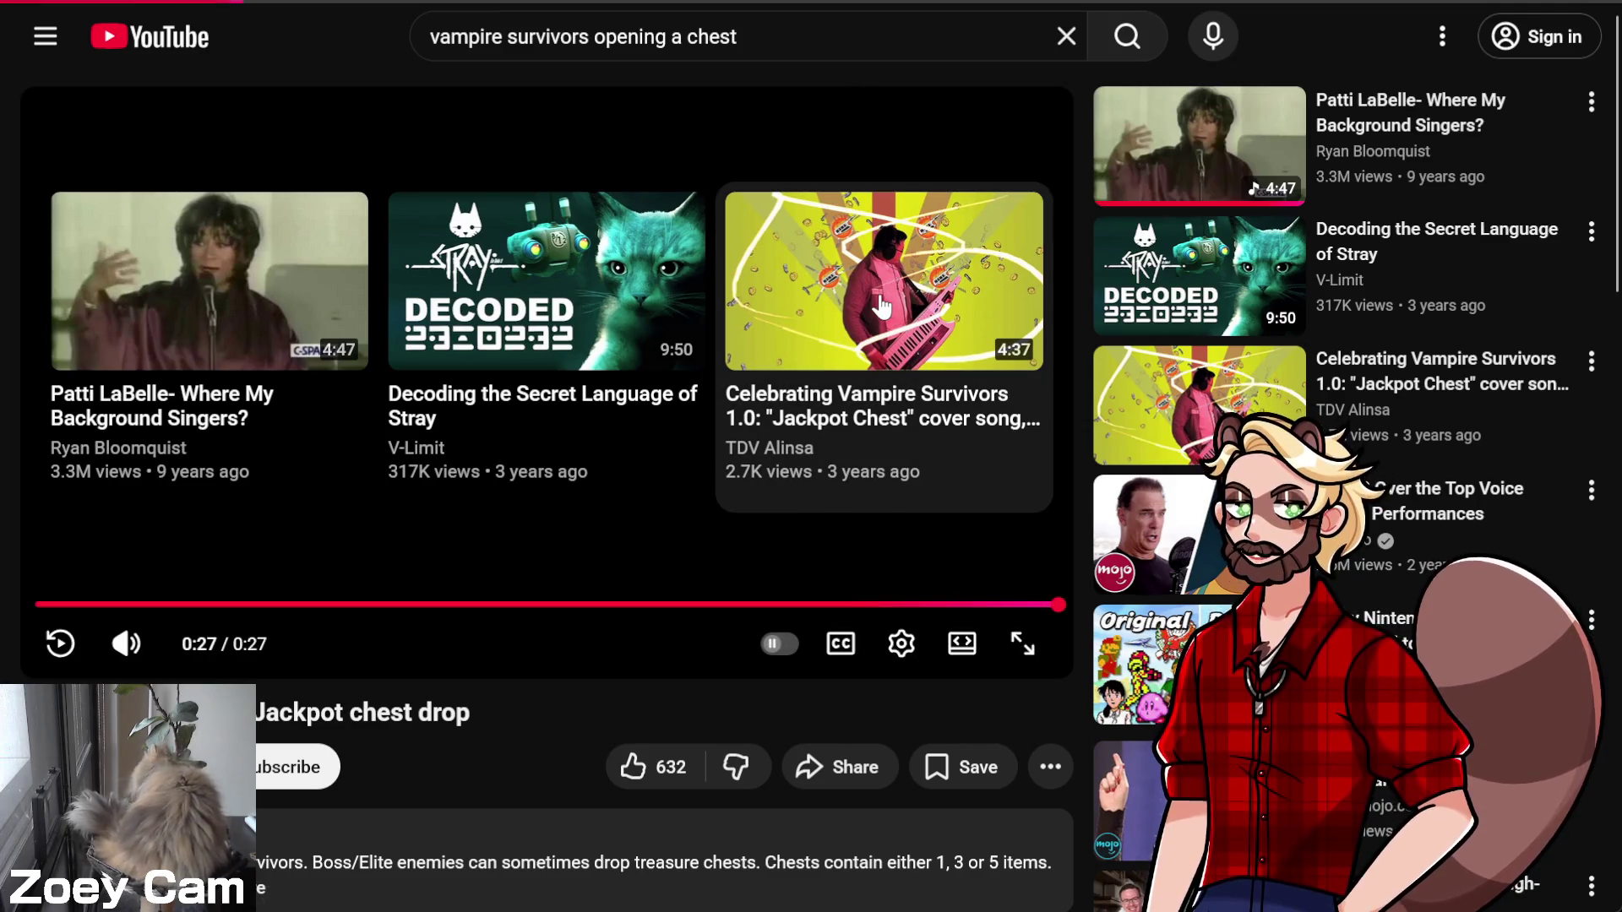
# Play the Vampire Survivors Jackpot Chest cover song from the end screen and pause it at 3:05
pyautogui.click(881, 304)
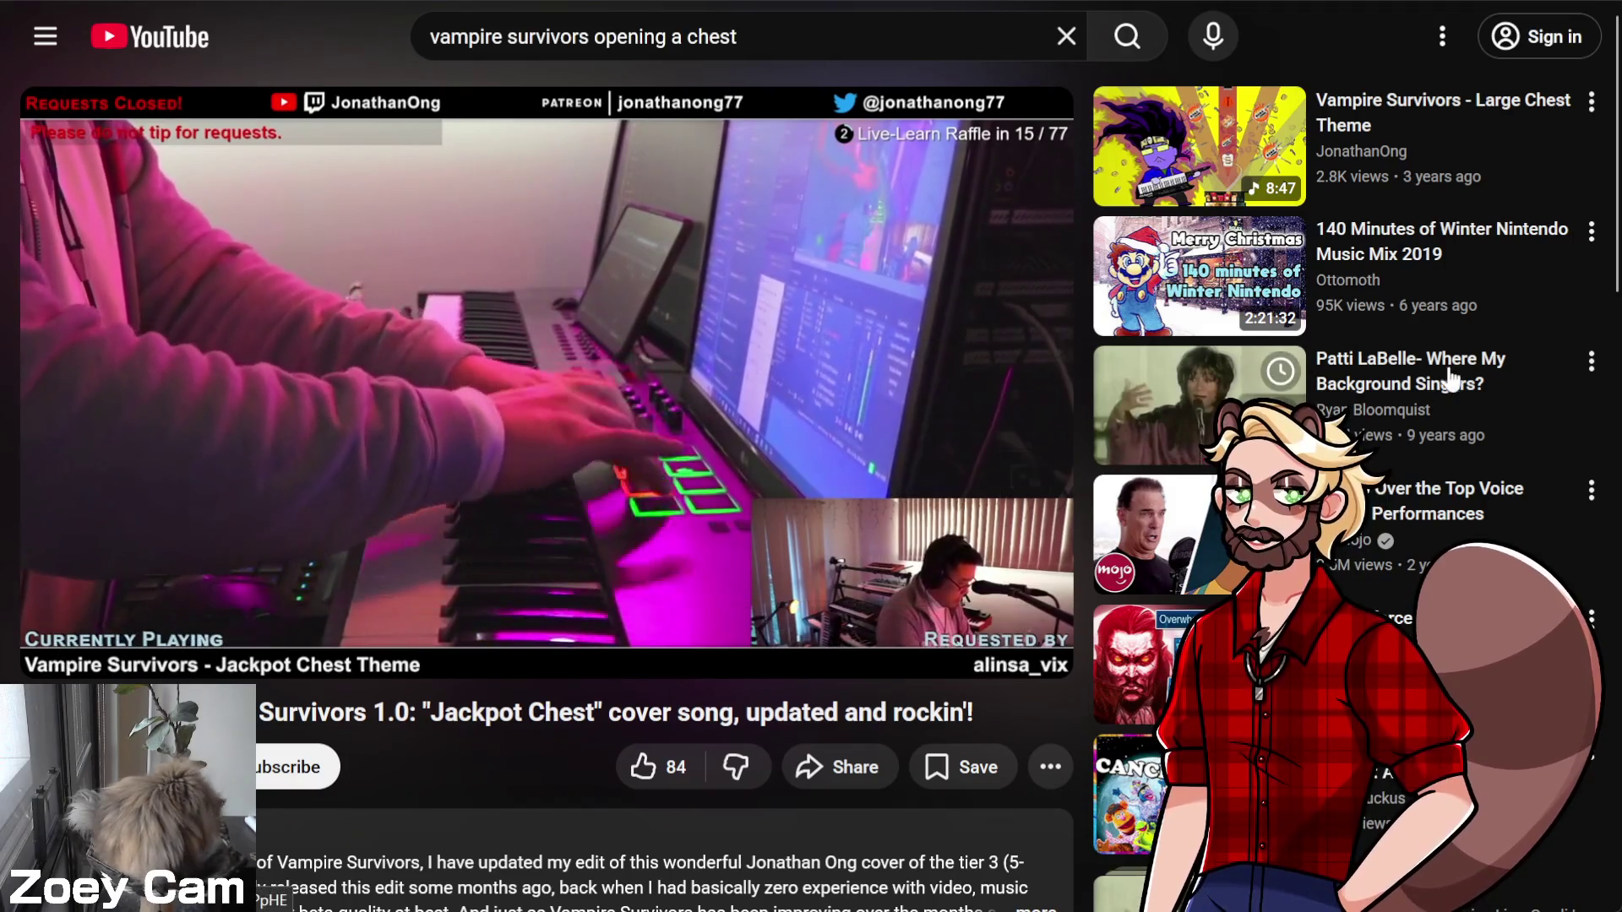
pyautogui.moveTo(1166, 397)
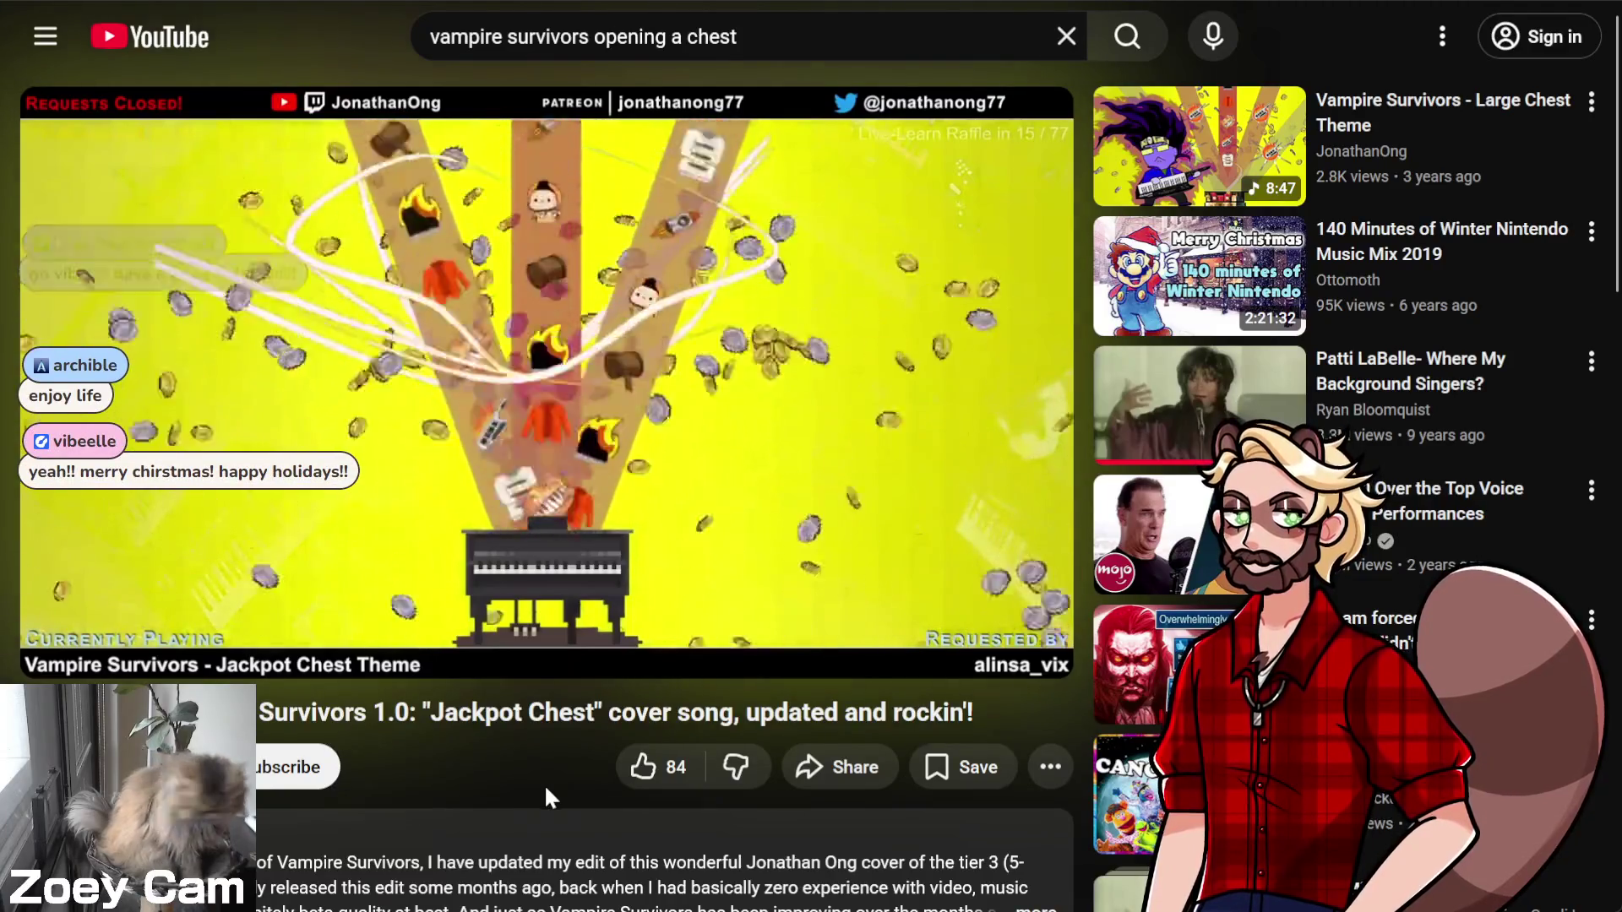
pyautogui.moveTo(526, 504)
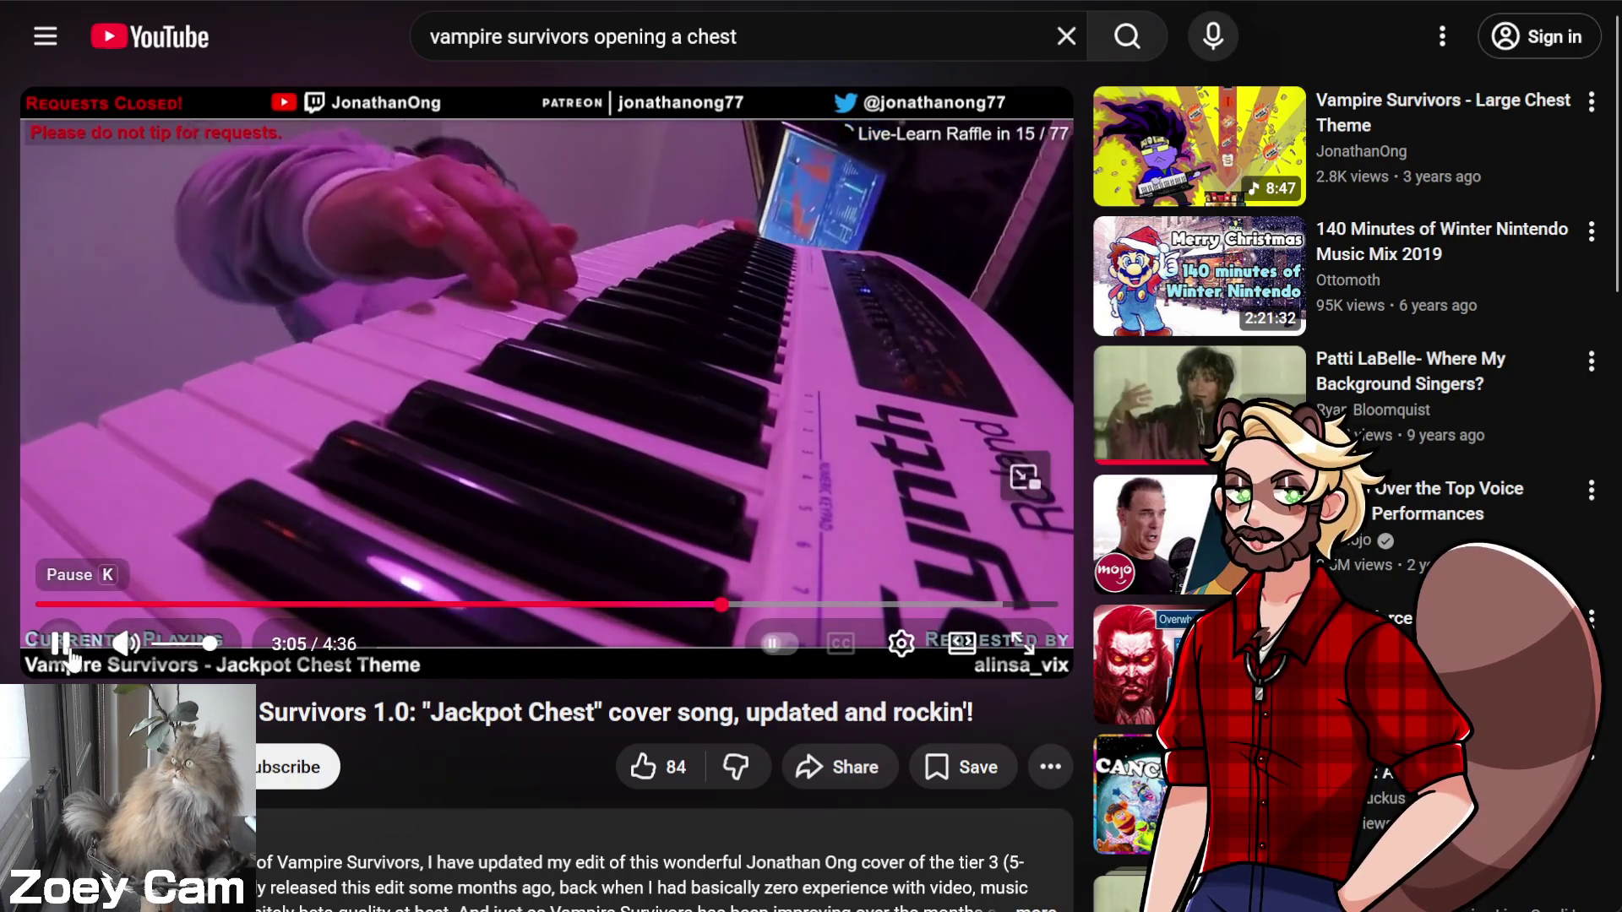
pyautogui.click(61, 643)
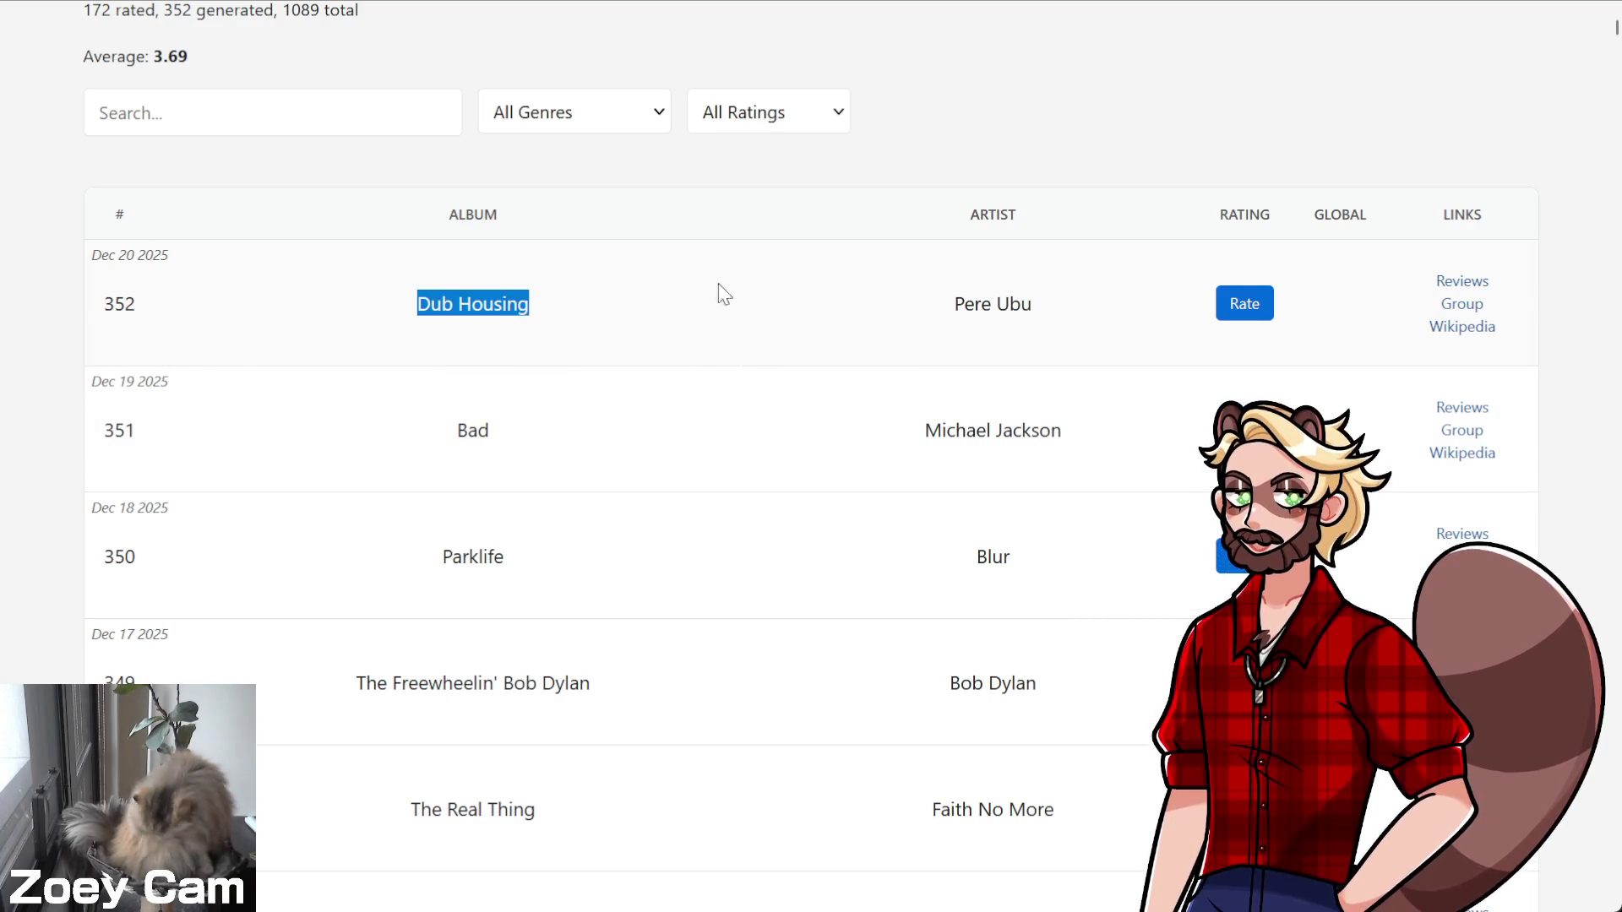
pyautogui.moveTo(721, 291); pyautogui.dragTo(1079, 304)
pyautogui.click(747, 454)
# Open Bad's Wikipedia article from its history row and scroll its Track listing
pyautogui.scroll(-2, 697, 583)
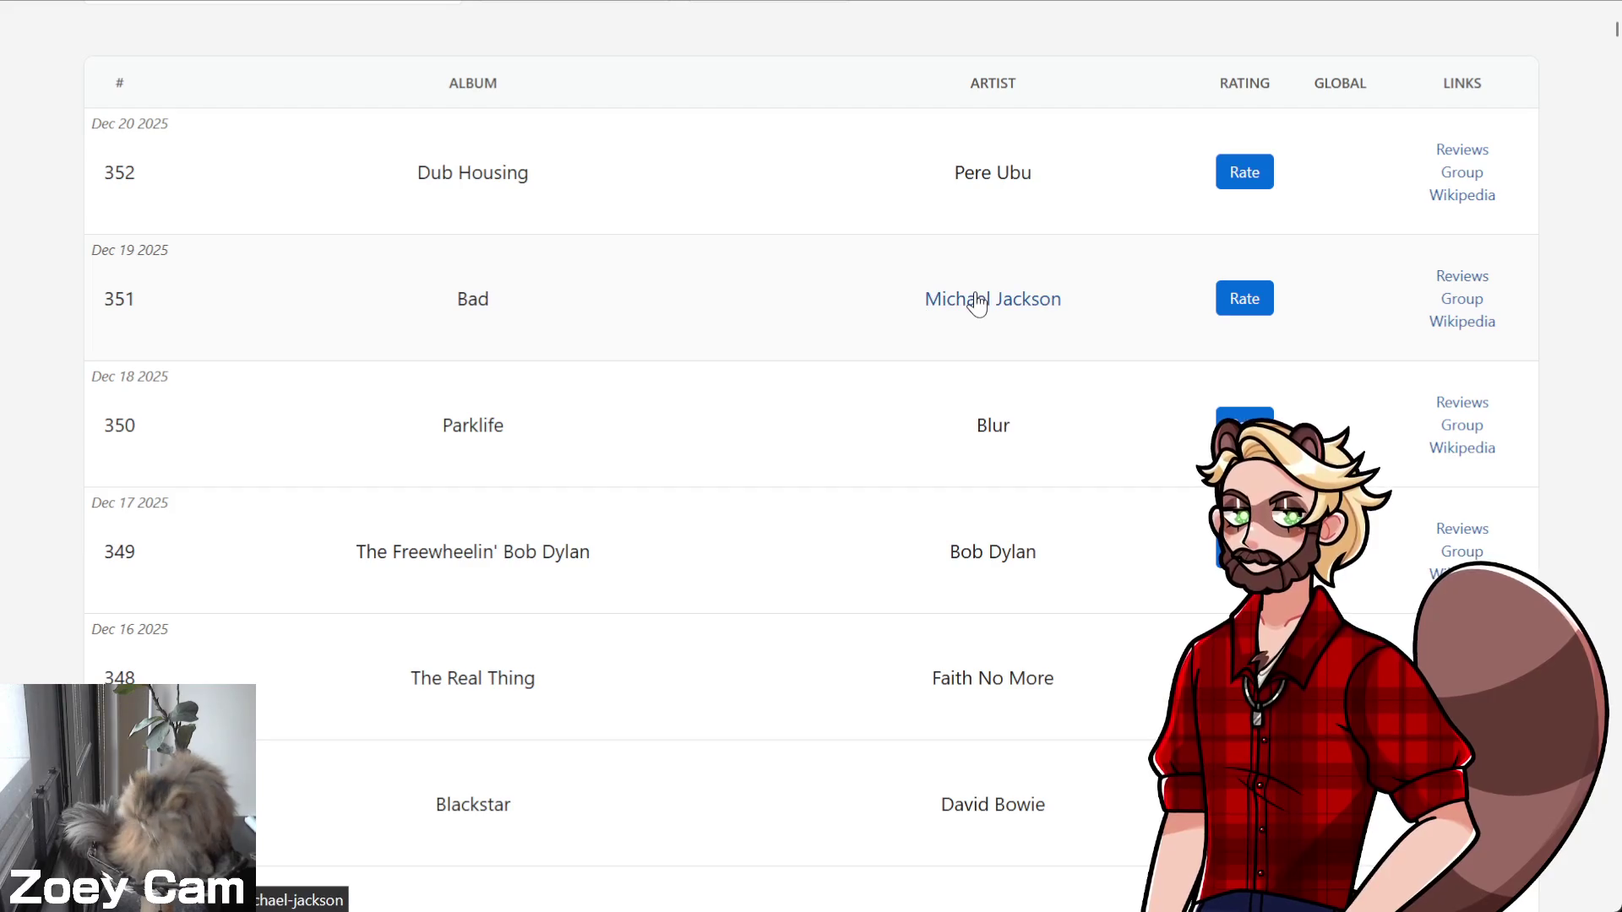
pyautogui.click(1468, 329)
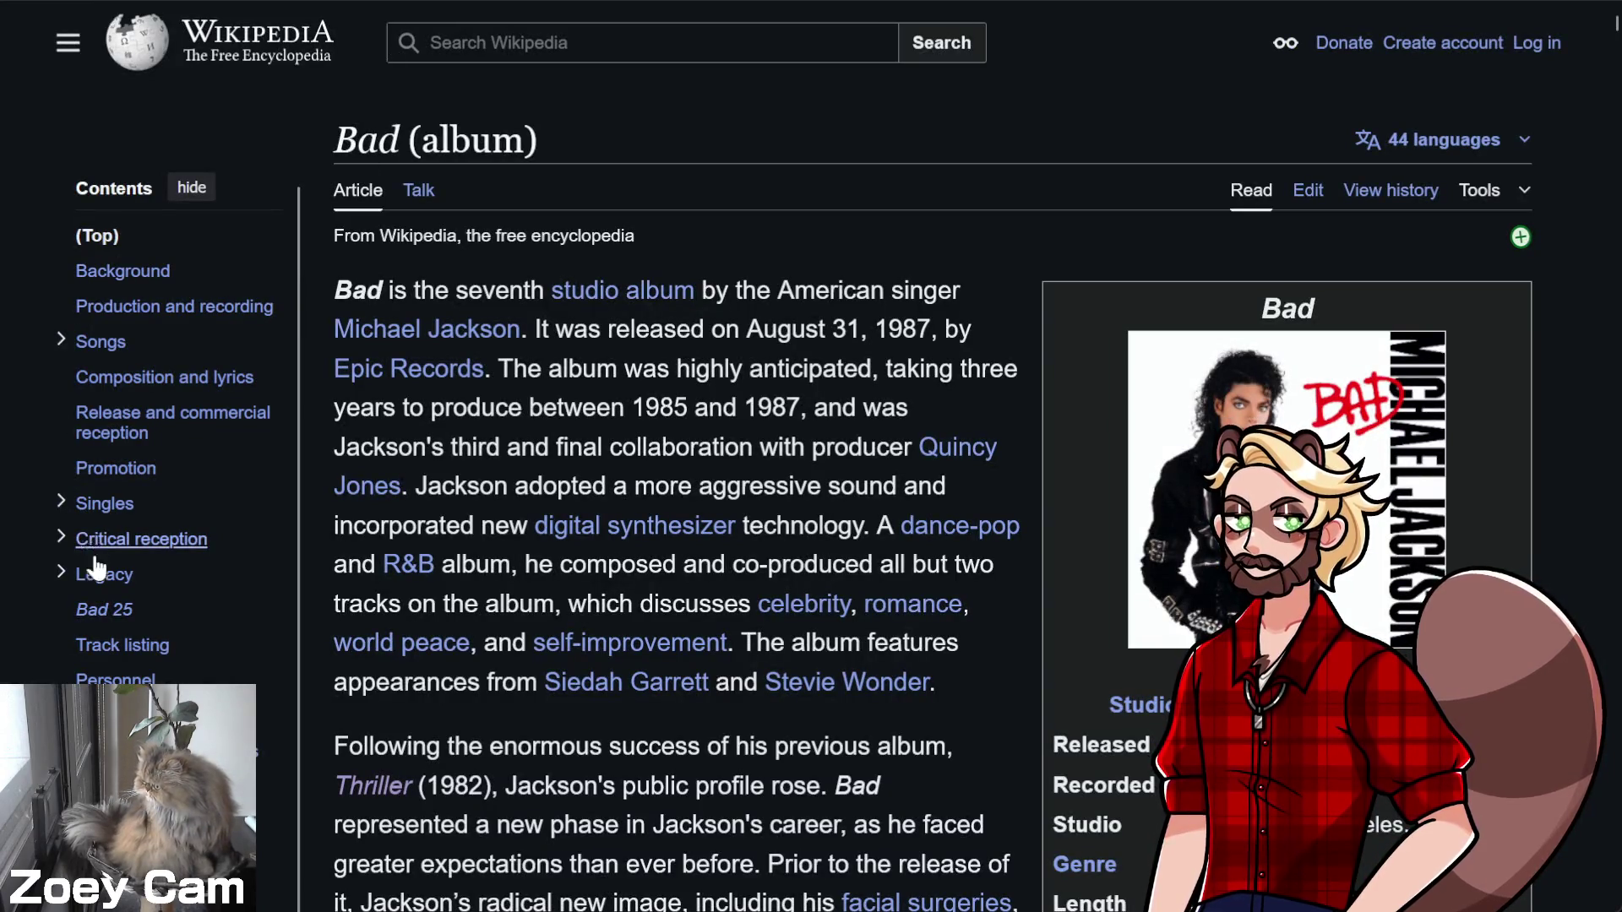
pyautogui.click(123, 647)
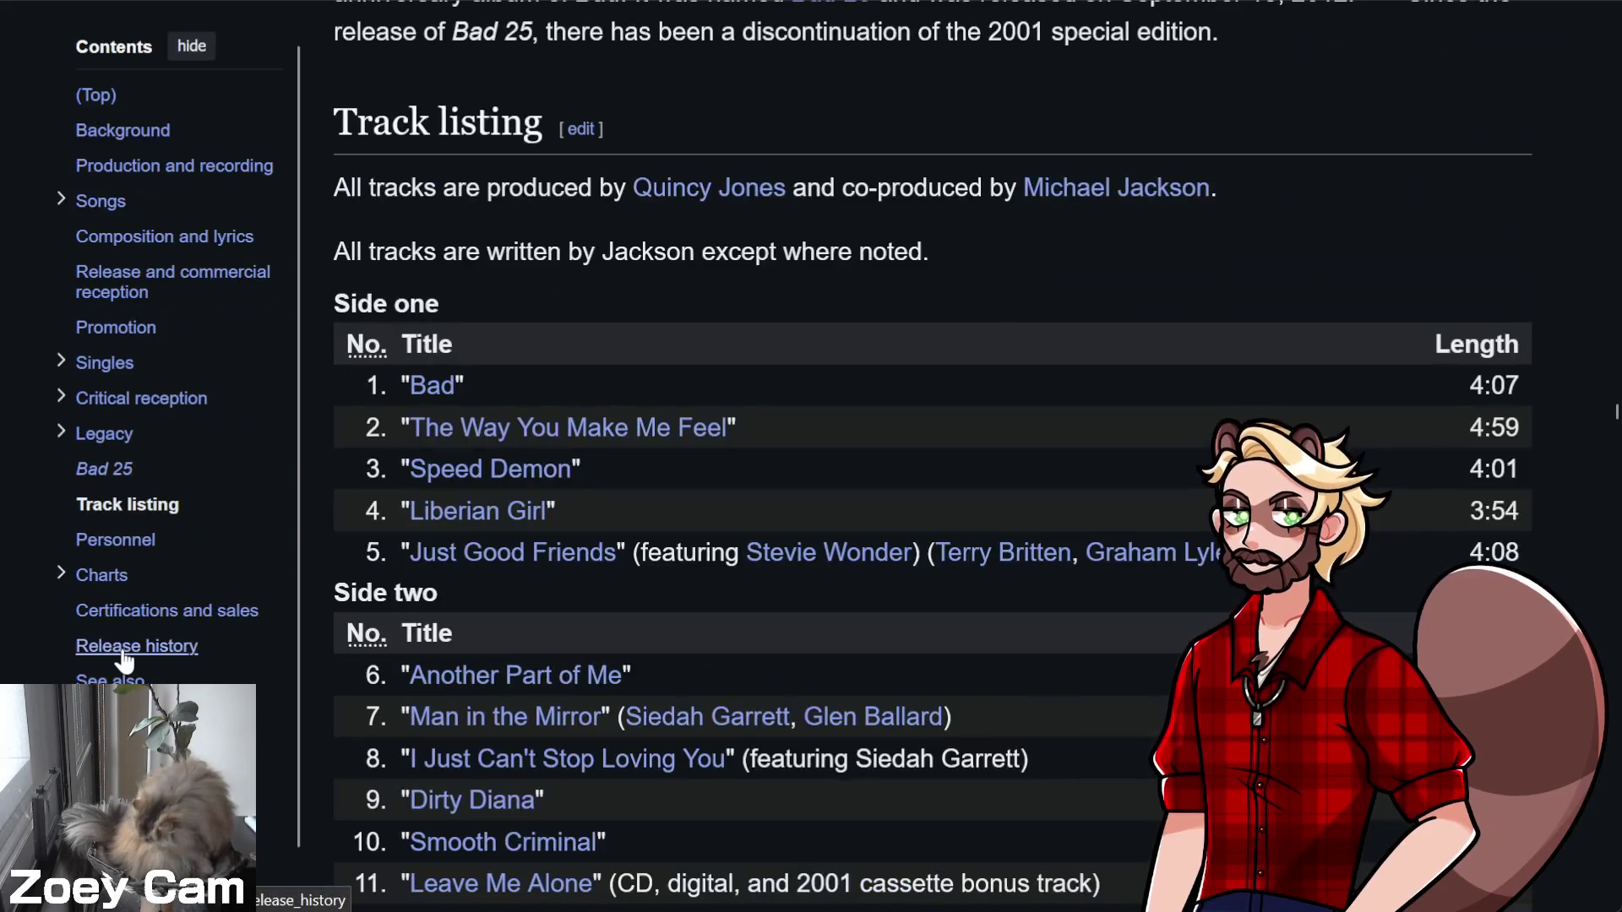
pyautogui.scroll(-2, 963, 278)
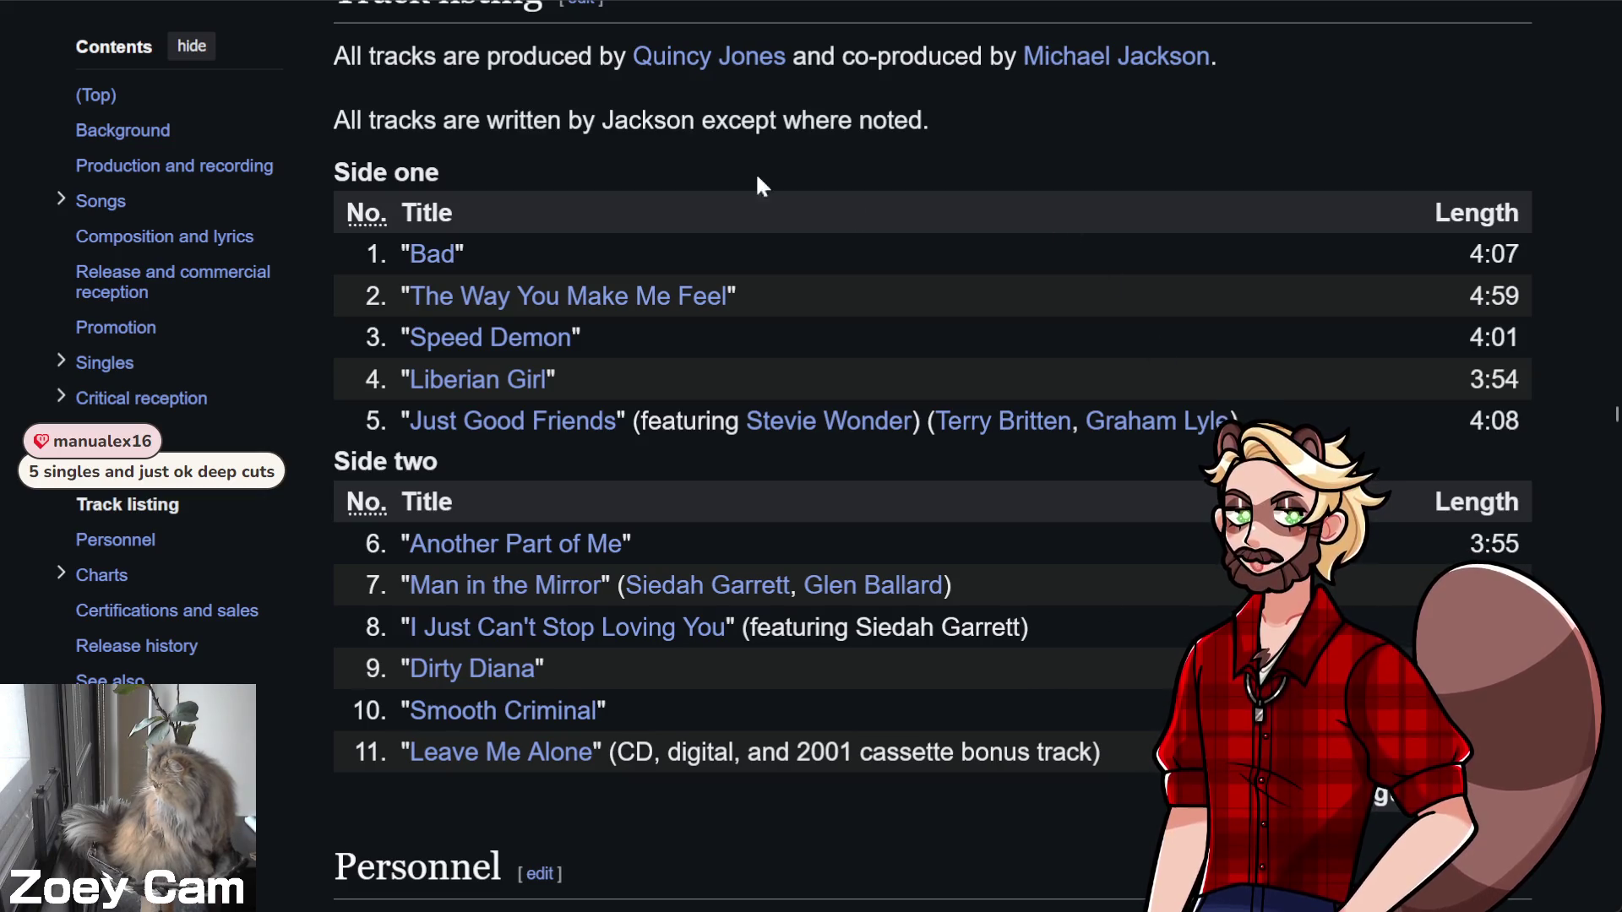
pyautogui.hotkey('ctrl', 'Tab')
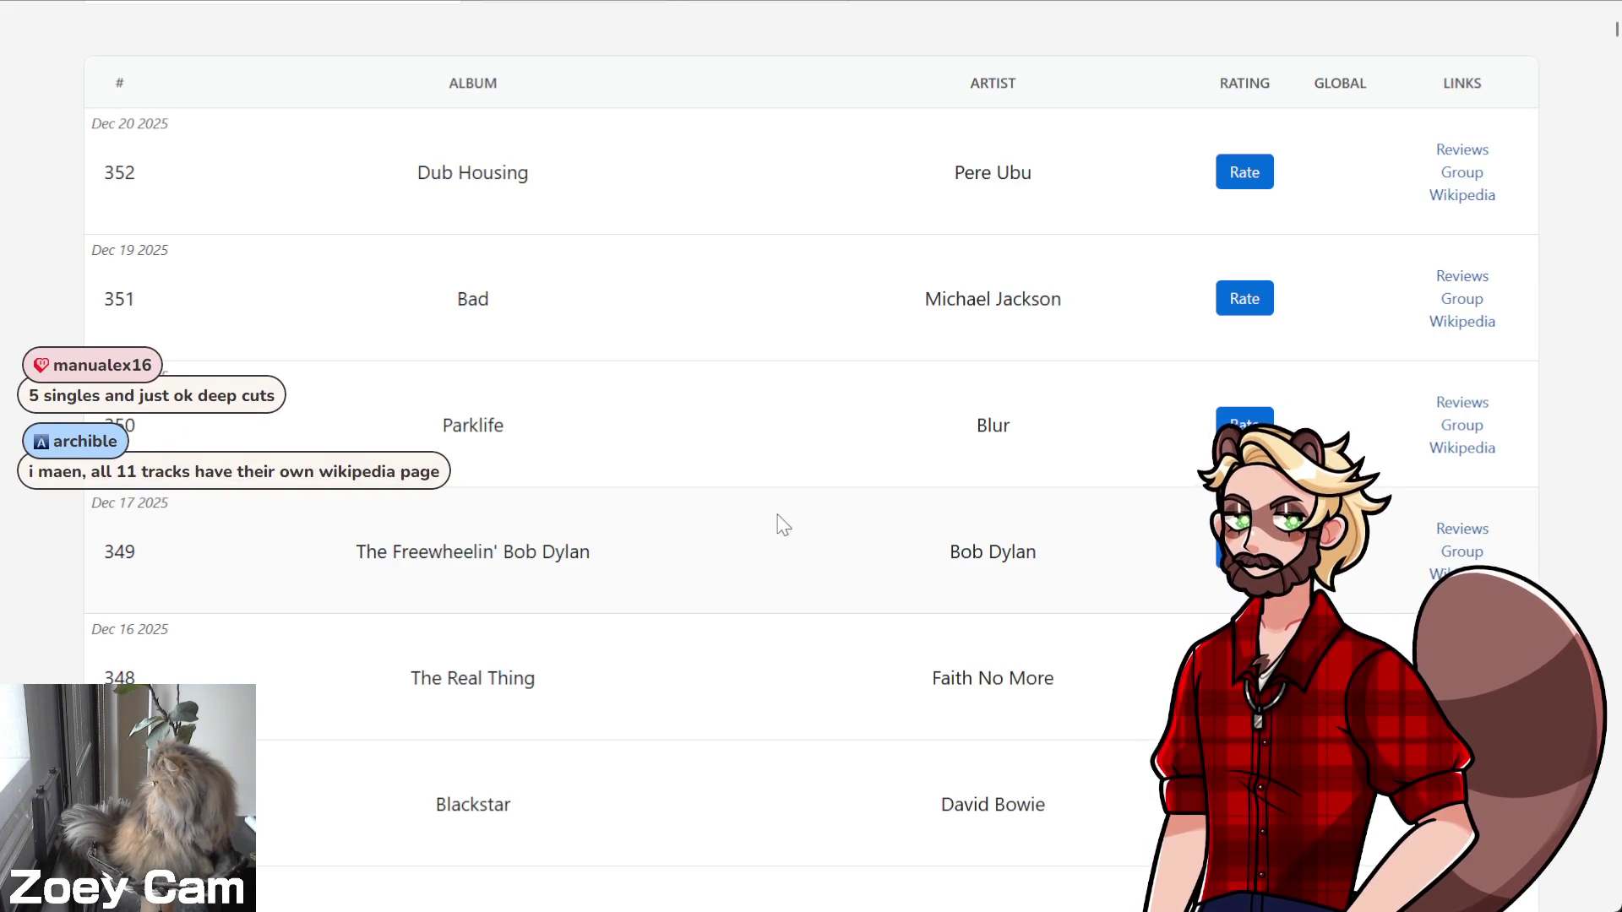
# Scroll further down the album history list, then open the 'Liberian Girl' Wikipedia article
pyautogui.scroll(-5, 800, 775)
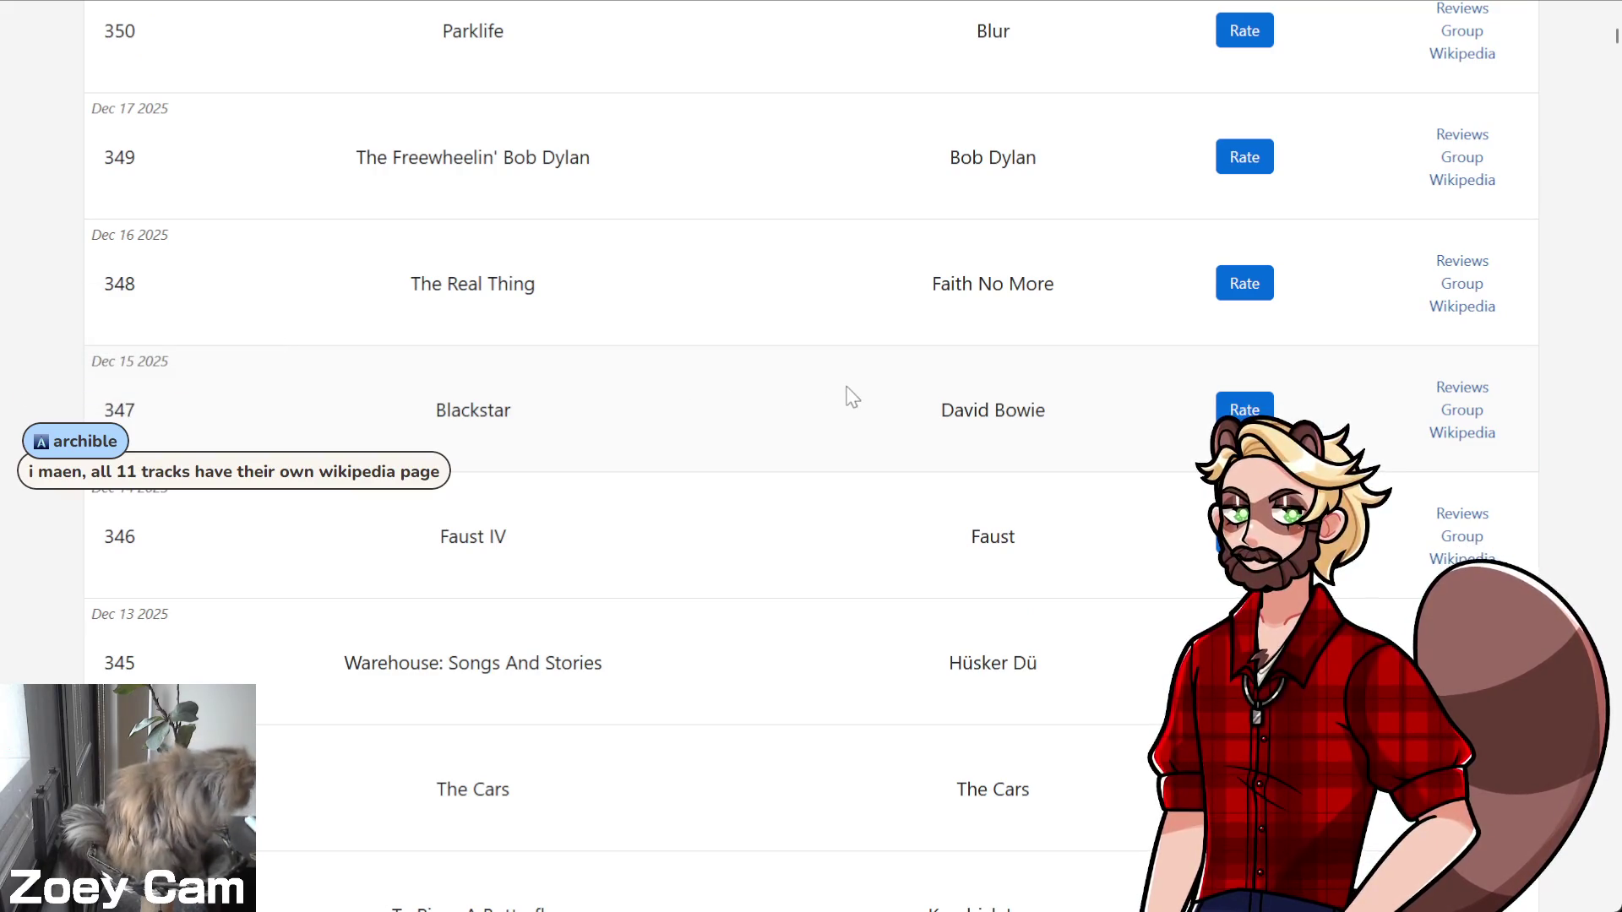
pyautogui.scroll(-3, 905, 622)
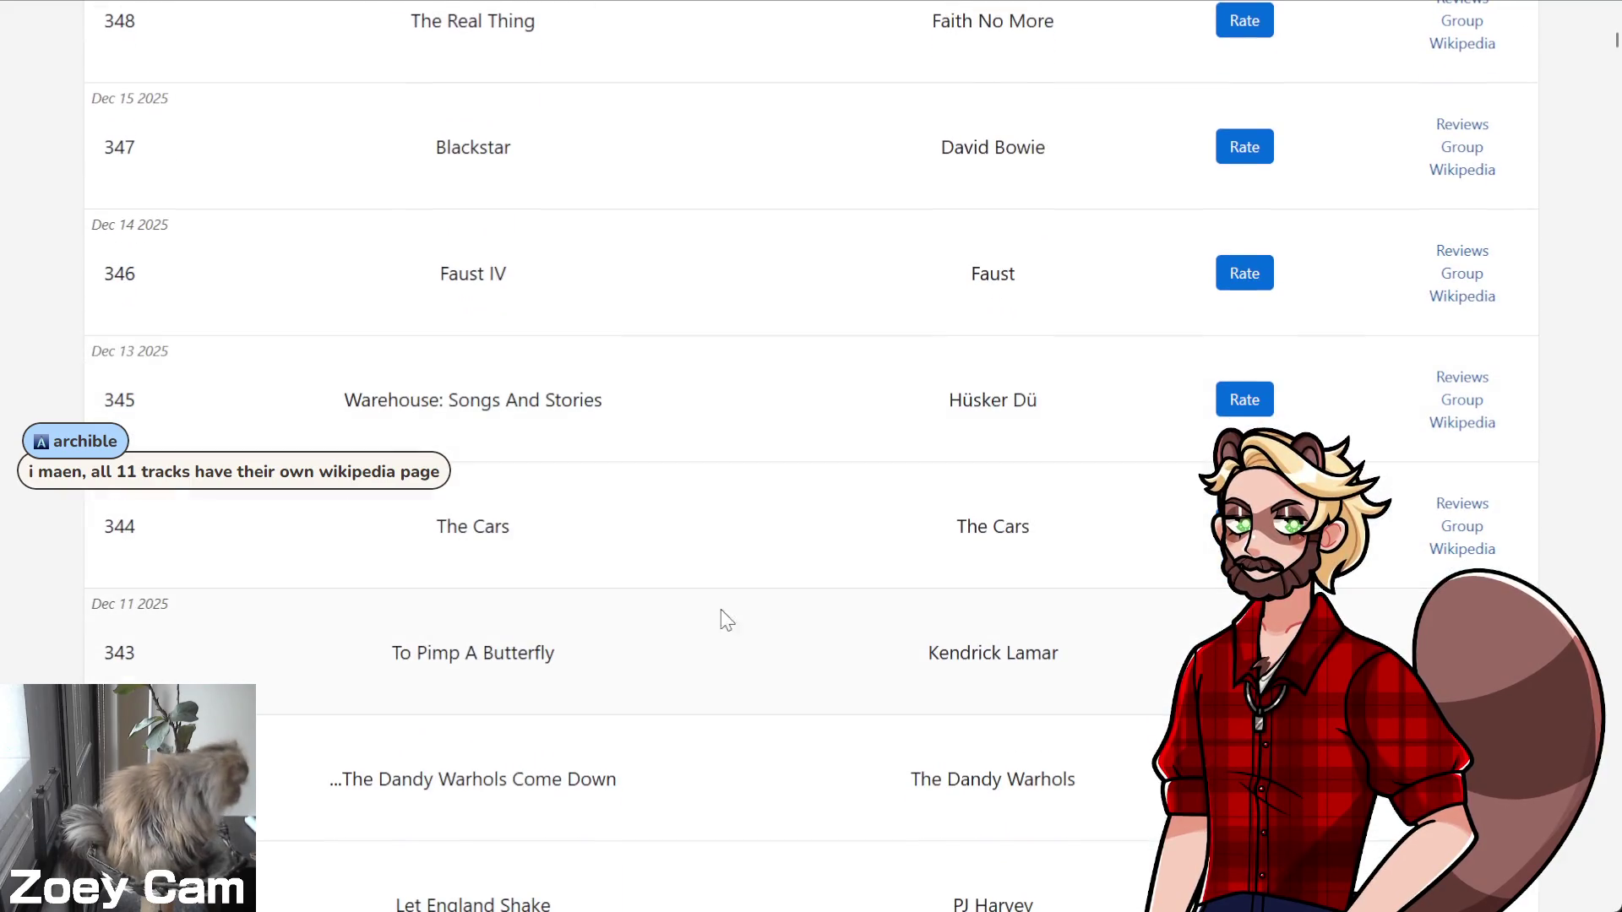
pyautogui.scroll(-2, 807, 673)
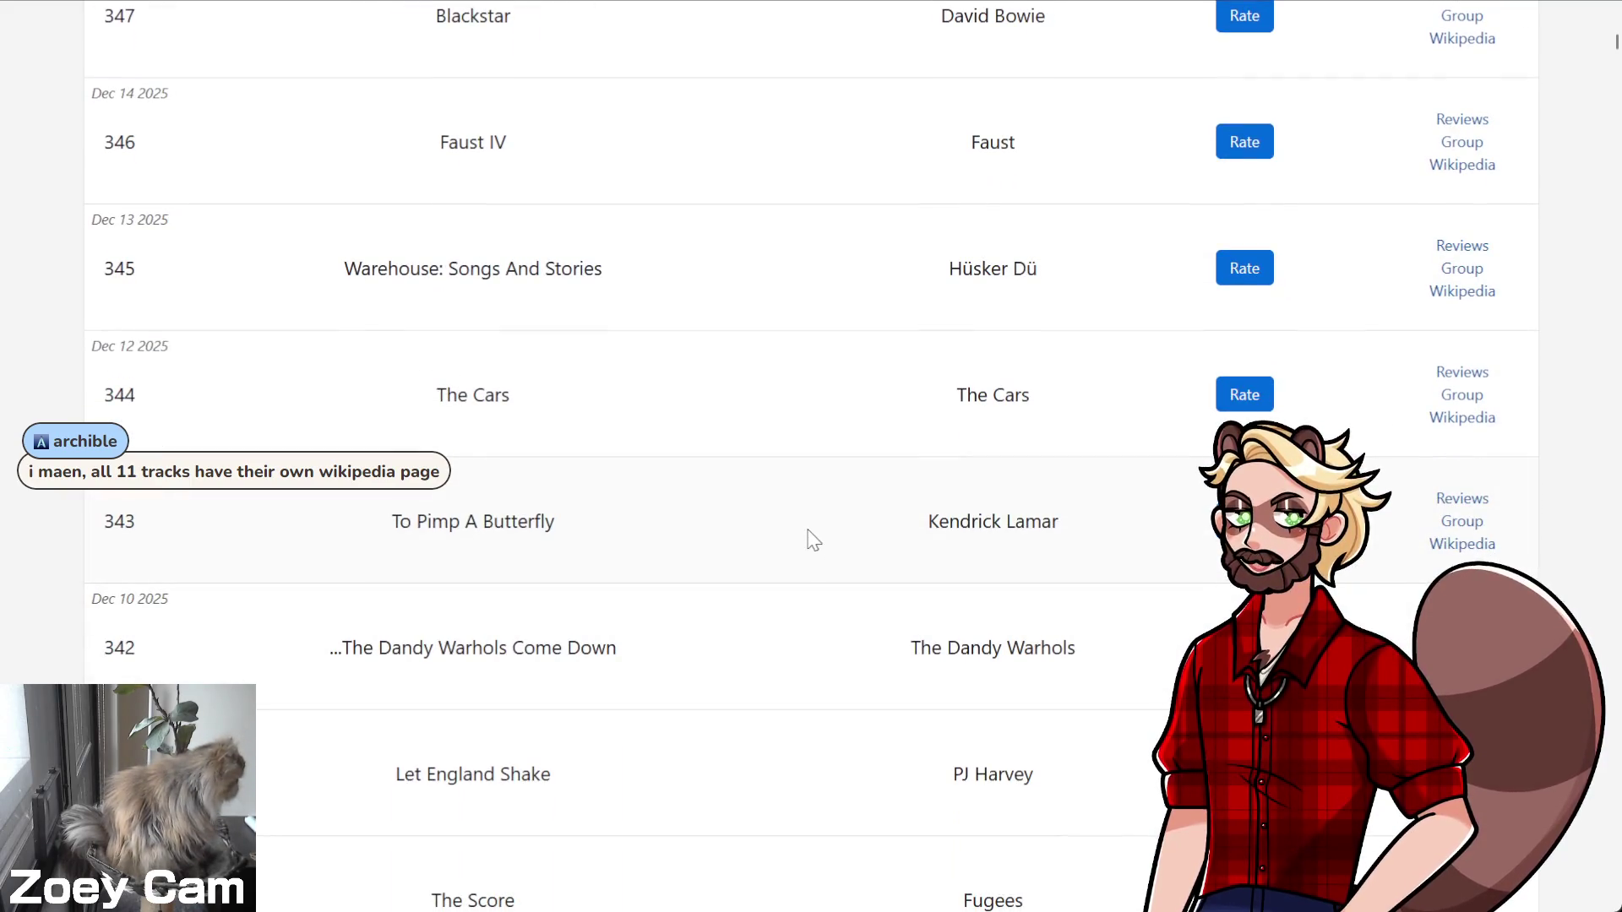
pyautogui.scroll(-3, 813, 504)
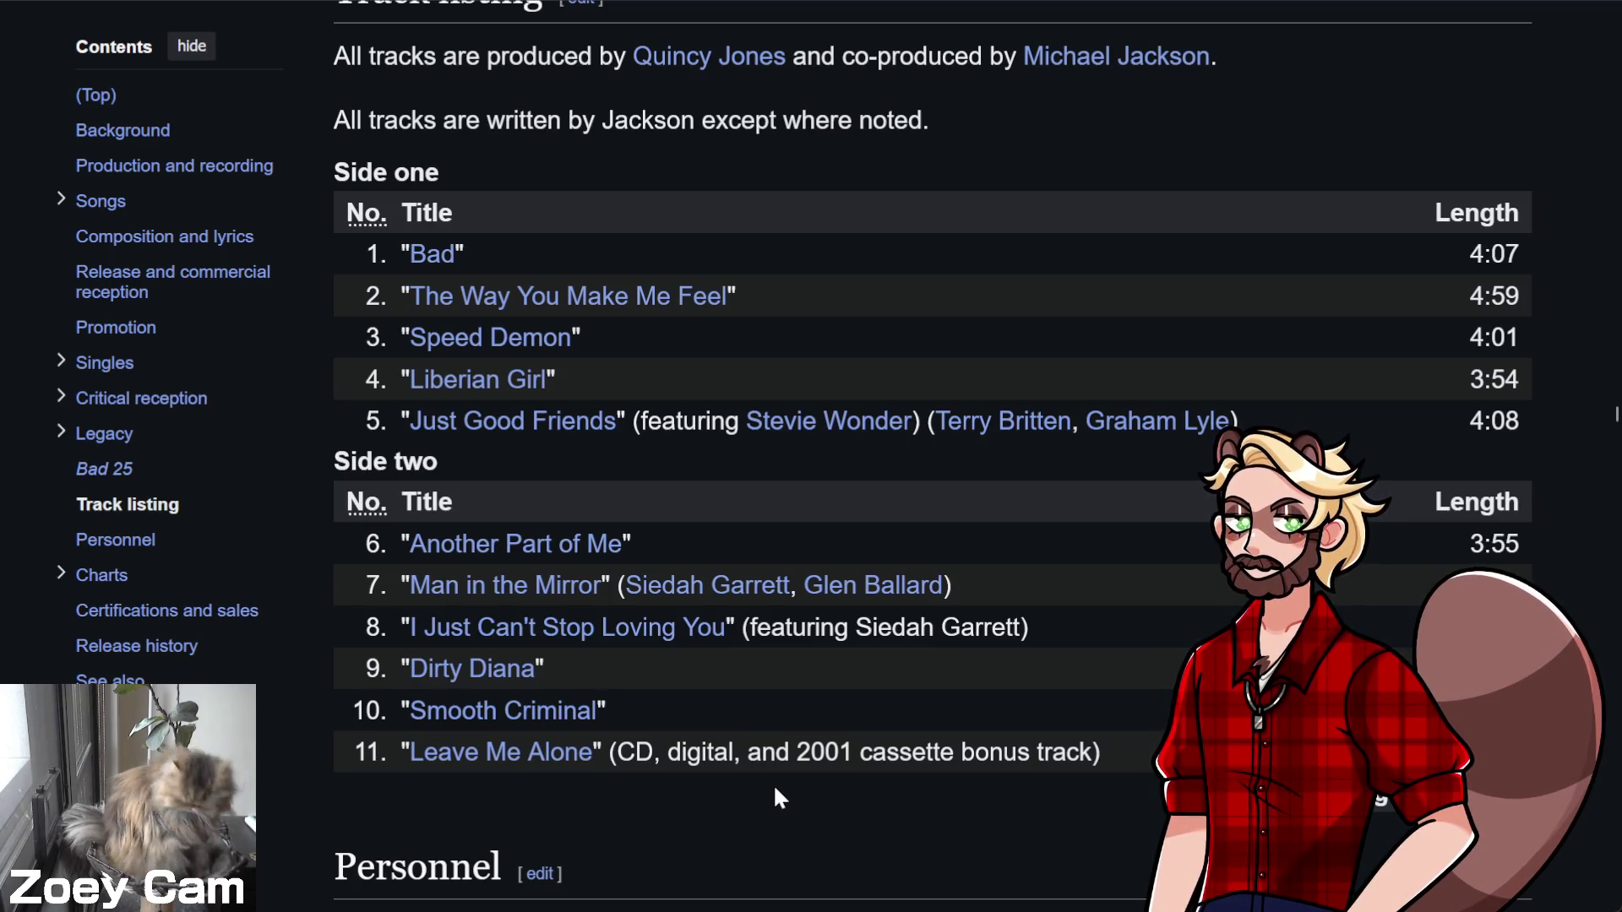
pyautogui.click(473, 379)
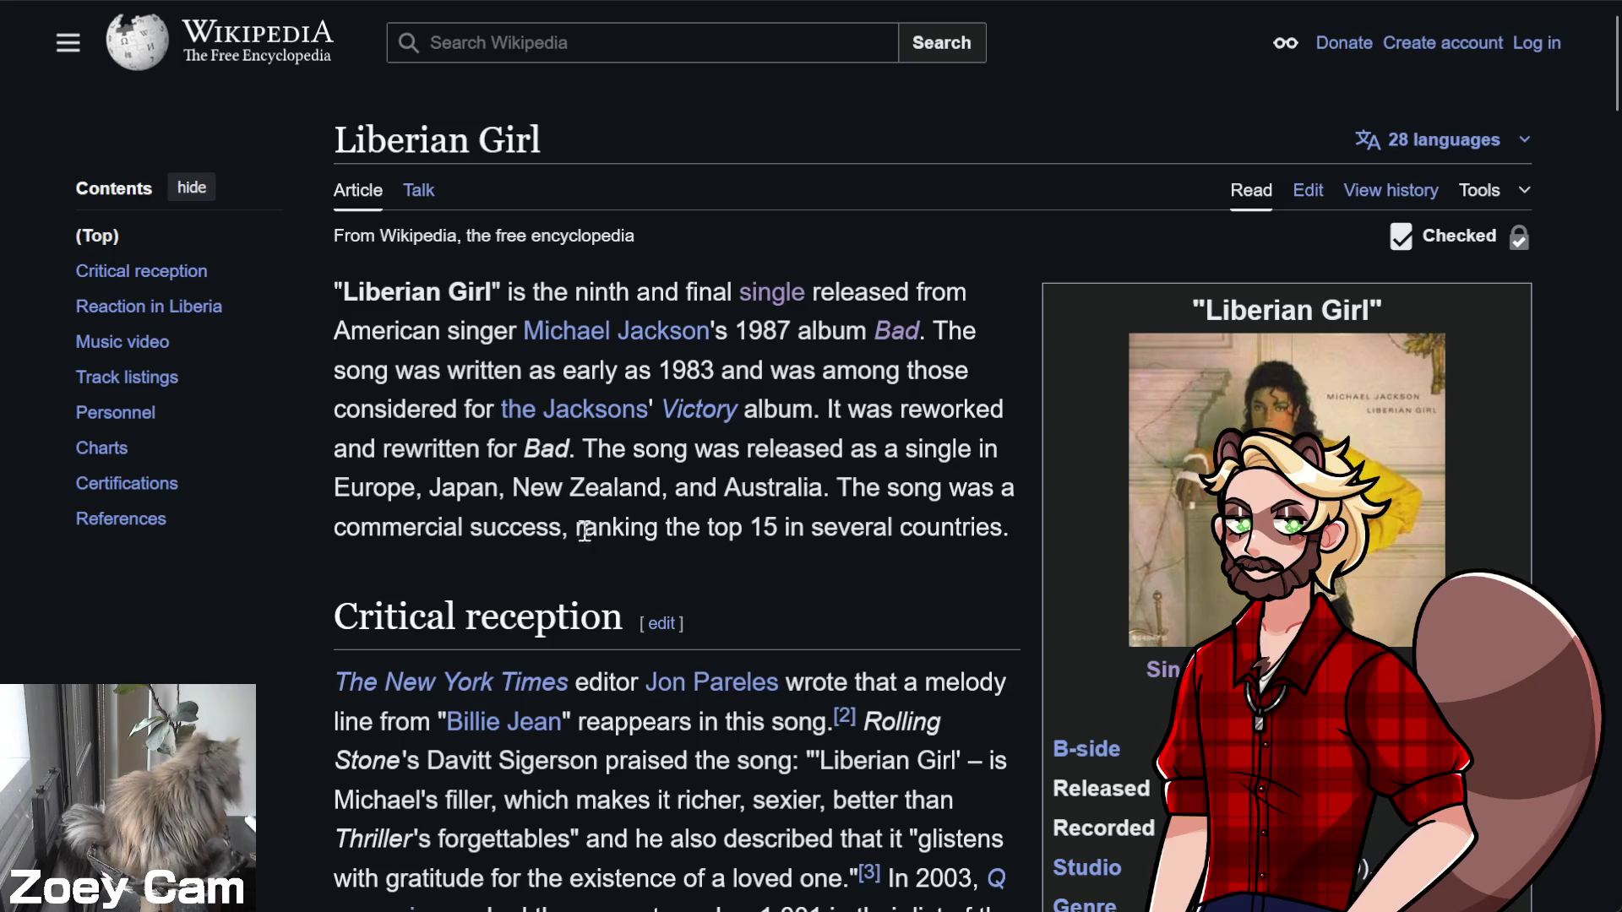
# Skim the Liberian Girl article, return to Bad's track listing, and read the Speed Demon article
pyautogui.scroll(-5, 650, 532)
pyautogui.scroll(5, 591, 490)
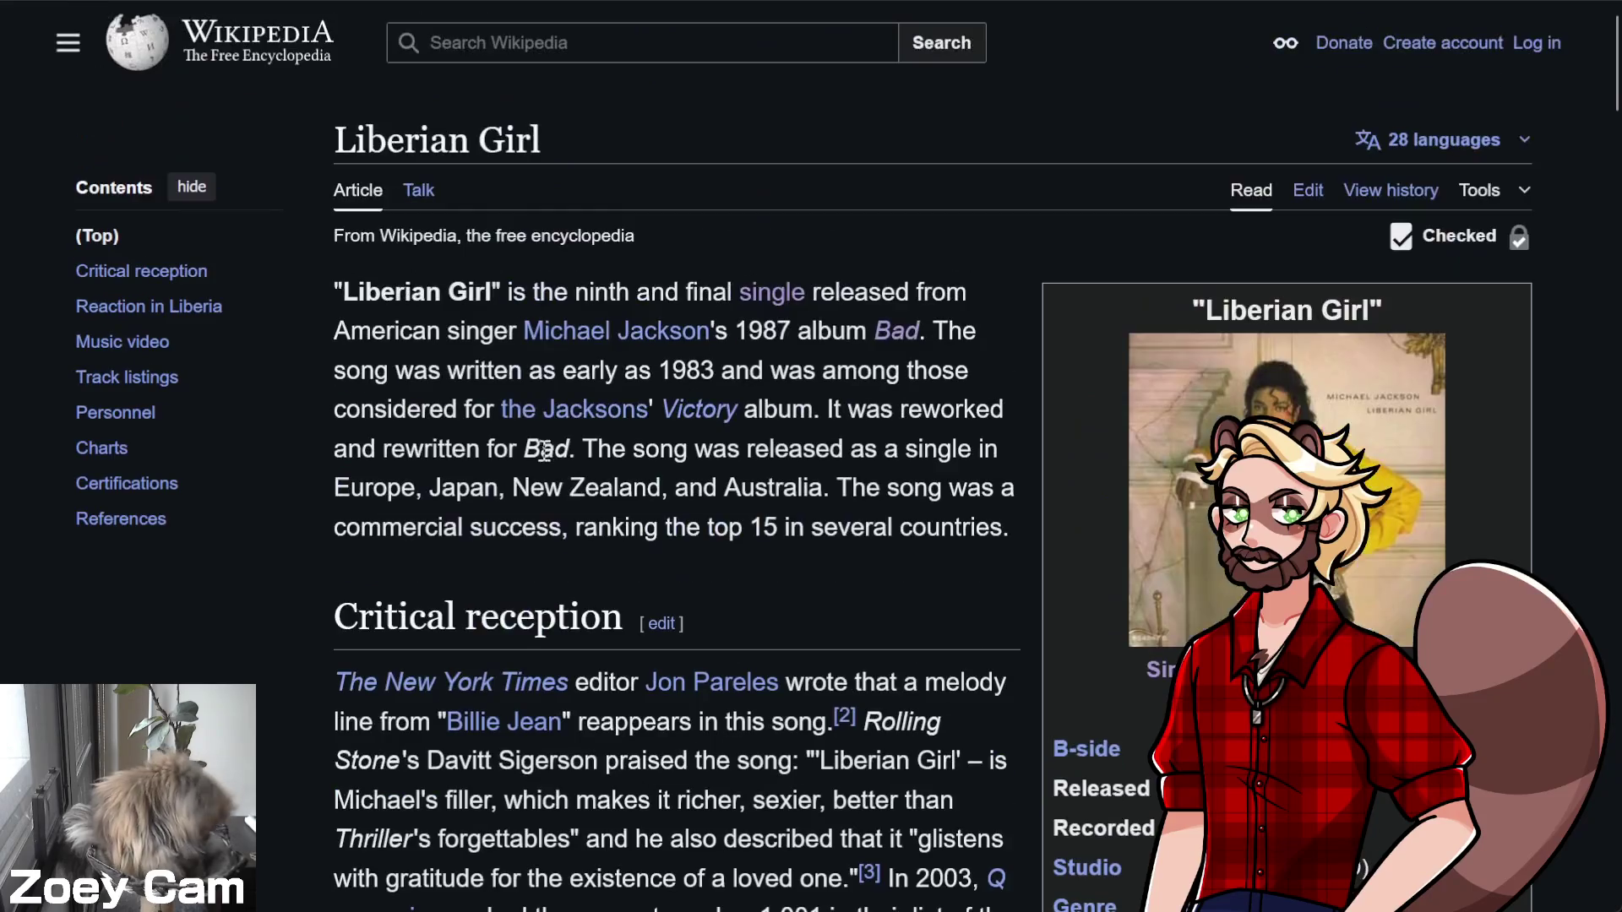
pyautogui.scroll(-6, 688, 621)
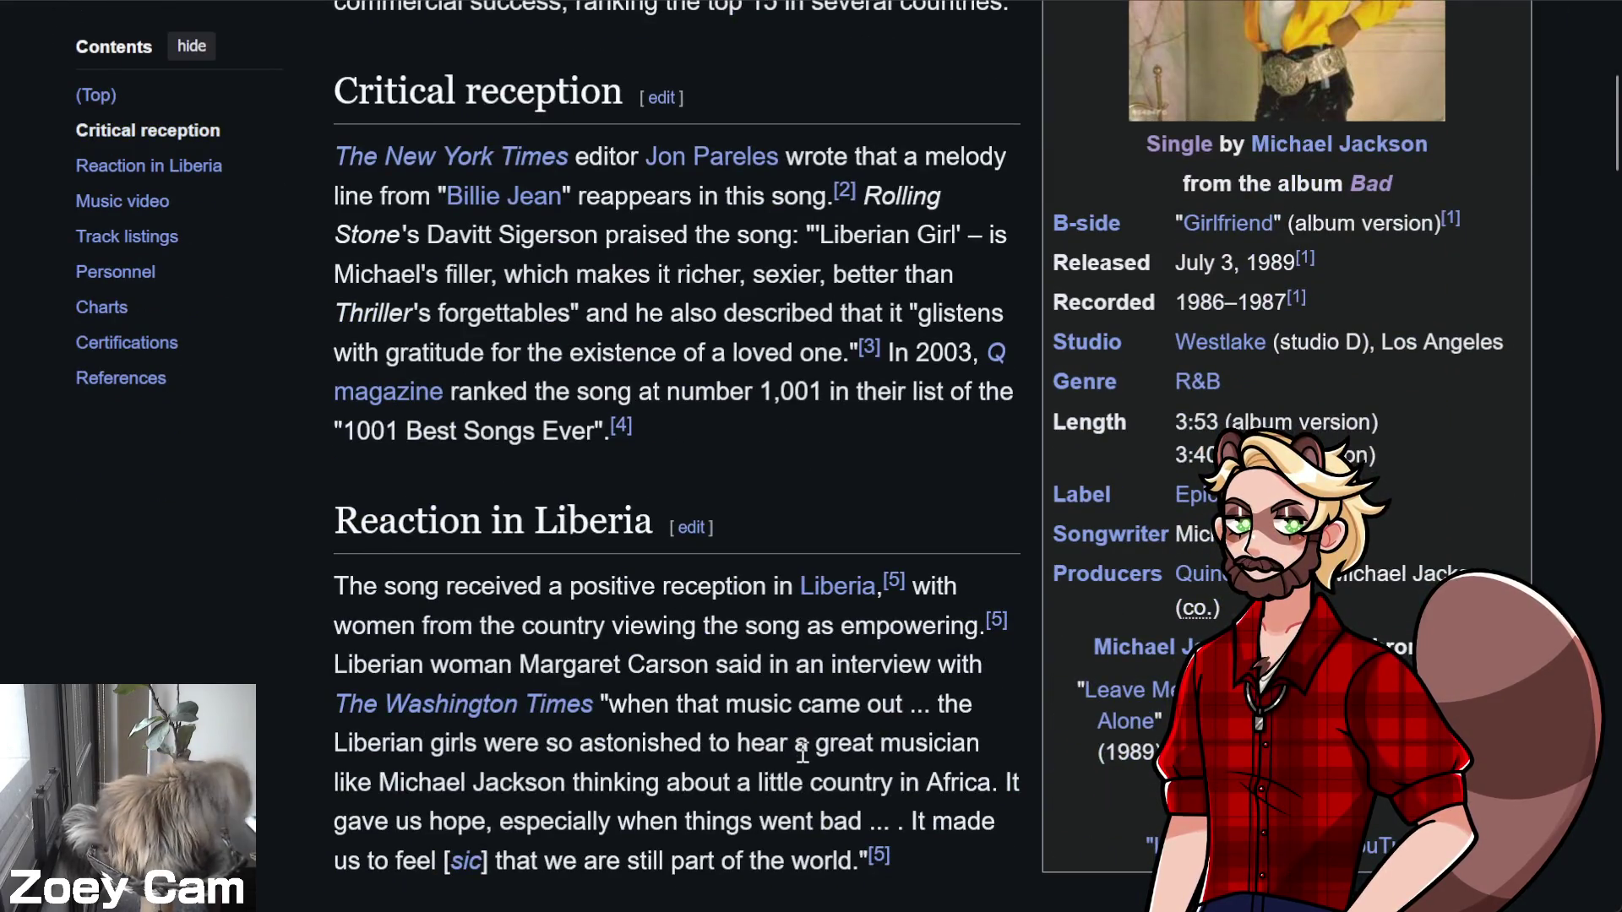
pyautogui.hotkey('alt', 'Left')
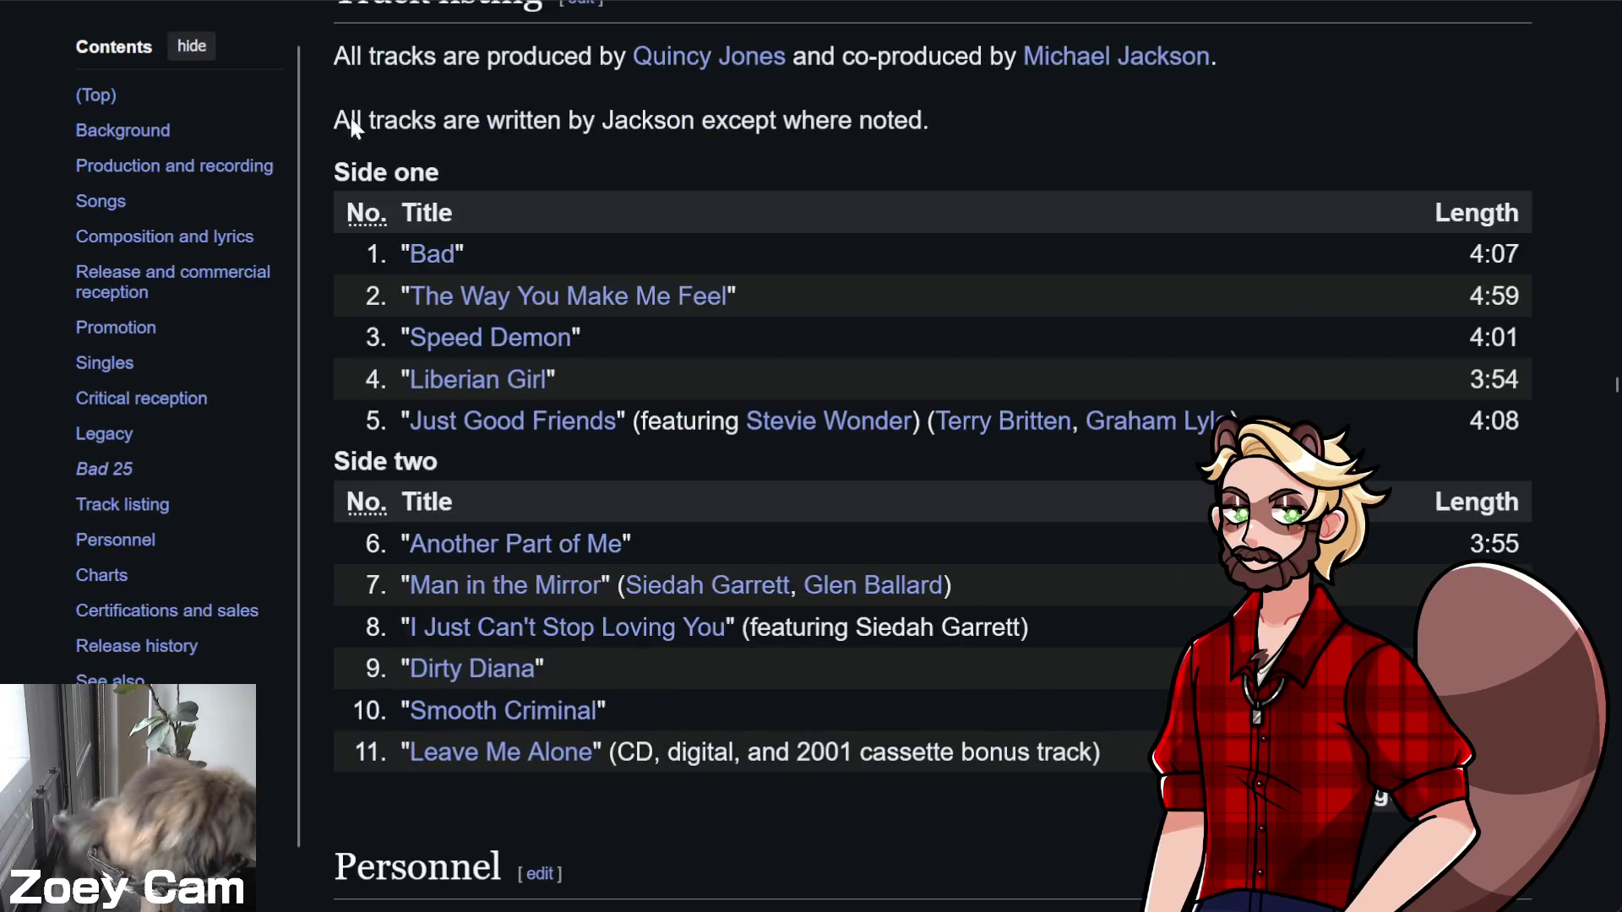
pyautogui.click(567, 340)
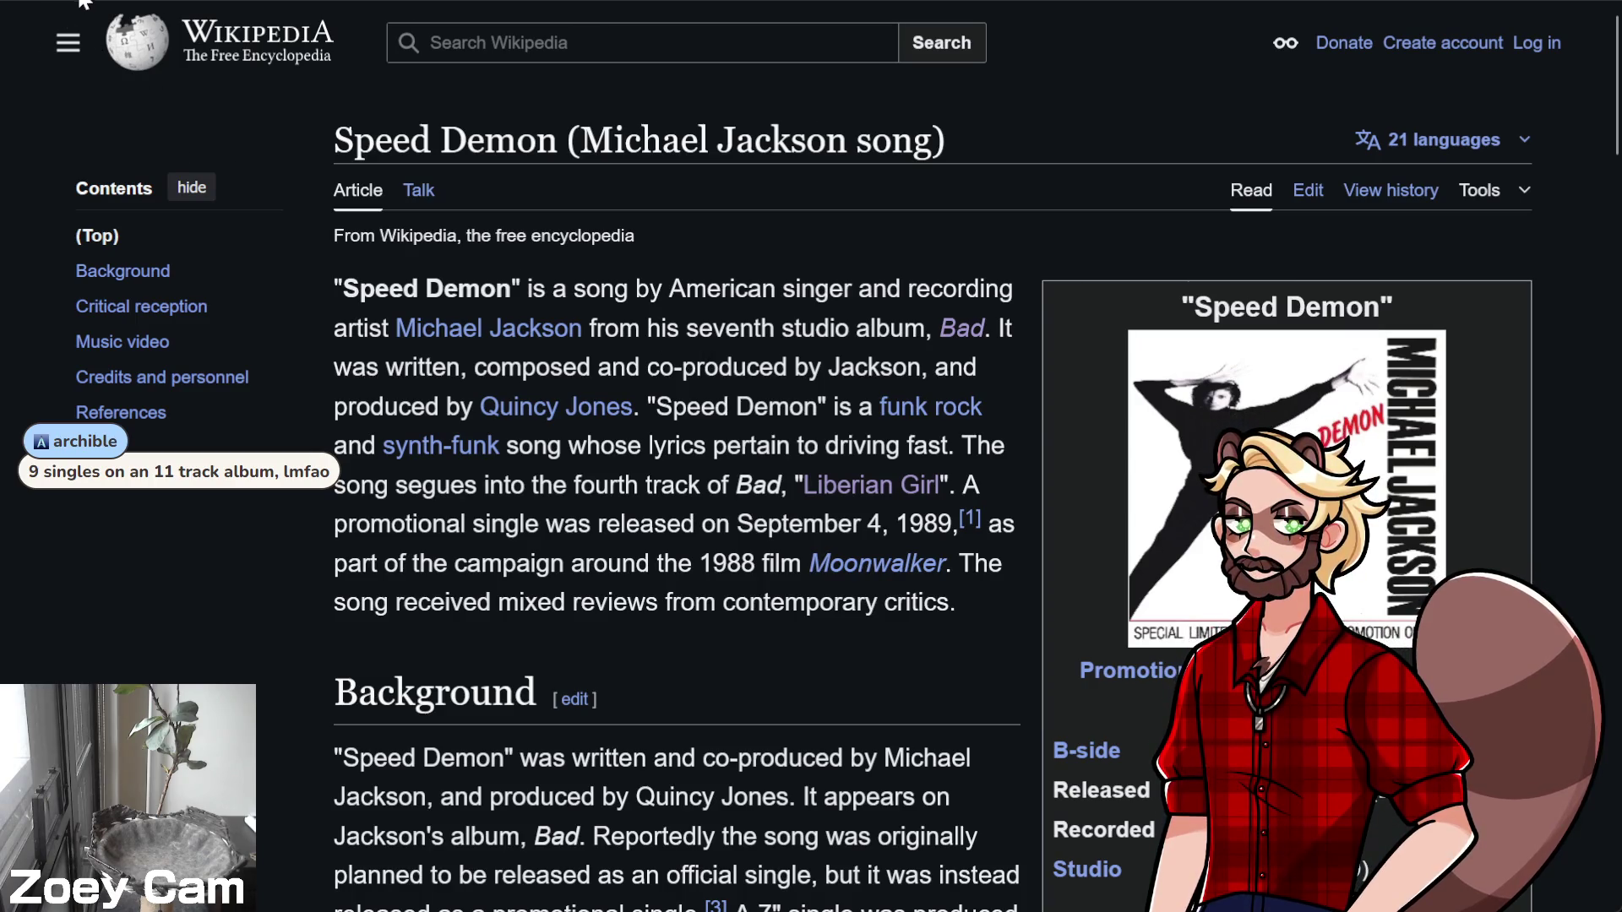
pyautogui.scroll(-20, 490, 338)
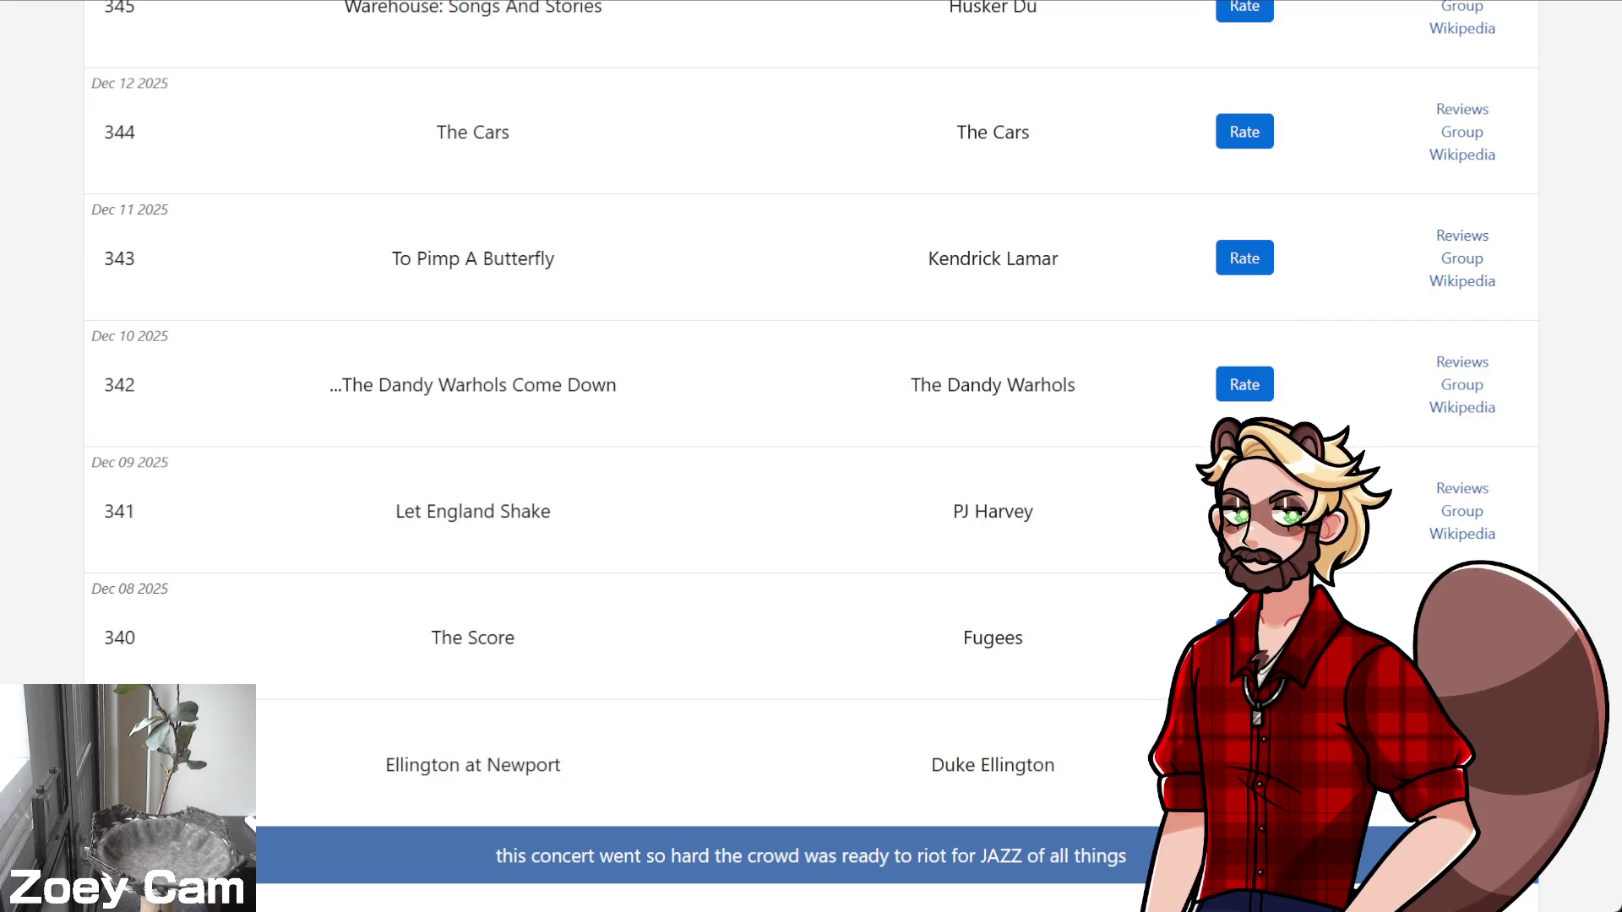
# Scroll up the album history to Blackstar (347) and open its Wikipedia link
pyautogui.scroll(5, 745, 522)
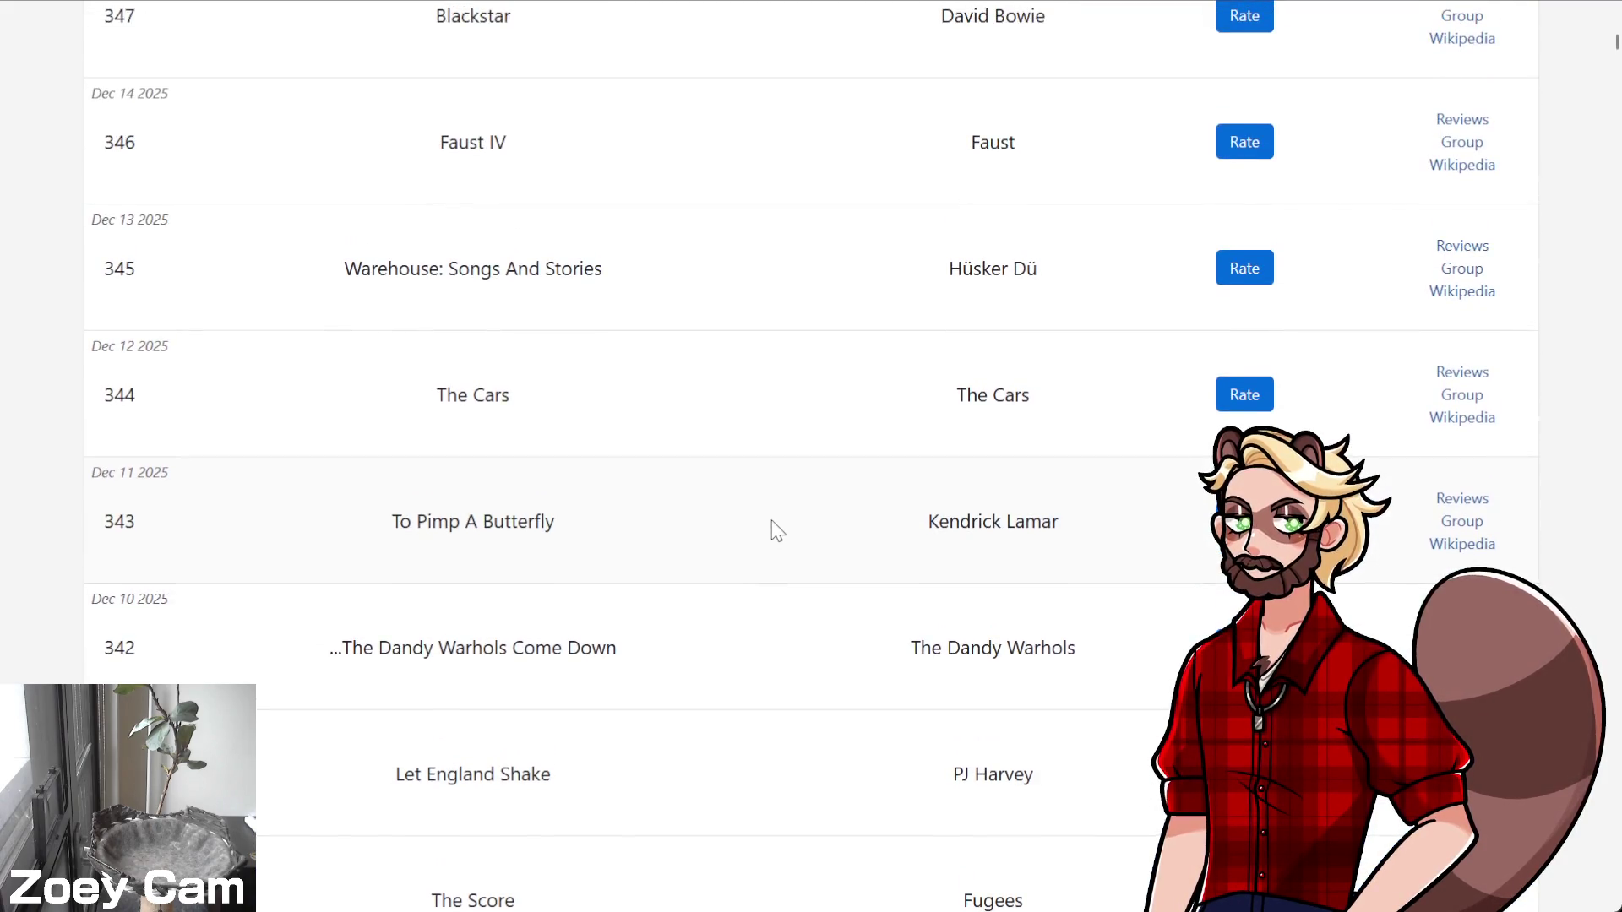
pyautogui.scroll(5, 790, 578)
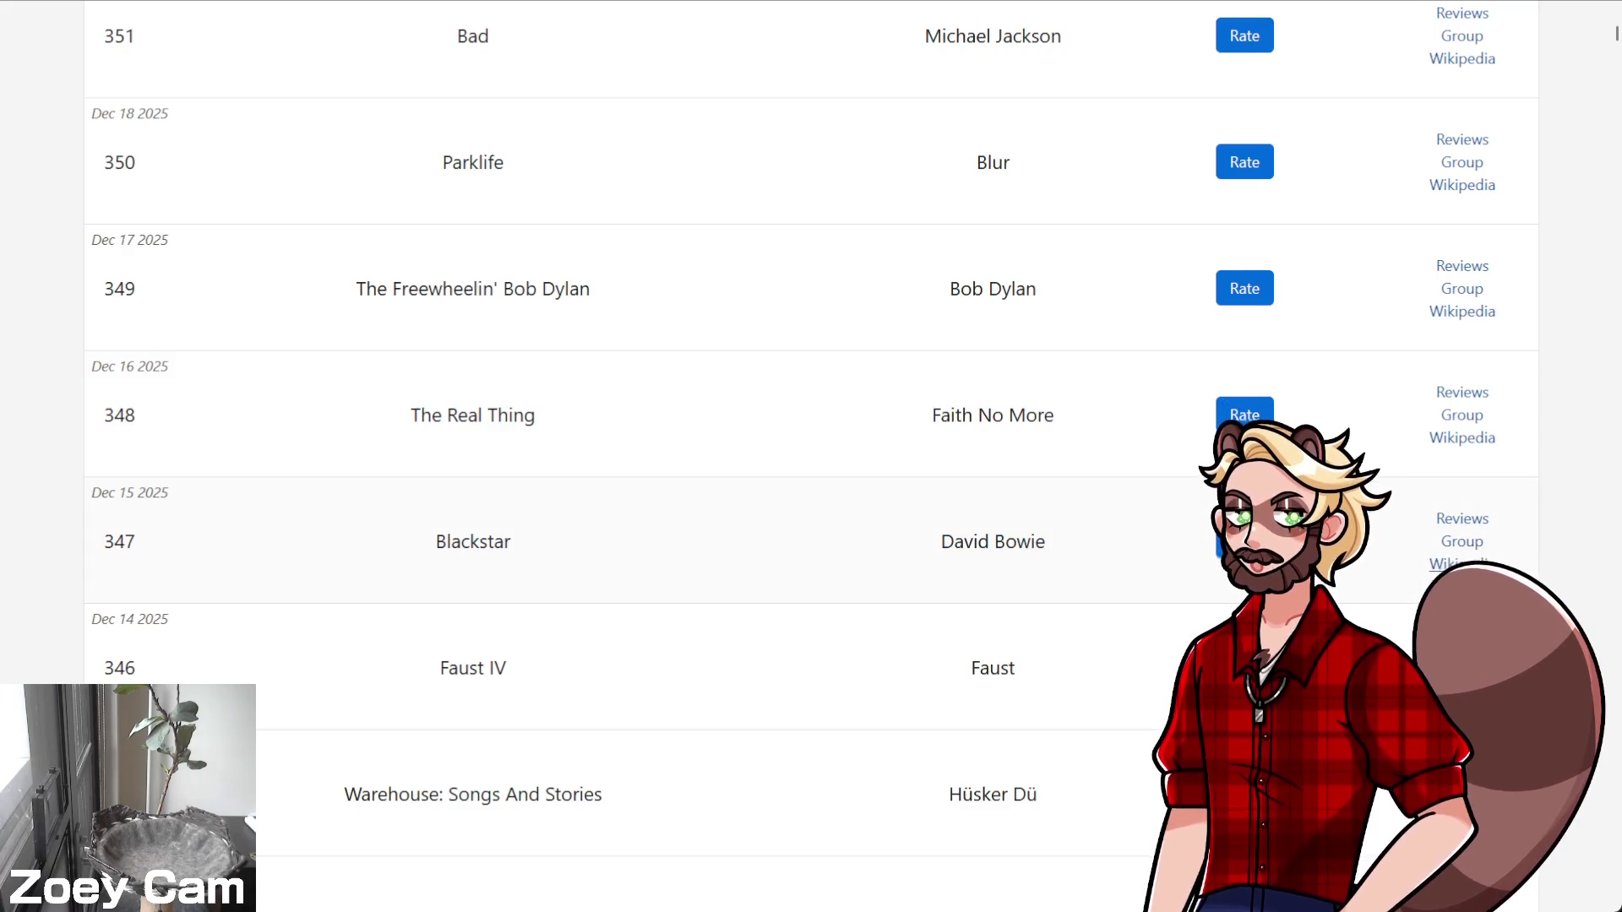
pyautogui.click(1461, 564)
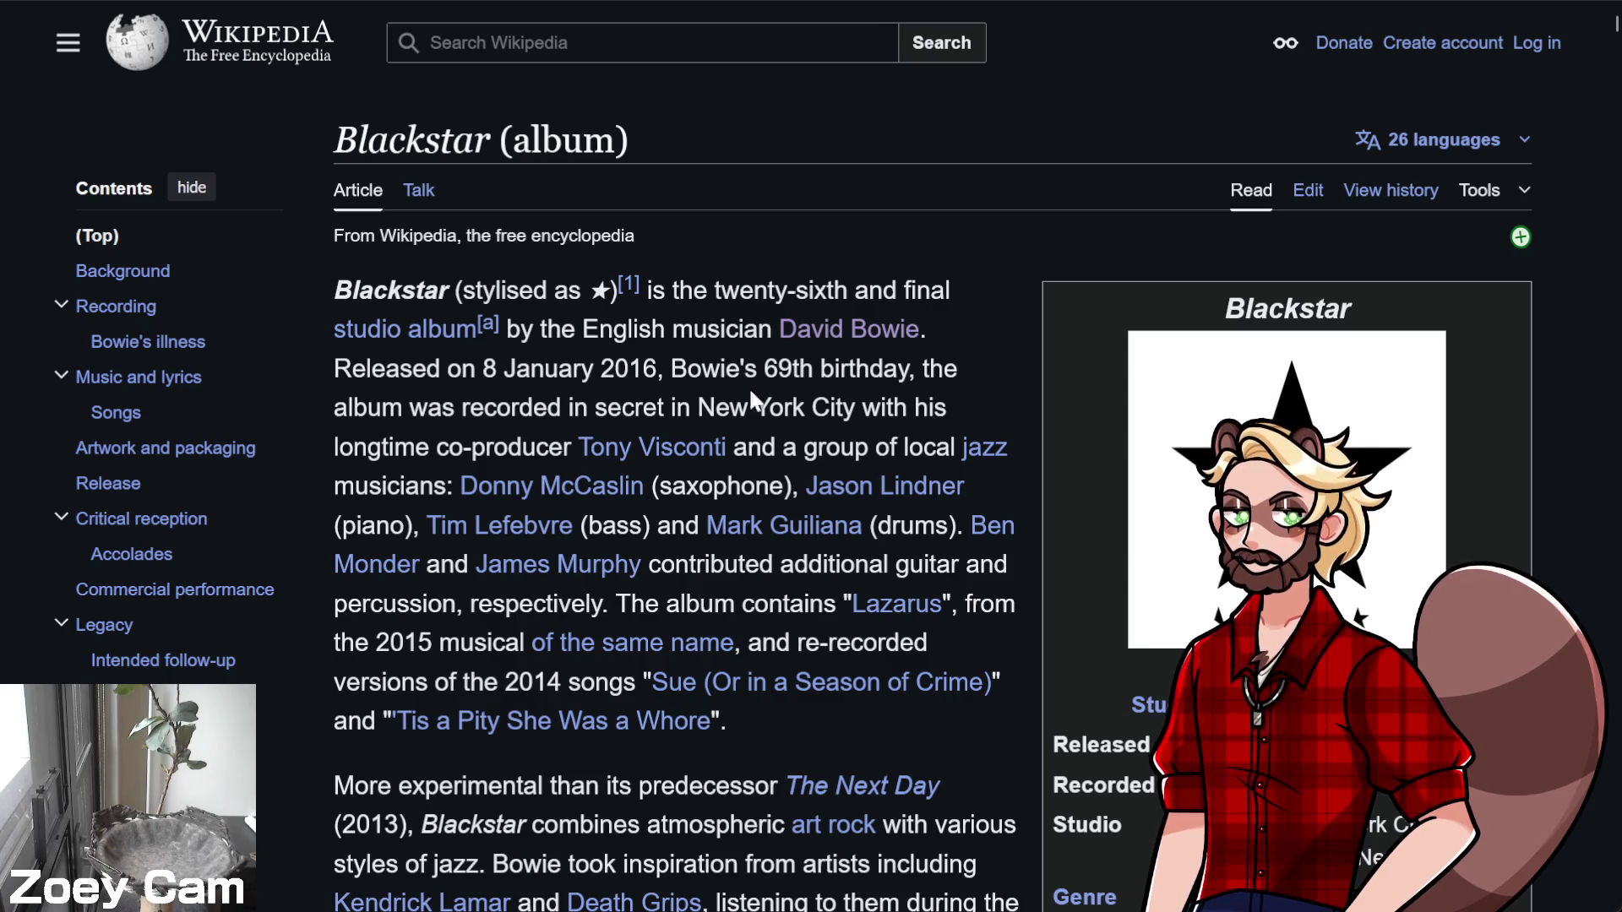
# Skim the Blackstar article, then close its tab to return to the album history
pyautogui.scroll(-10, 784, 417)
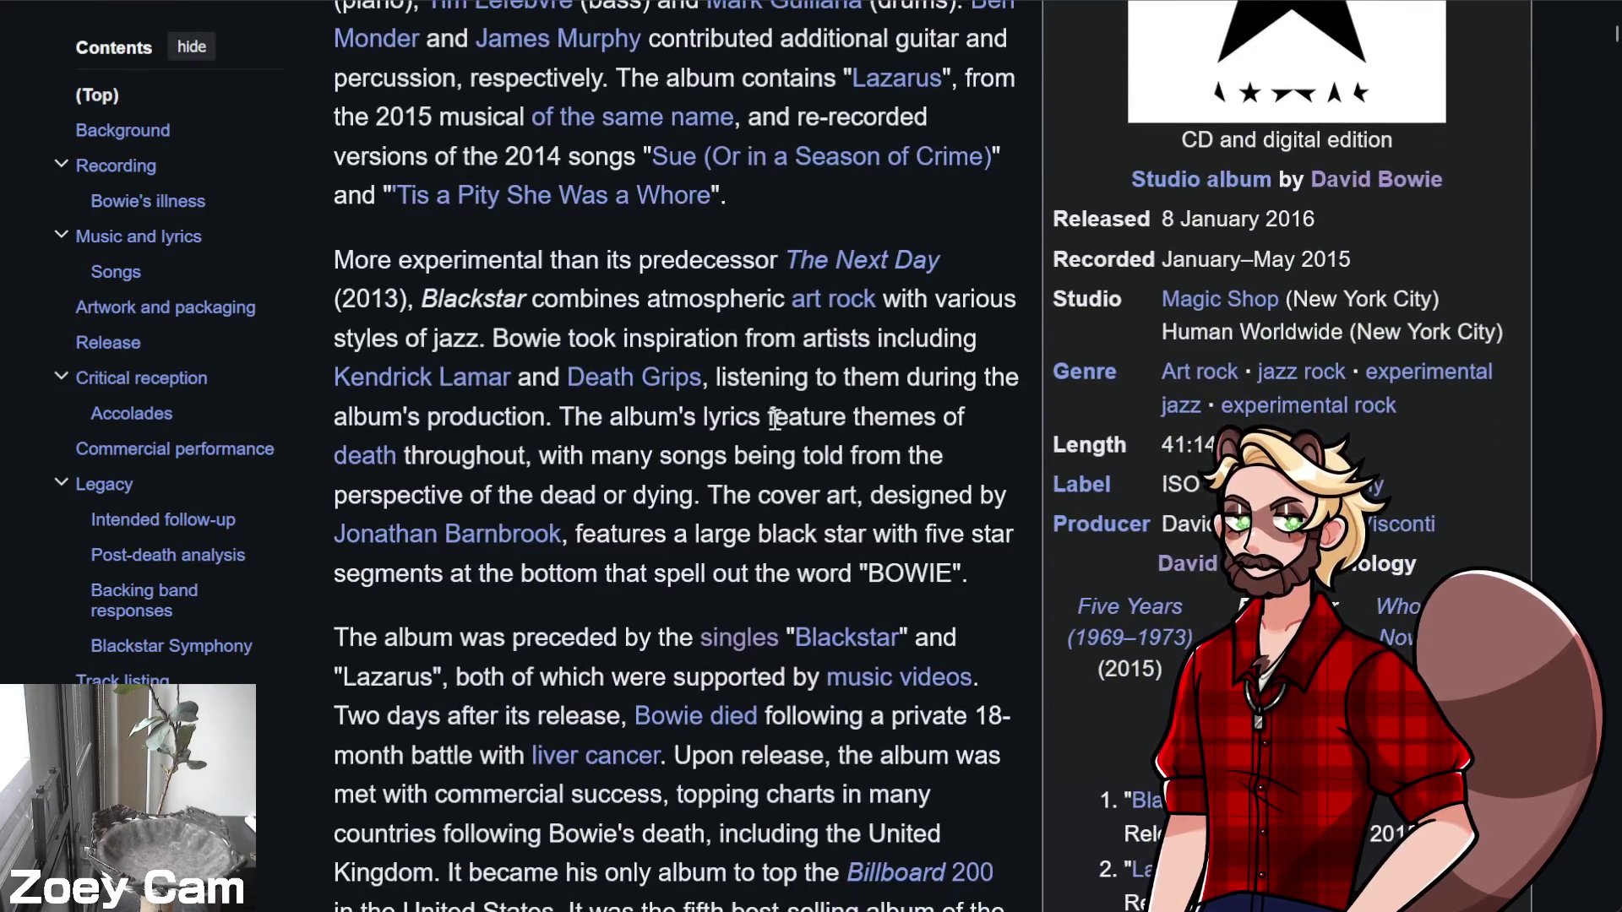
pyautogui.scroll(-8, 774, 420)
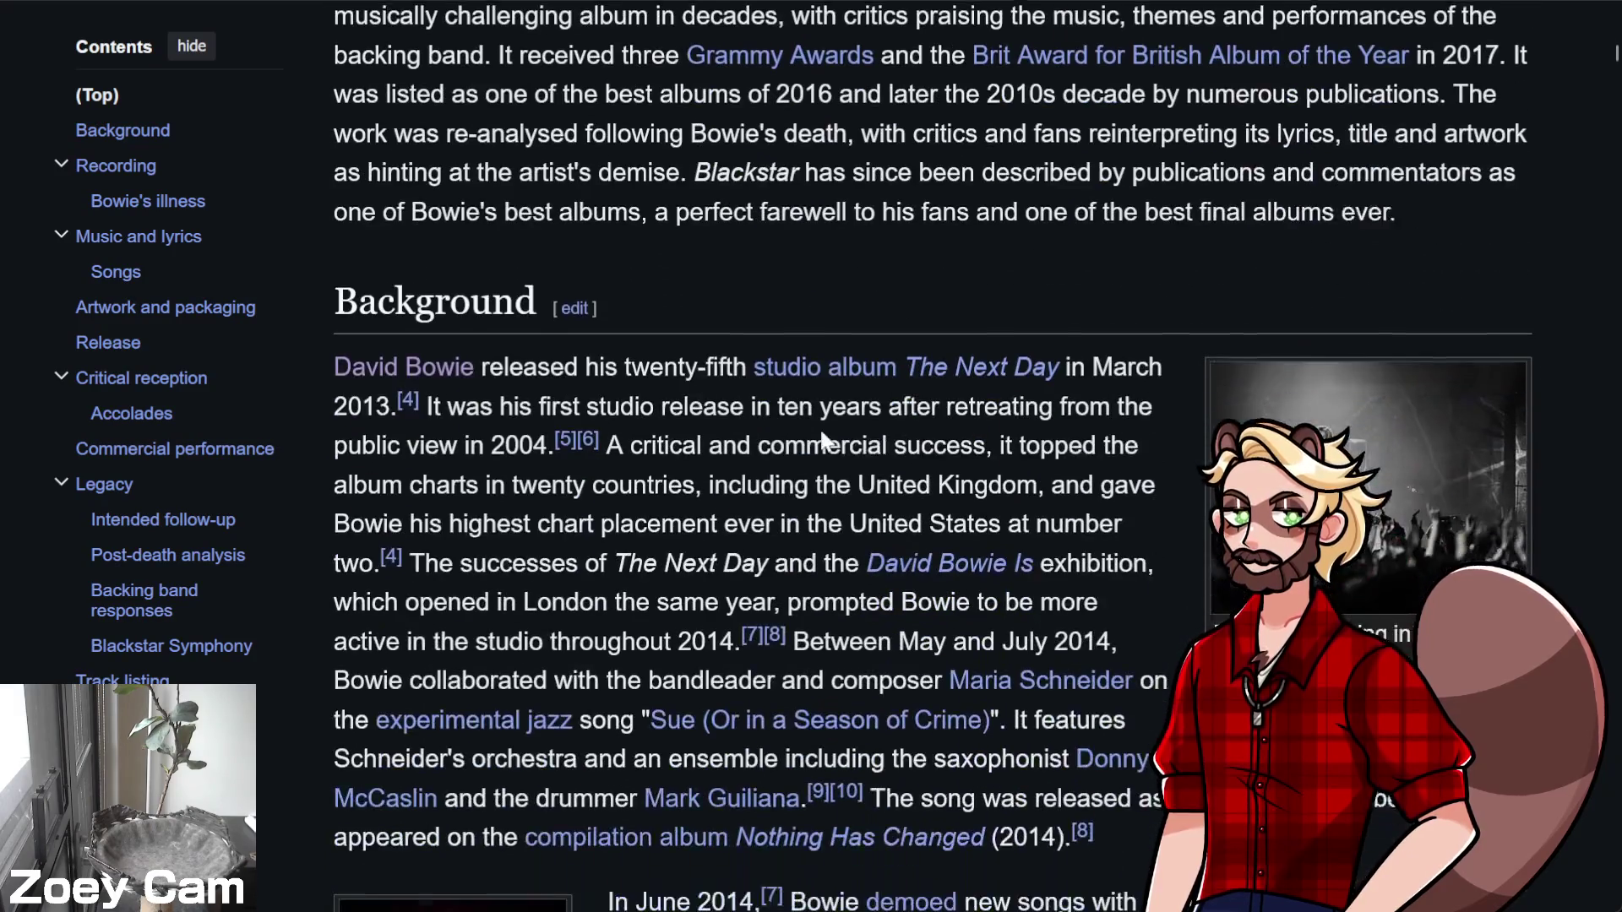
pyautogui.scroll(2, 765, 423)
pyautogui.scroll(15, 765, 422)
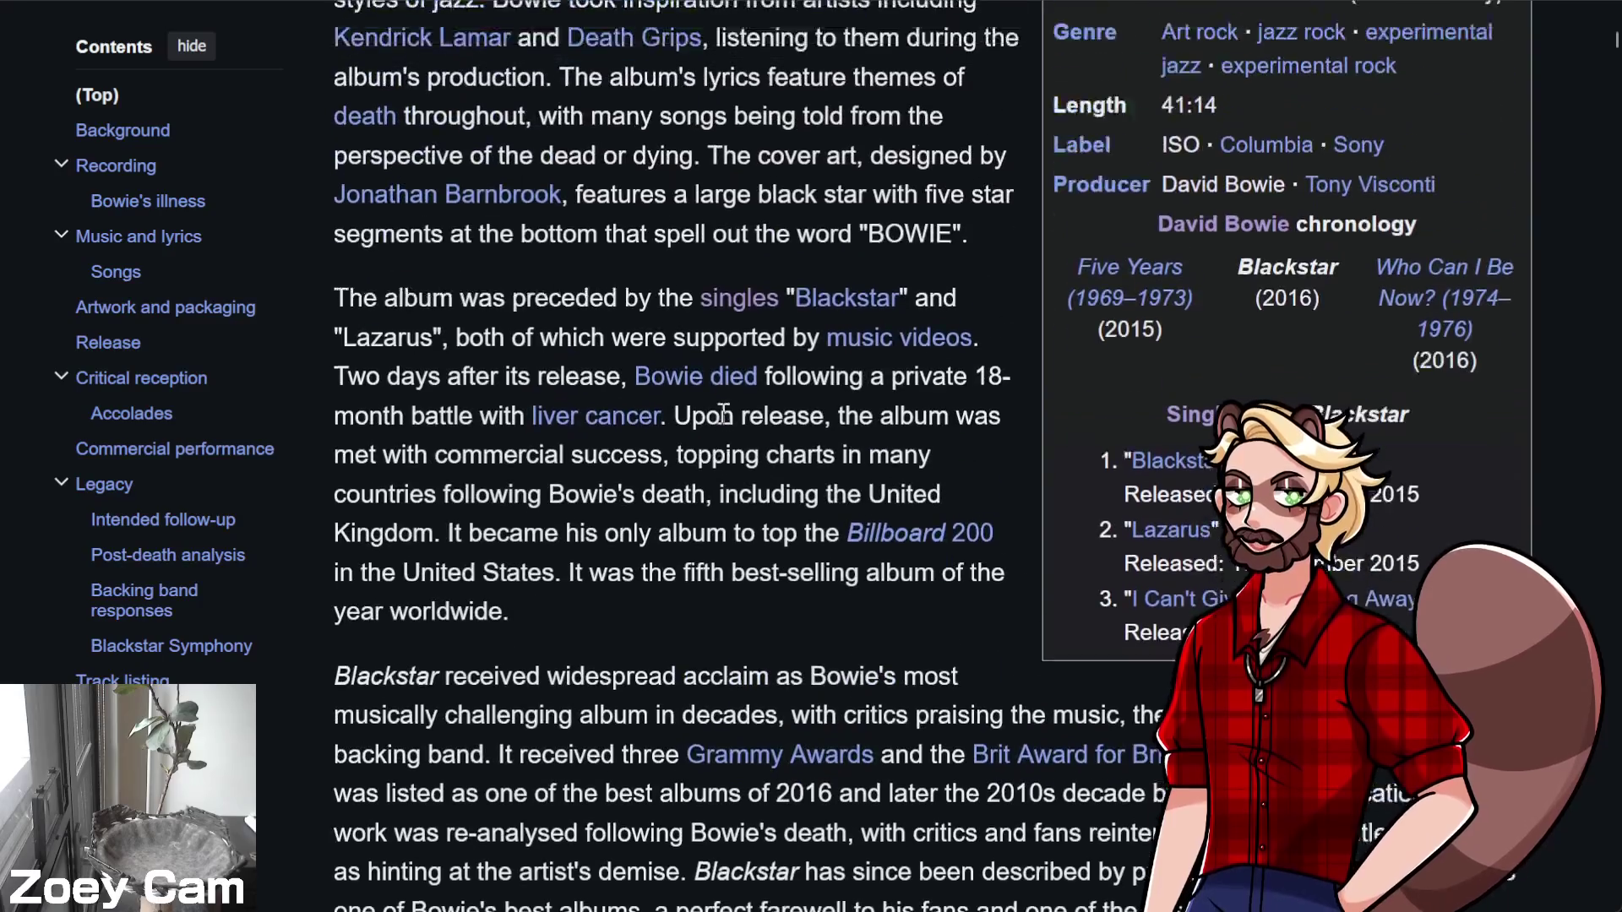
pyautogui.scroll(2, 728, 426)
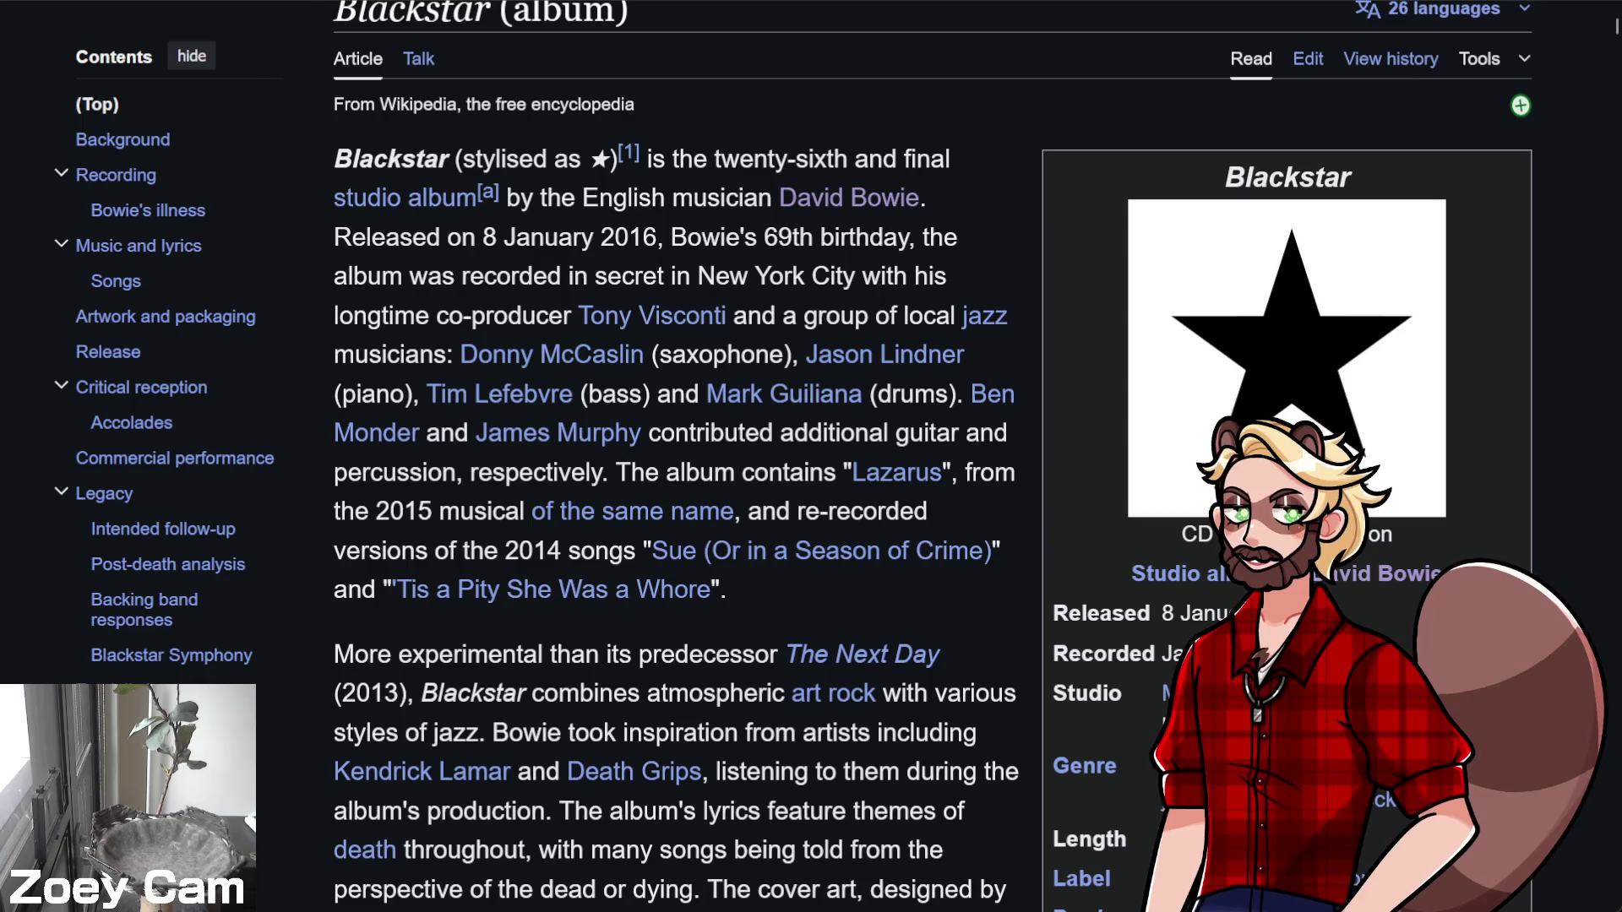
pyautogui.hotkey('ctrl', 'w')
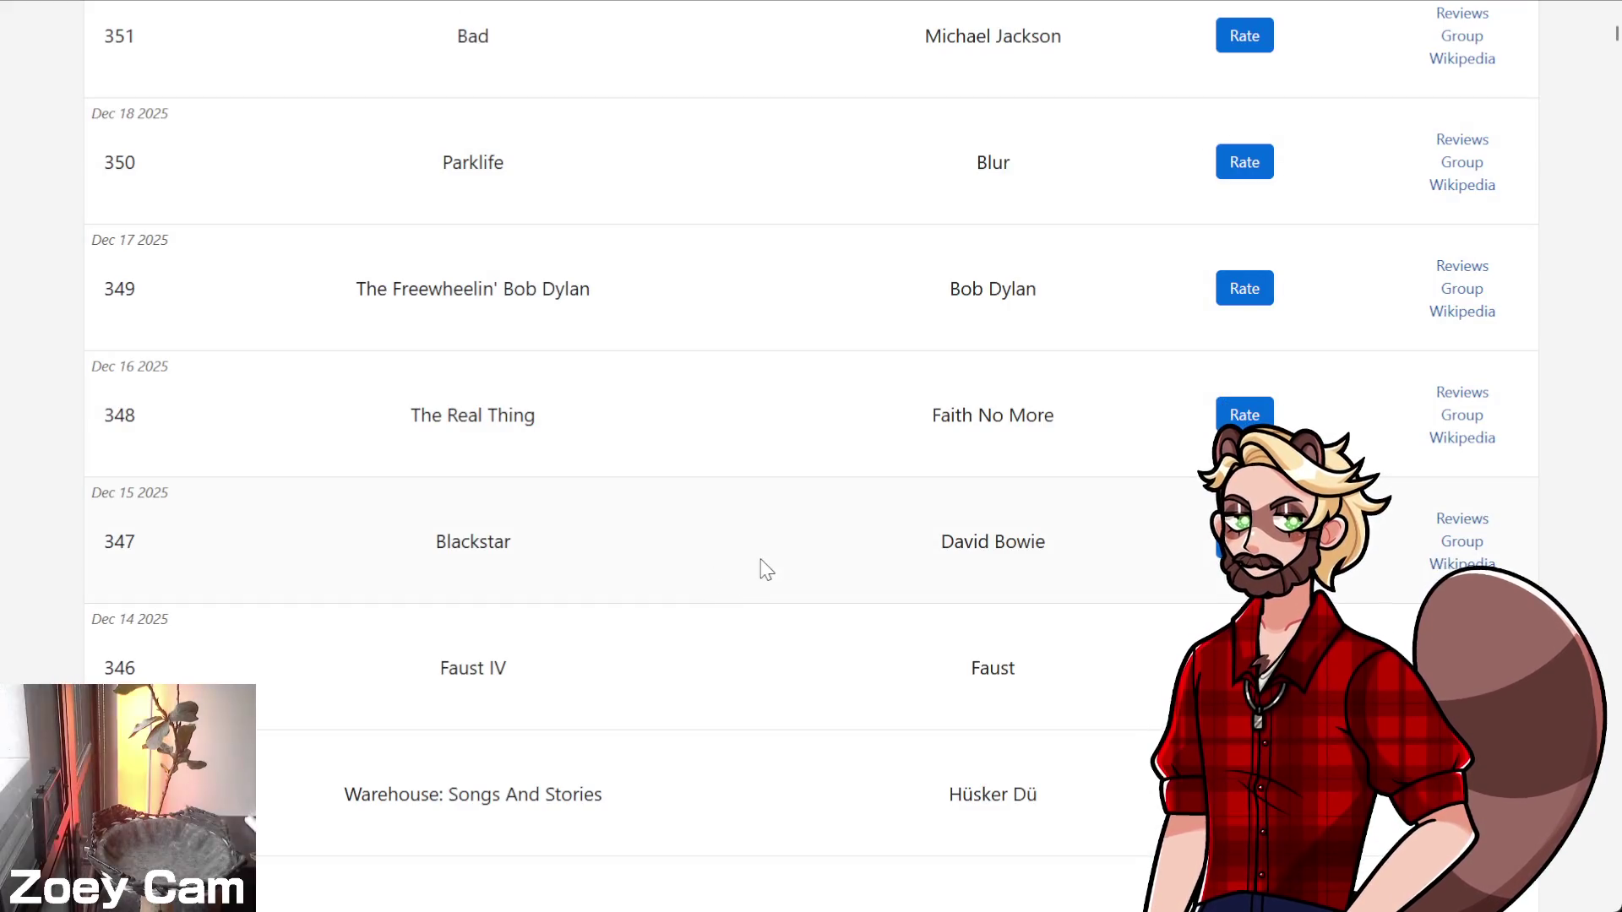
# Reopen the Wikipedia article for Blackstar from its row in the album history list
pyautogui.click(468, 546)
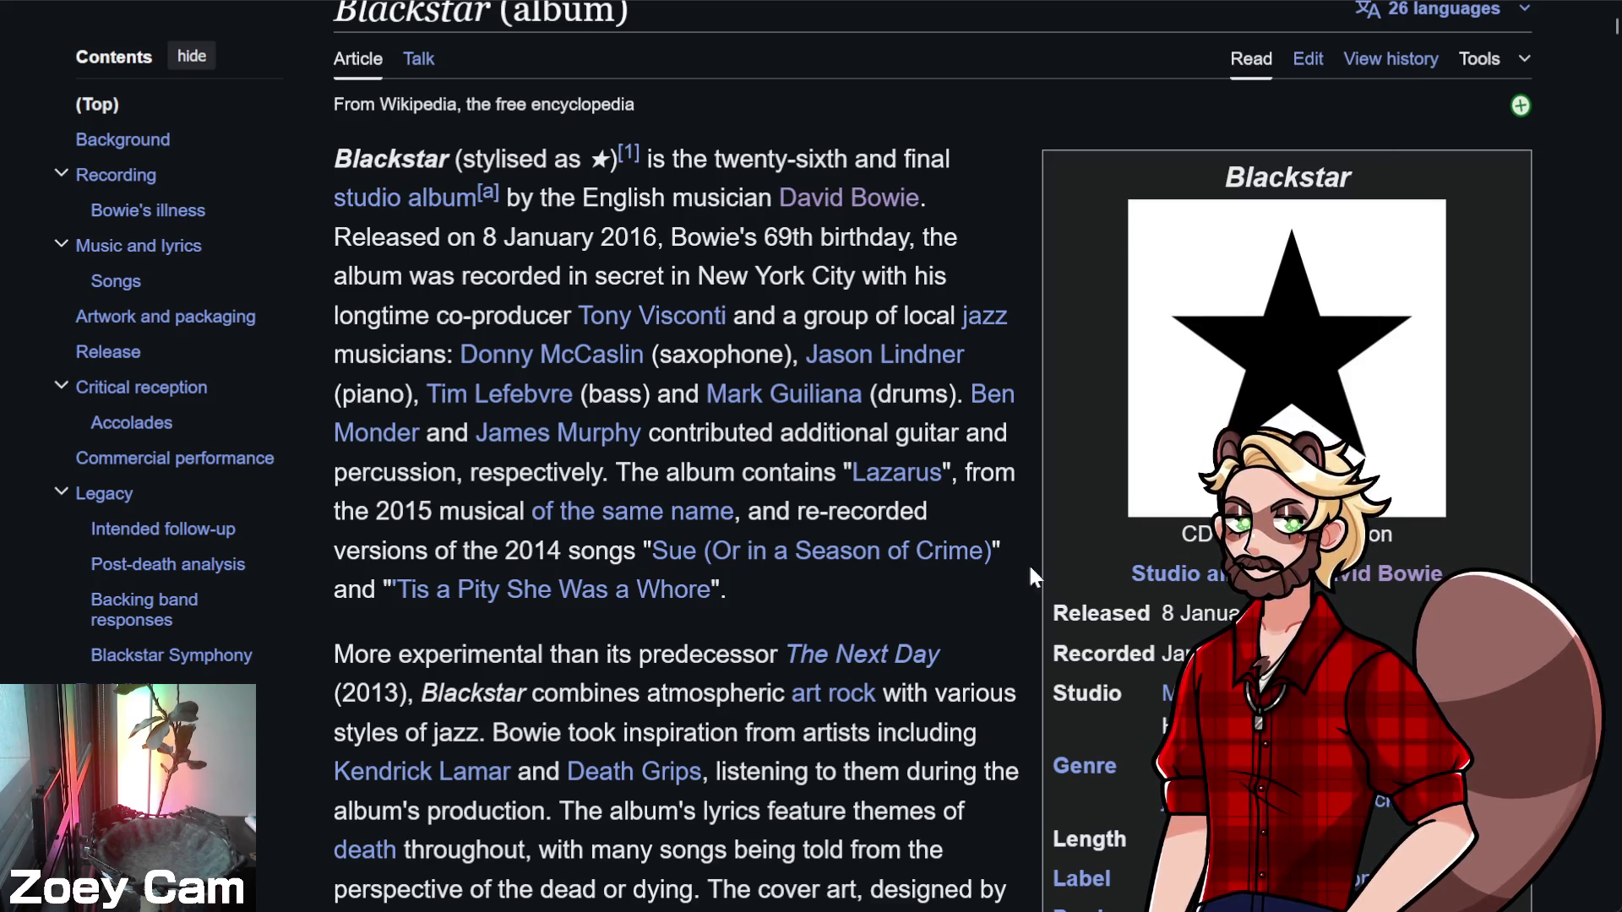
# Switch to the obs-websocket README and scroll down to its Client libraries list
pyautogui.hotkey('ctrl', 'Tab')
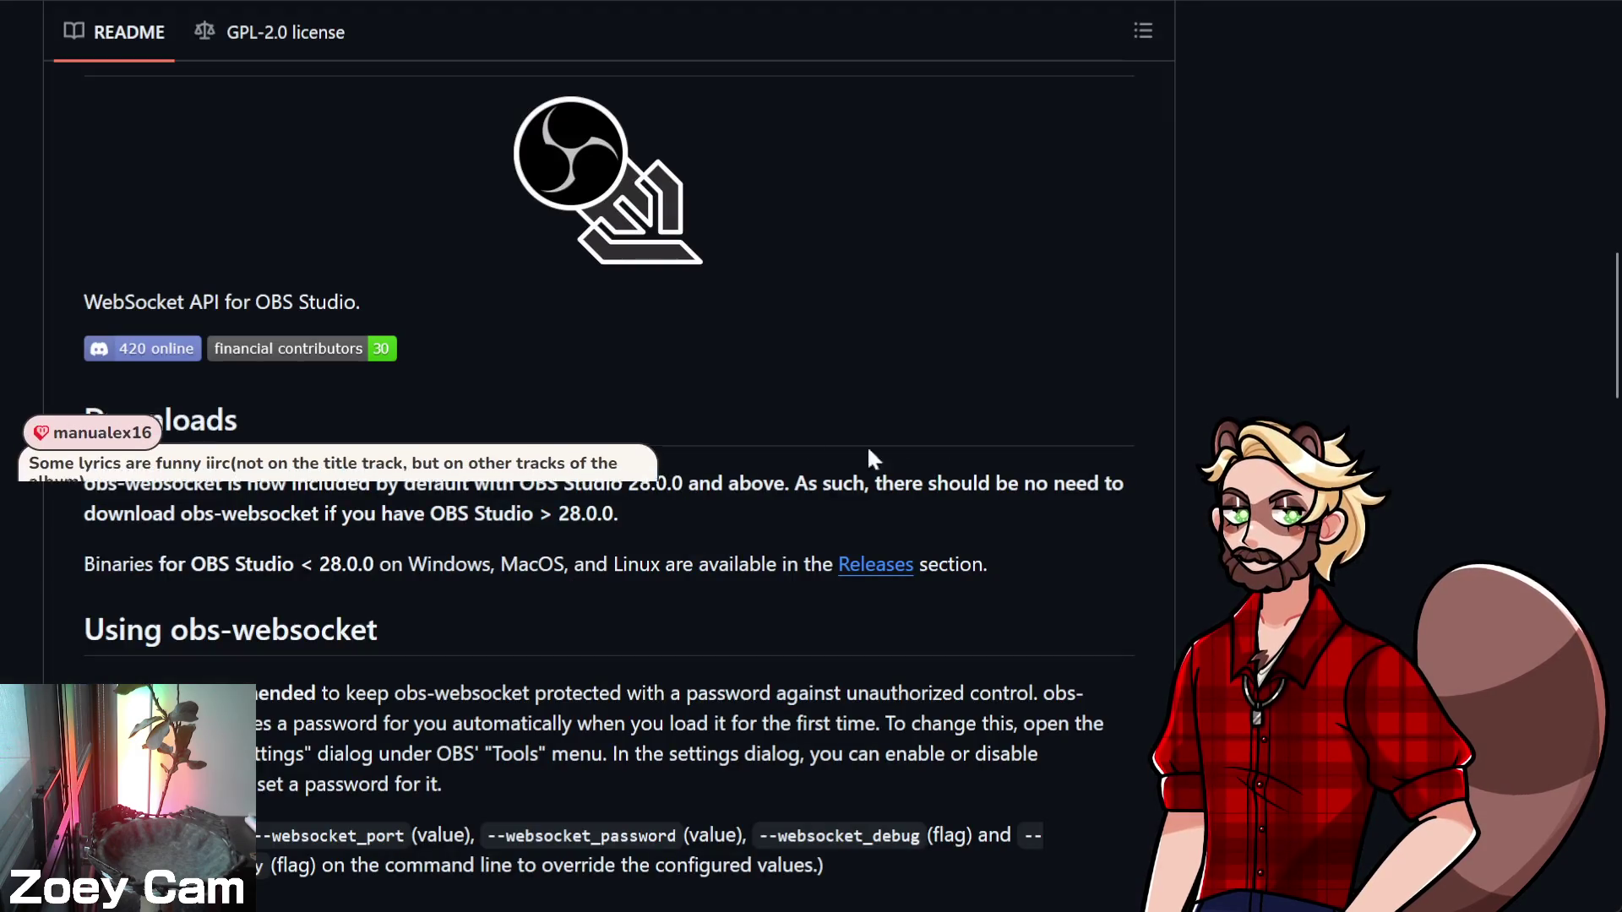
pyautogui.scroll(-3, 626, 559)
pyautogui.scroll(-2, 734, 515)
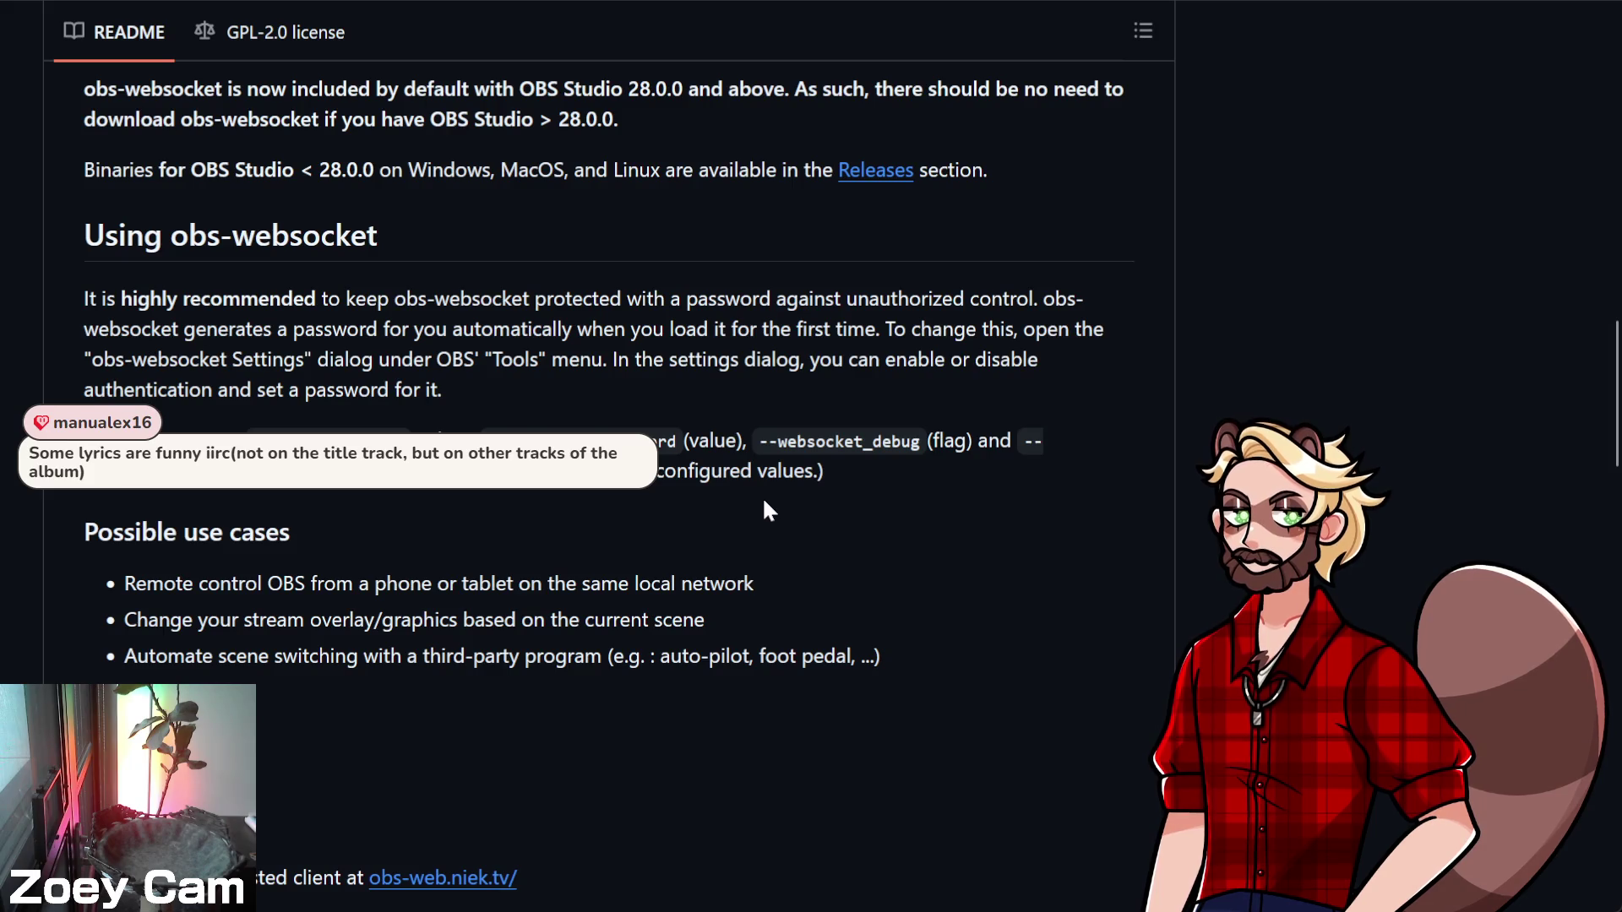
pyautogui.scroll(-6, 764, 502)
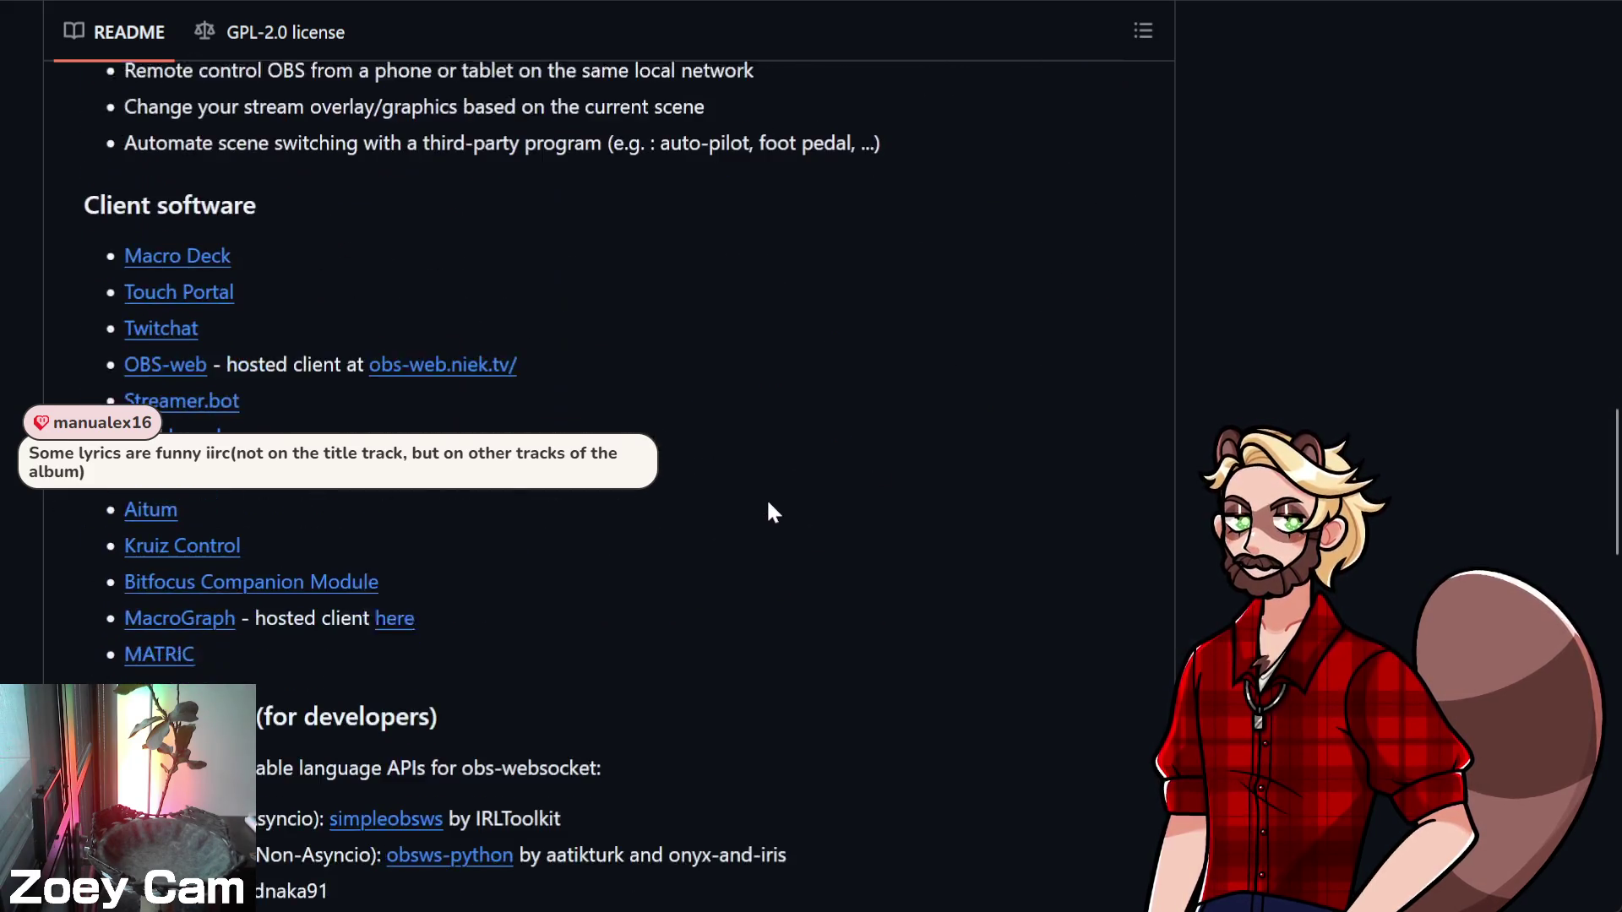
pyautogui.scroll(-5, 768, 503)
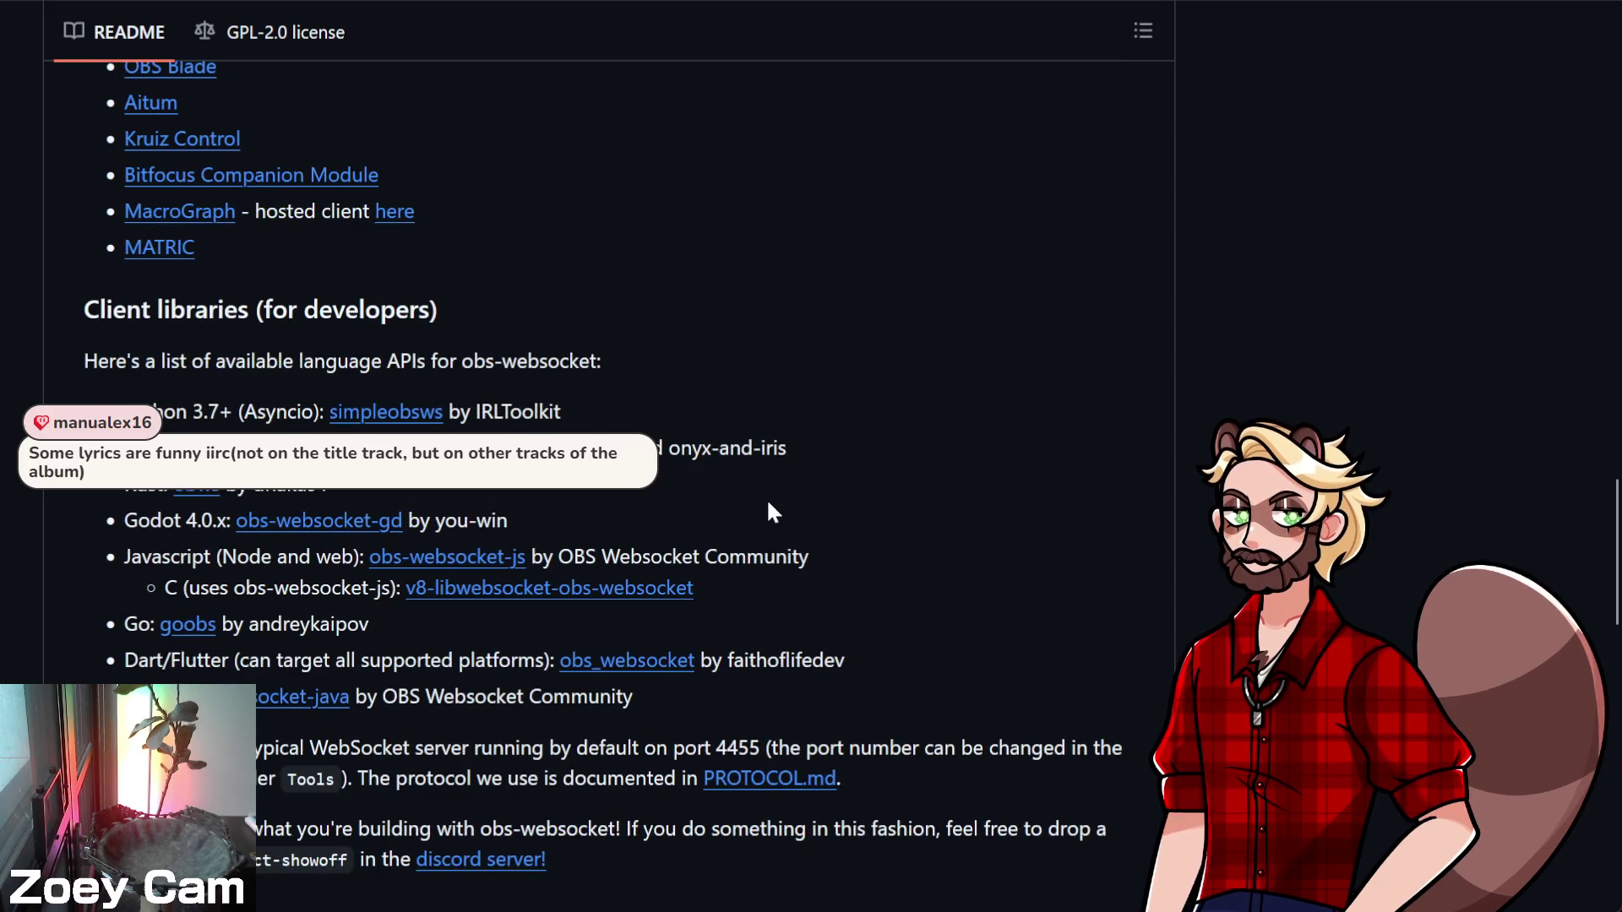
pyautogui.scroll(-3, 768, 507)
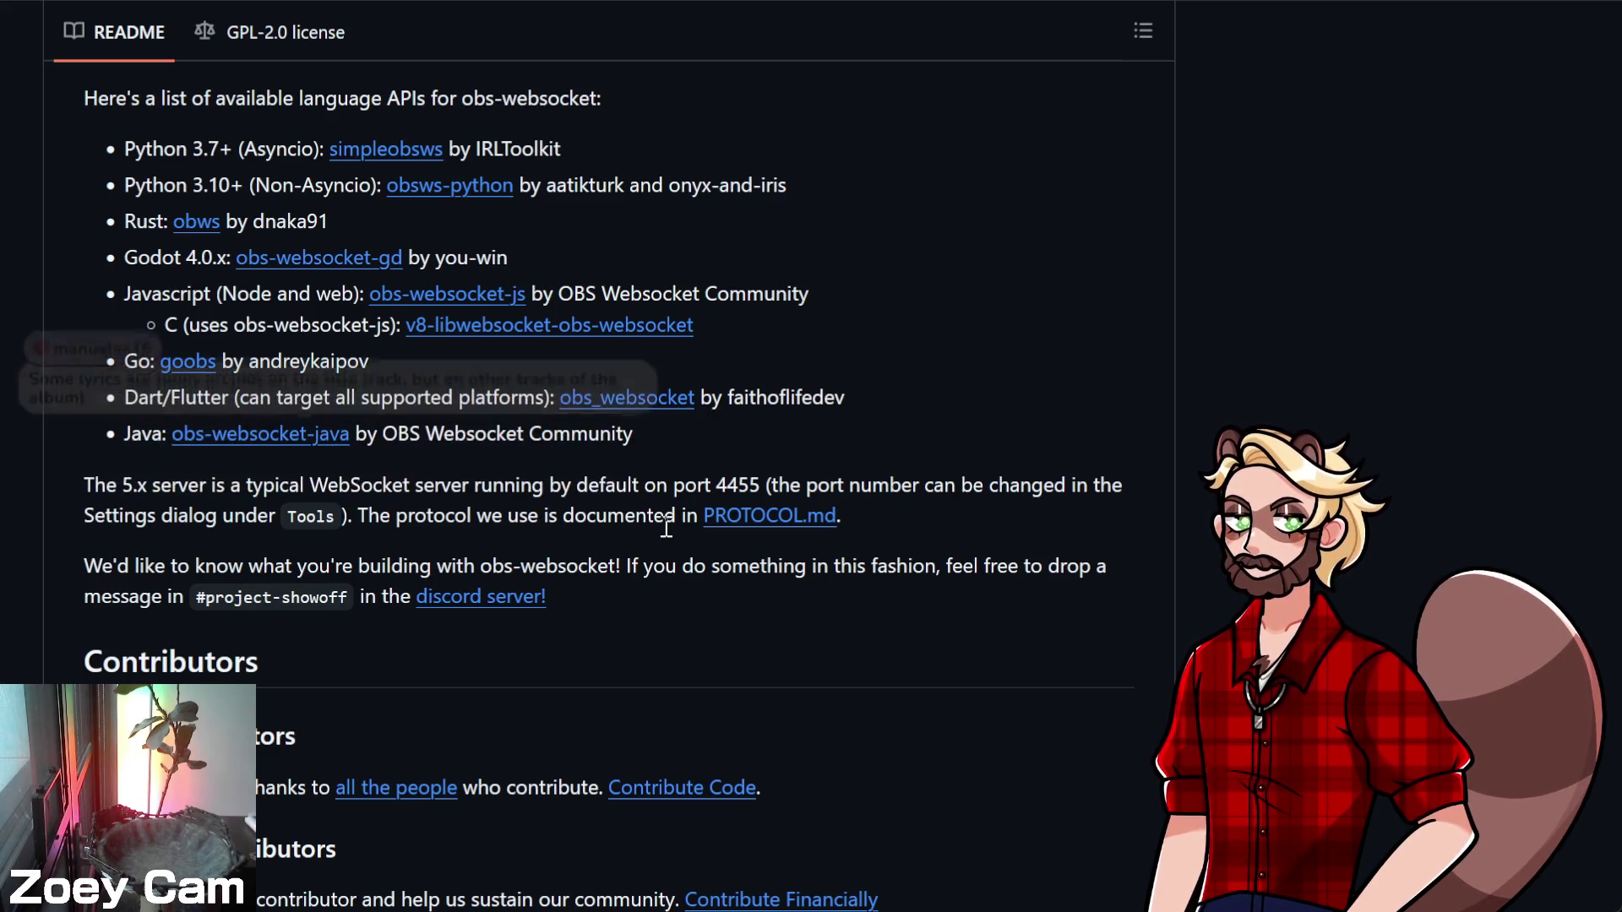
pyautogui.scroll(-3, 667, 528)
pyautogui.scroll(5, 991, 518)
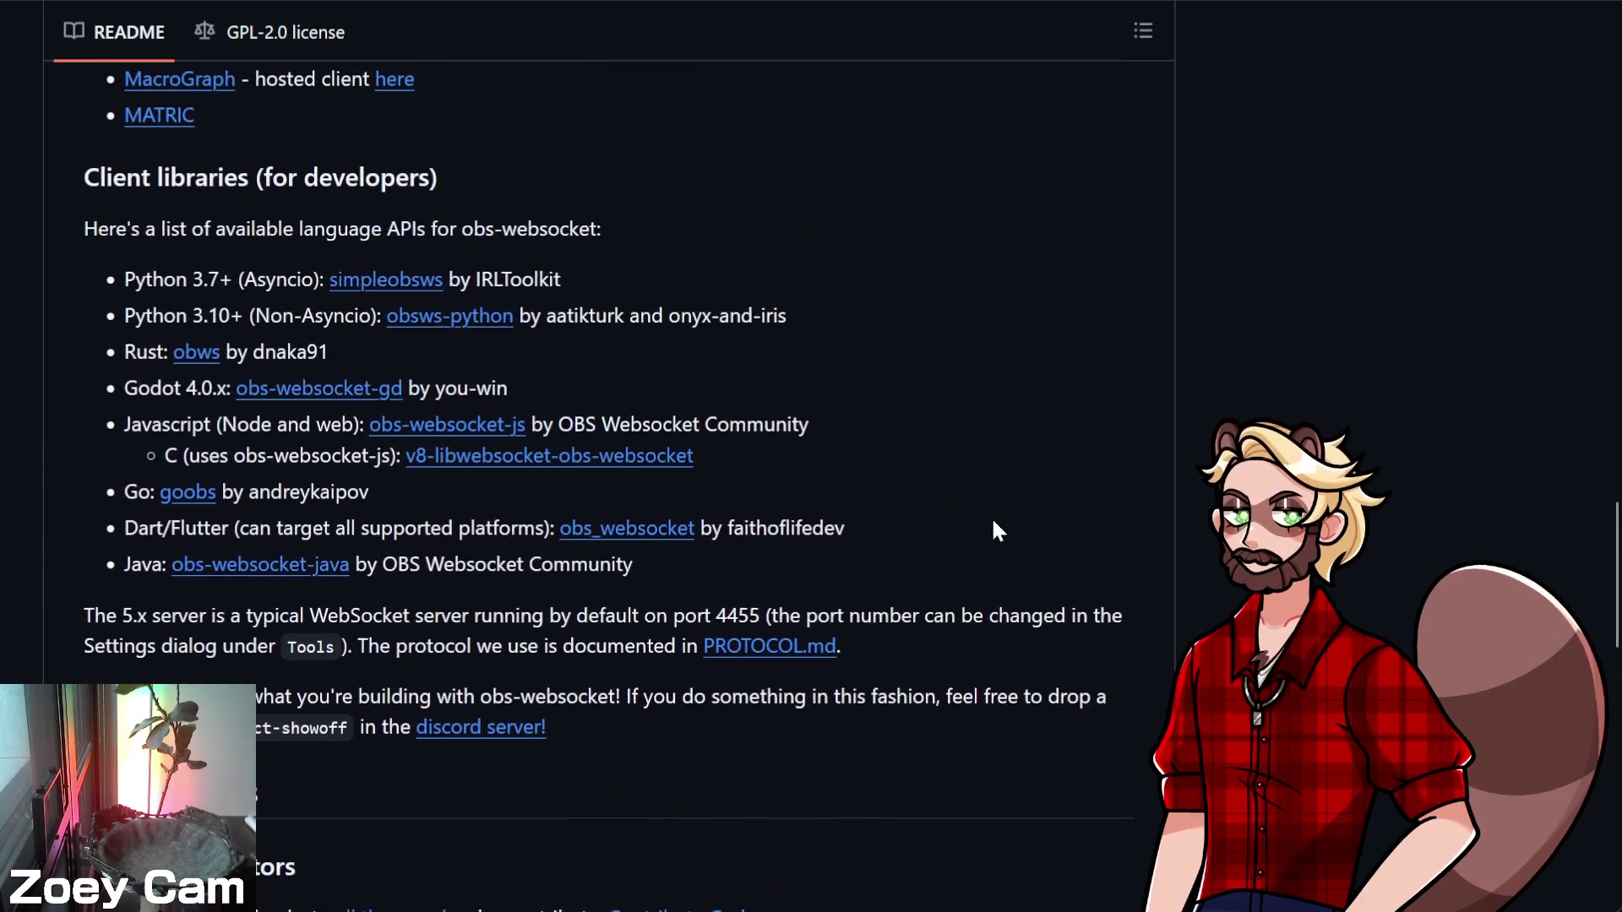
# Glance at the obs-websocket-gd library page, then open PROTOCOL.md from the README
pyautogui.click(319, 388)
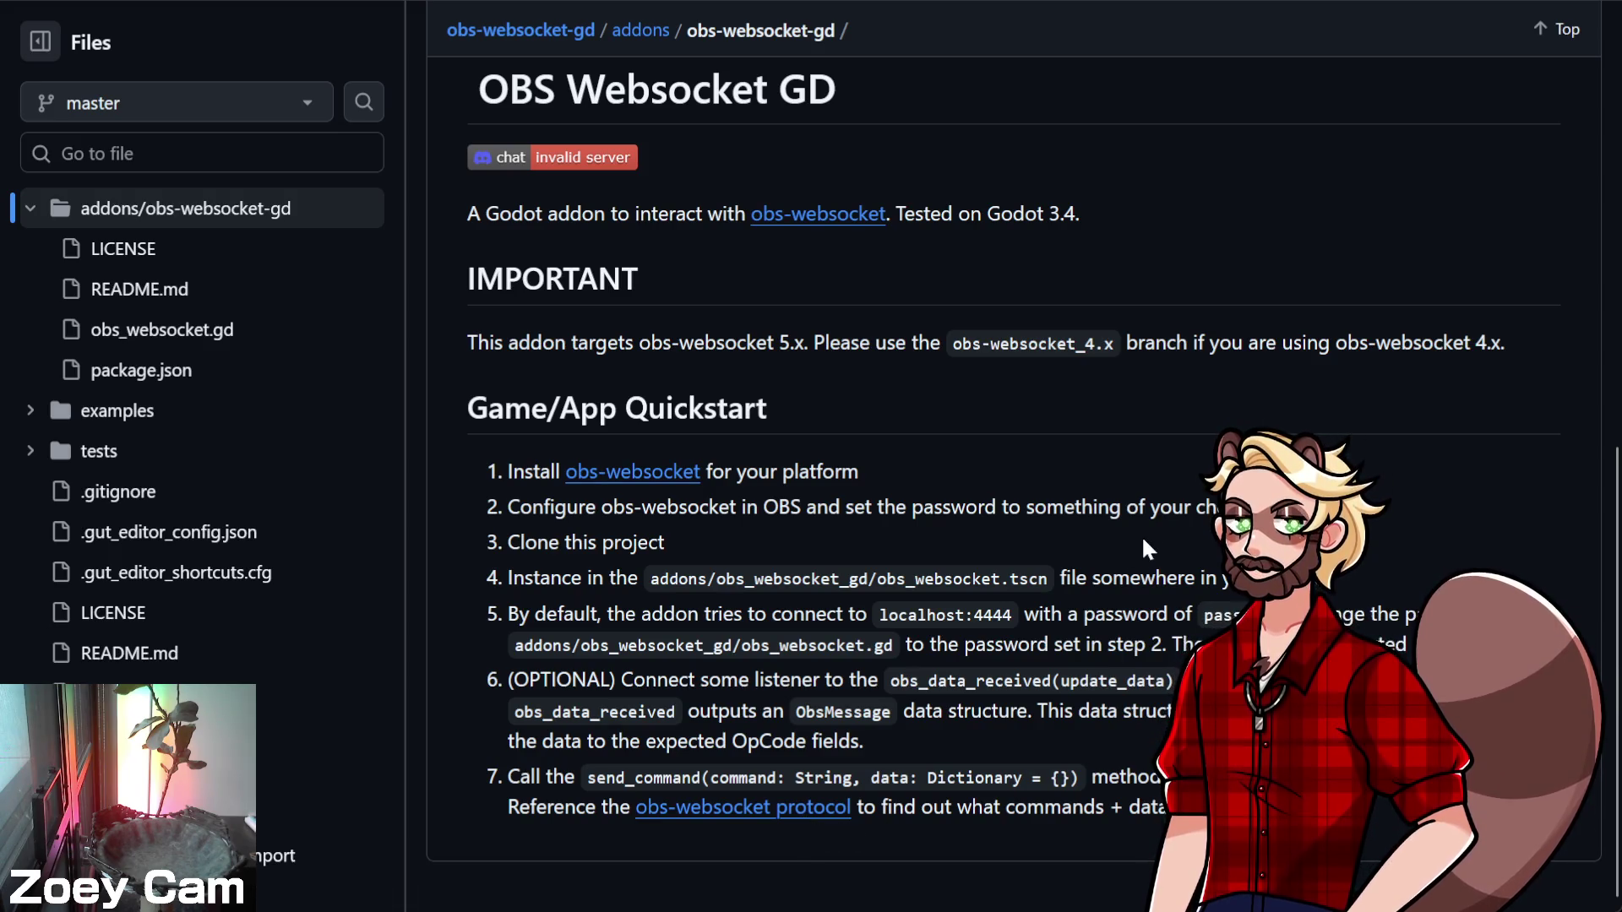
pyautogui.hotkey('alt', 'Left')
pyautogui.click(801, 656)
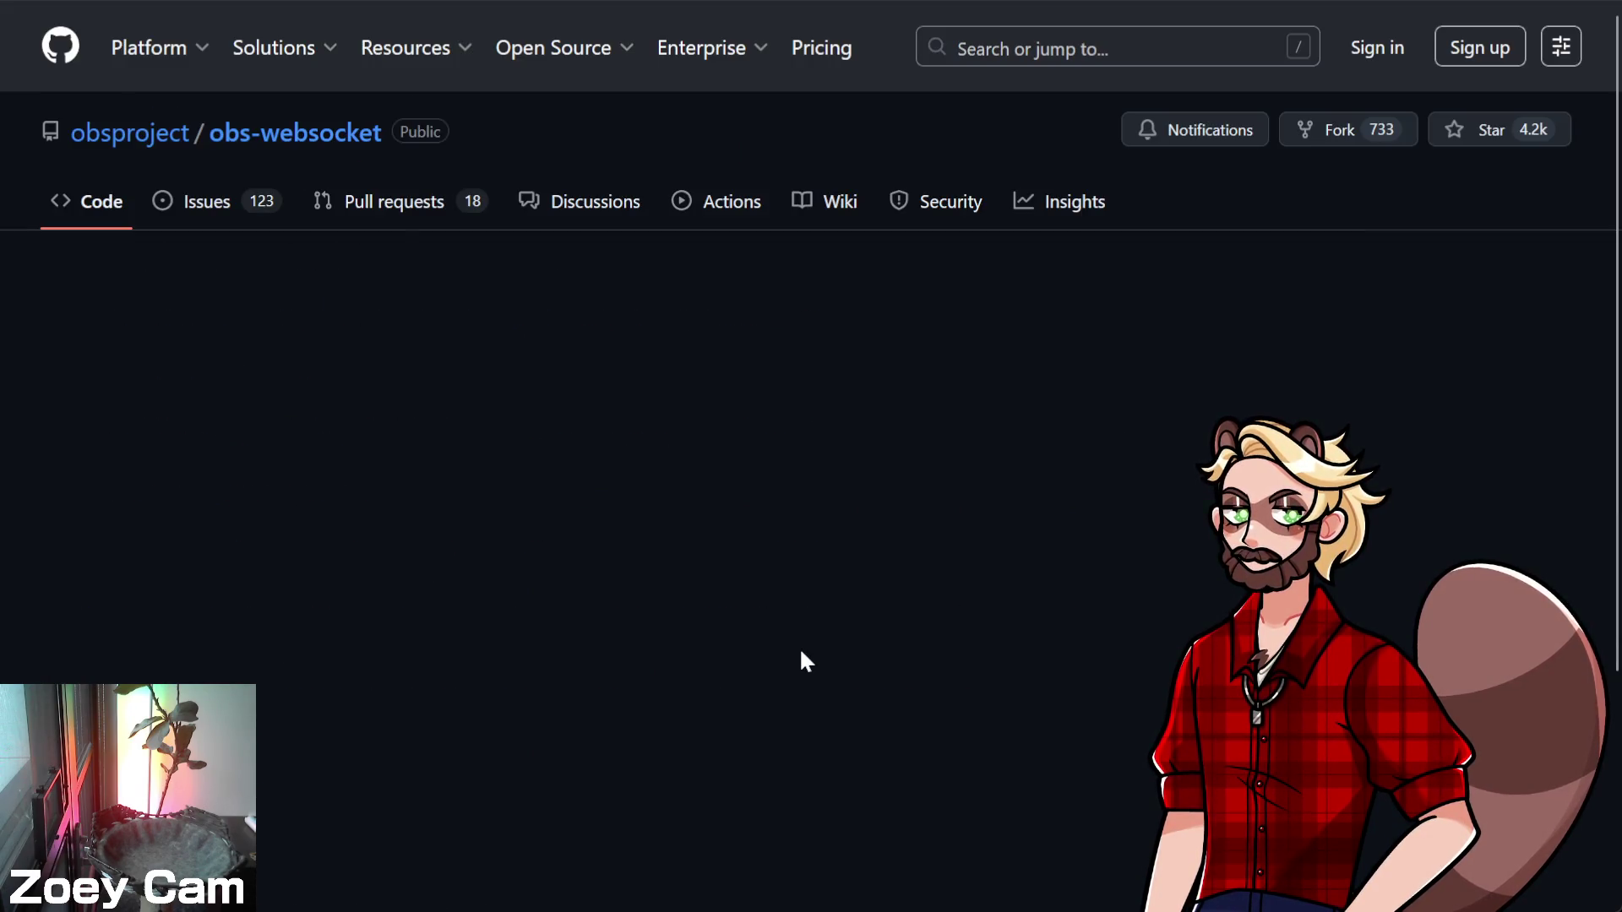
pyautogui.scroll(-5, 799, 647)
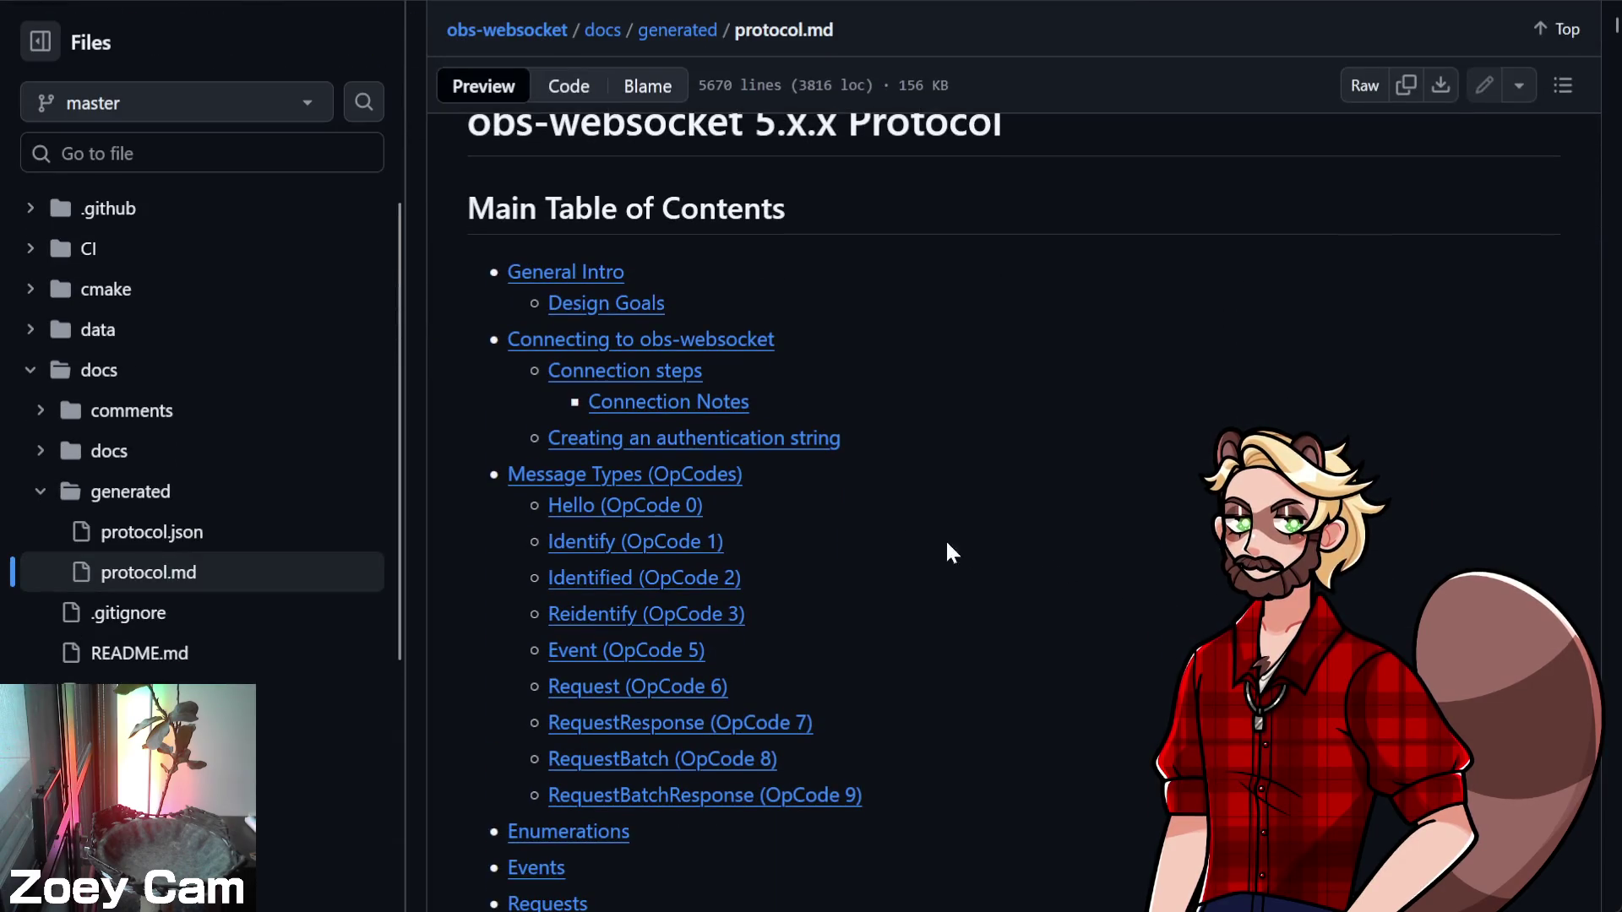
pyautogui.scroll(-2, 1029, 507)
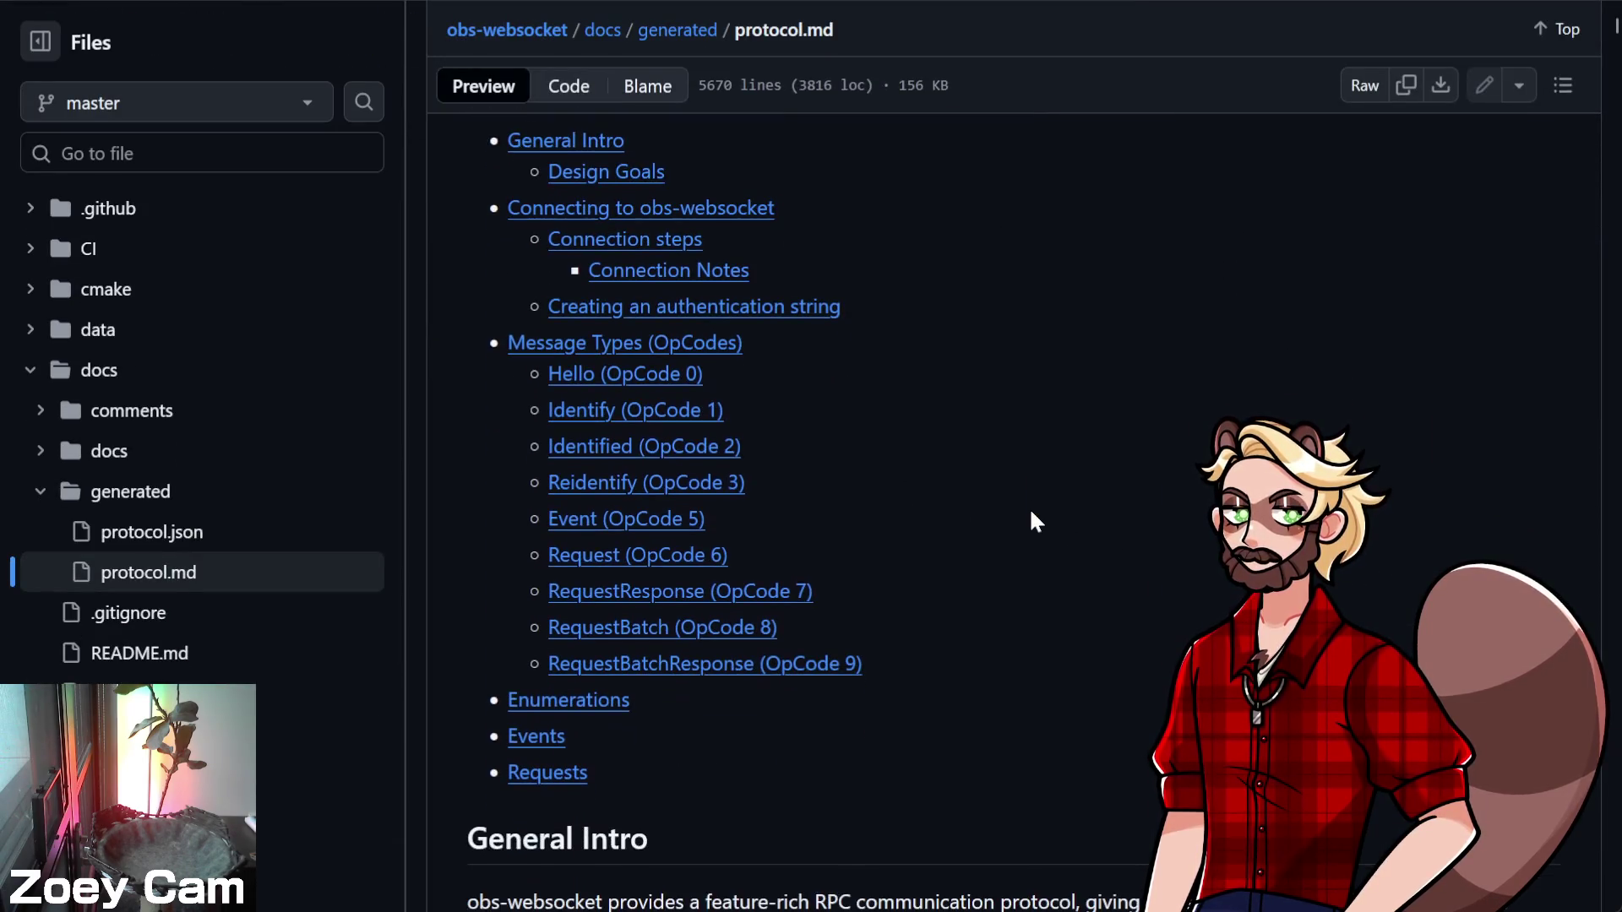
# Jump to the Request (OpCode 6) section and select the SetCurrentProgramScene example
pyautogui.click(617, 558)
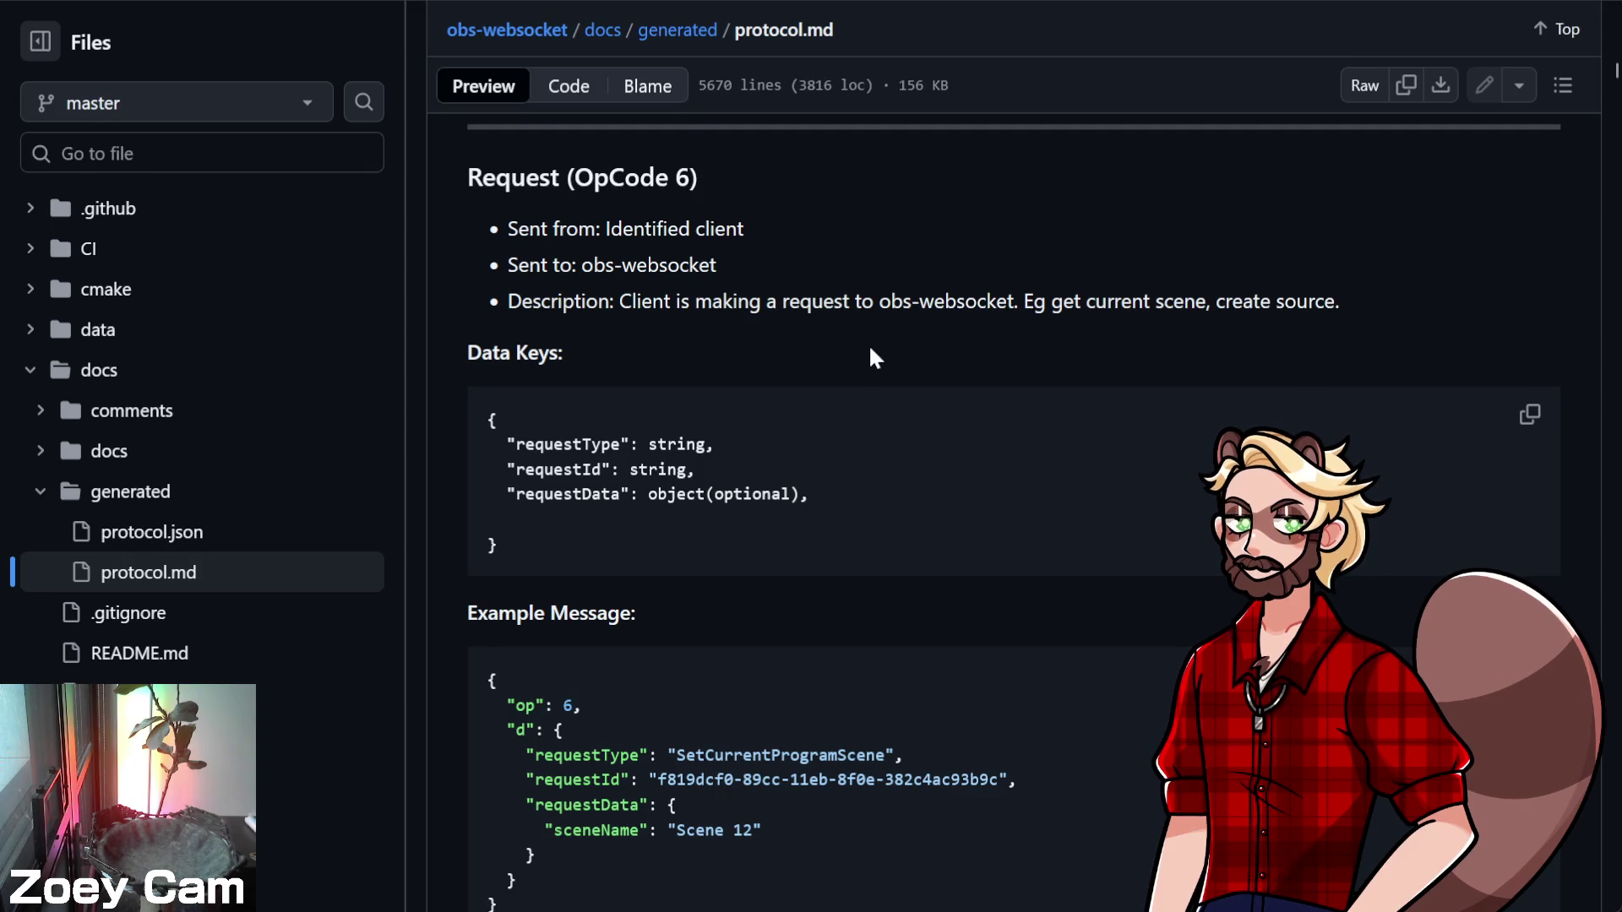
pyautogui.scroll(-5, 1022, 466)
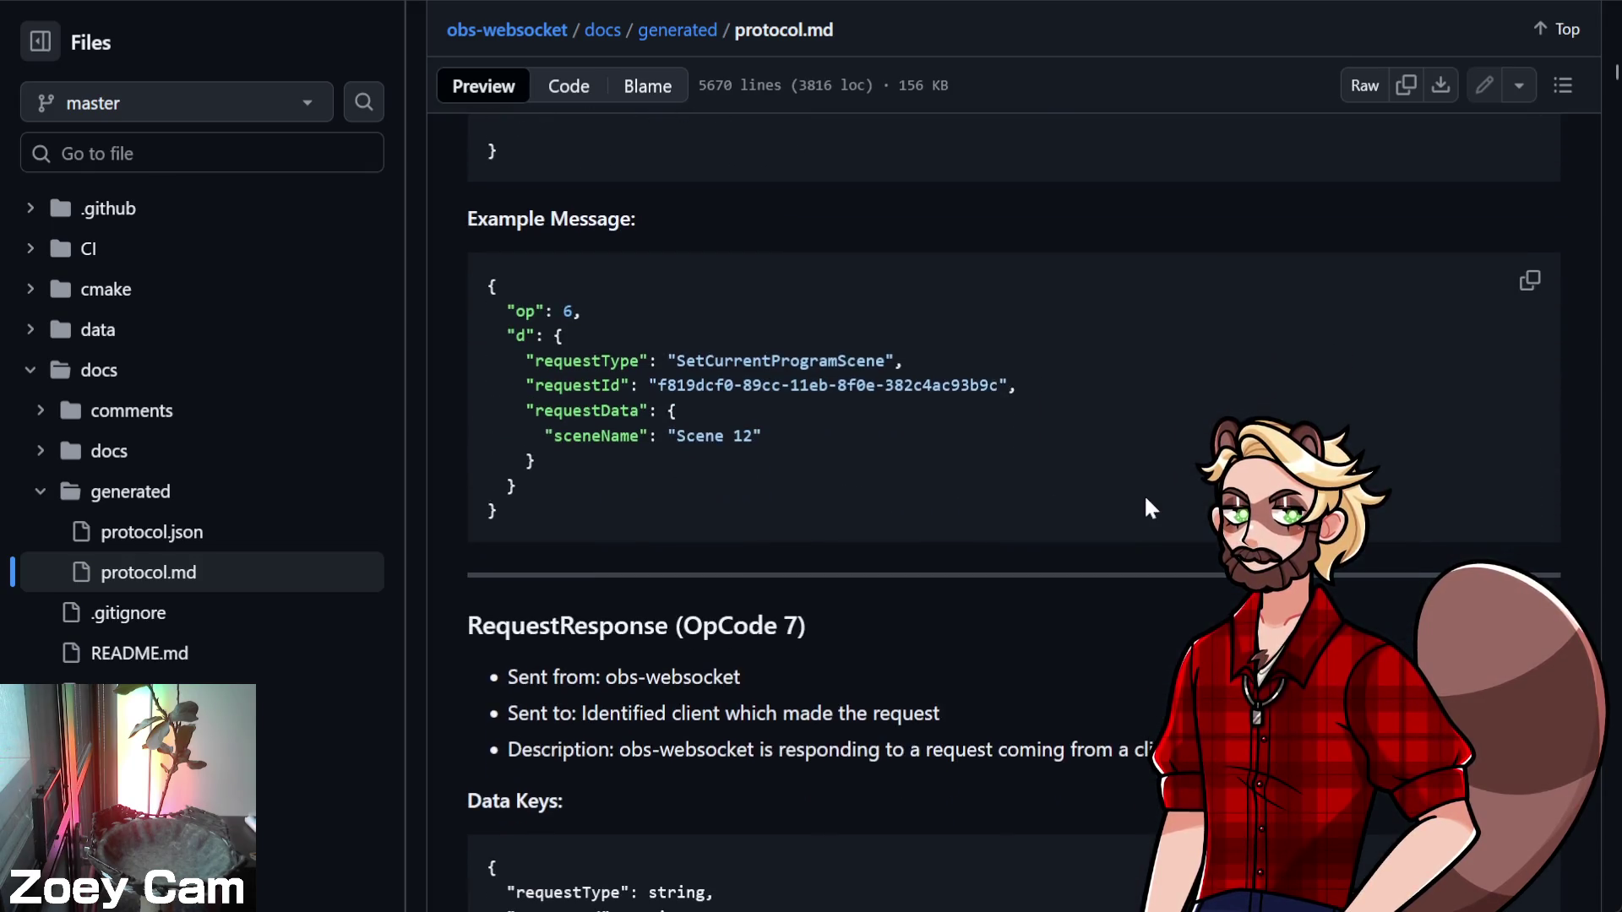
pyautogui.scroll(-2, 1144, 507)
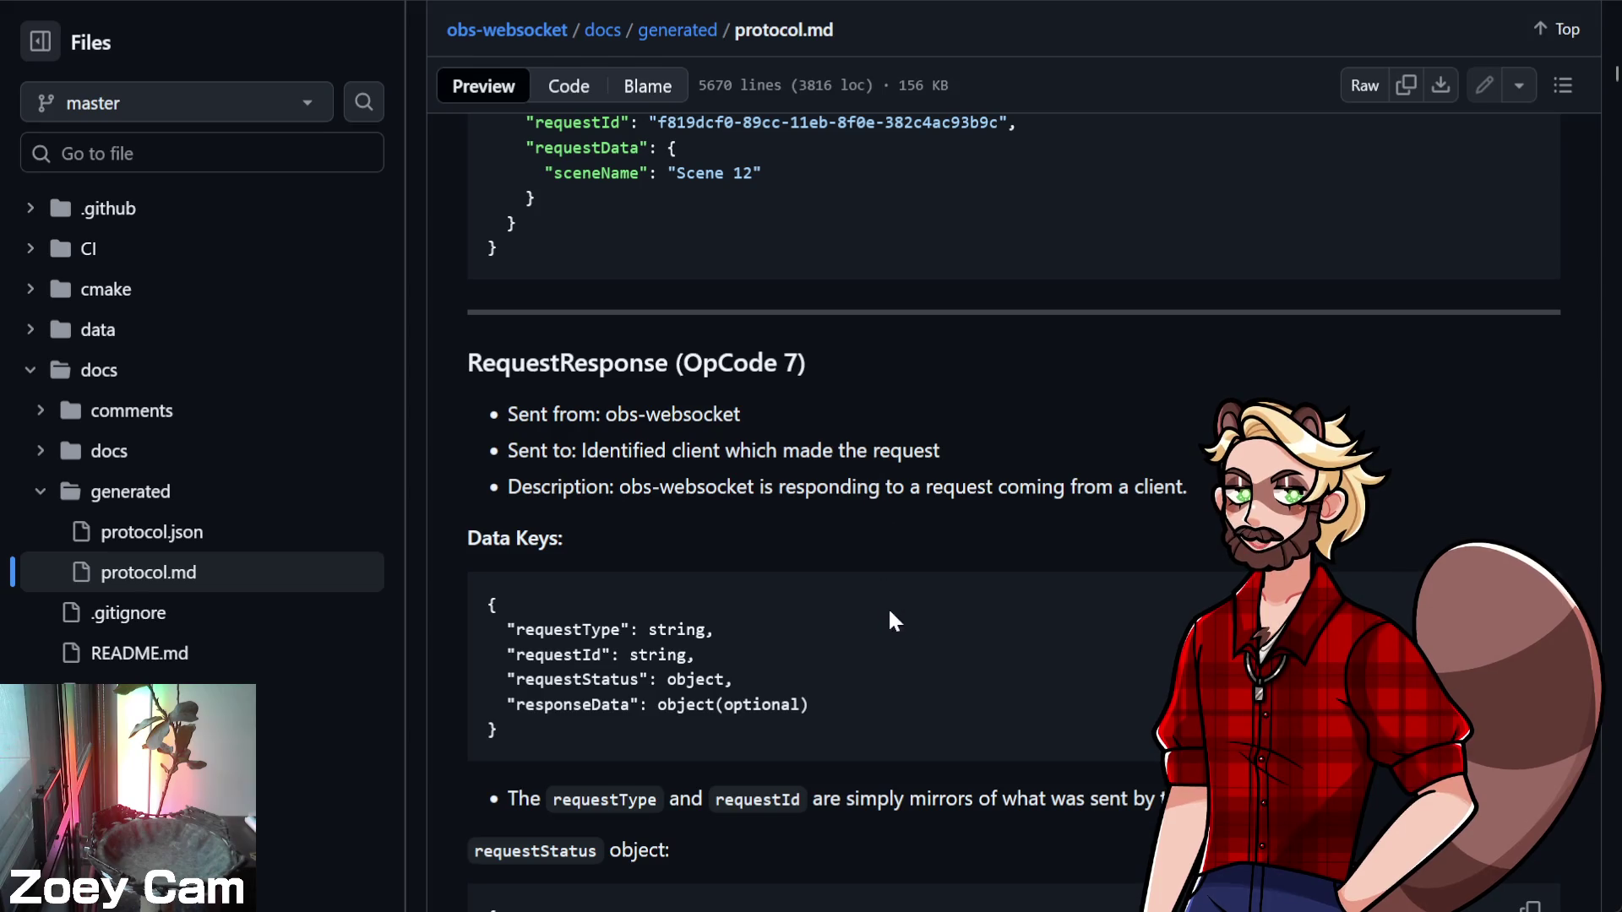
pyautogui.scroll(5, 1122, 625)
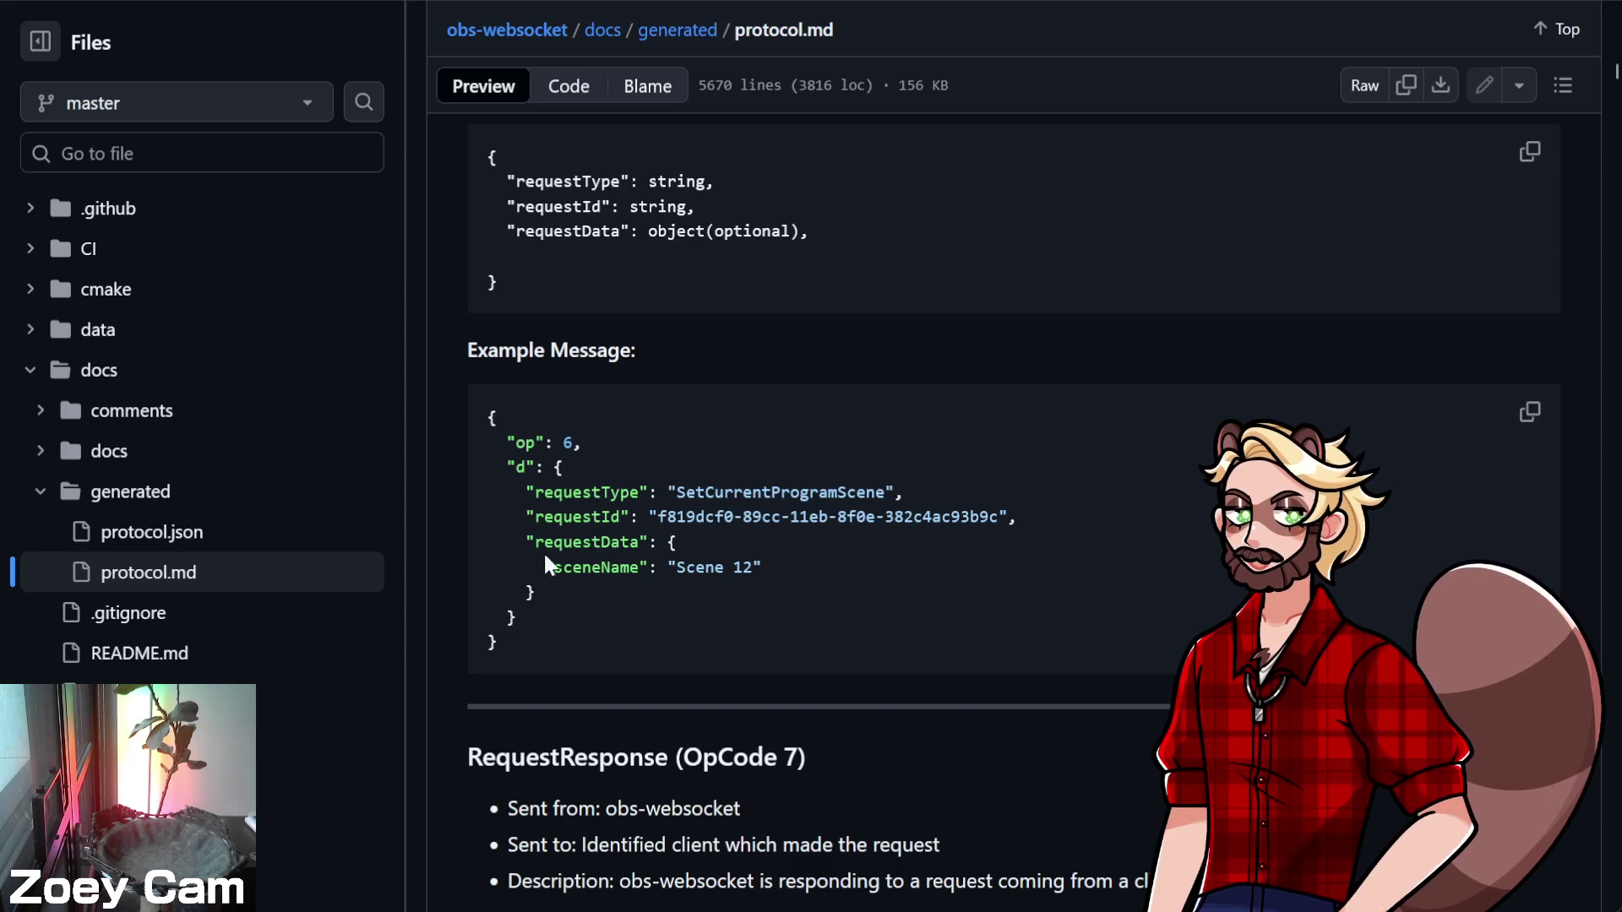
pyautogui.doubleClick(804, 492)
# Scroll past RequestResponse down to the Enumerations table of contents
pyautogui.scroll(-6, 1182, 602)
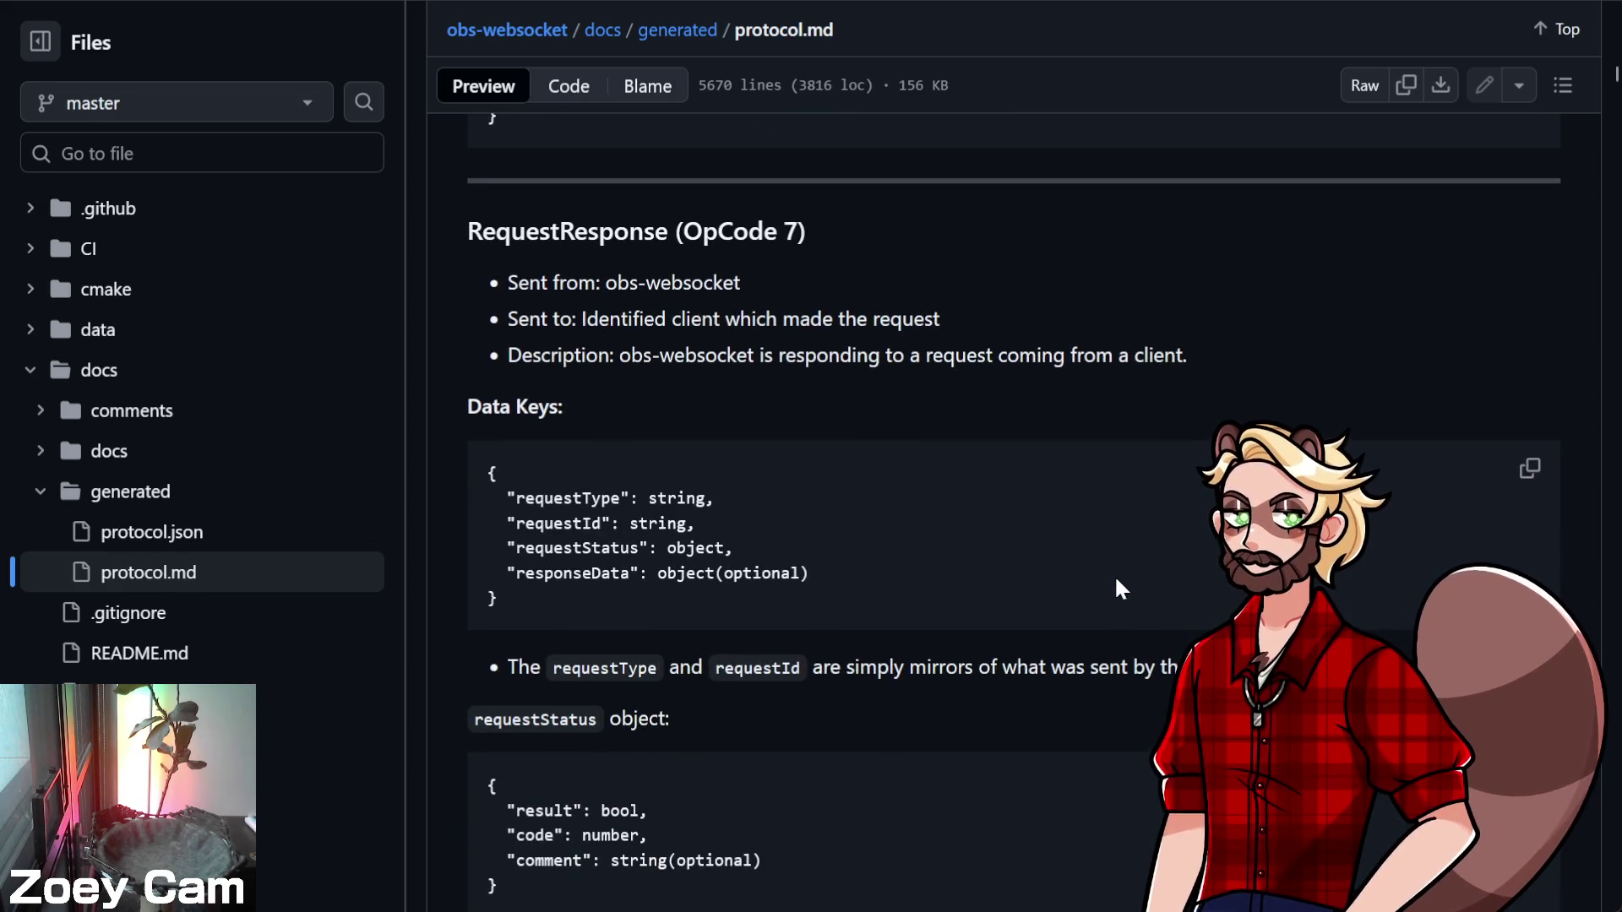
pyautogui.scroll(-4, 1115, 583)
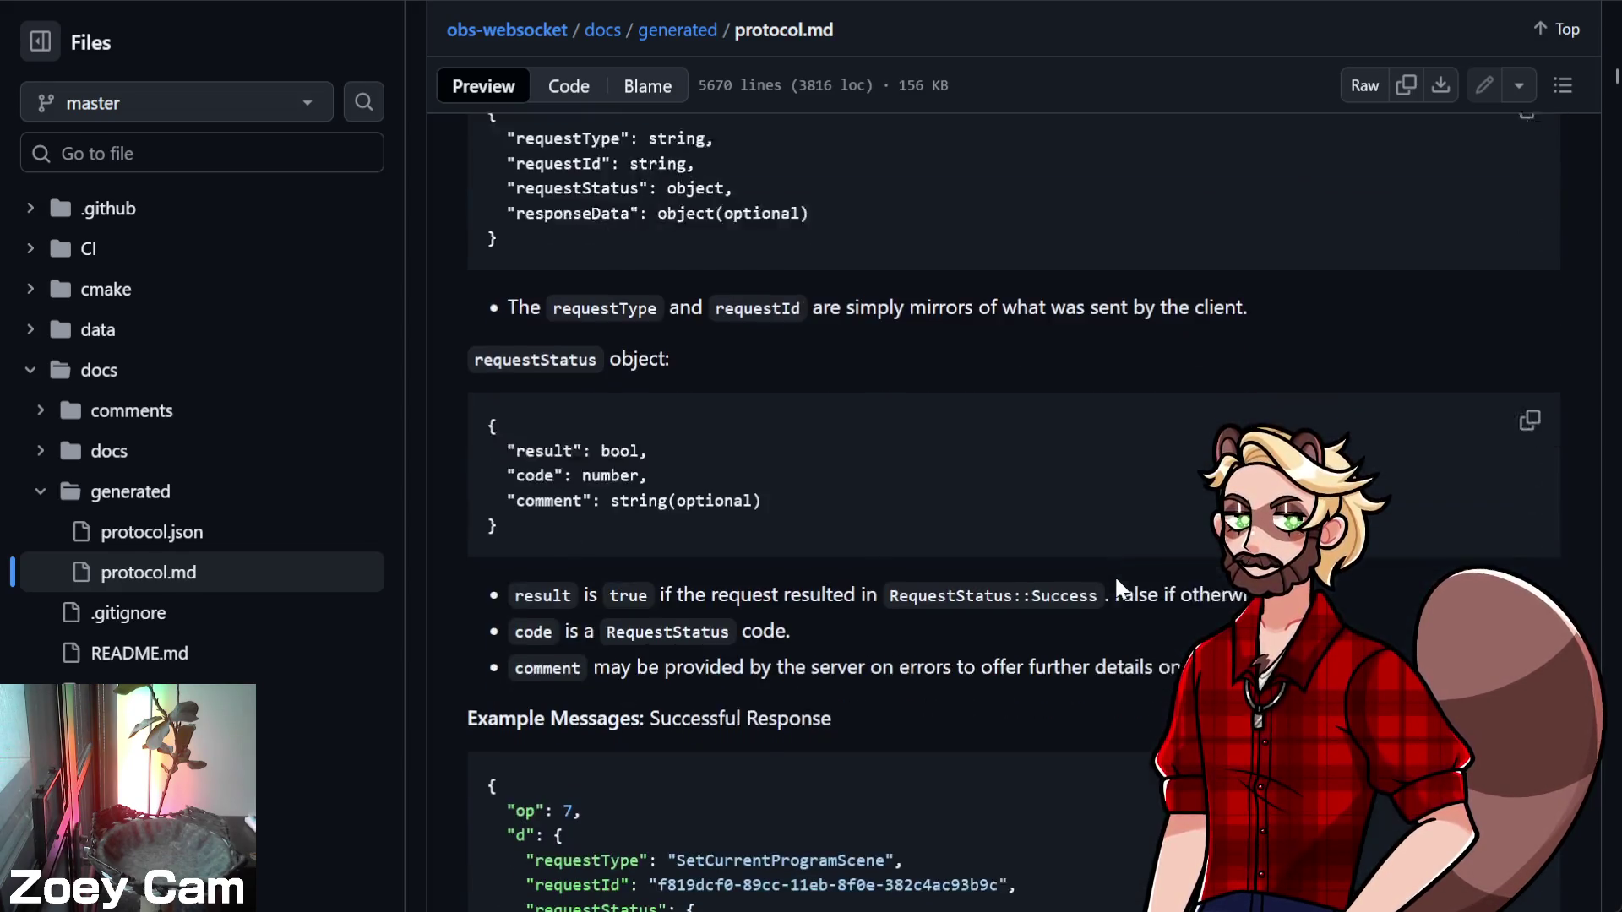
pyautogui.scroll(-6, 905, 586)
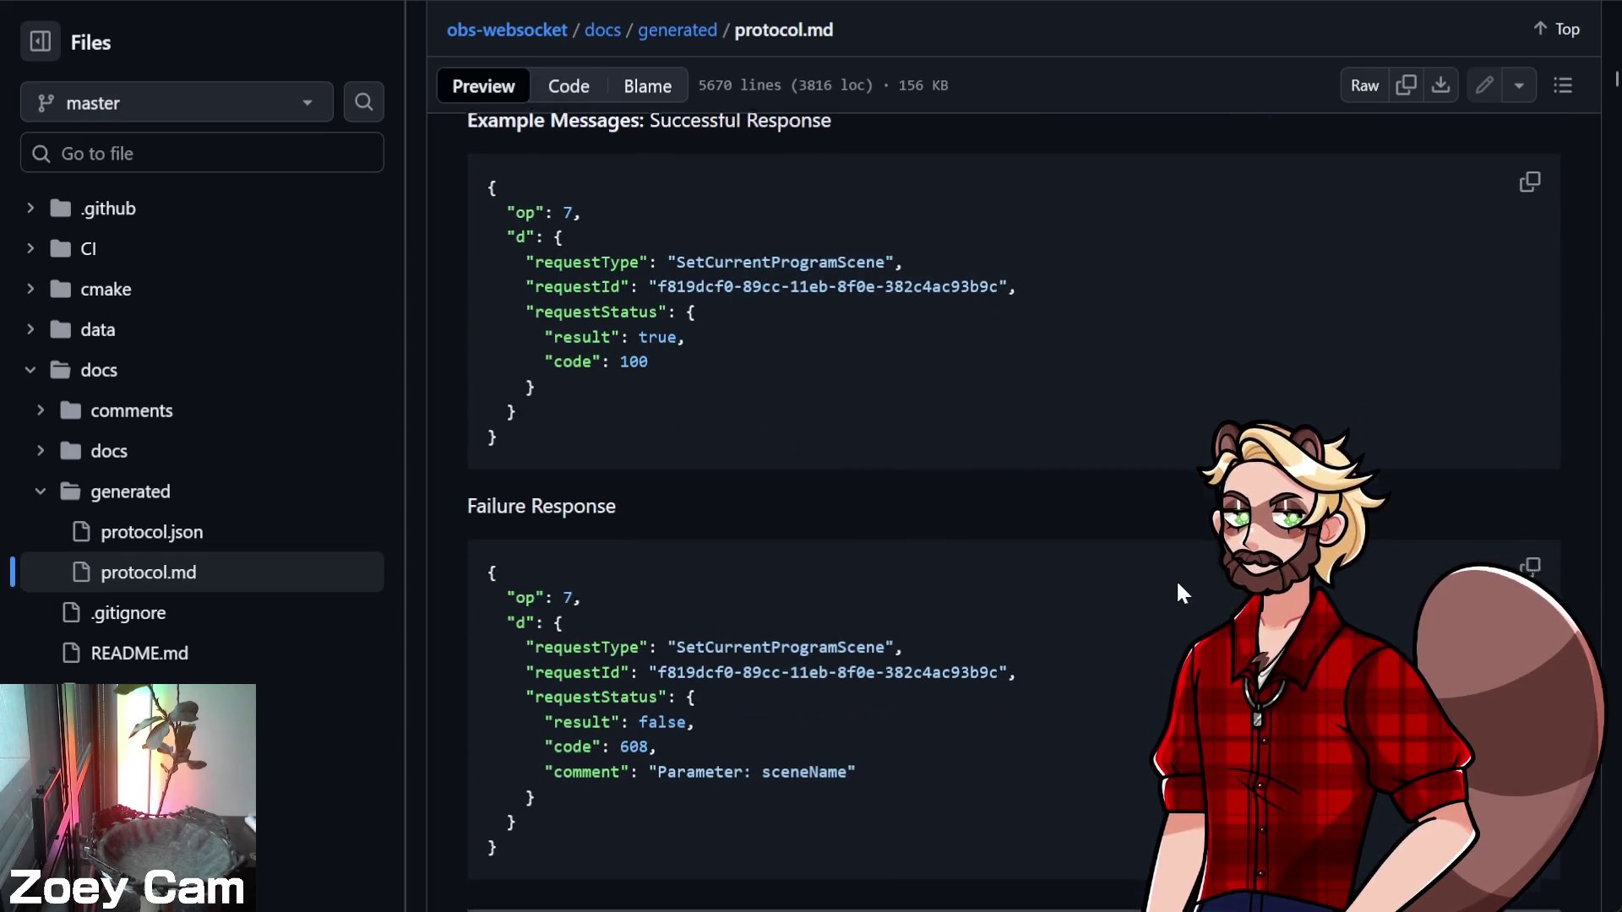
pyautogui.scroll(-5, 1176, 586)
pyautogui.scroll(-5, 1174, 588)
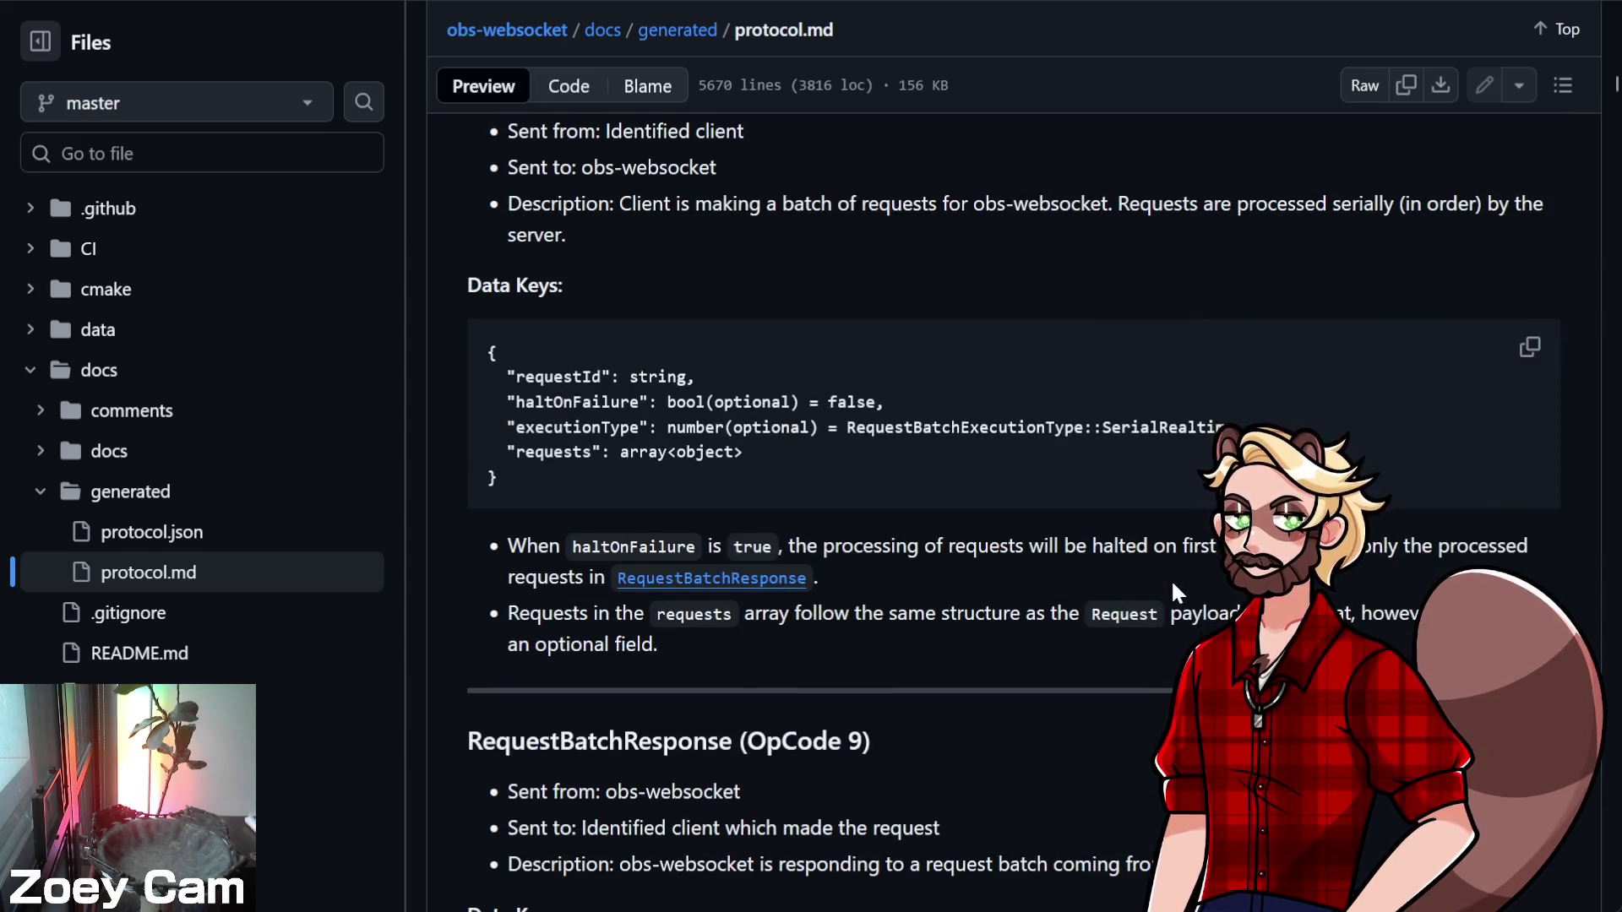
pyautogui.scroll(-4, 1109, 589)
pyautogui.scroll(-4, 1109, 591)
pyautogui.scroll(-4, 1060, 587)
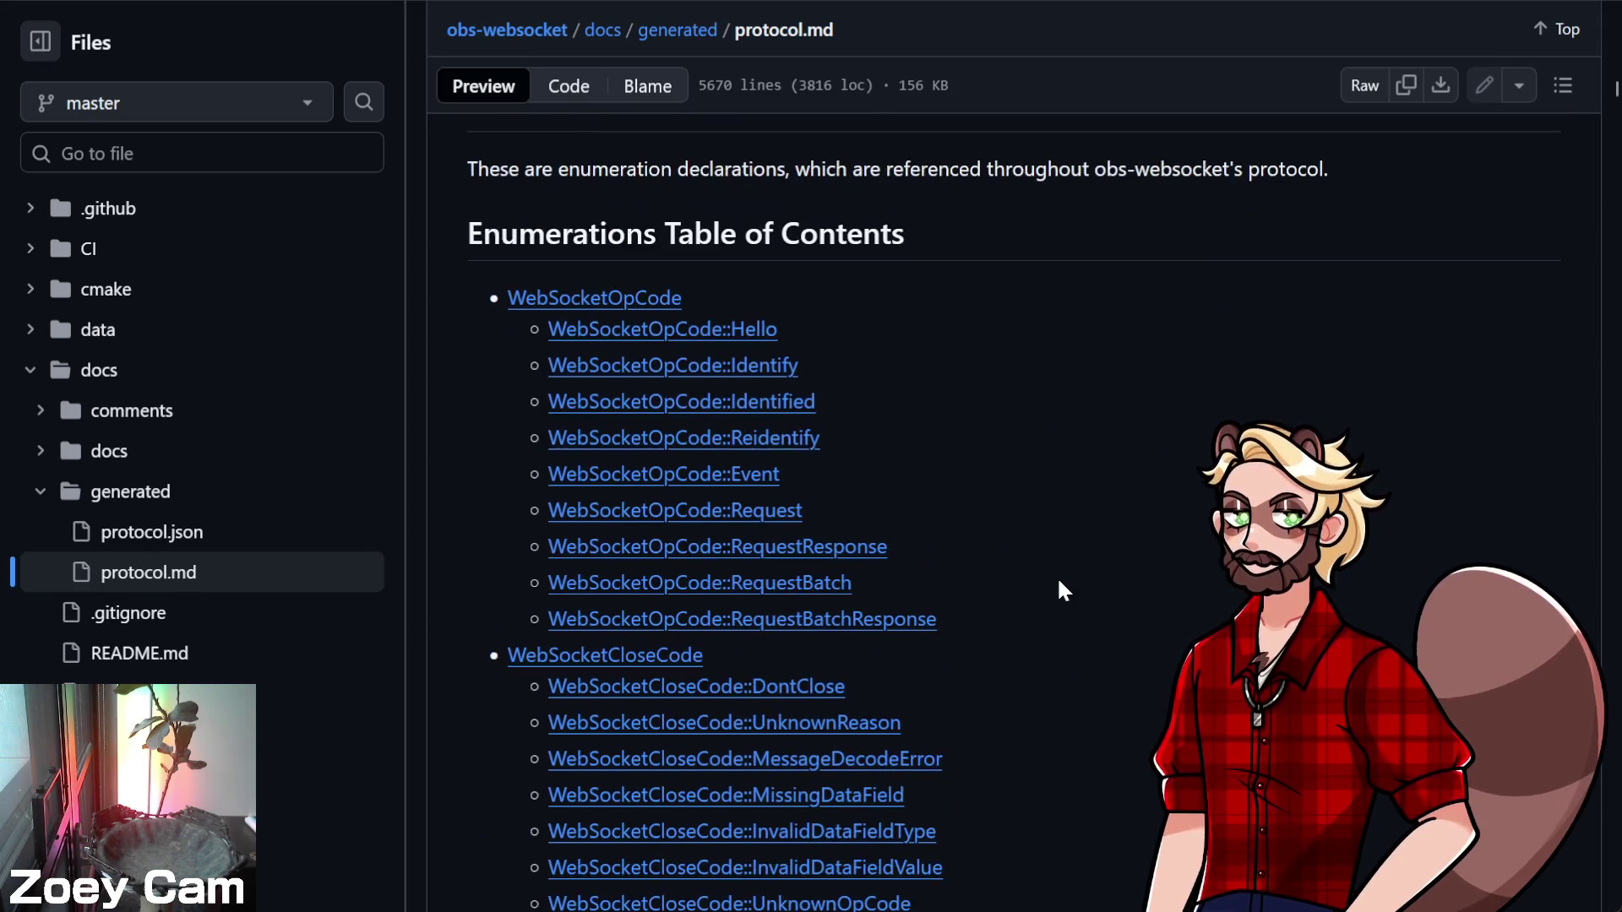
# Jump to RequestBatchExecutionType, then scroll and drag down to the Requests table of contents
pyautogui.scroll(-6, 596, 562)
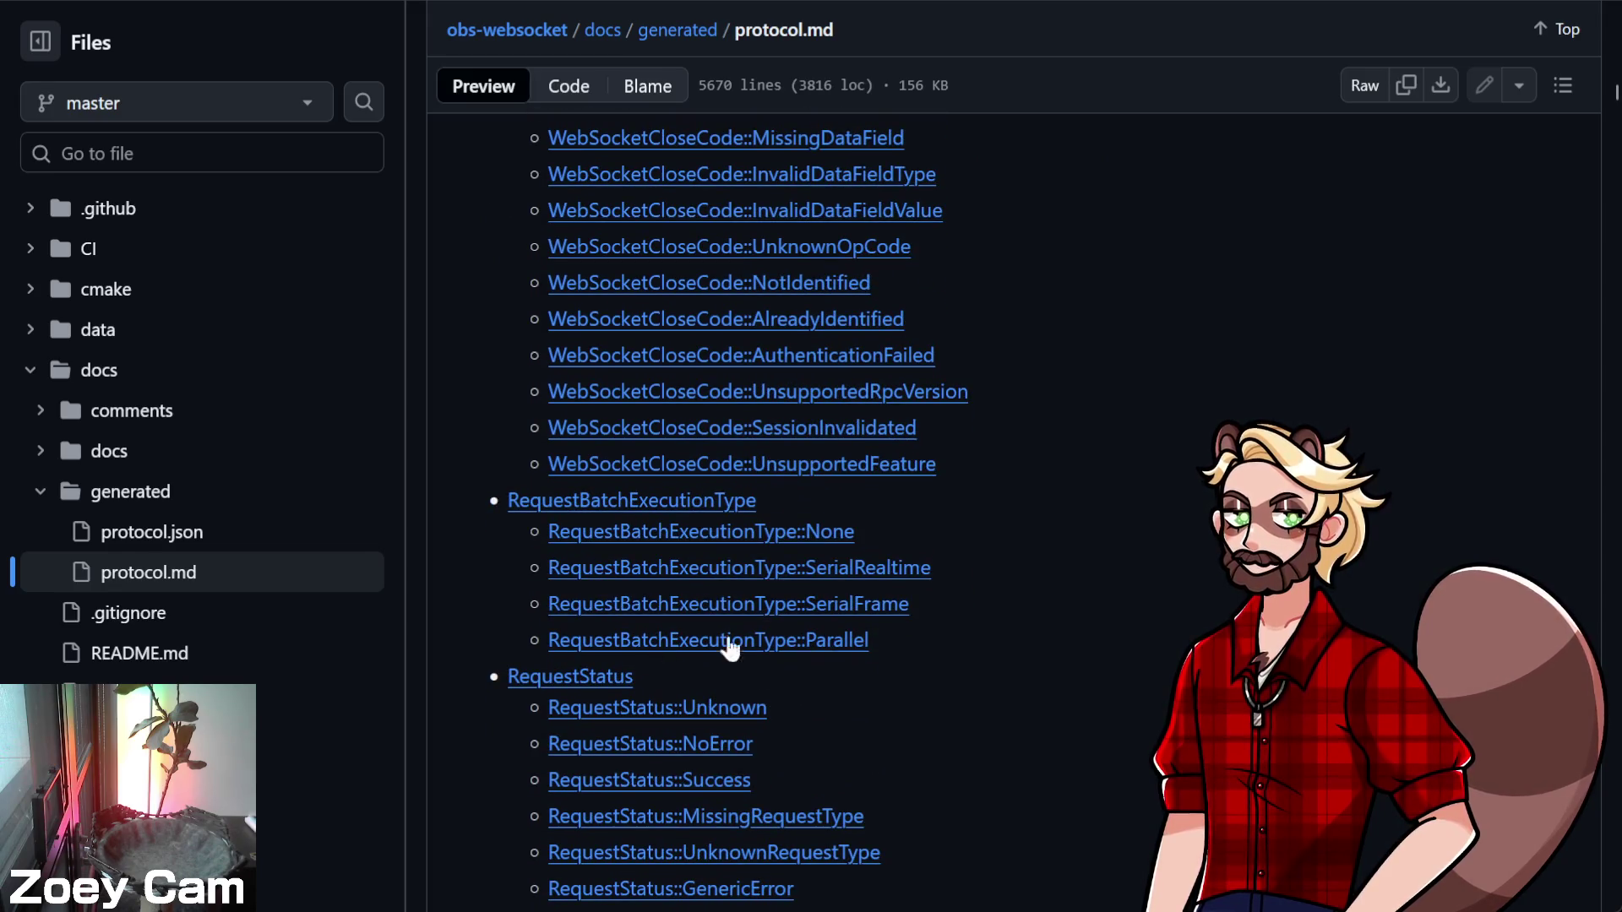
pyautogui.click(674, 506)
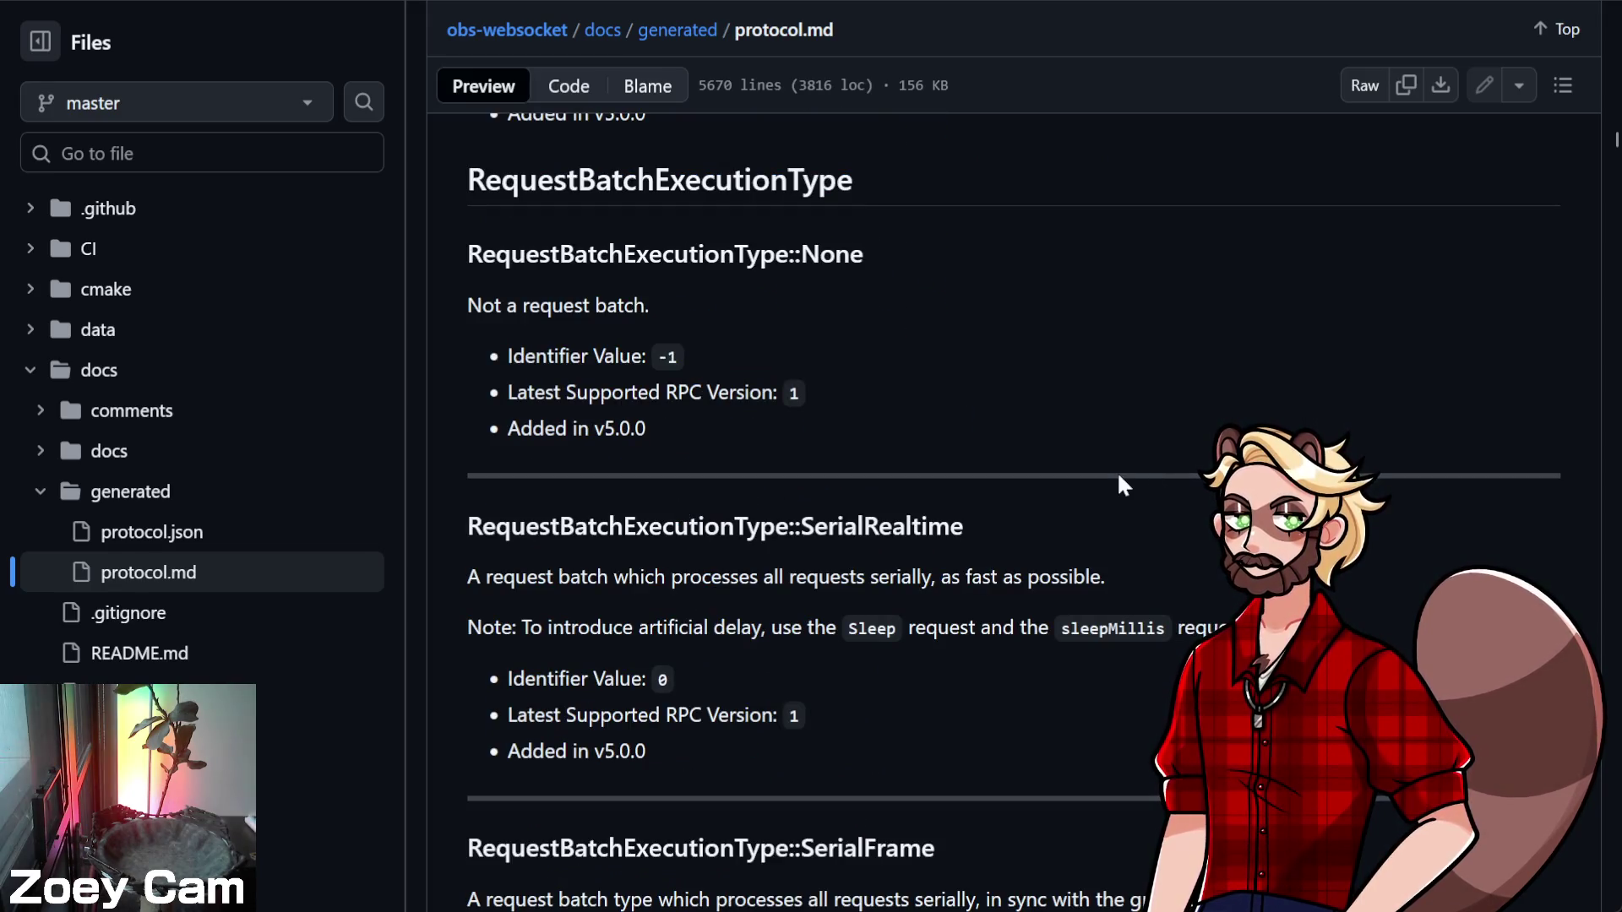
pyautogui.scroll(-10, 1120, 478)
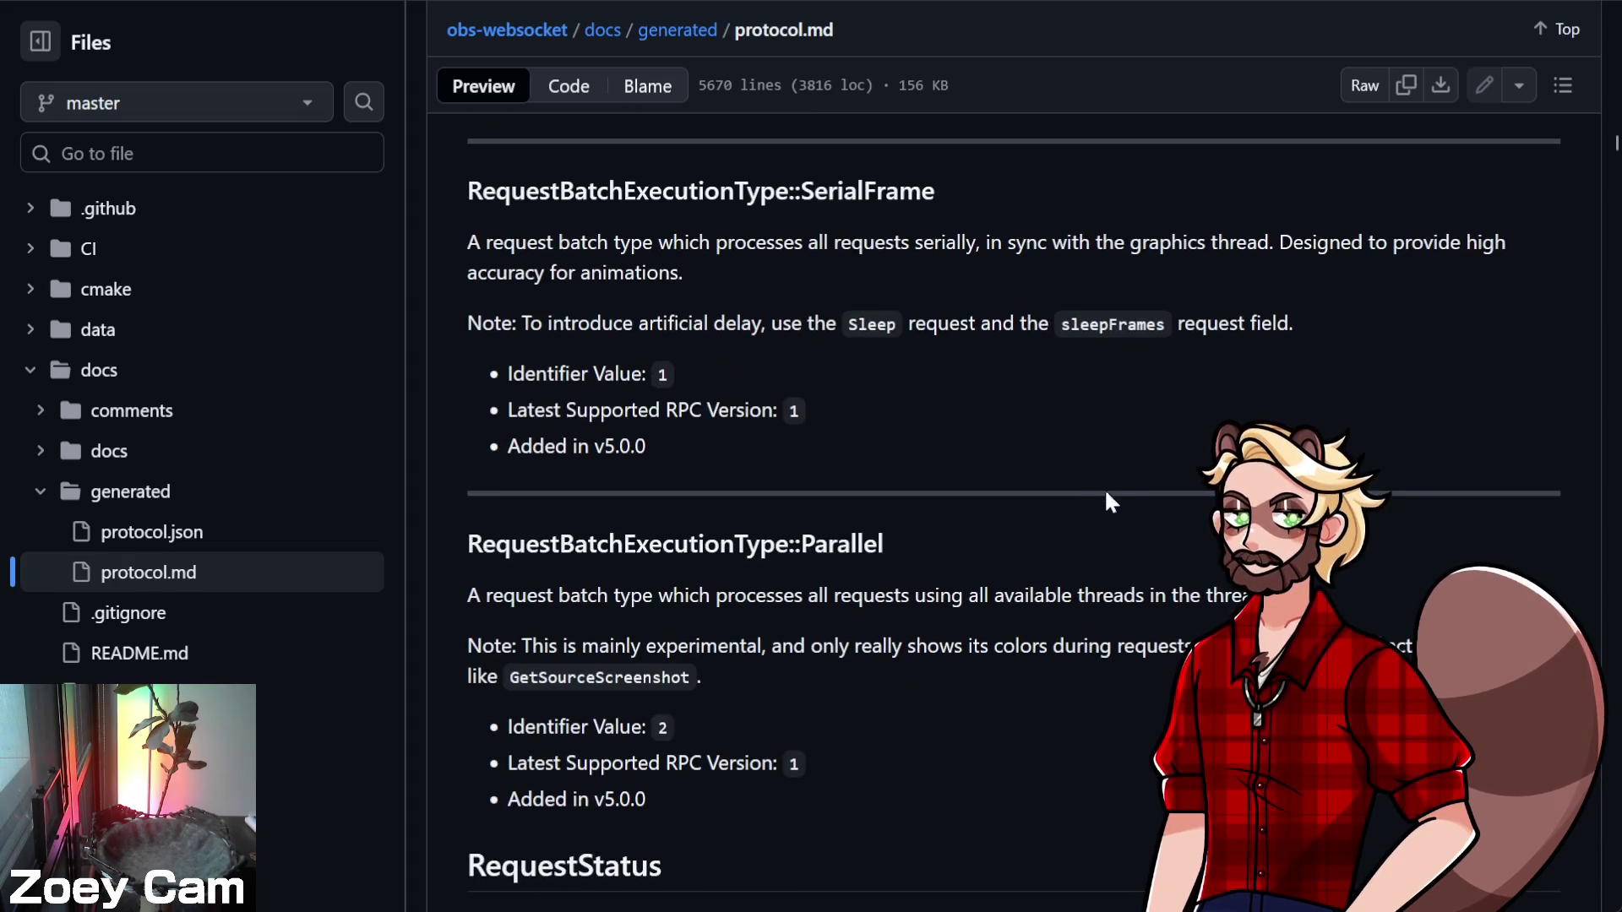
pyautogui.scroll(-6, 1092, 505)
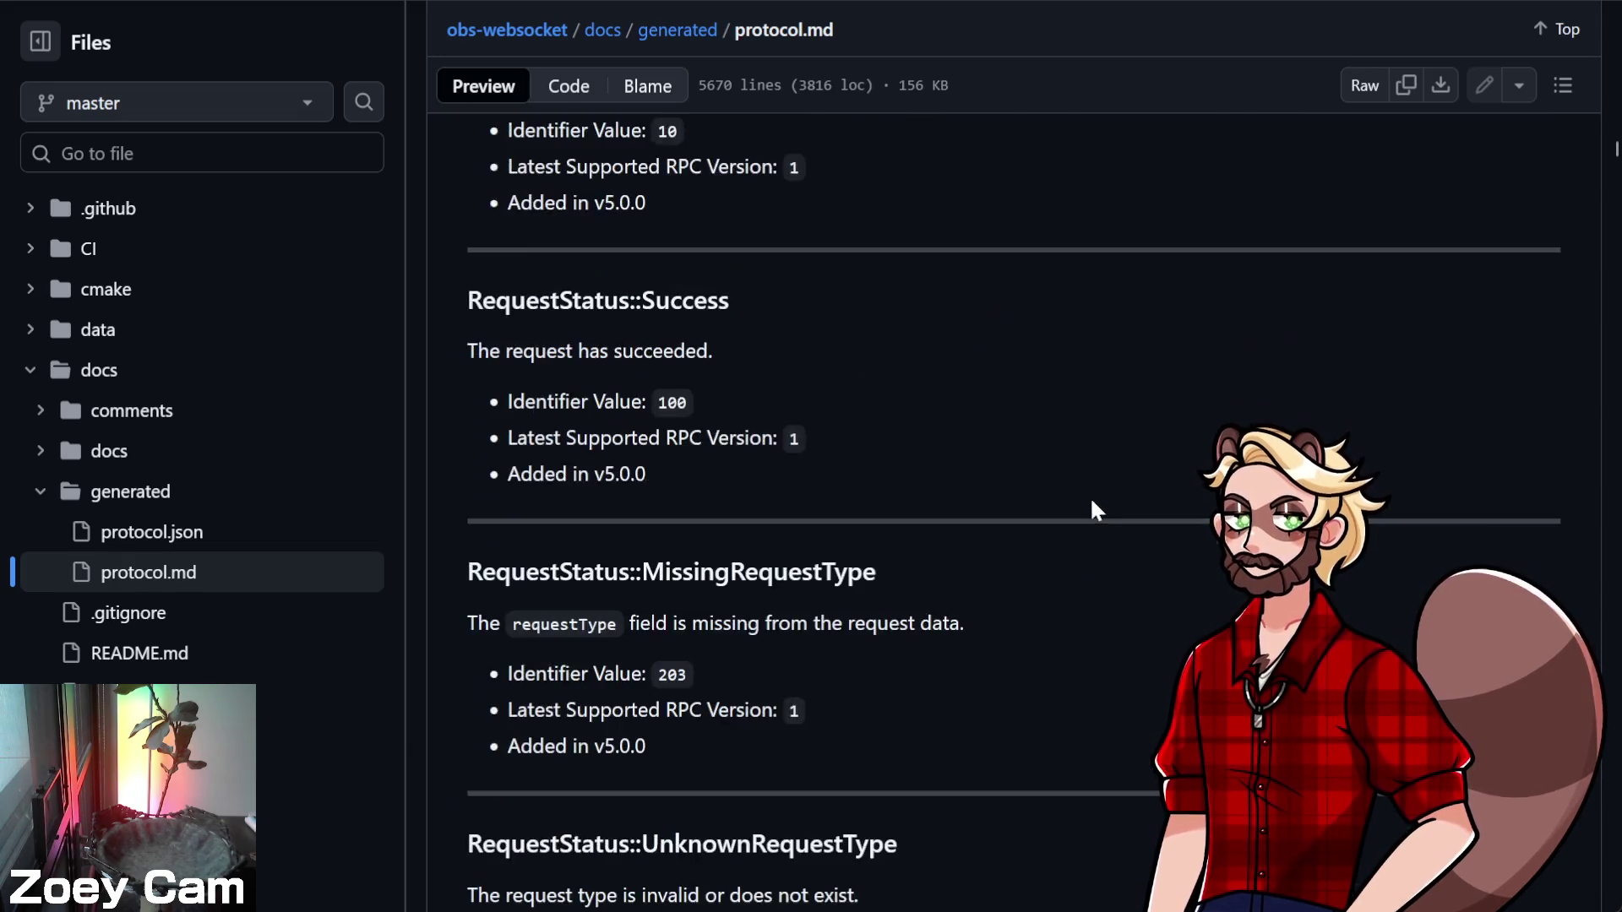
pyautogui.scroll(-20, 1091, 502)
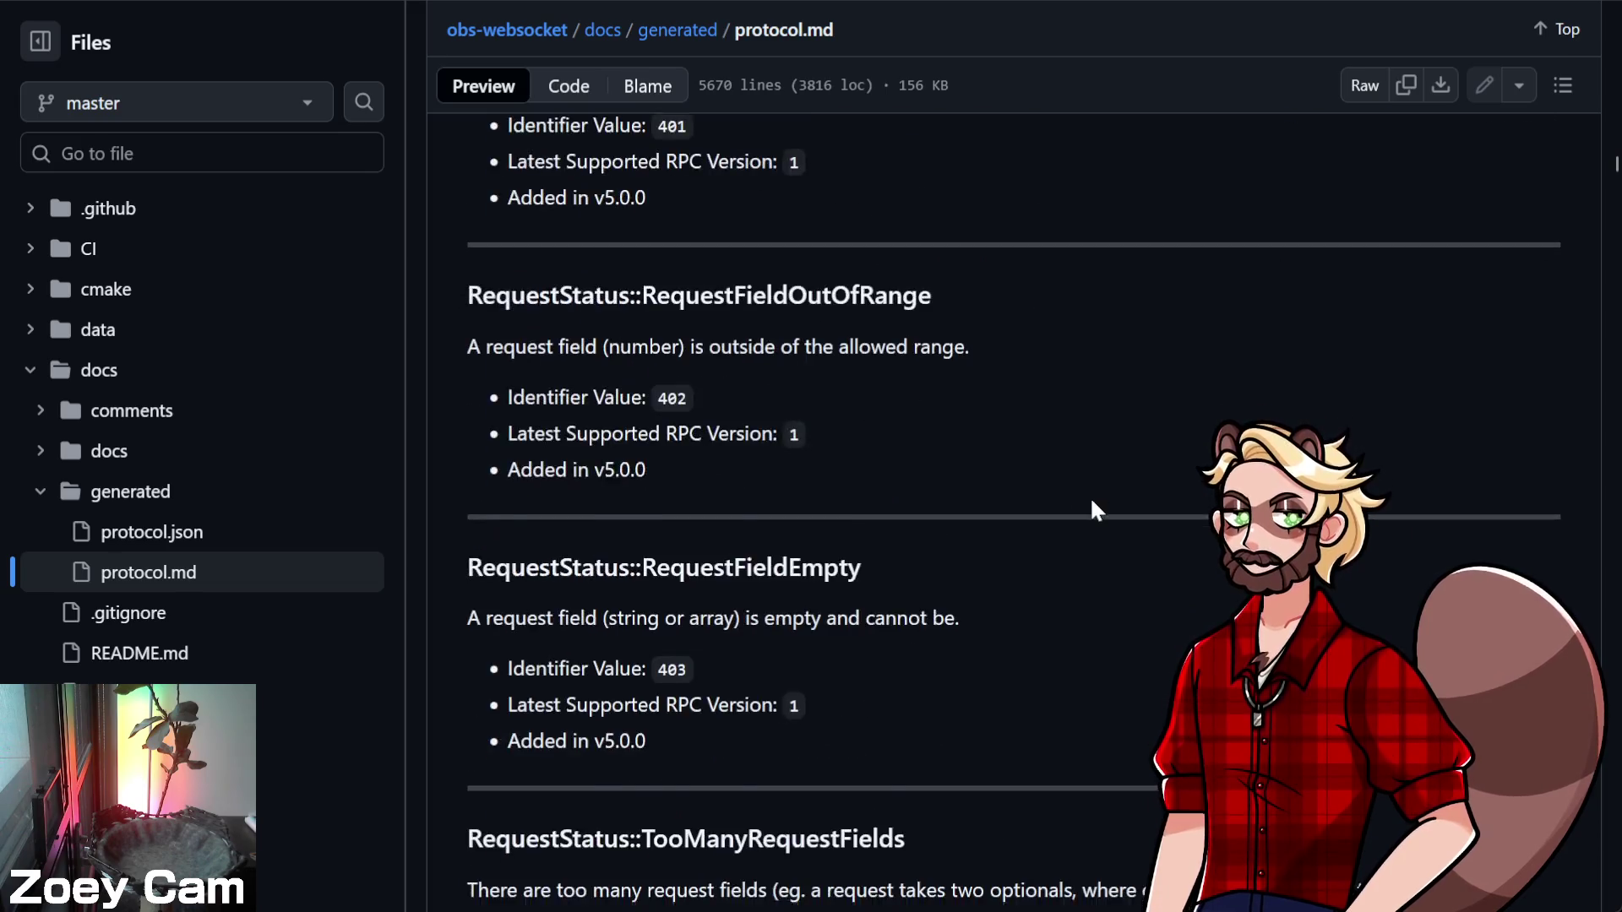
pyautogui.scroll(20, 1097, 500)
pyautogui.scroll(-2, 1096, 499)
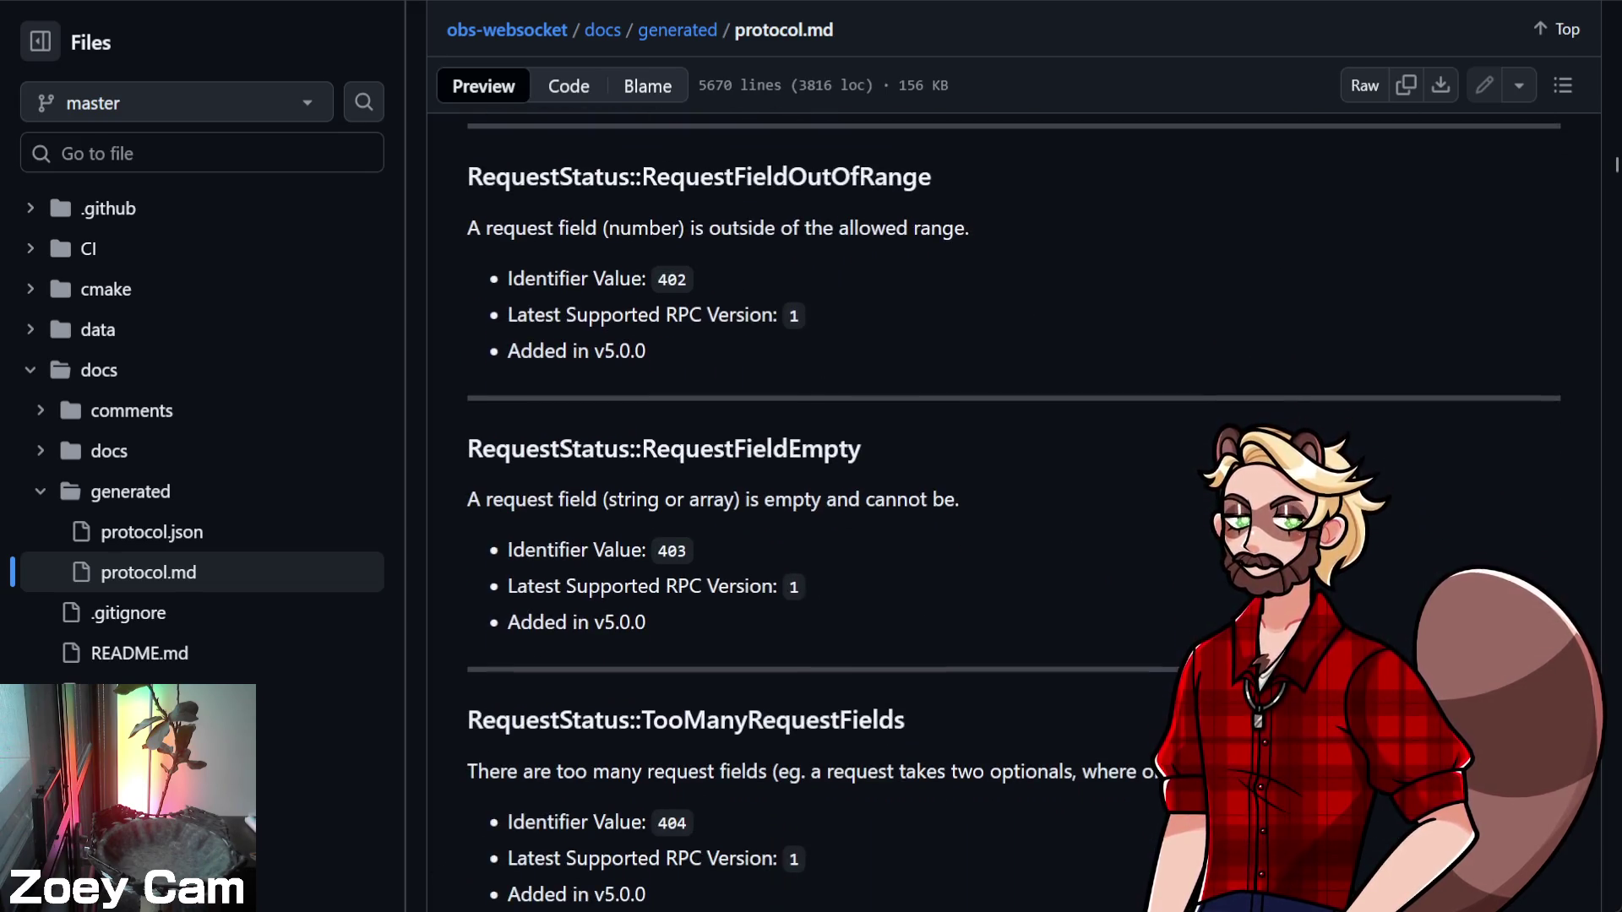
pyautogui.moveTo(1613, 176); pyautogui.dragTo(1610, 415)
pyautogui.scroll(-9, 935, 432)
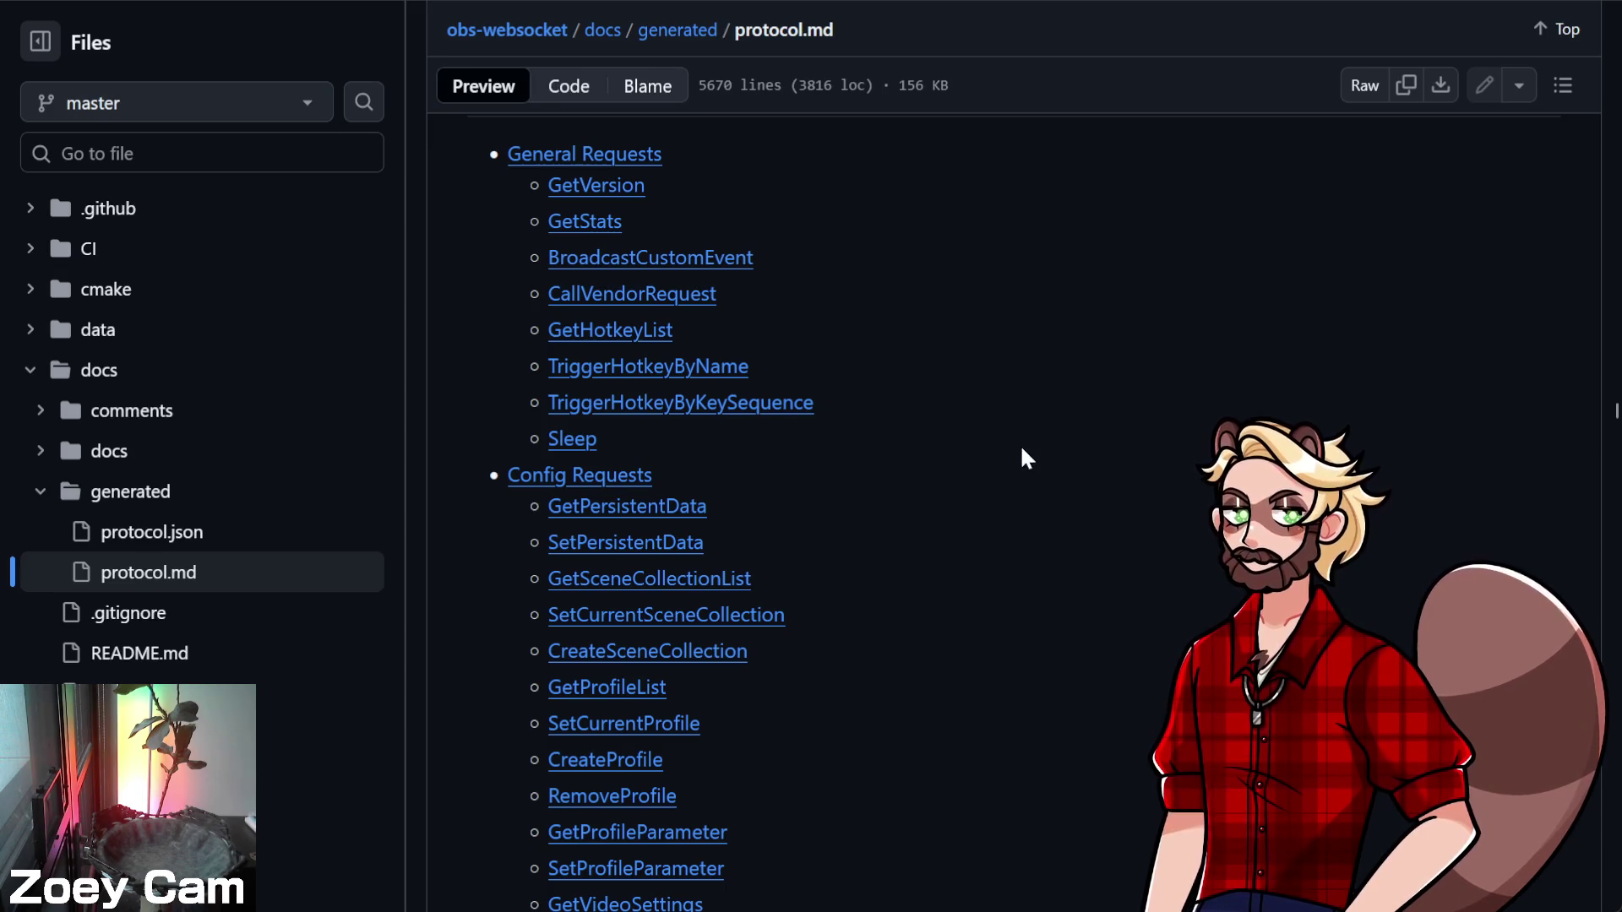
# Scroll to Scenes Requests and open SetCurrentProgramScene to read its sceneName and sceneUuid fields
pyautogui.scroll(-5, 963, 548)
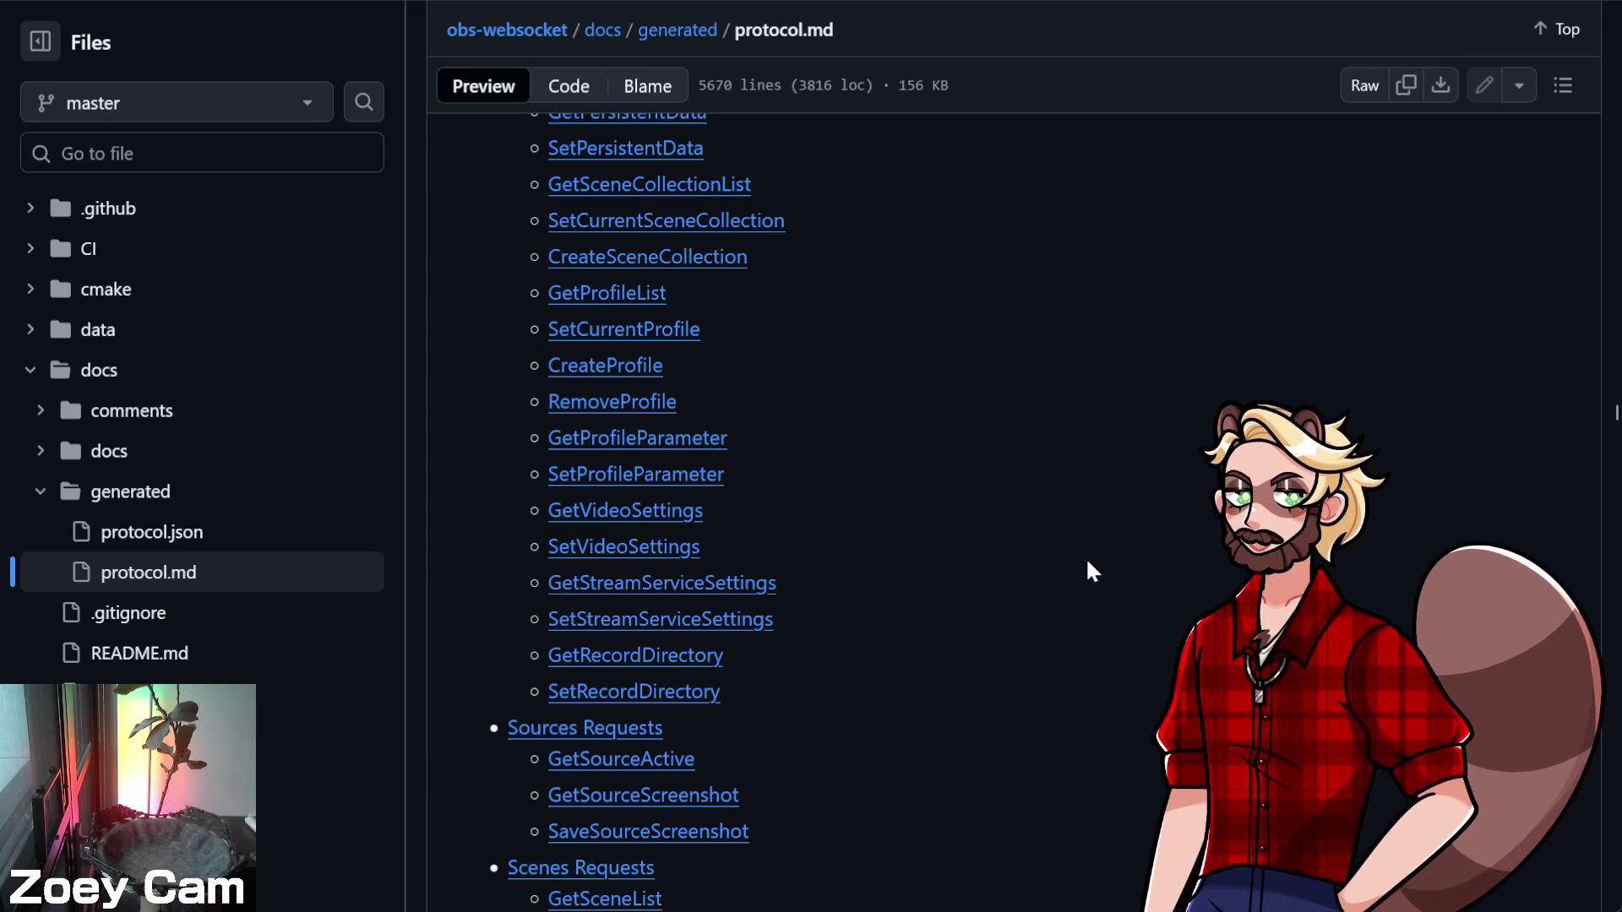
pyautogui.scroll(2, 1086, 556)
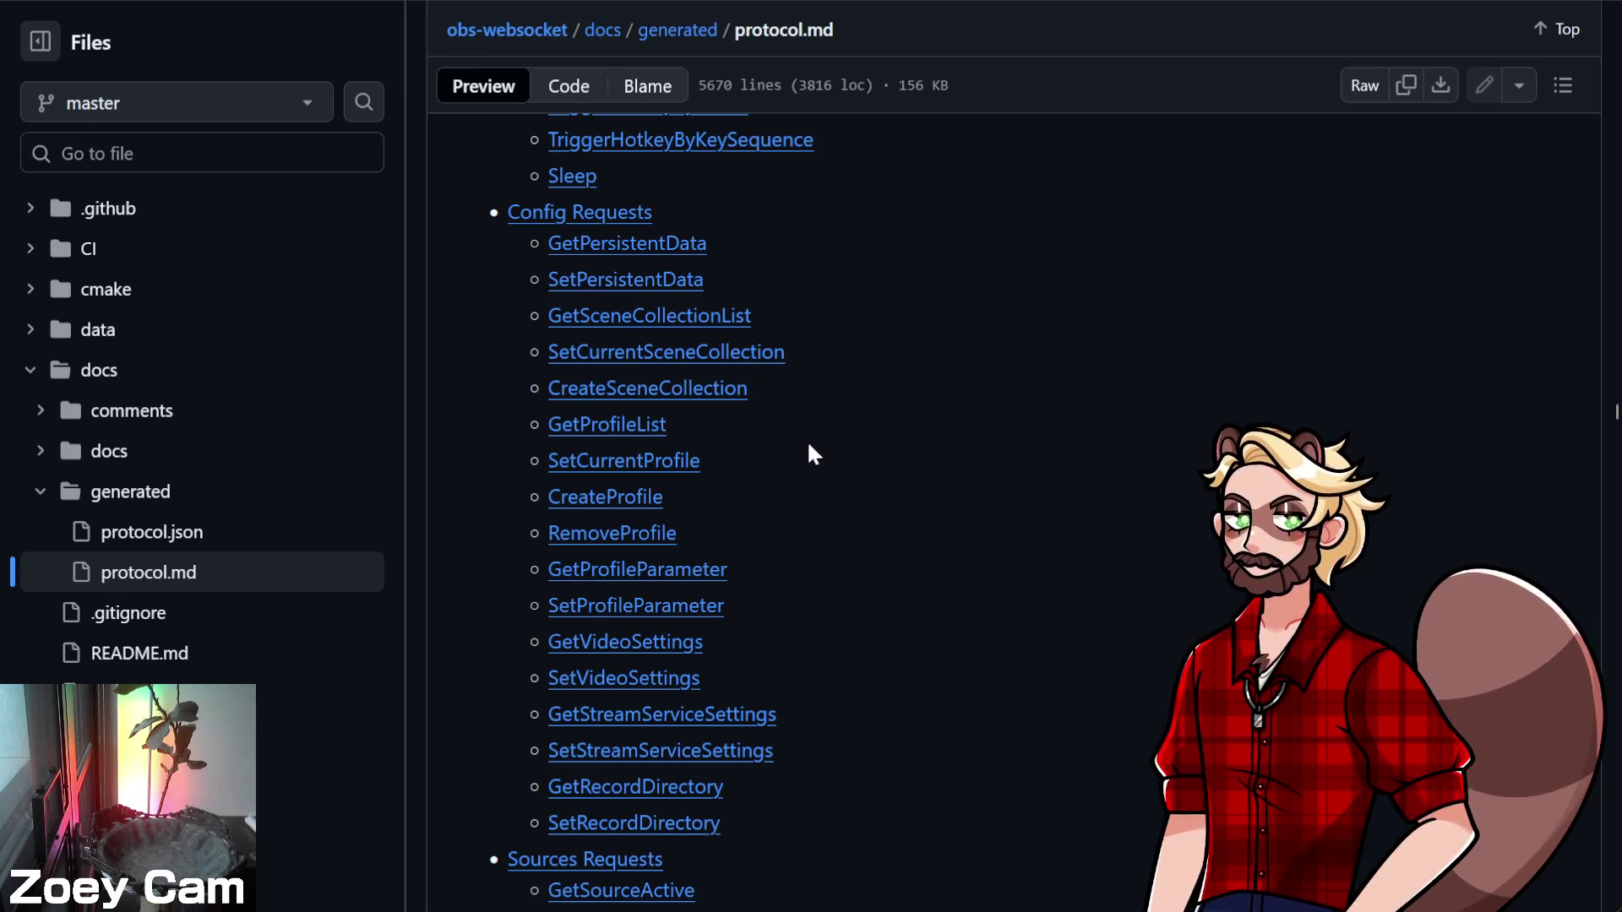
pyautogui.scroll(-2, 824, 505)
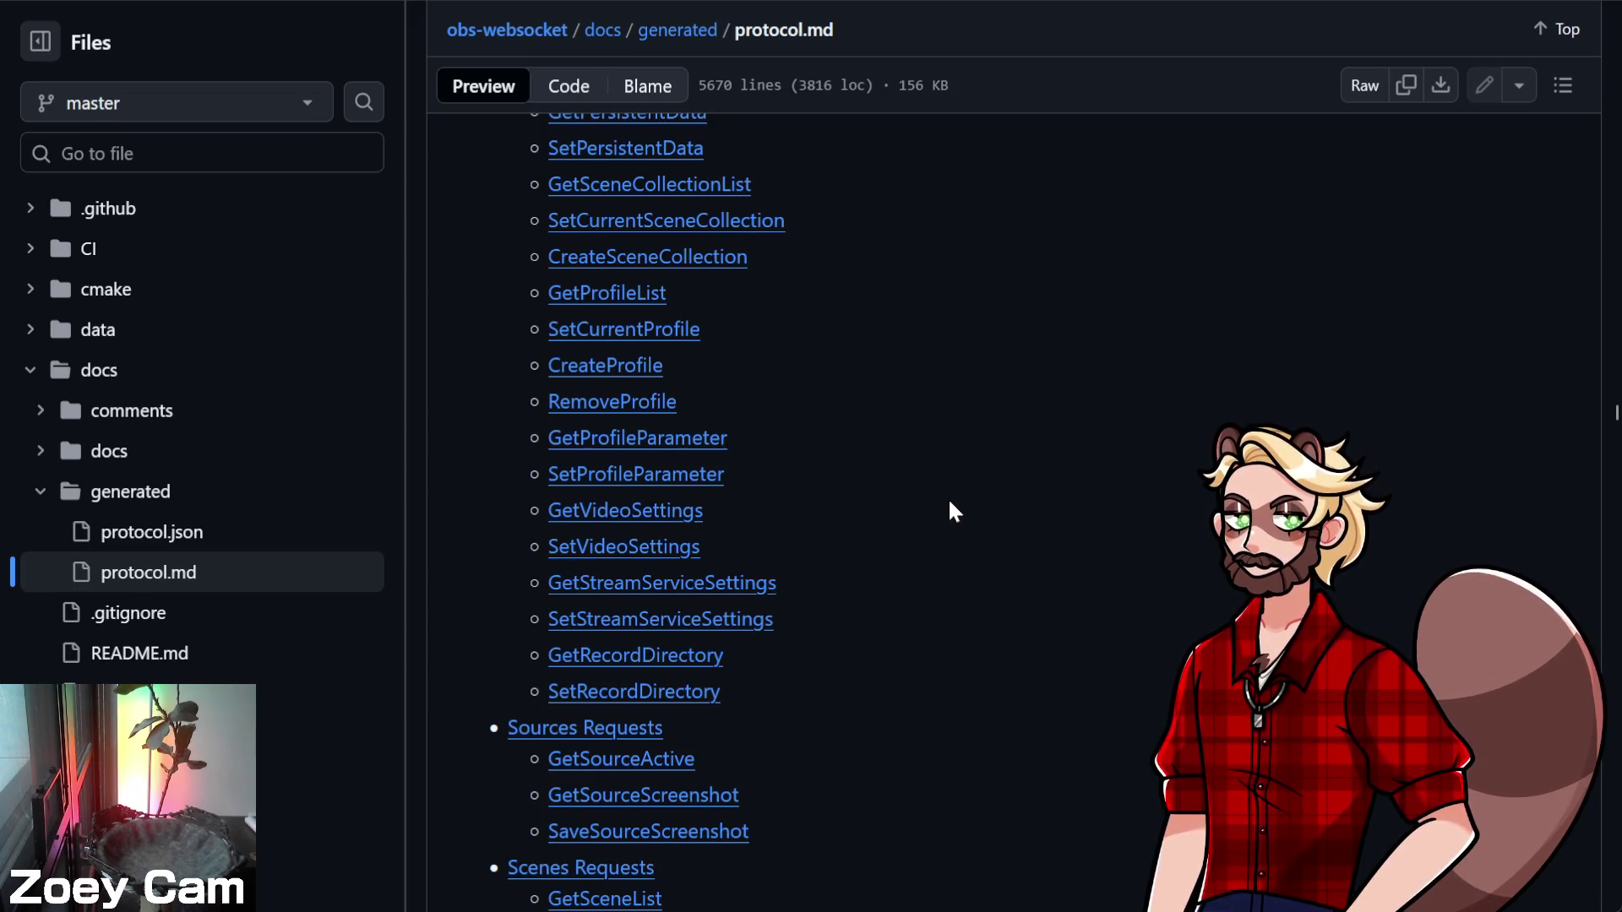
pyautogui.scroll(-2, 951, 504)
pyautogui.scroll(-6, 951, 505)
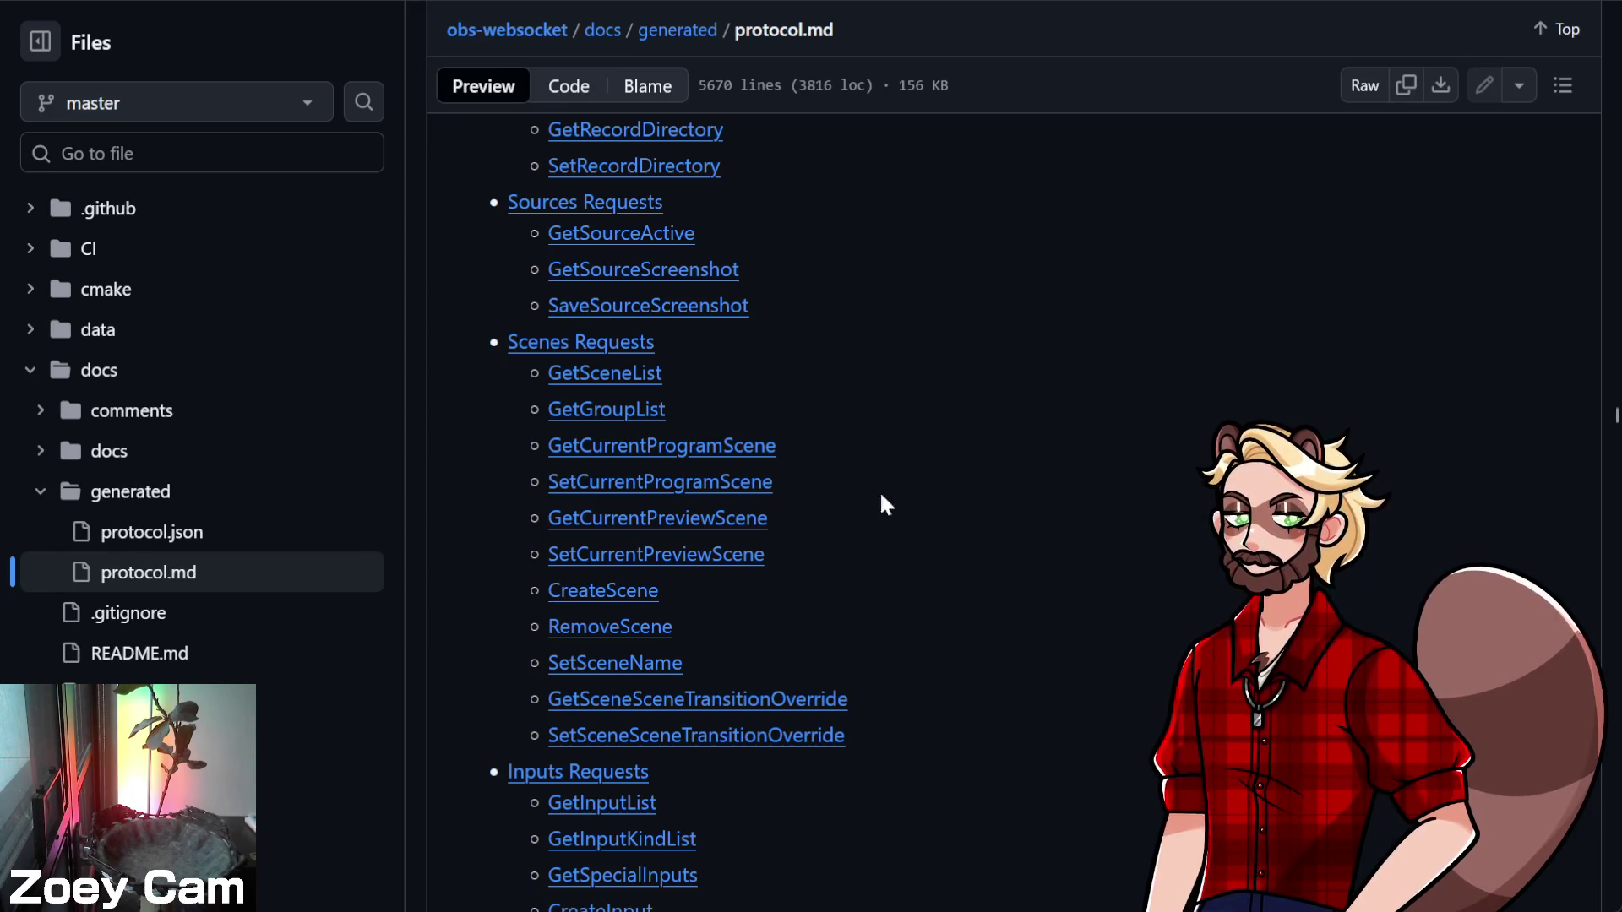
pyautogui.click(724, 496)
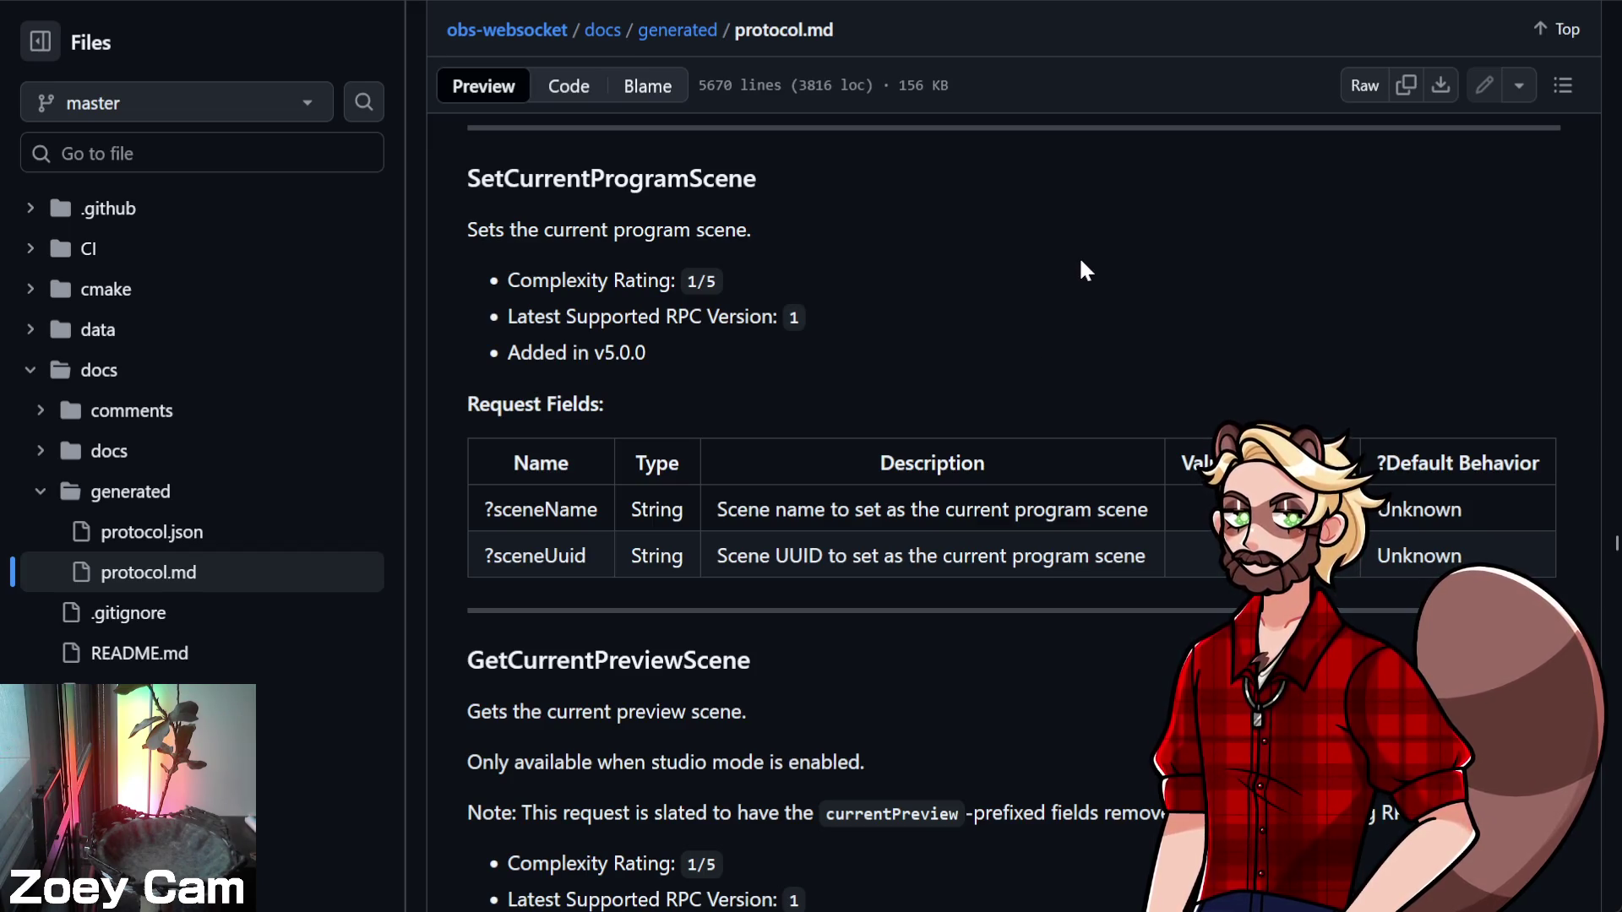
pyautogui.scroll(-1, 1084, 271)
pyautogui.scroll(1, 1083, 270)
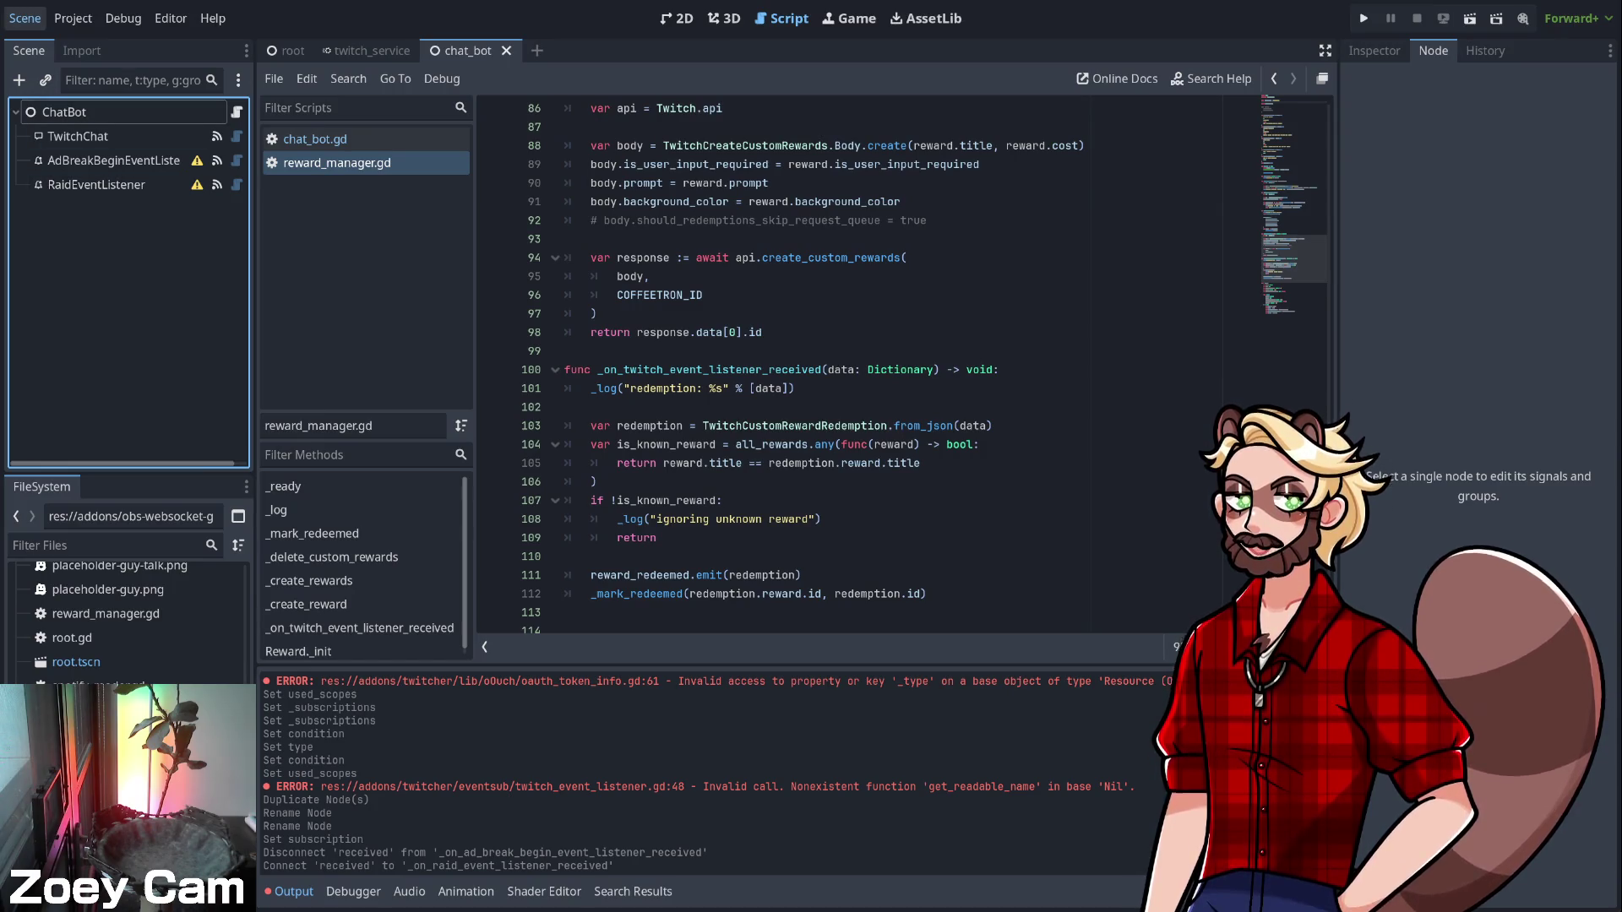
# Create a new scene with a 2D Scene (Node2D) root
pyautogui.hotkey('ctrl', 'n')
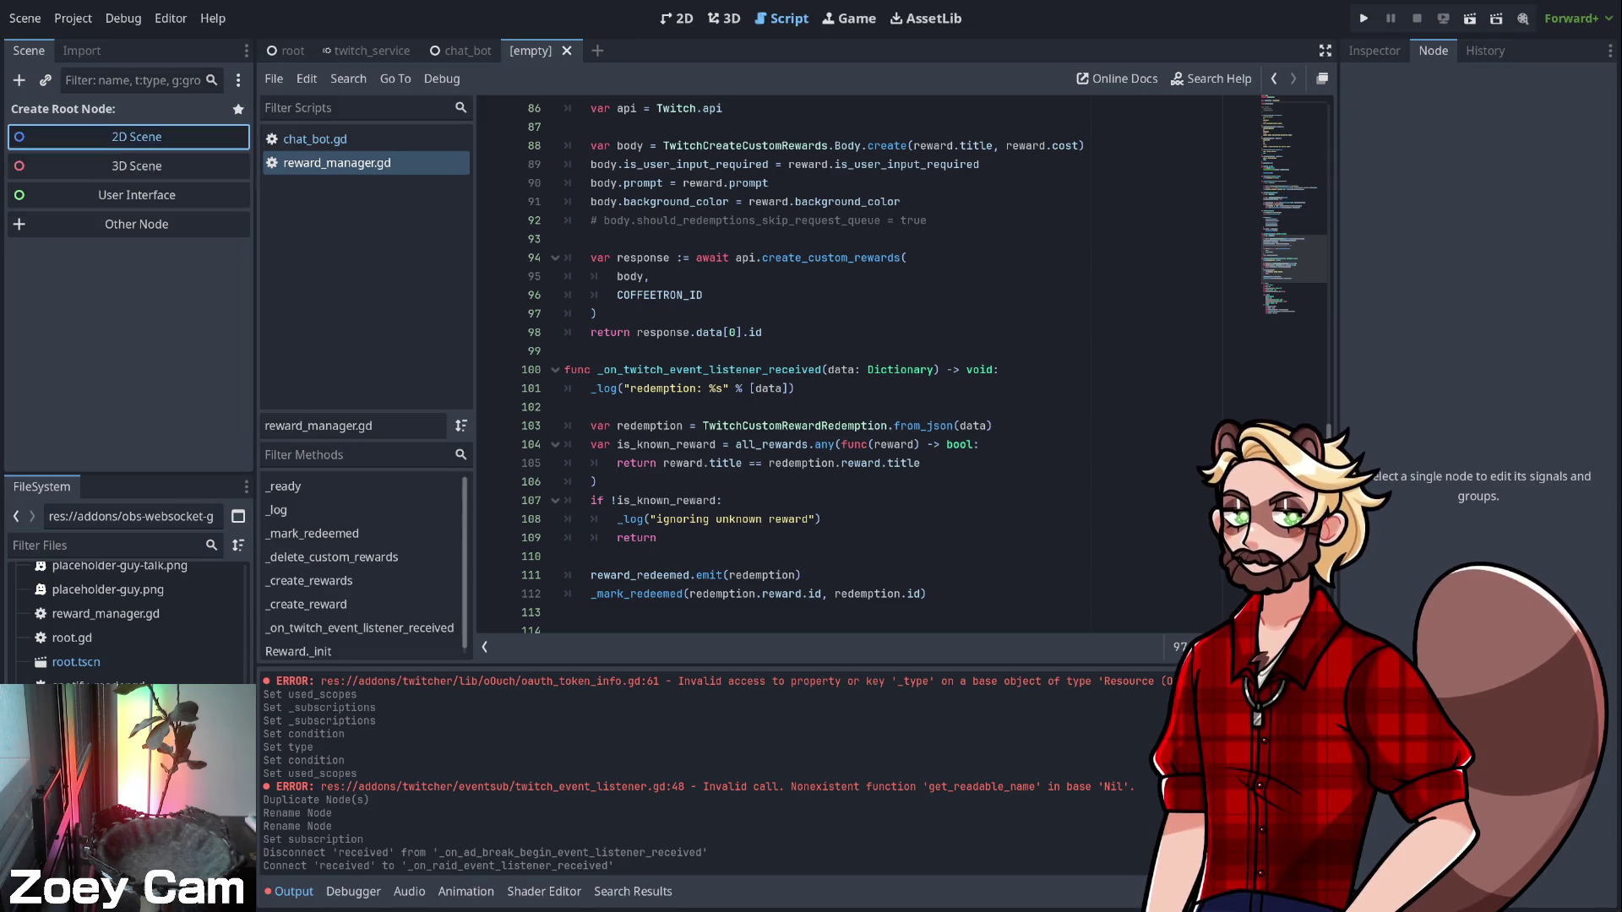
pyautogui.click(136, 136)
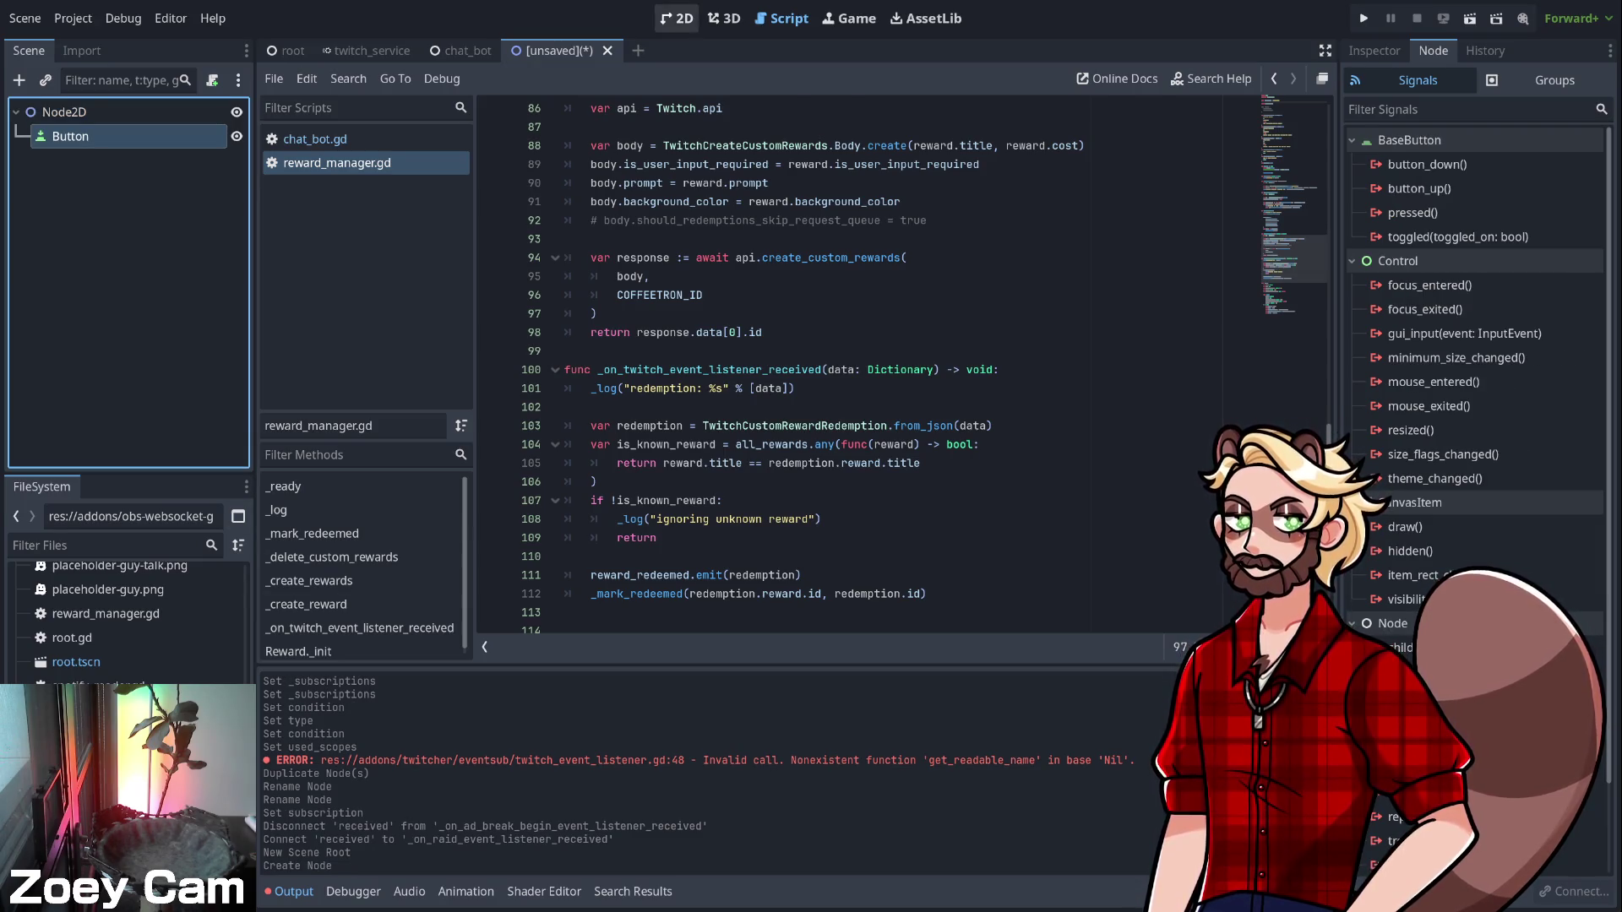
# Label the Button 'Change scene' and drag it to about (283, 211) on the 2D canvas
pyautogui.click(676, 18)
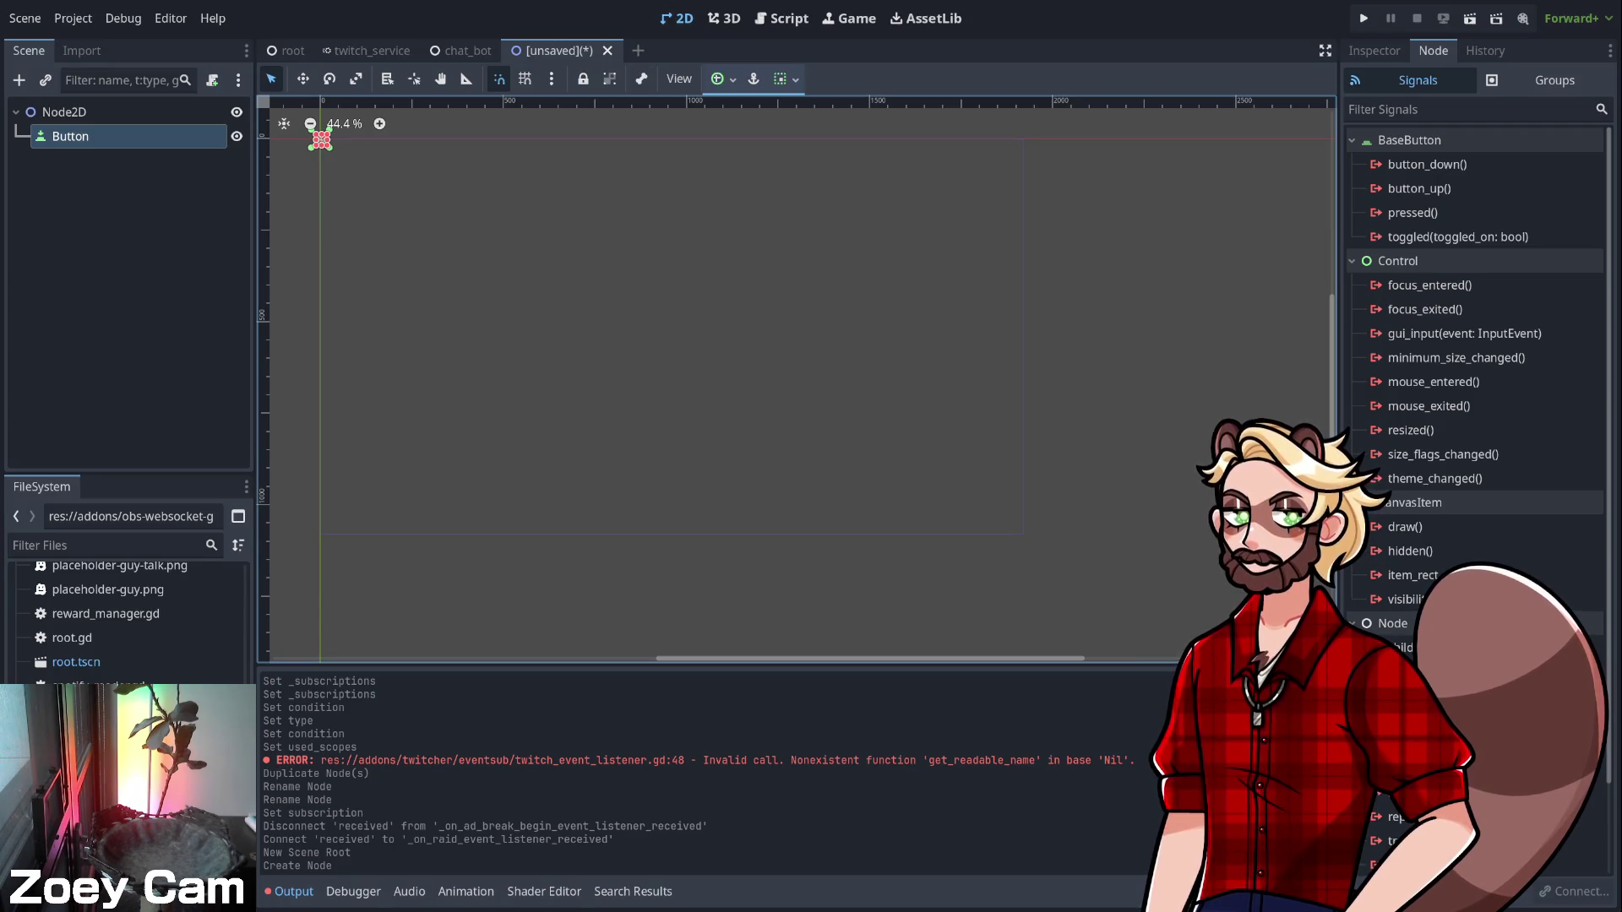
pyautogui.click(1373, 50)
pyautogui.click(1461, 245)
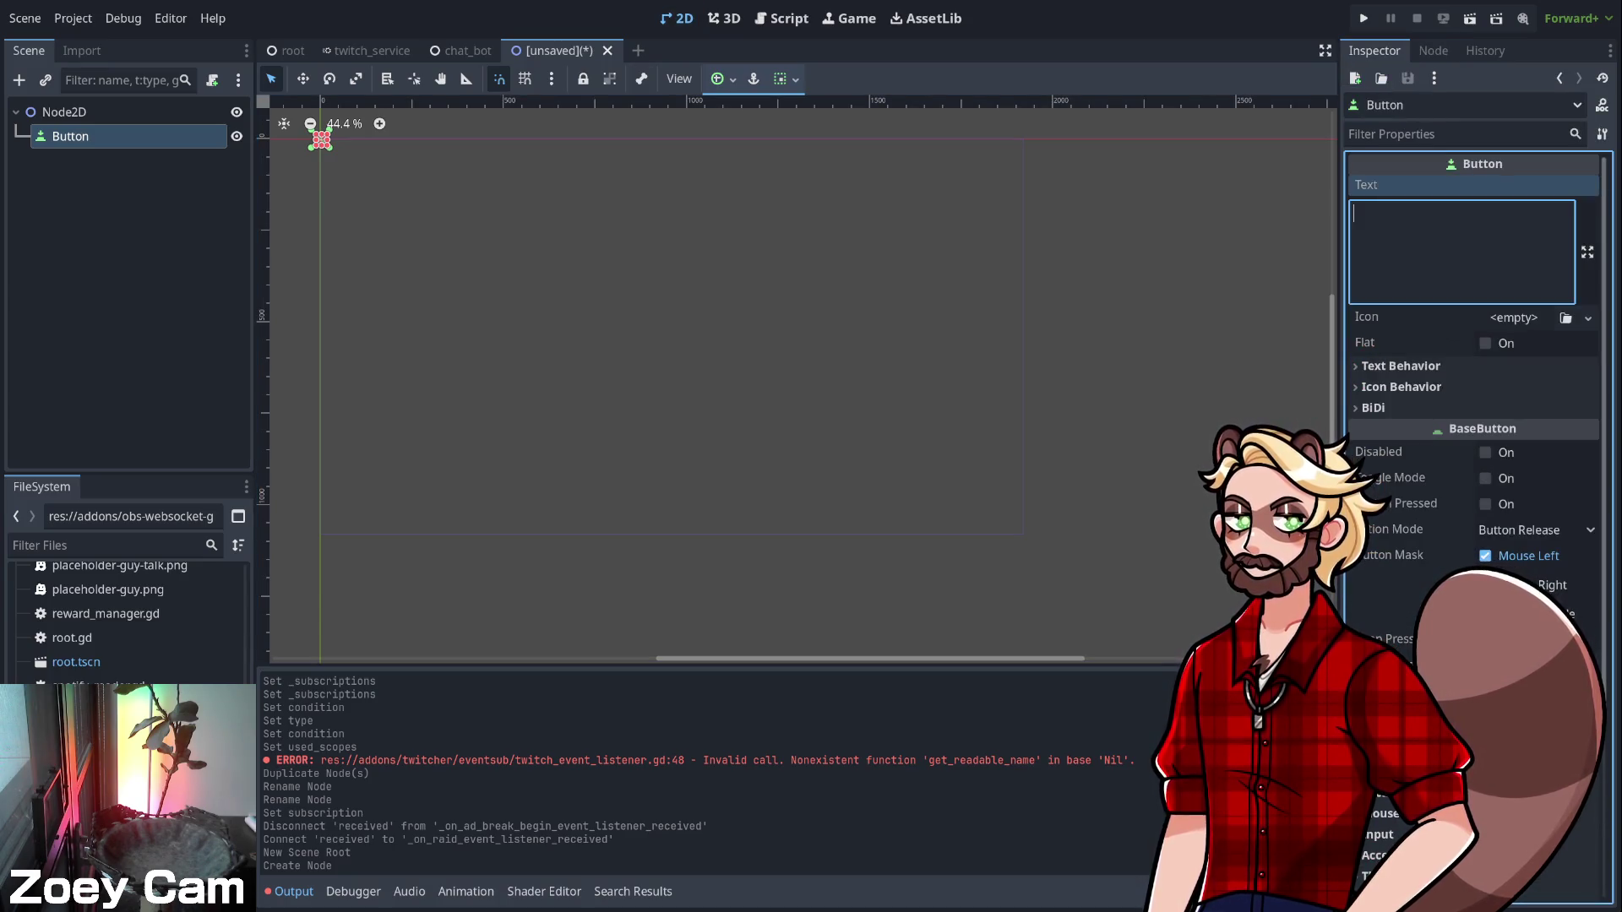
pyautogui.write('Change s')
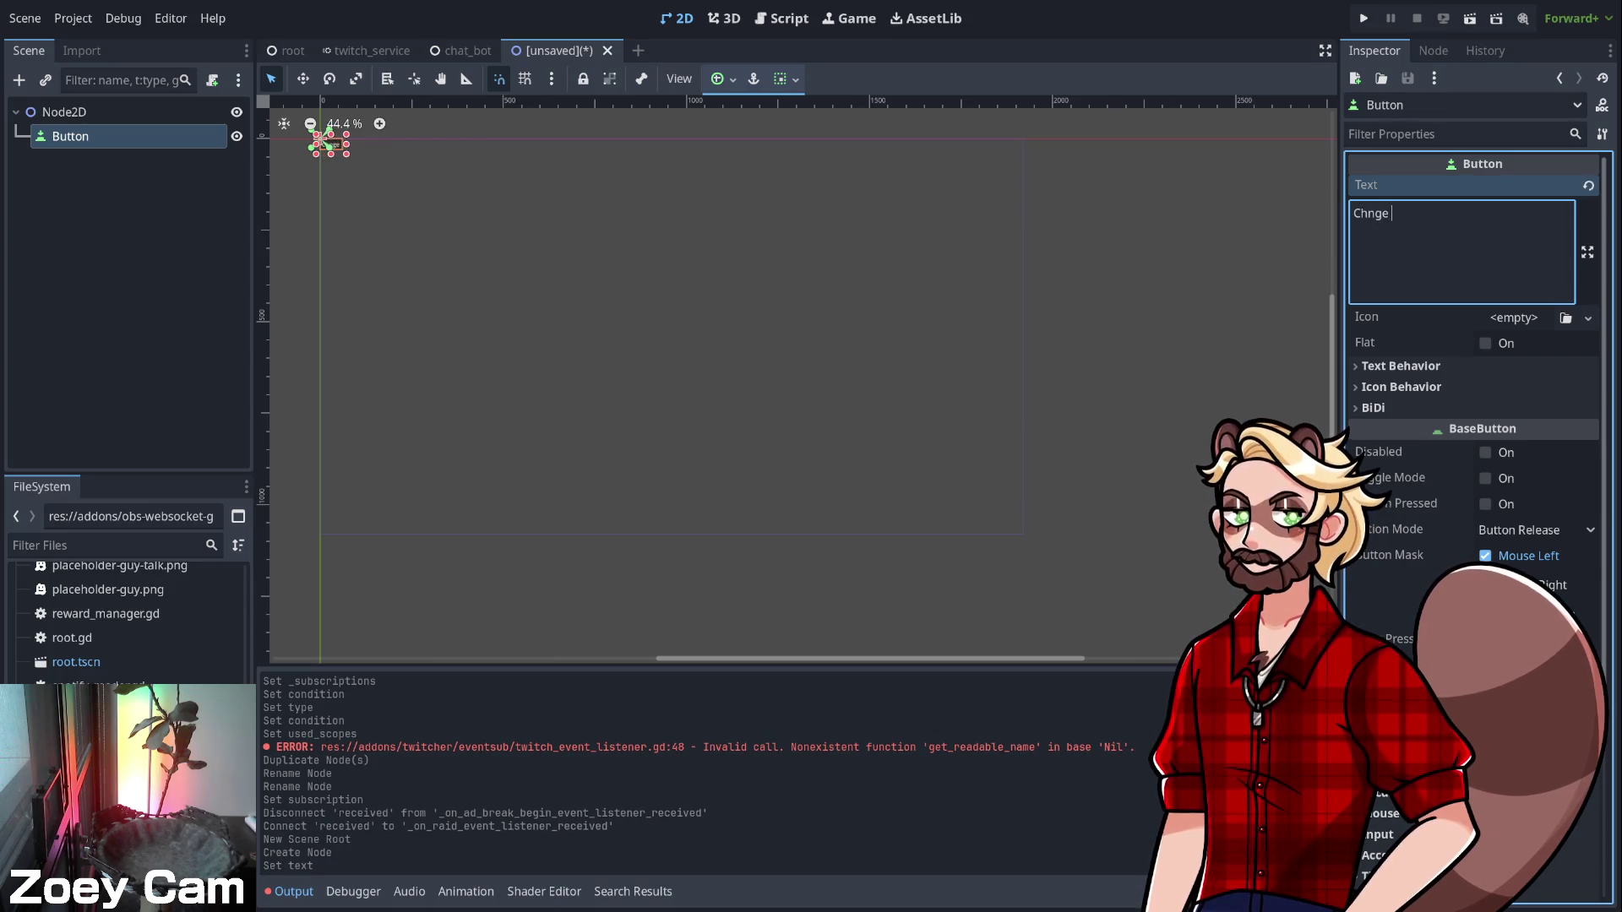
pyautogui.write('cene')
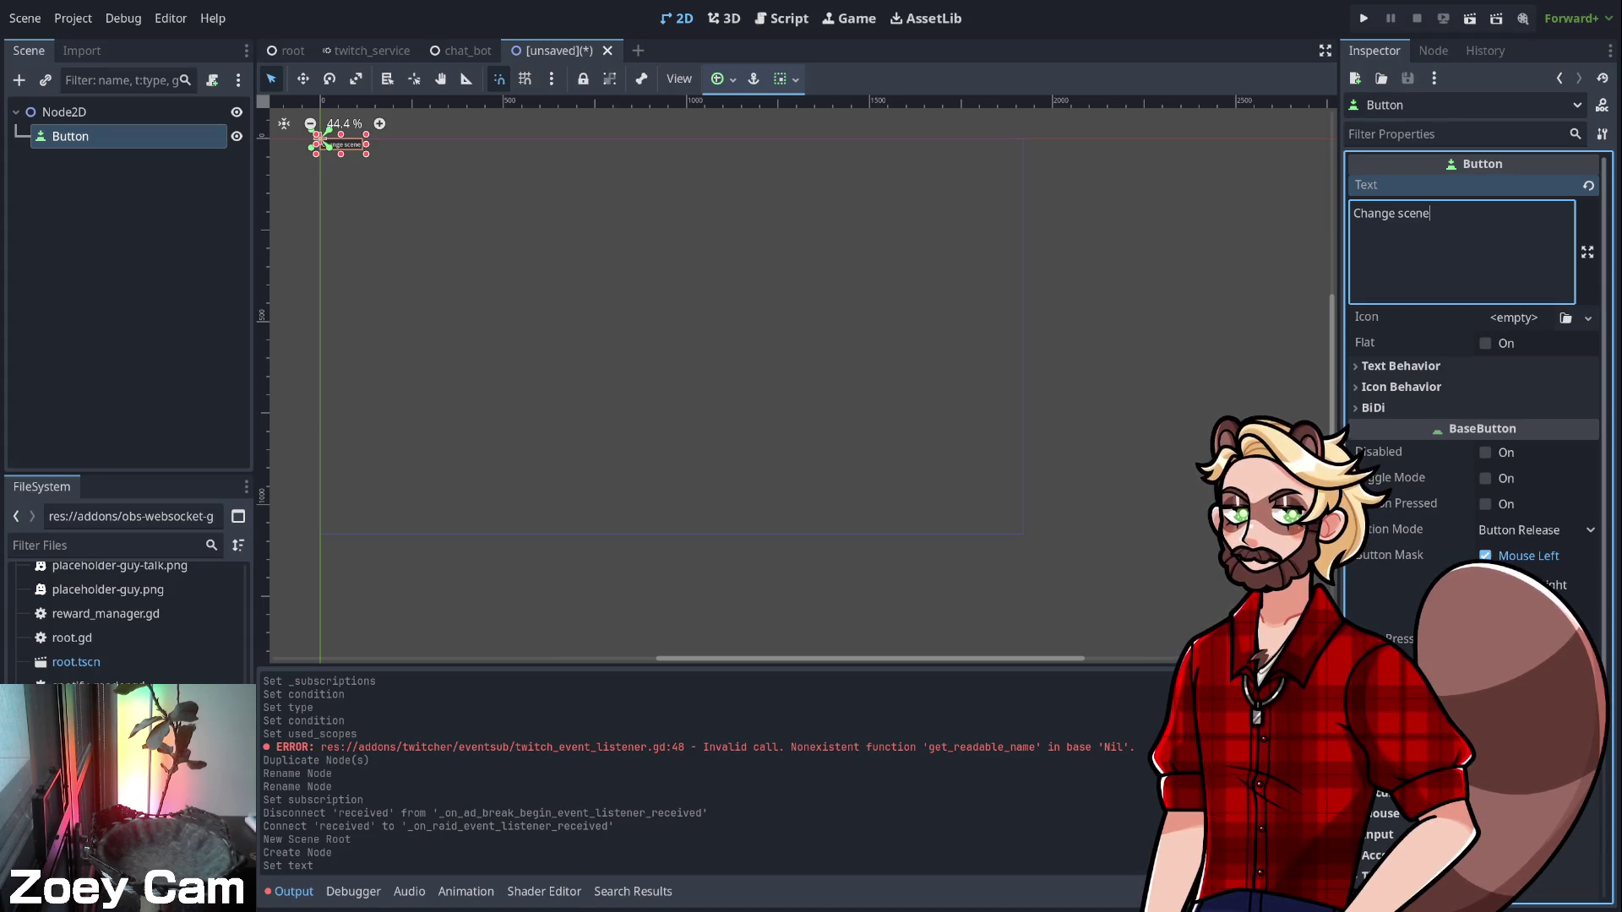
pyautogui.moveTo(328, 140); pyautogui.dragTo(432, 217)
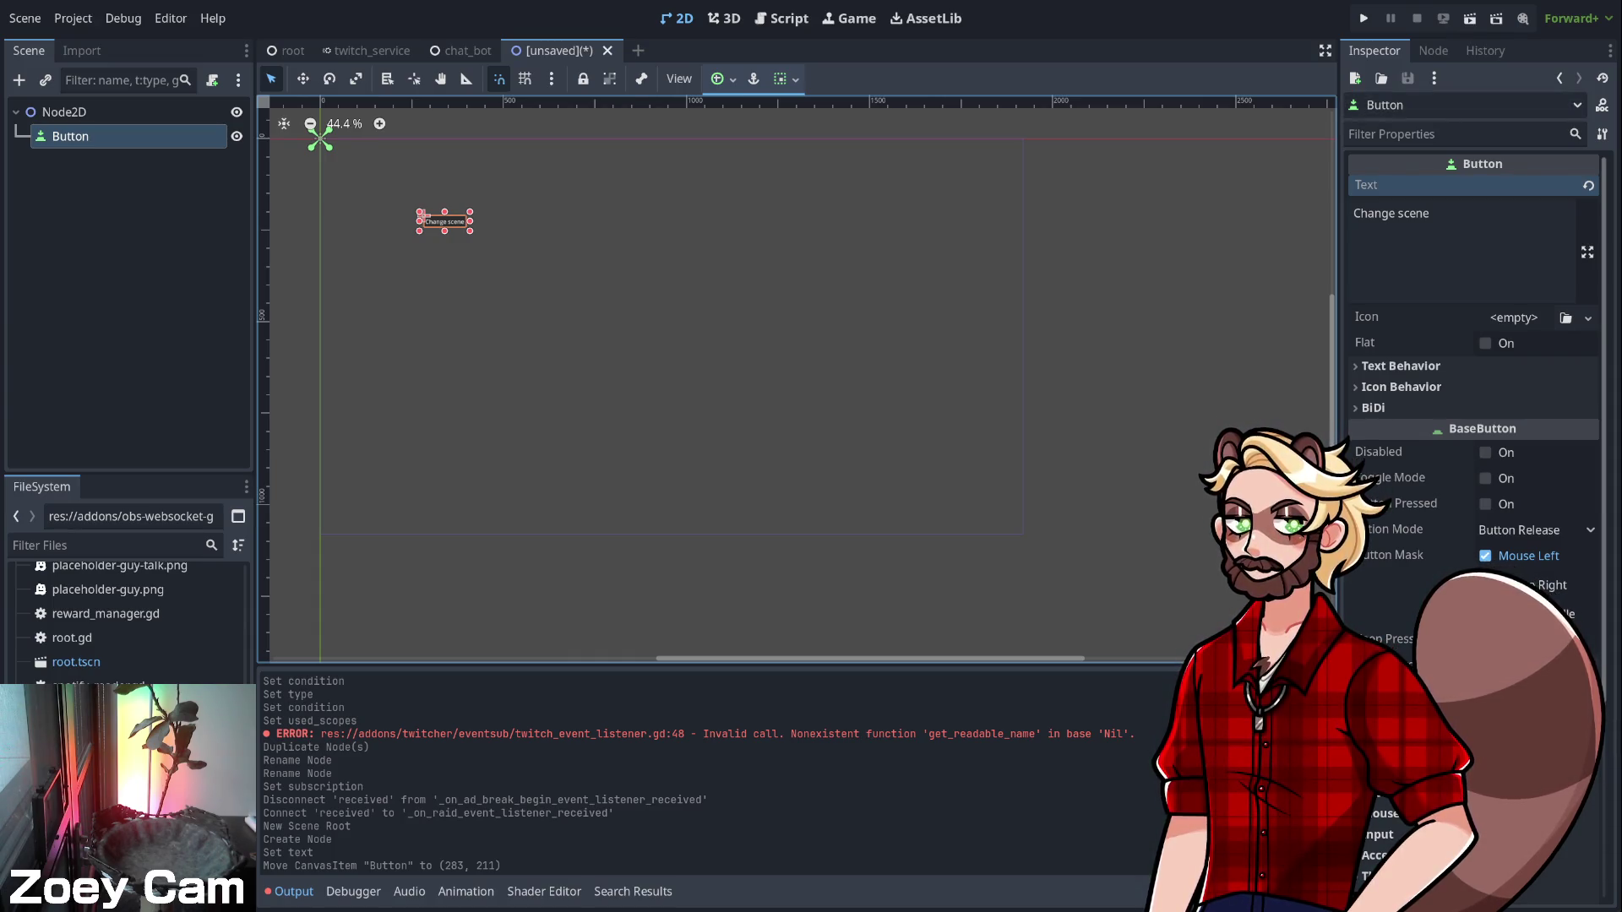
# Check the Button's pressed() signal in the Node tab, then reselect the Node2D root
pyautogui.click(1434, 51)
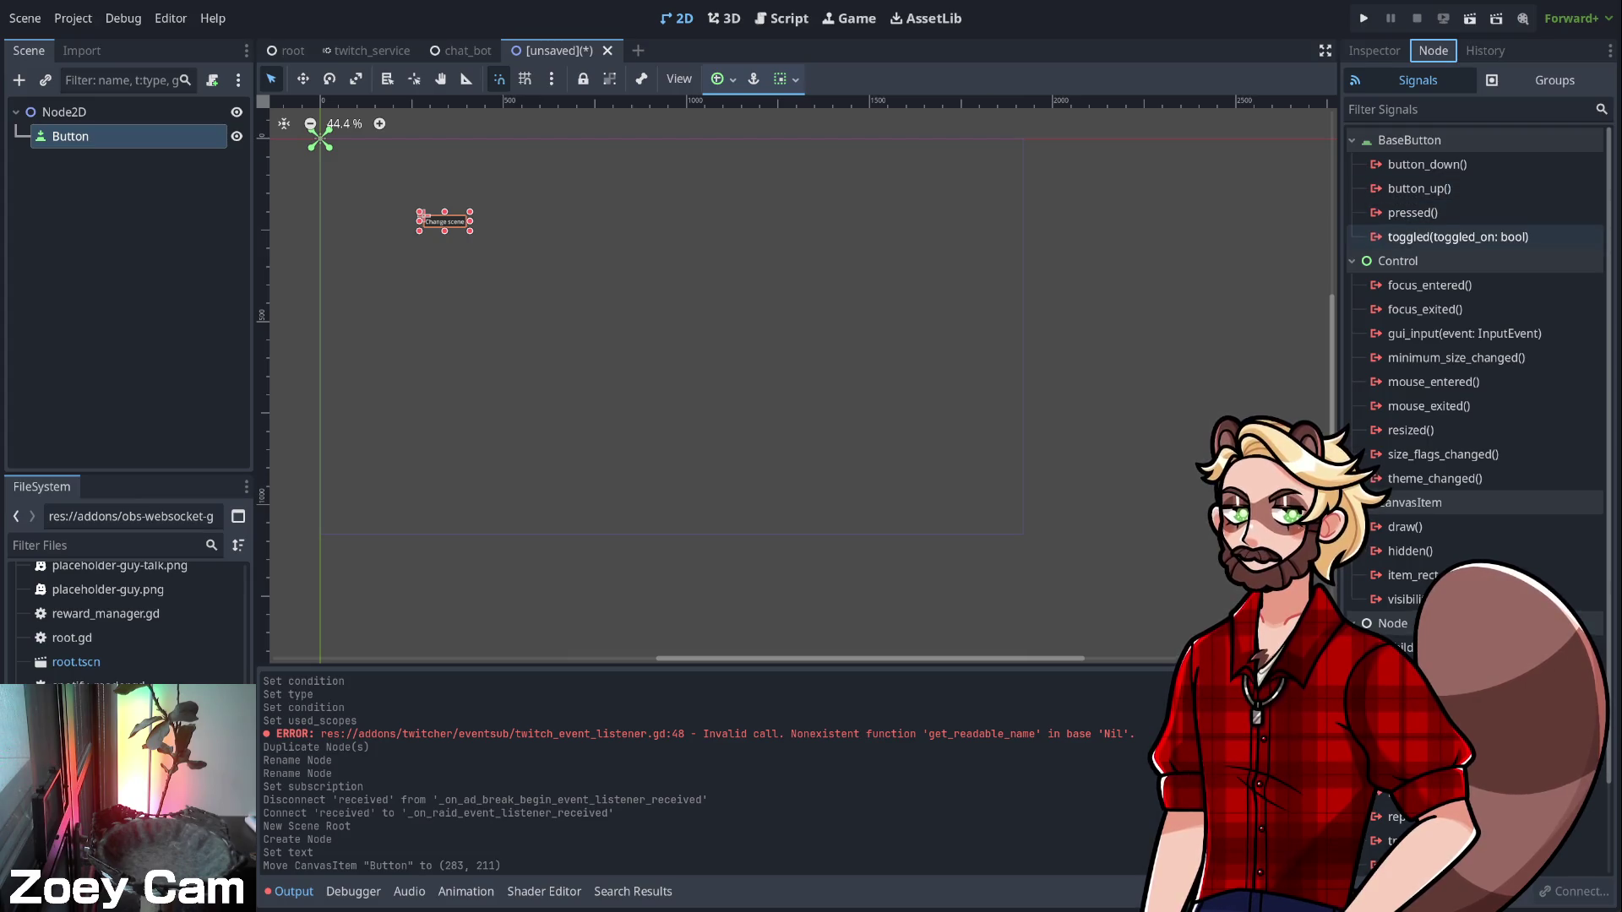
pyautogui.click(1412, 212)
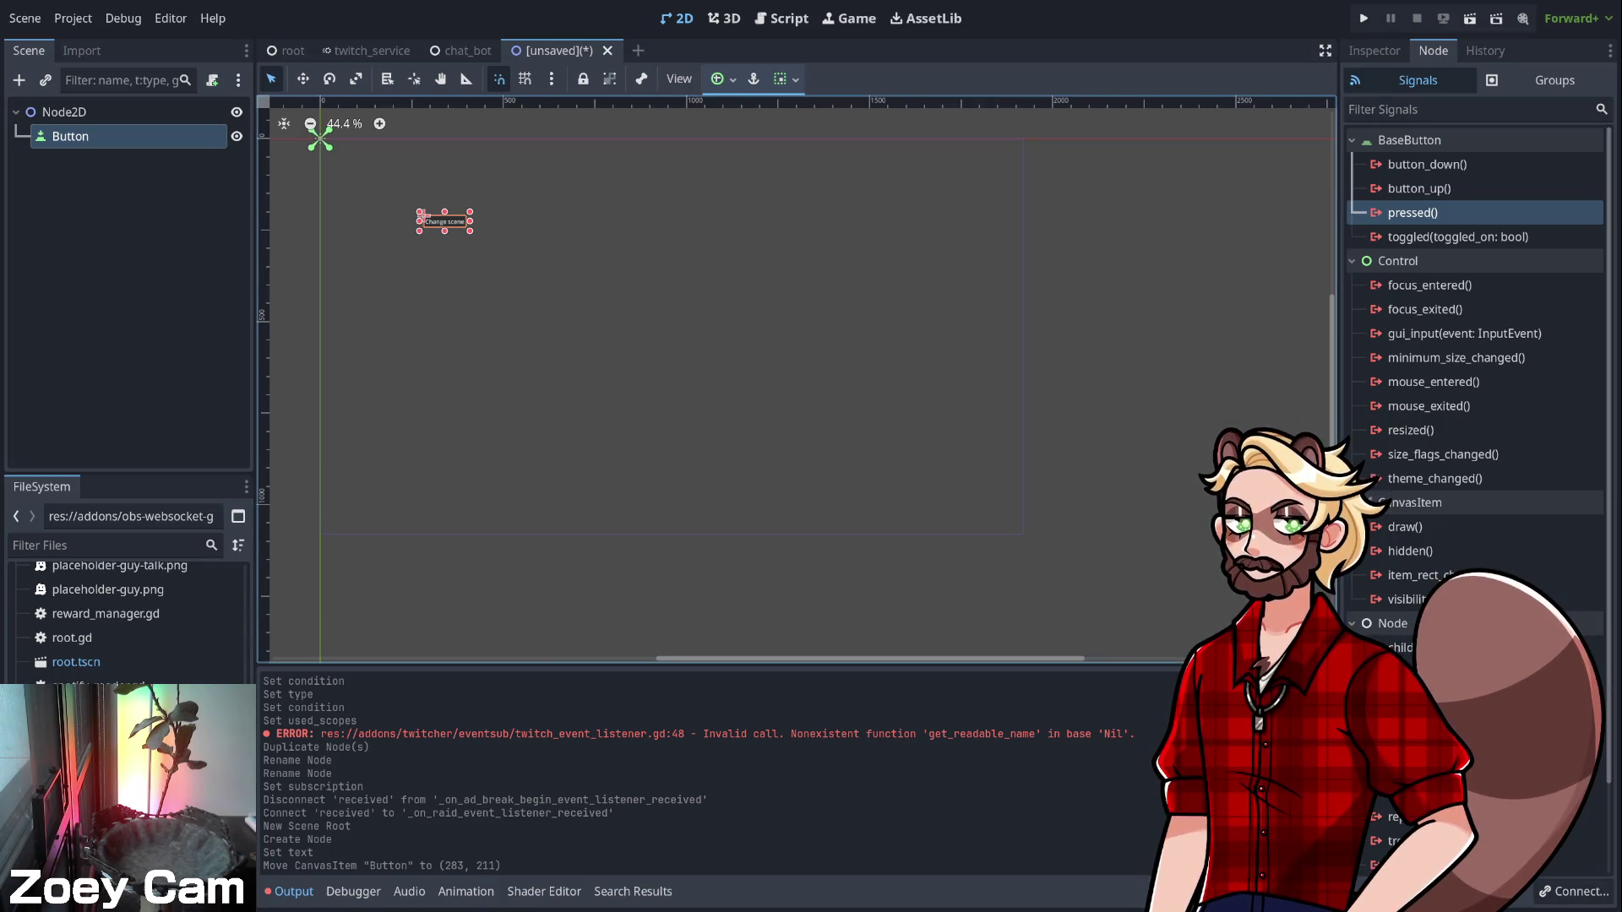
pyautogui.click(65, 111)
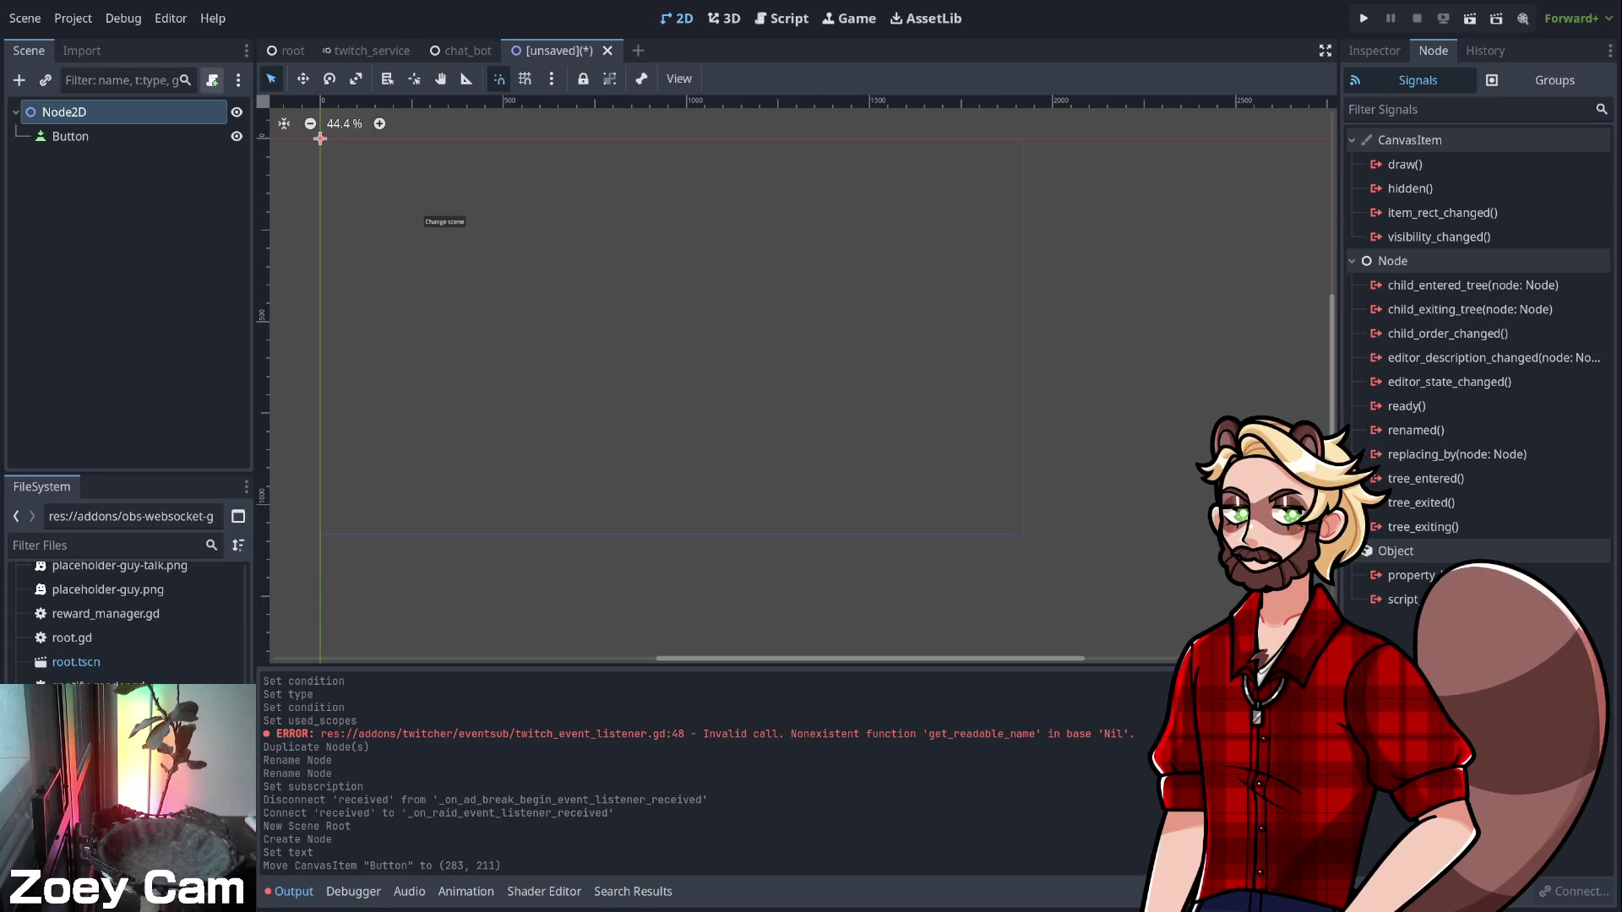
# Attach a new temp_obs.gd script to the Node2D root
pyautogui.click(93, 253)
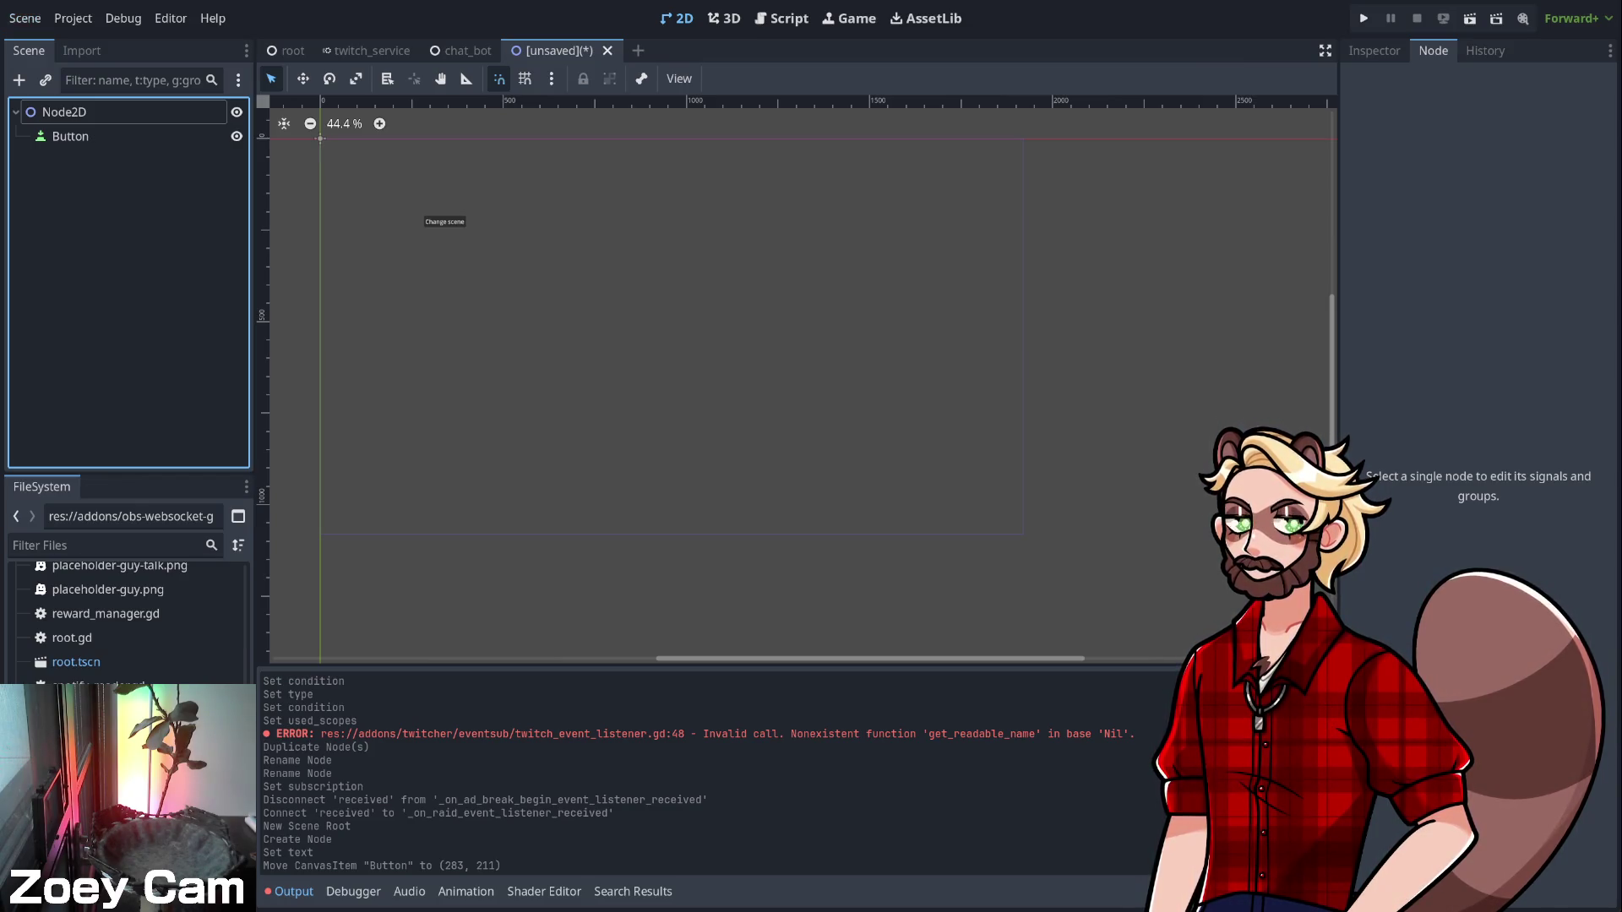
pyautogui.click(64, 112)
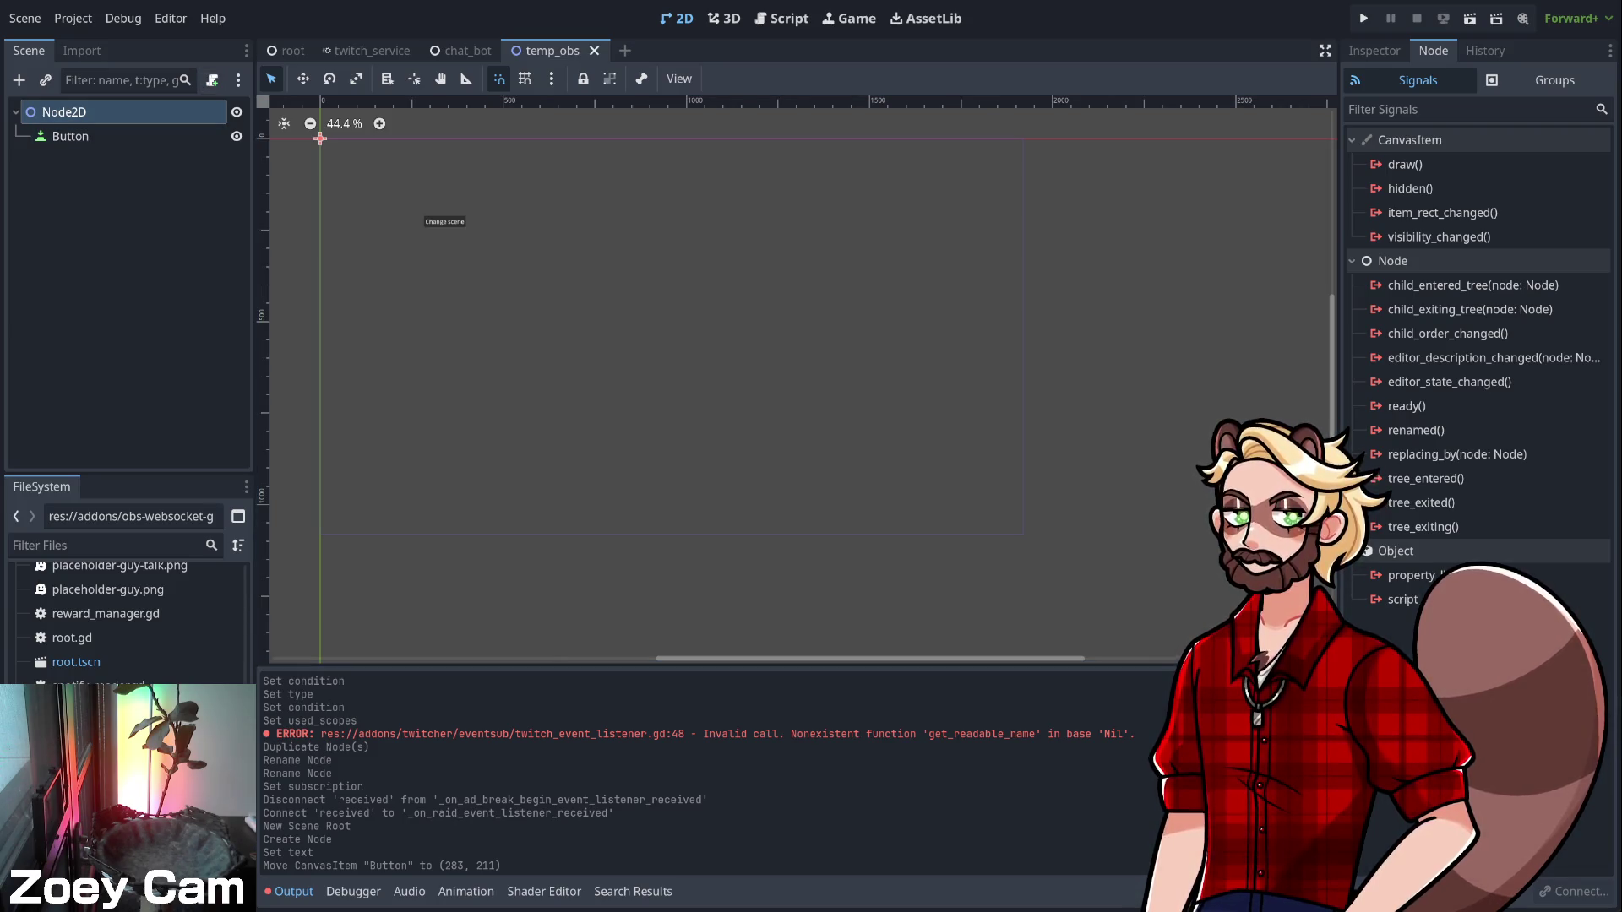
pyautogui.press('Return')
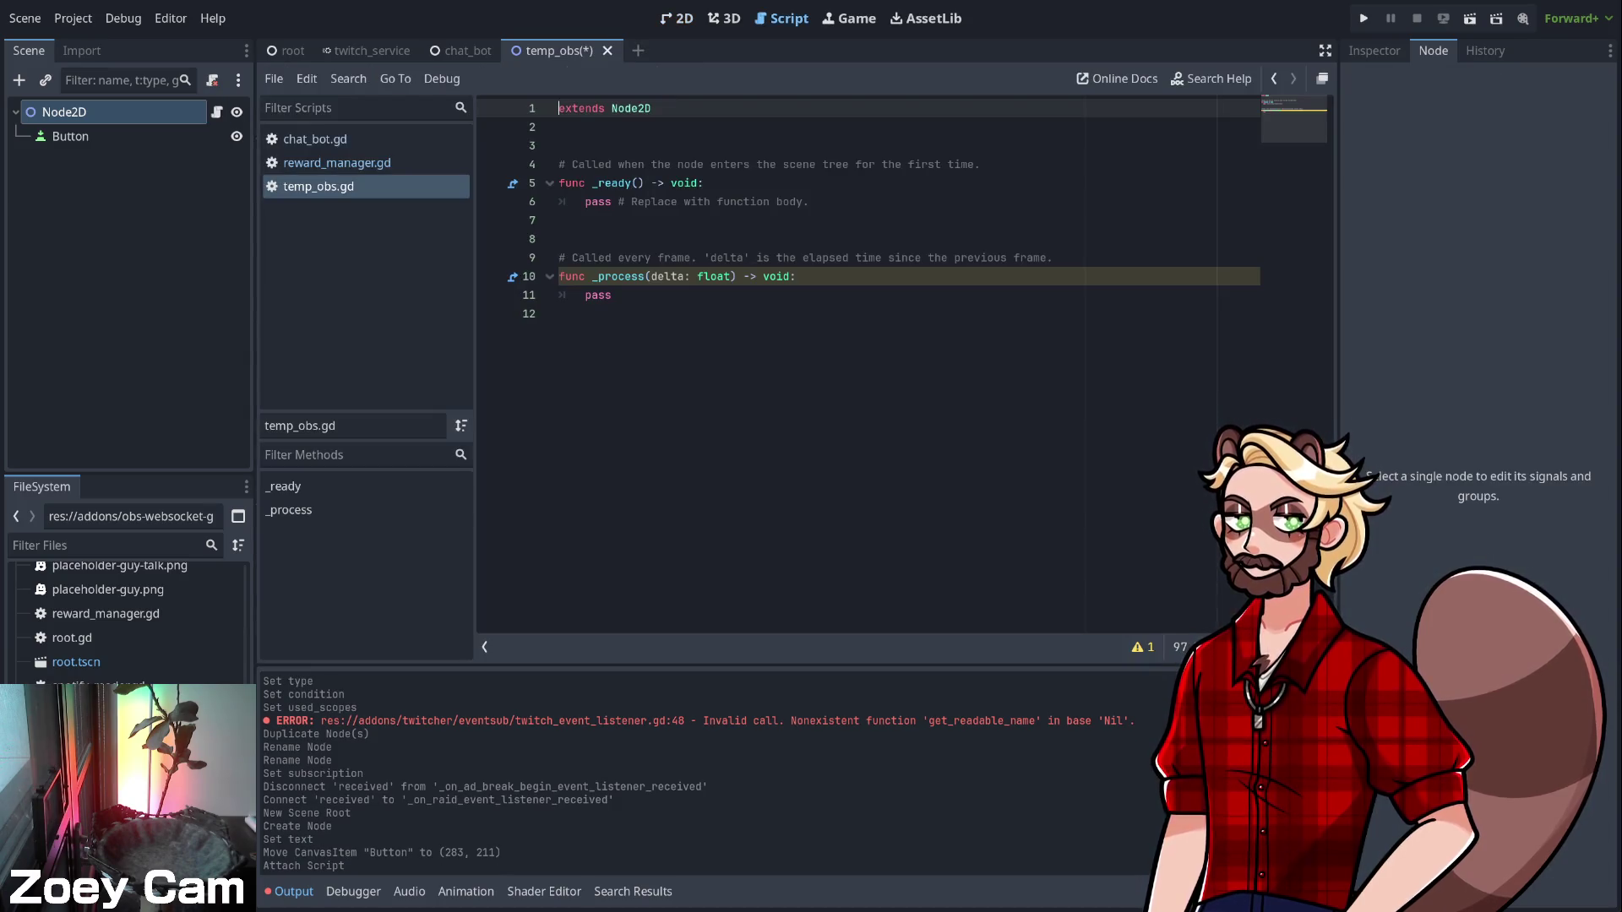
# Connect the Button's pressed() signal to a new _on_button_pressed() handler in temp_obs.gd
pyautogui.click(70, 136)
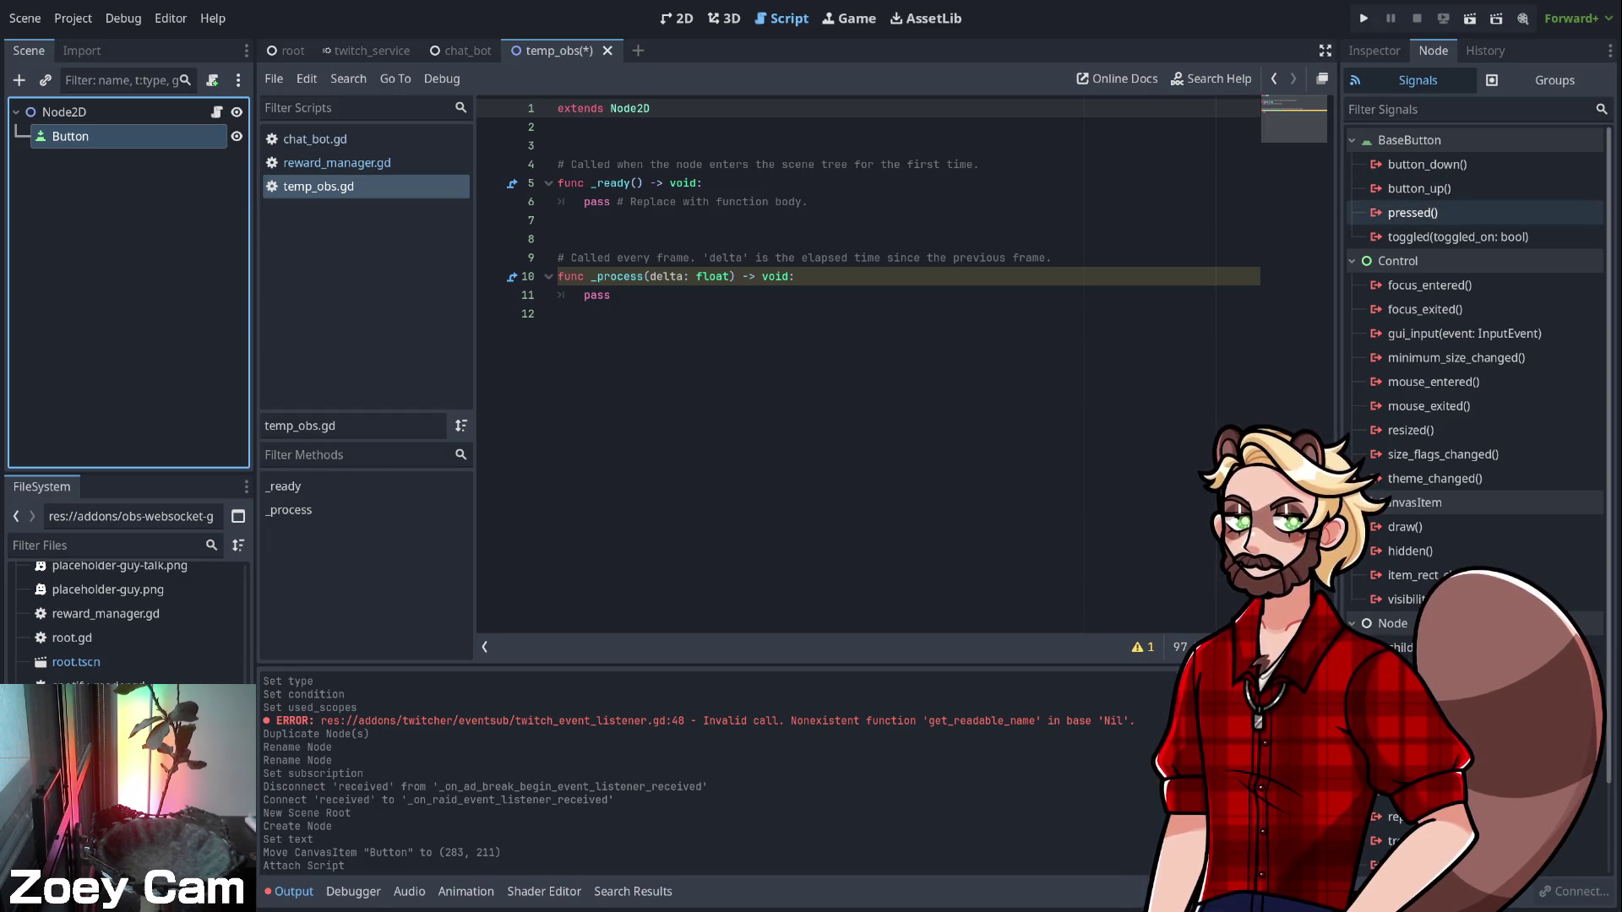
pyautogui.click(1412, 212)
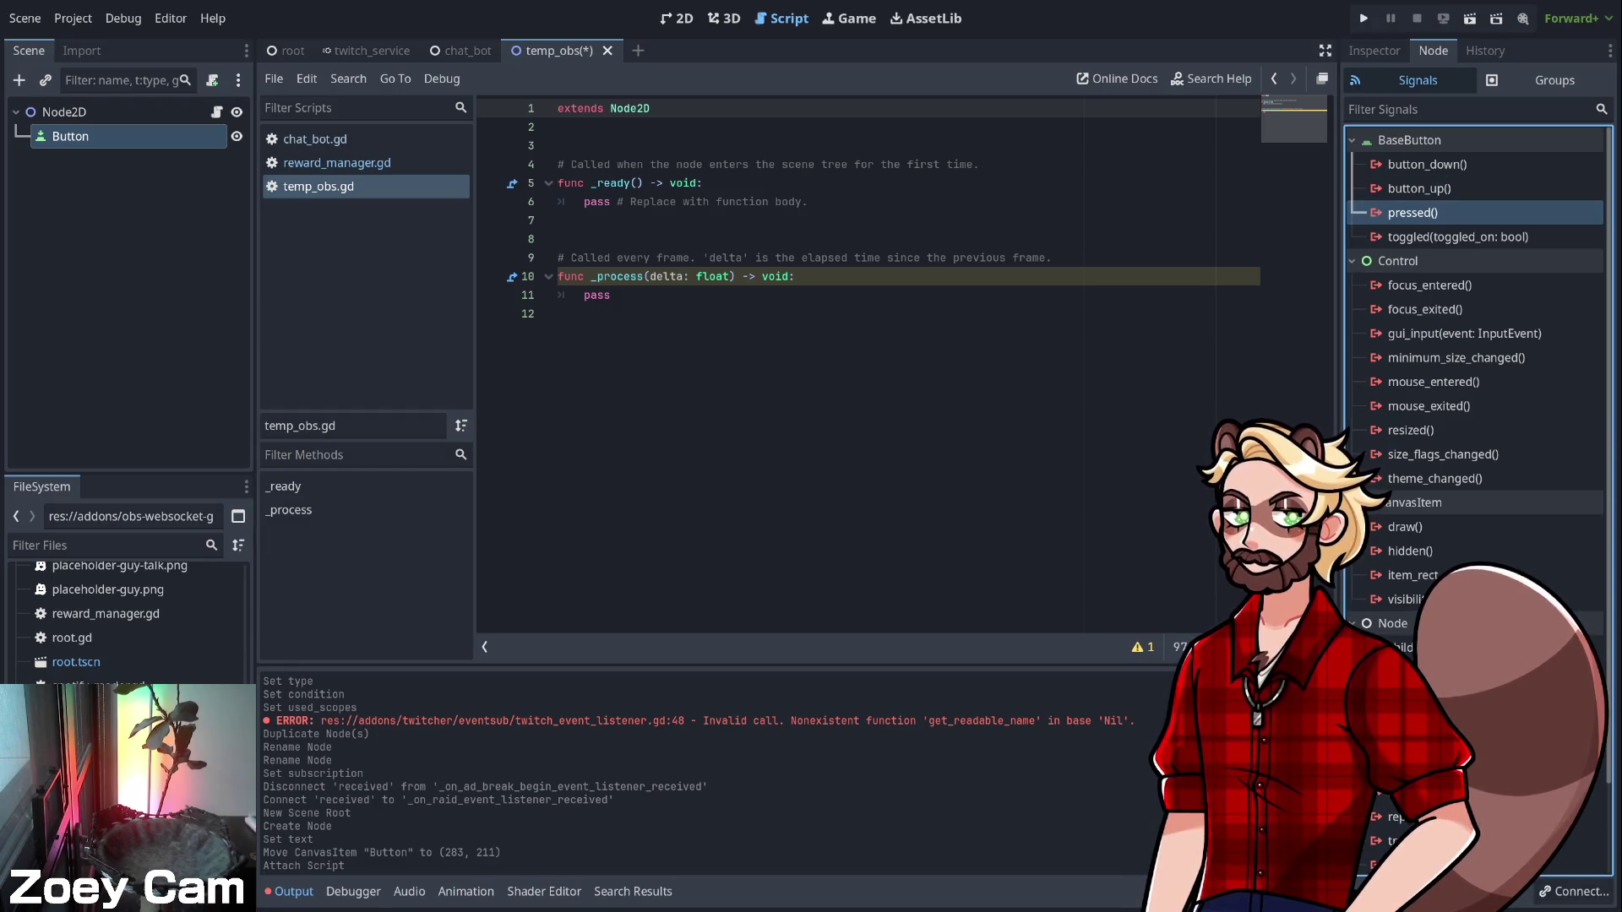
pyautogui.press('Return')
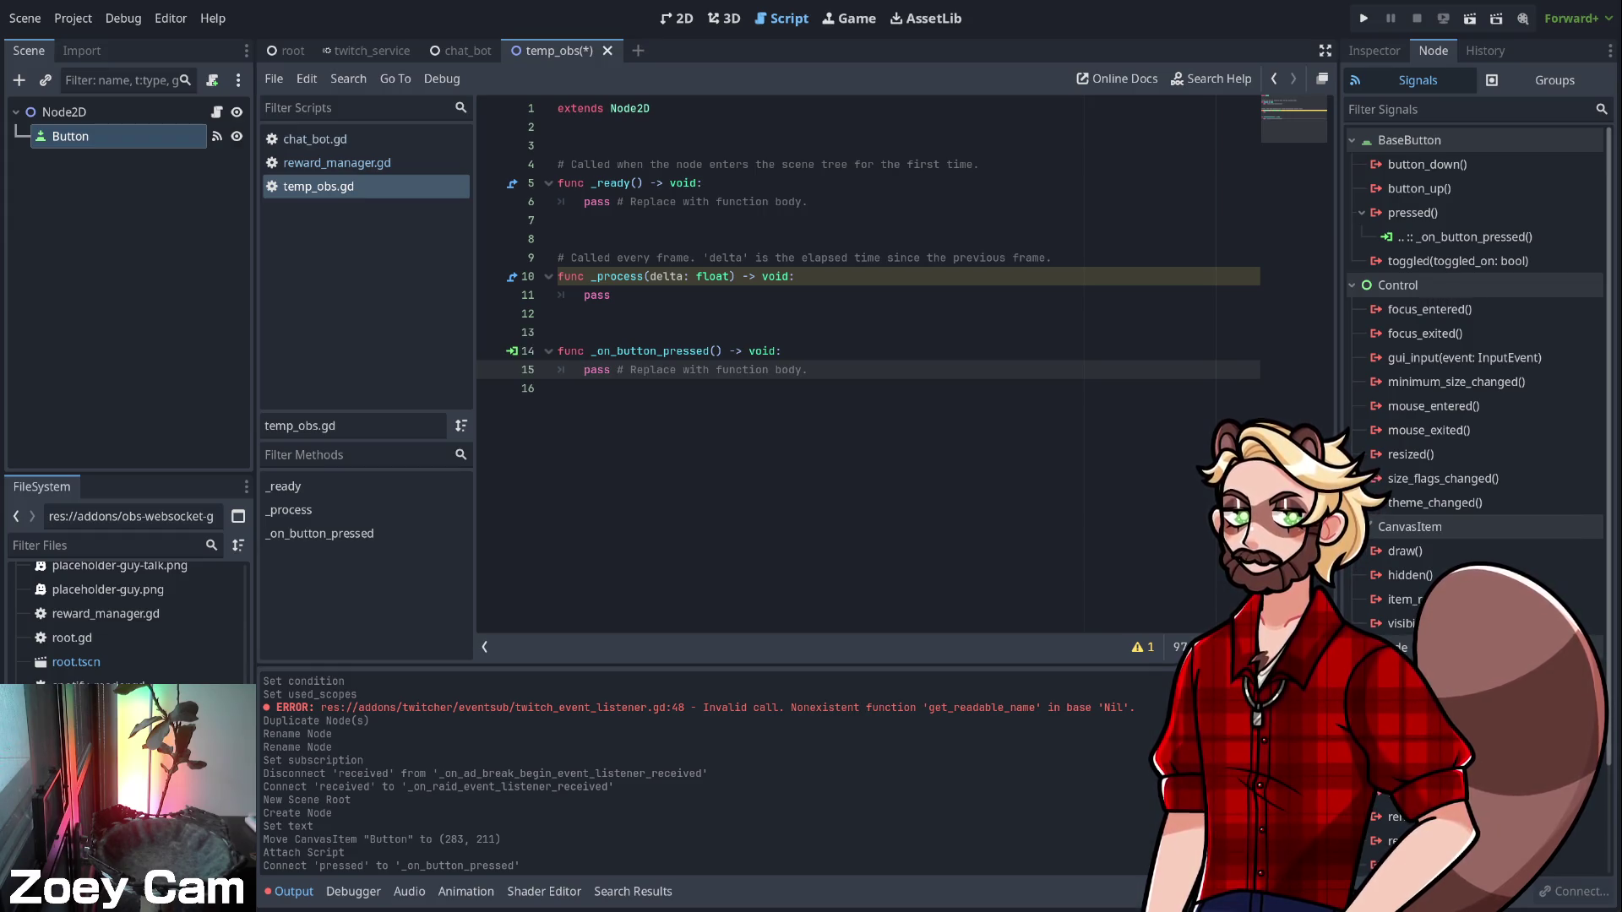
pyautogui.click(64, 111)
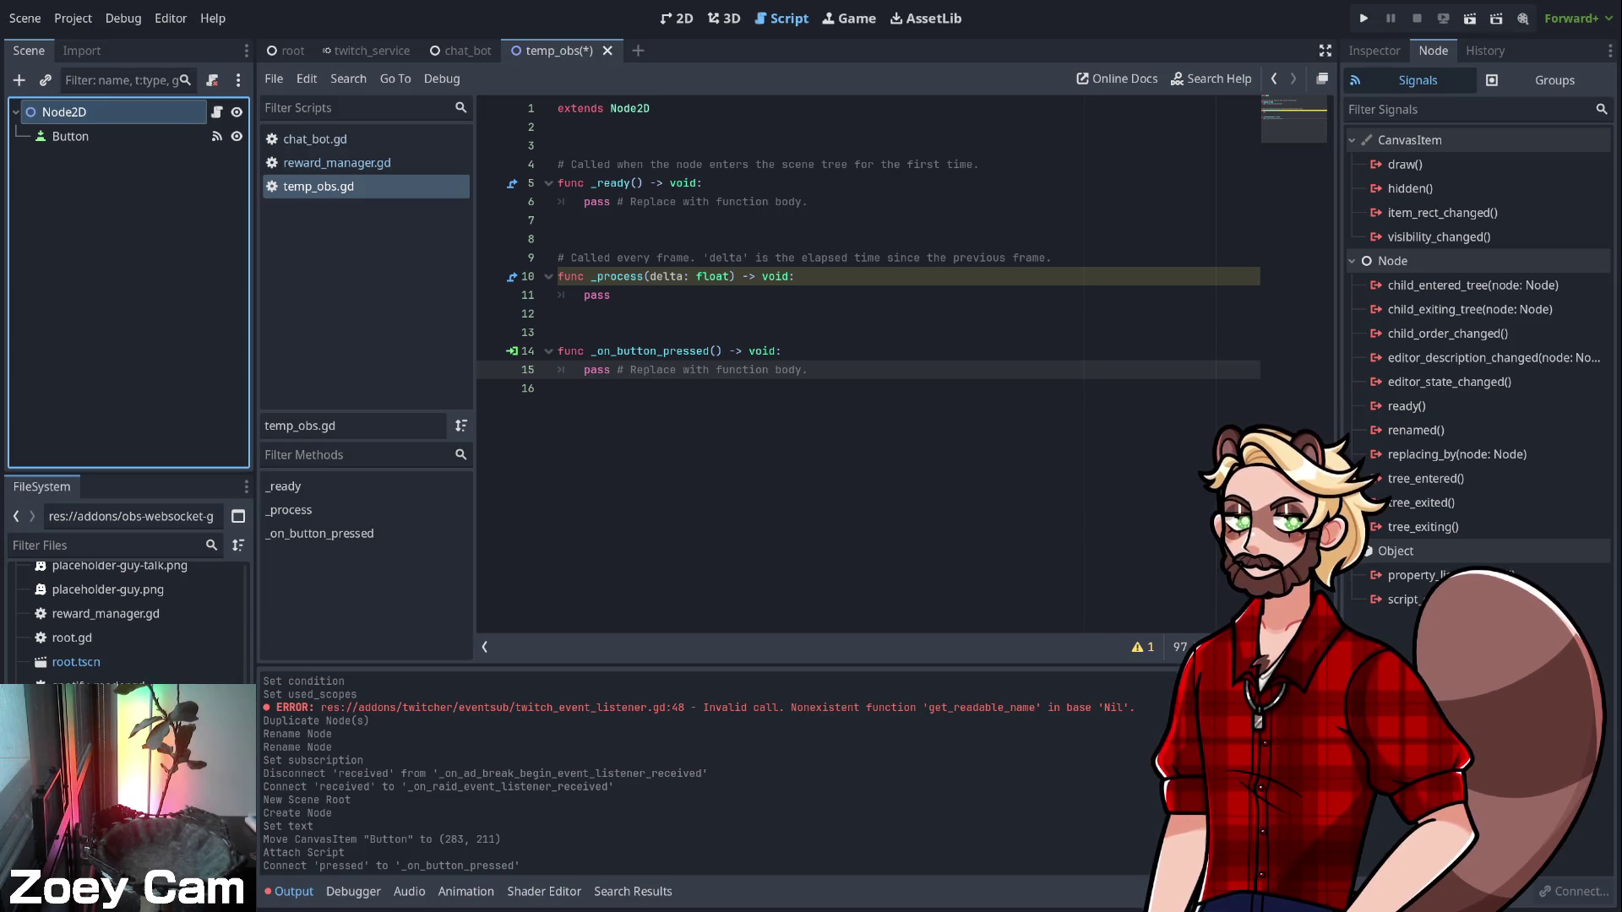